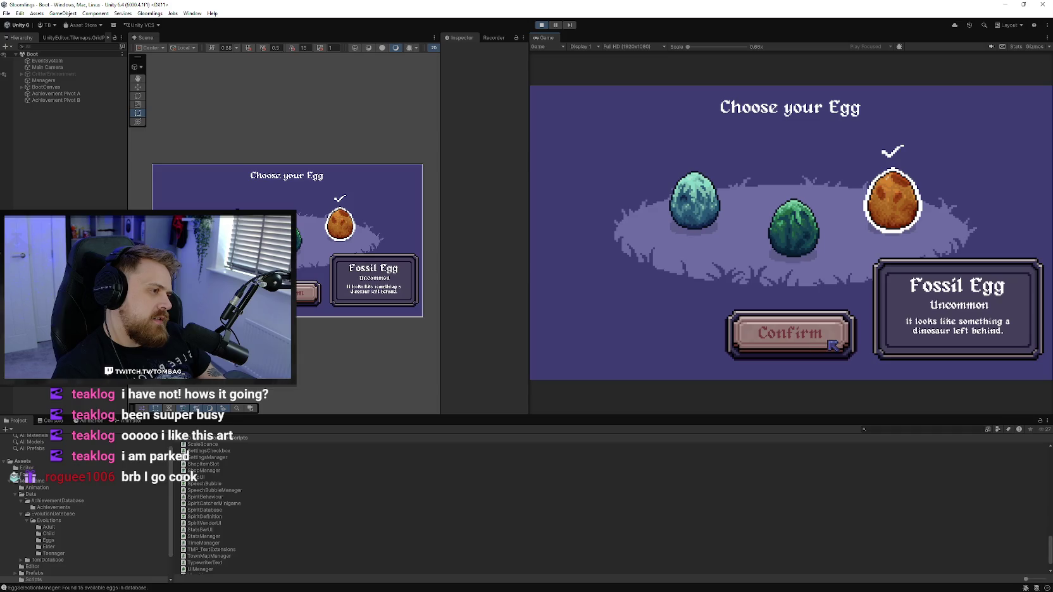
Start the game with the Fossil Egg, hide the debug stats overlay, and open Gloomlings debug options
{"action": "left_click", "coordinate": [833, 343]}
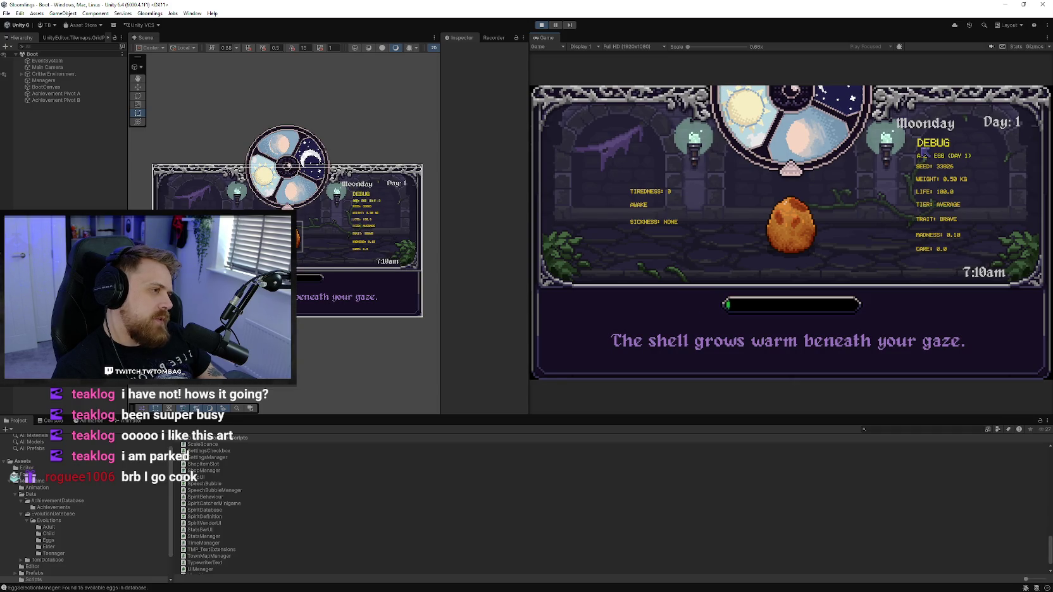
{"action": "key", "text": "F1"}
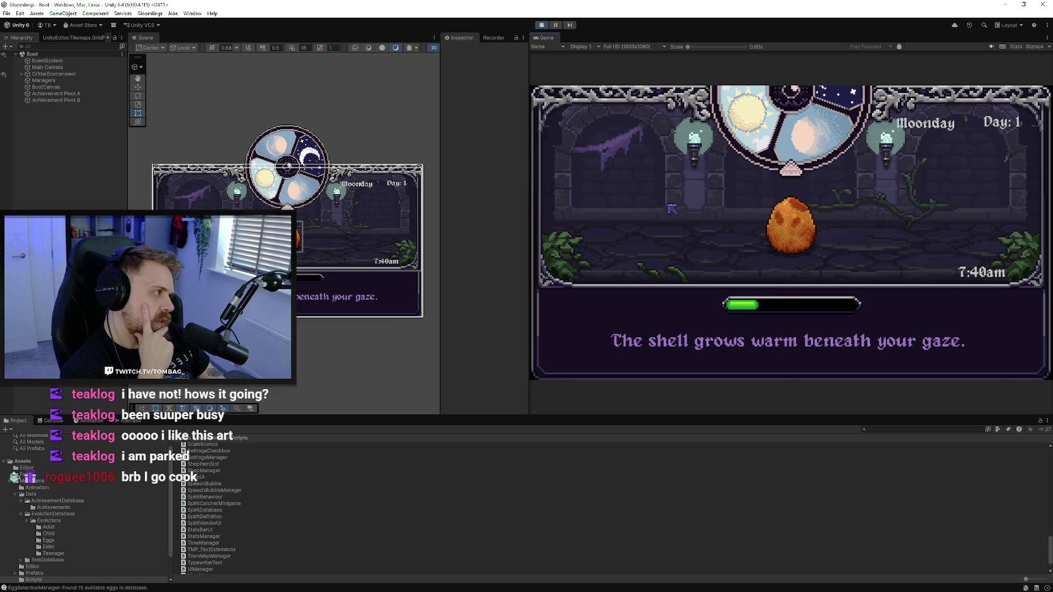
{"action": "left_click", "coordinate": [149, 13]}
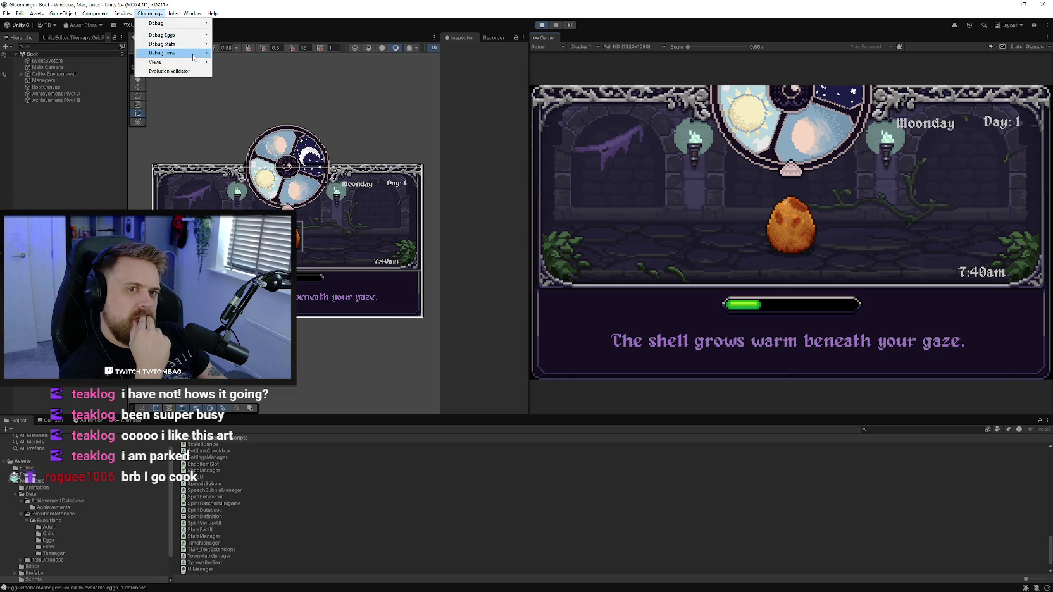
Force the egg to hatch and name the new critter 'rthertgrth'
{"action": "mouse_move", "coordinate": [162, 44]}
{"action": "left_click", "coordinate": [261, 99]}
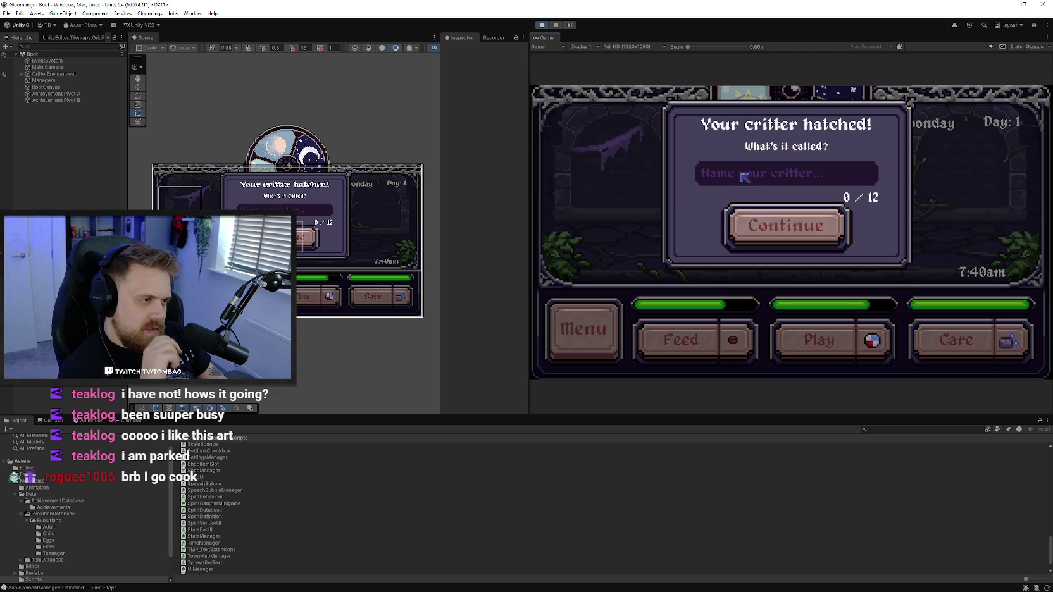
{"action": "type", "text": "rthertgrth"}
{"action": "left_click", "coordinate": [784, 225]}
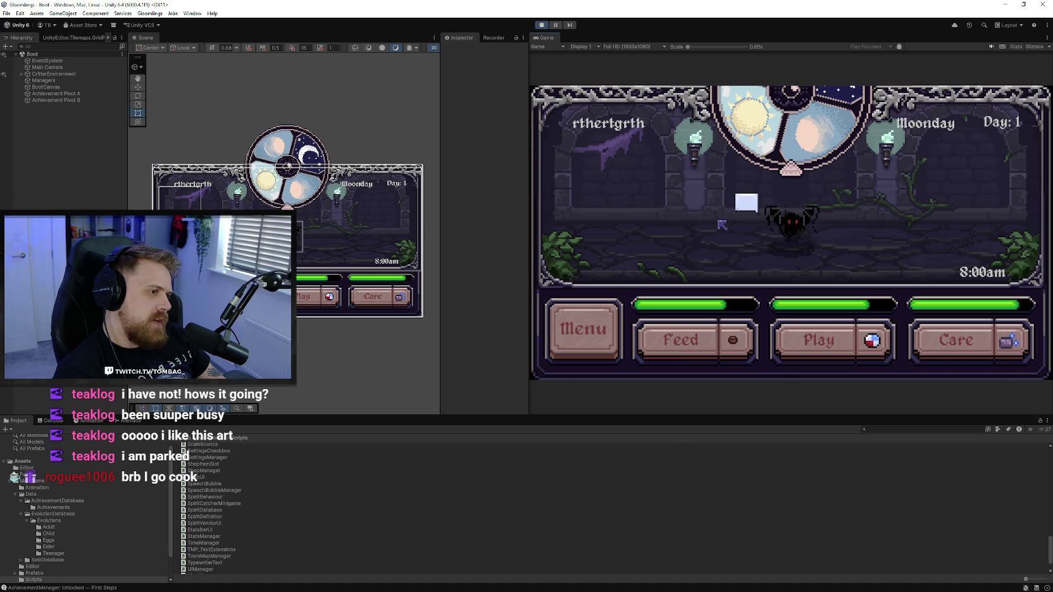
Play with the critter once, then open and close the in-game menu
{"action": "left_click", "coordinate": [825, 348]}
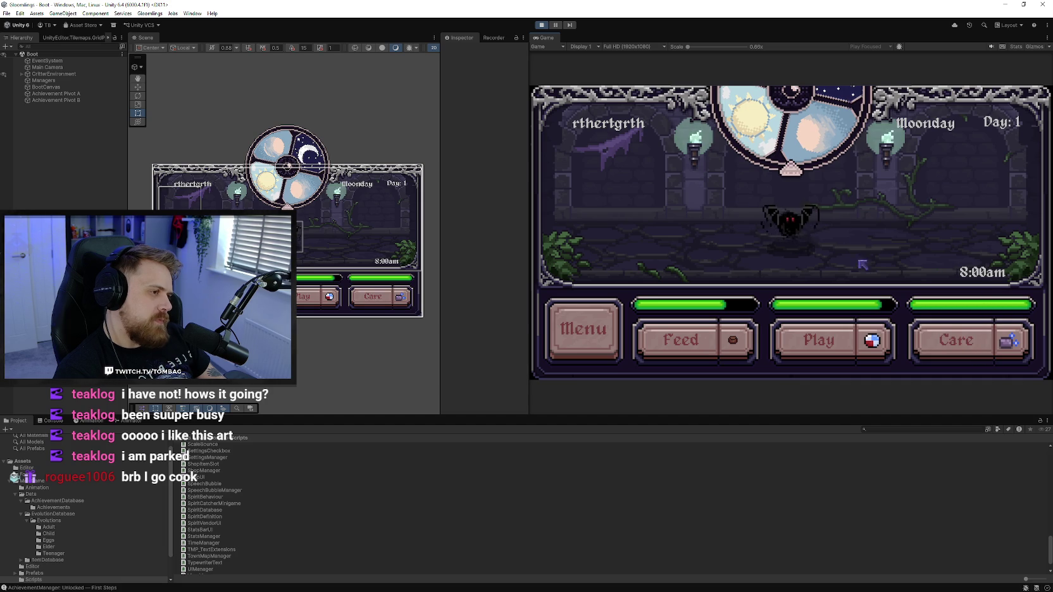
{"action": "left_click", "coordinate": [582, 329]}
{"action": "left_click", "coordinate": [582, 329]}
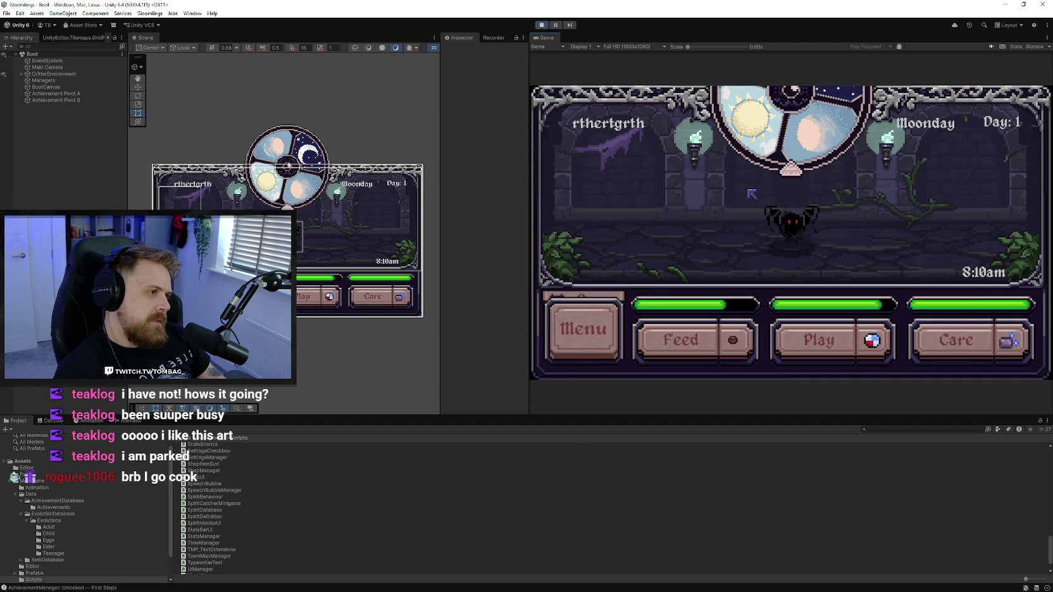
View the critter's stats screen, then open the in-game world map
{"action": "left_click", "coordinate": [606, 325]}
{"action": "left_click", "coordinate": [594, 120]}
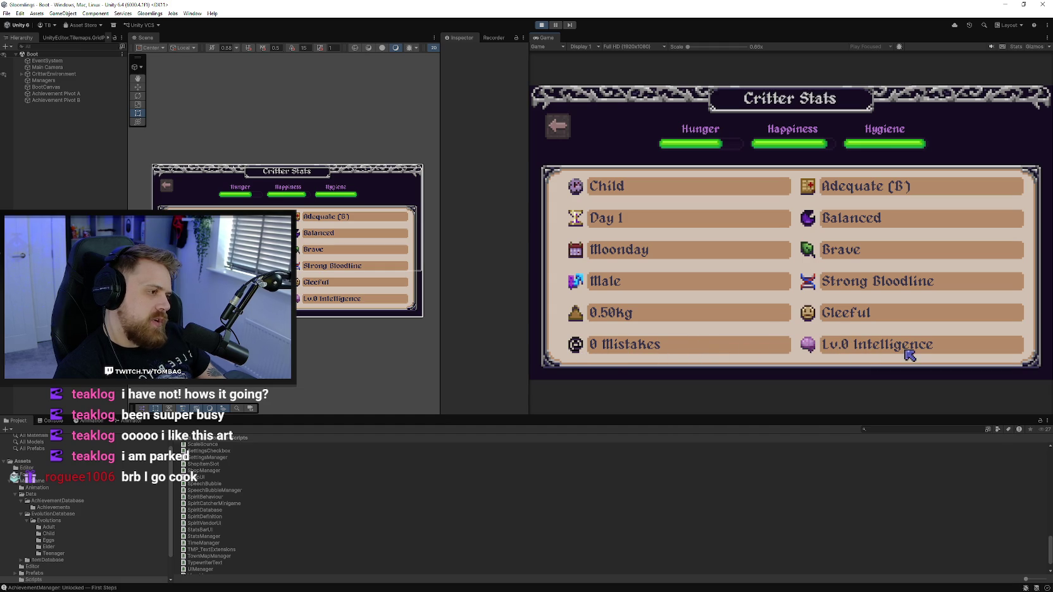
{"action": "left_click", "coordinate": [568, 137]}
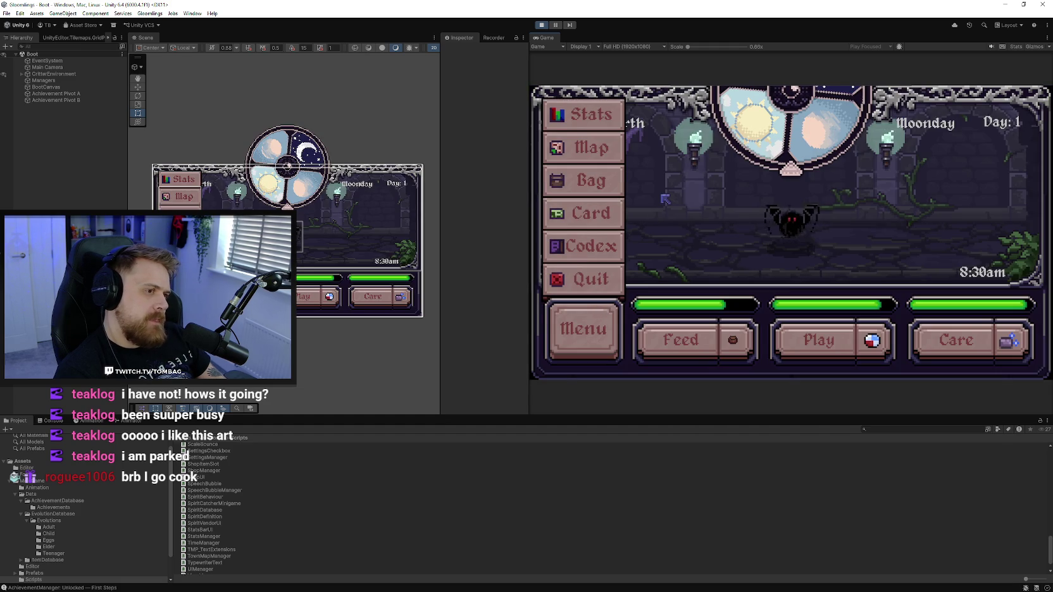
{"action": "left_click", "coordinate": [617, 160]}
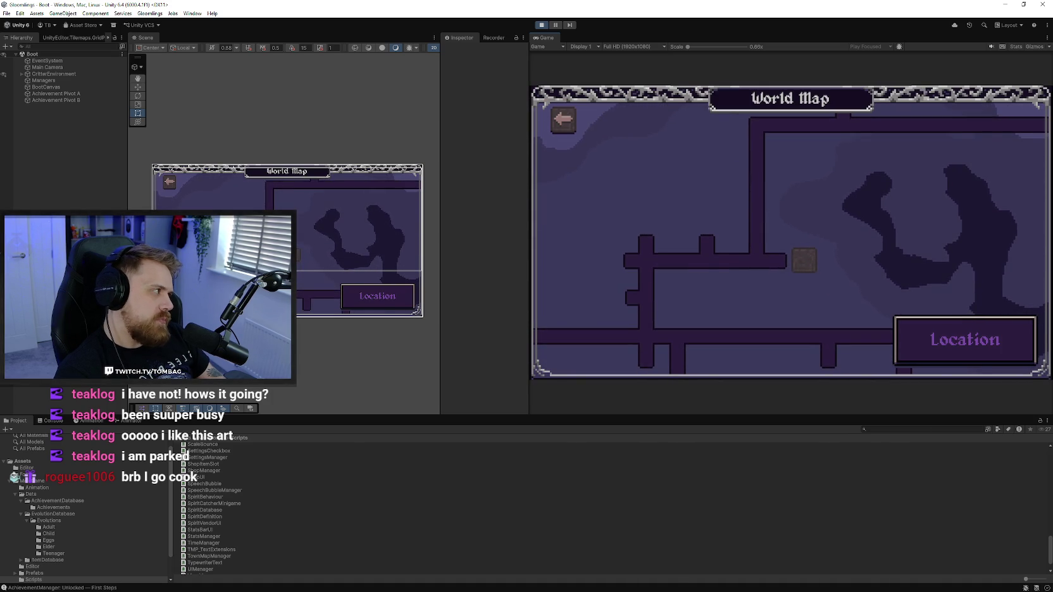
Check the Map.aseprite island artwork in Aseprite, then return to Unity
{"action": "key", "text": "alt+Tab"}
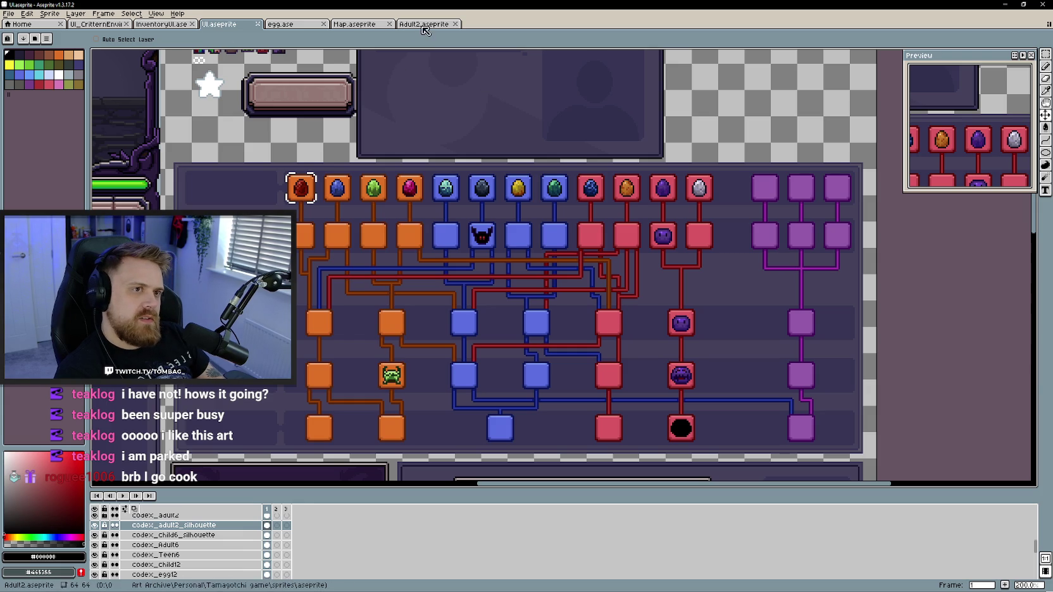
{"action": "left_click", "coordinate": [357, 24]}
{"action": "scroll", "coordinate": [554, 289], "scroll_direction": "up", "scroll_amount": 1}
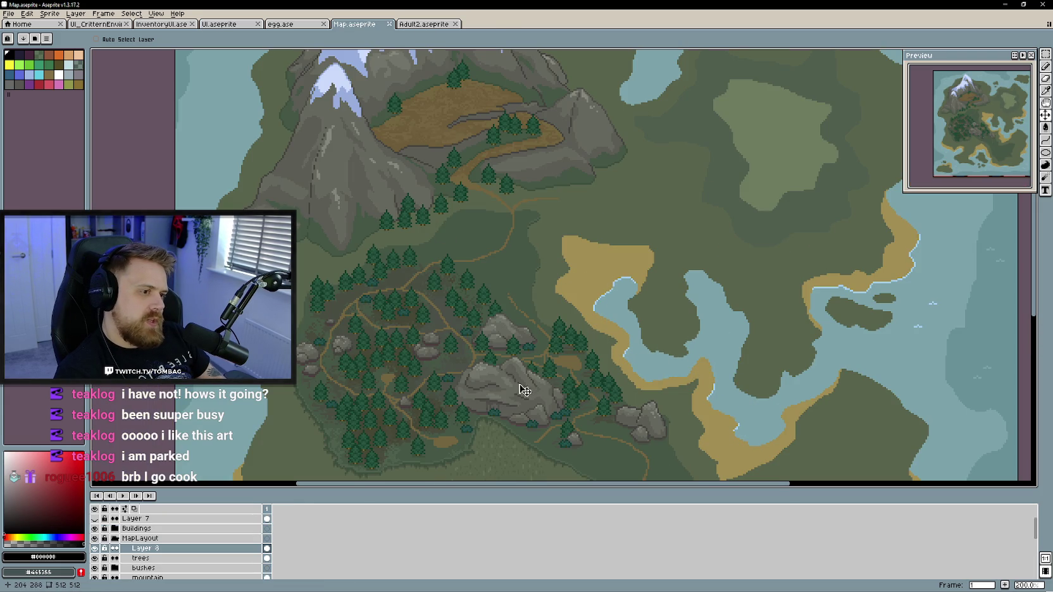
{"action": "mouse_move", "coordinate": [521, 221]}
{"action": "left_mouse_down"}
{"action": "mouse_move", "coordinate": [521, 146]}
{"action": "mouse_move", "coordinate": [513, 188]}
{"action": "left_mouse_up"}
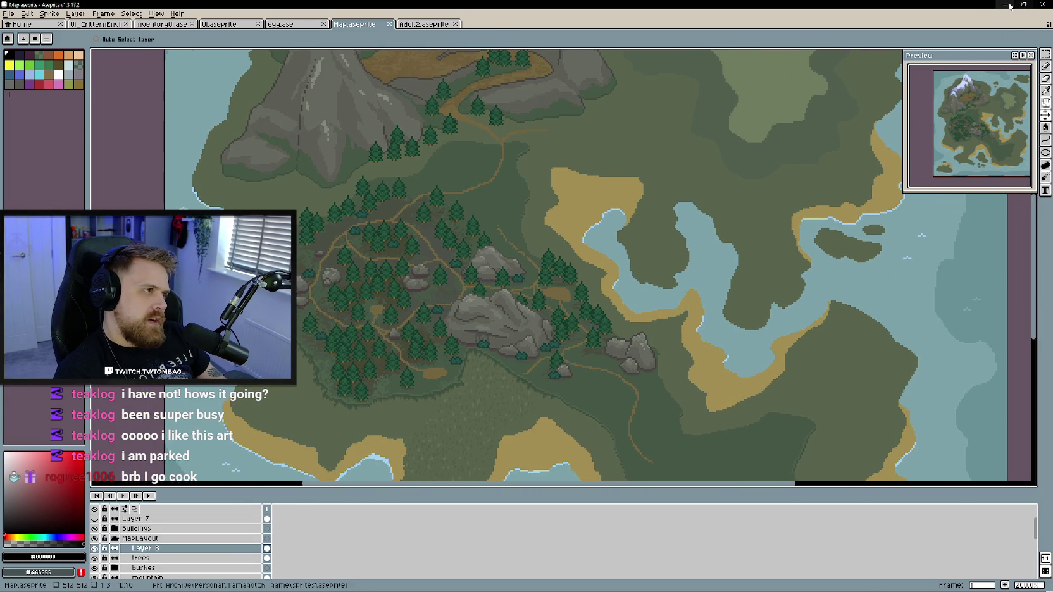
{"action": "left_click", "coordinate": [1006, 5]}
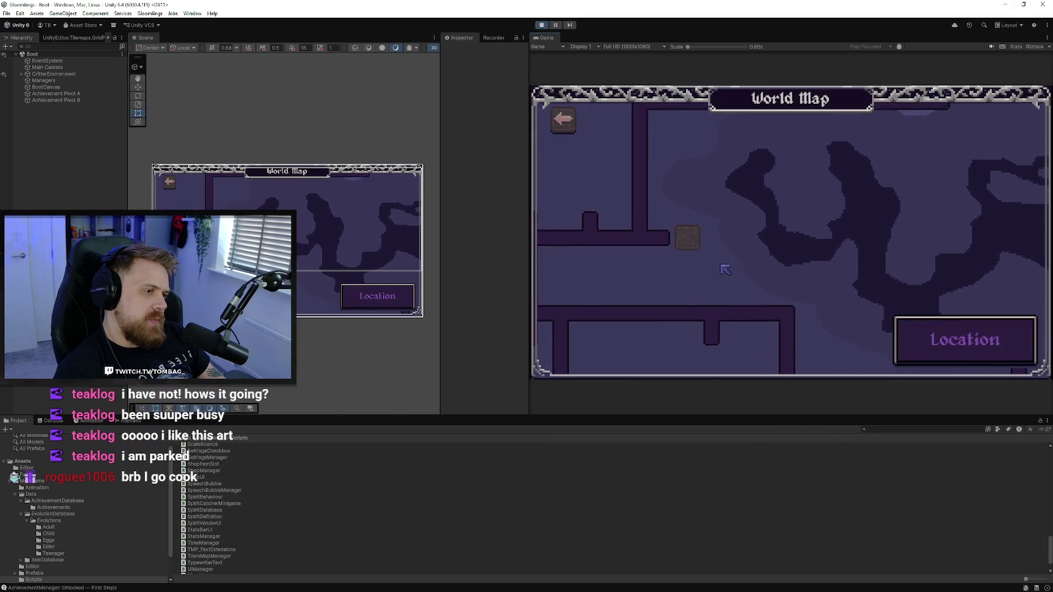
Select Cooked Meat in the shop, set its quantity back to 1, and leave the shop
{"action": "left_click", "coordinate": [672, 215]}
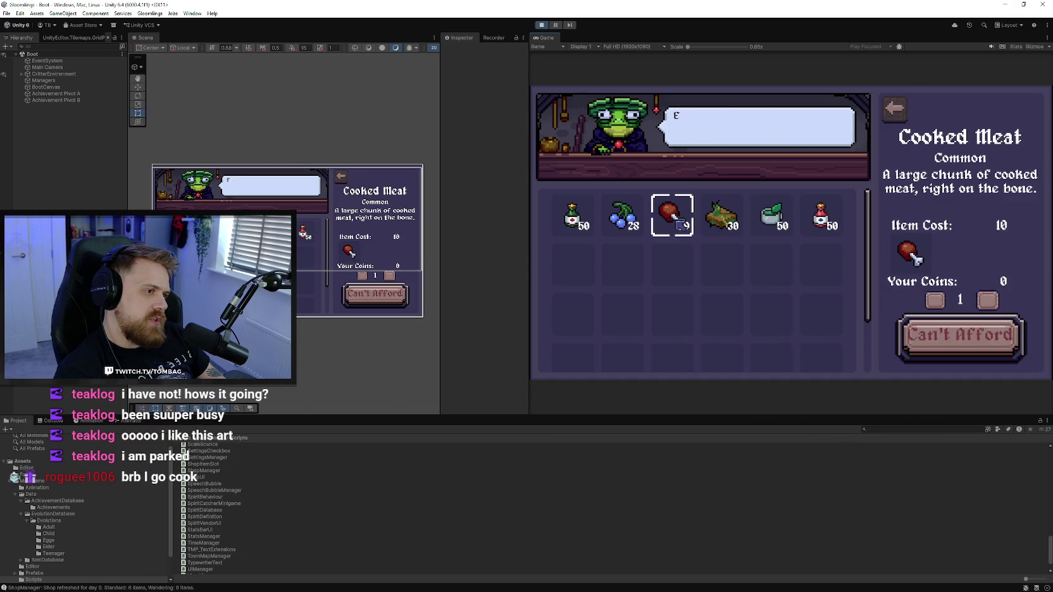
{"action": "left_click", "coordinate": [988, 301]}
{"action": "left_click", "coordinate": [987, 301]}
{"action": "left_click", "coordinate": [935, 301]}
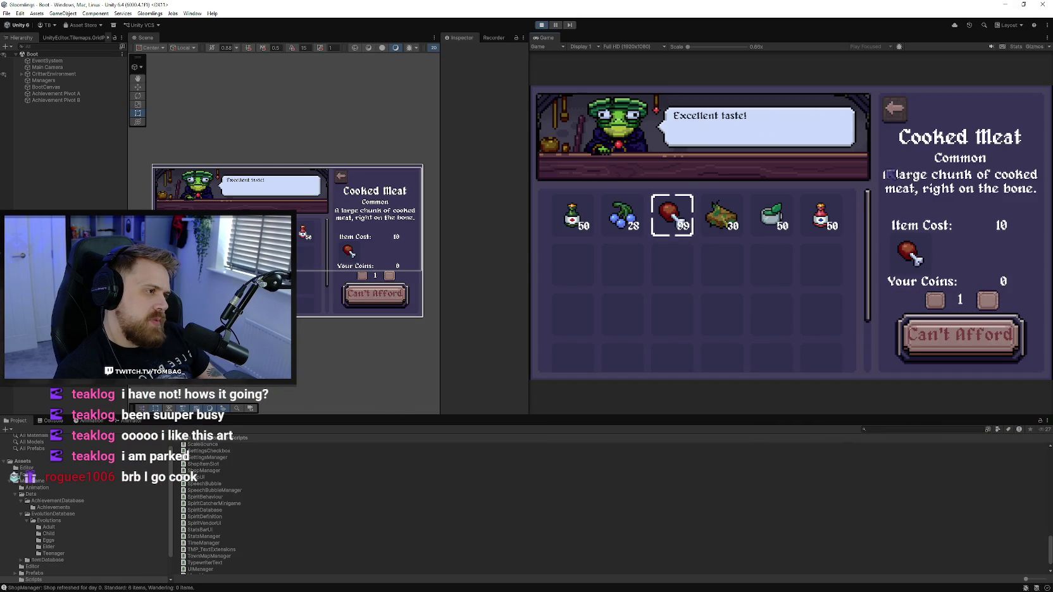
{"action": "left_click", "coordinate": [894, 110]}
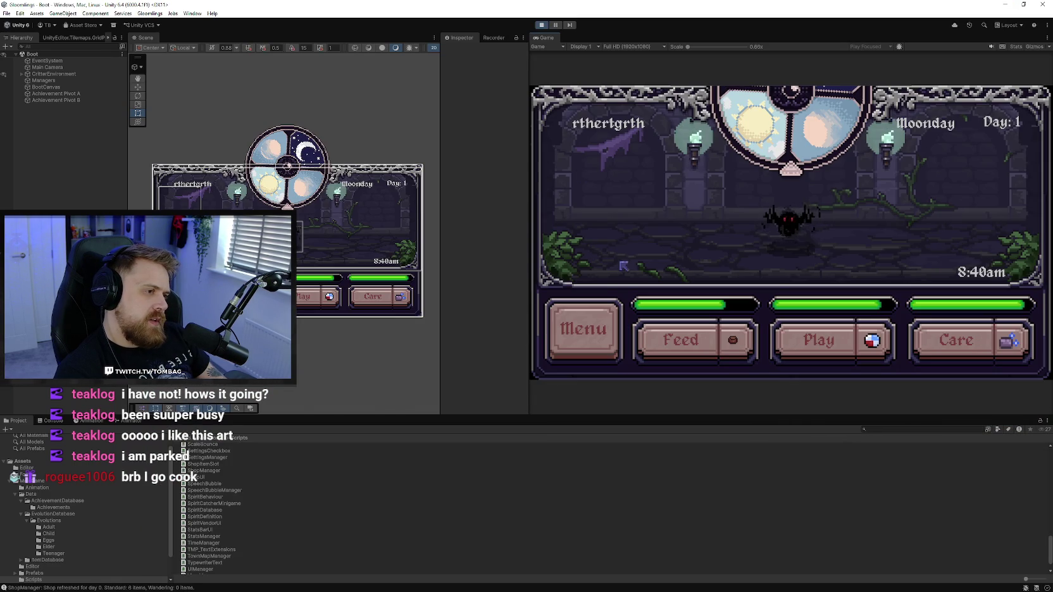
Inspect the Basic Toy and Basic Cleaner in the bag, then return to the room
{"action": "left_click", "coordinate": [582, 329]}
{"action": "left_click", "coordinate": [601, 187]}
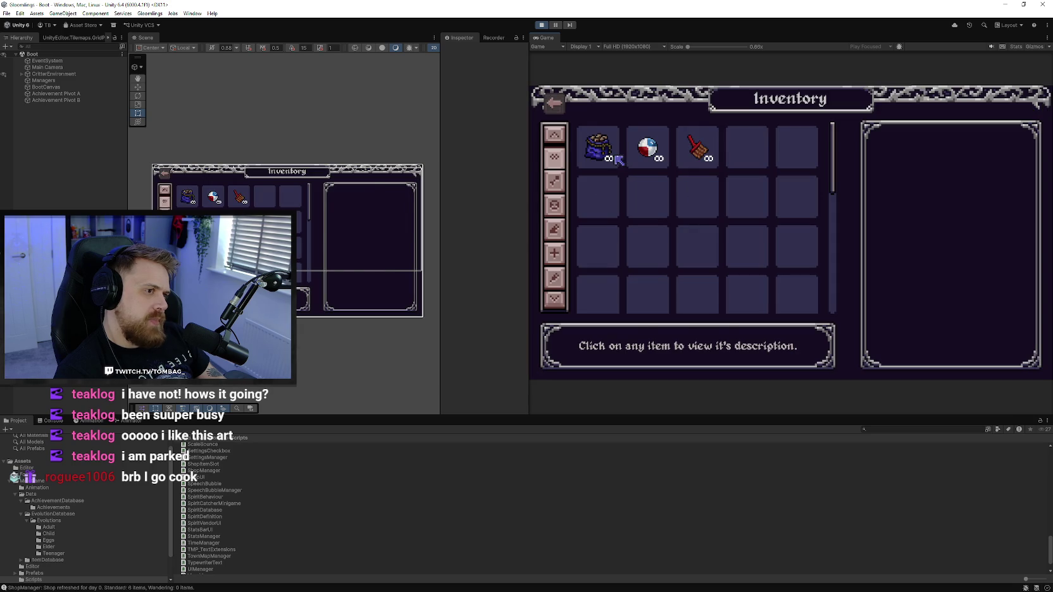
{"action": "left_click", "coordinate": [648, 147]}
{"action": "left_click", "coordinate": [697, 148]}
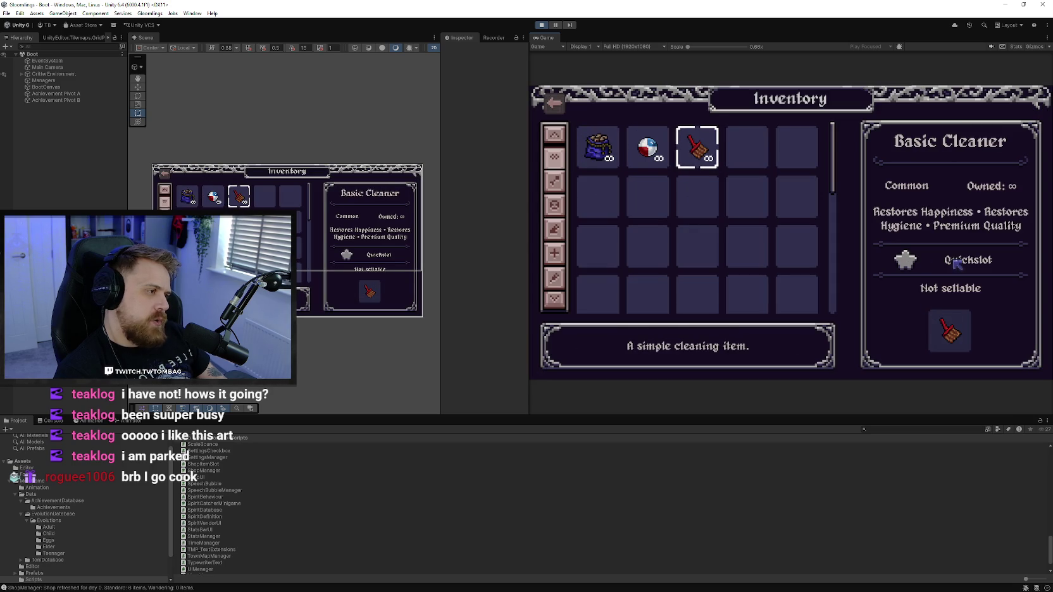
{"action": "left_click", "coordinate": [798, 159]}
{"action": "left_click", "coordinate": [557, 107]}
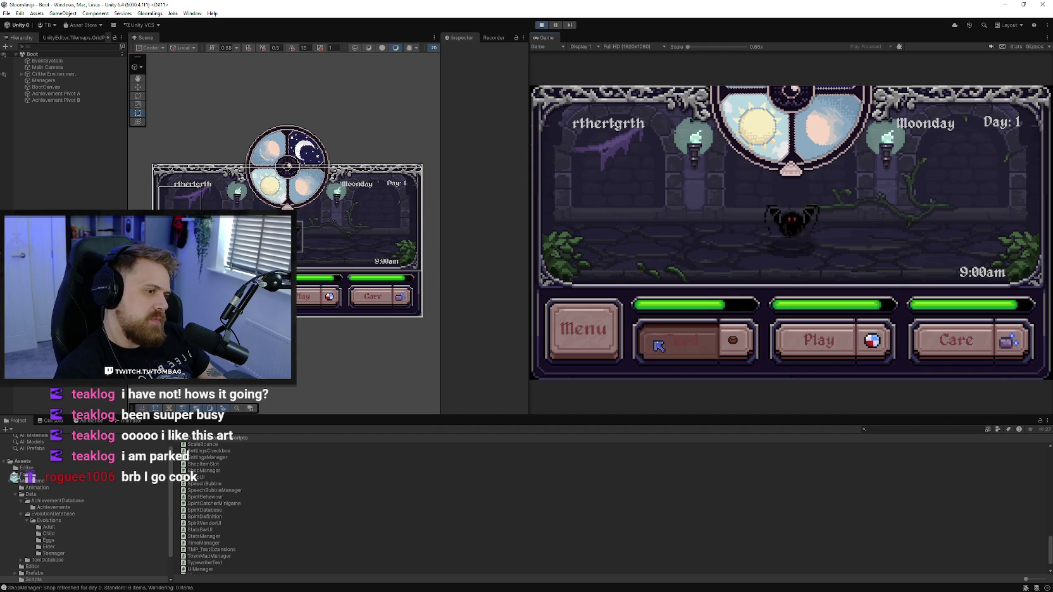
View and close the Tamer Card, then open the Codex evolution tree from the menu
{"action": "left_click", "coordinate": [601, 337]}
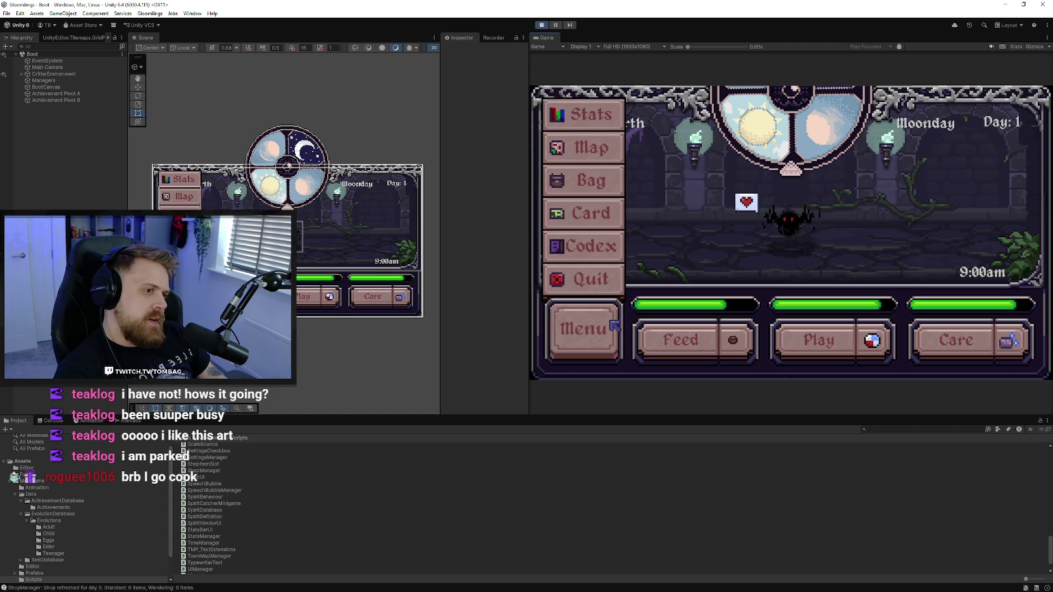
{"action": "left_click", "coordinate": [620, 220]}
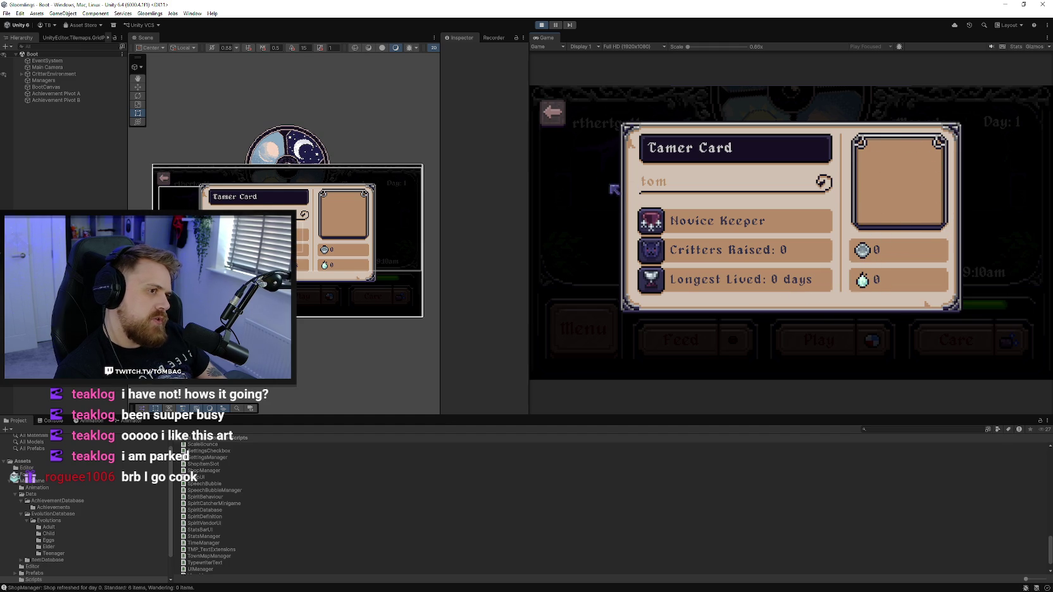
{"action": "left_click", "coordinate": [564, 117]}
{"action": "left_click", "coordinate": [612, 327]}
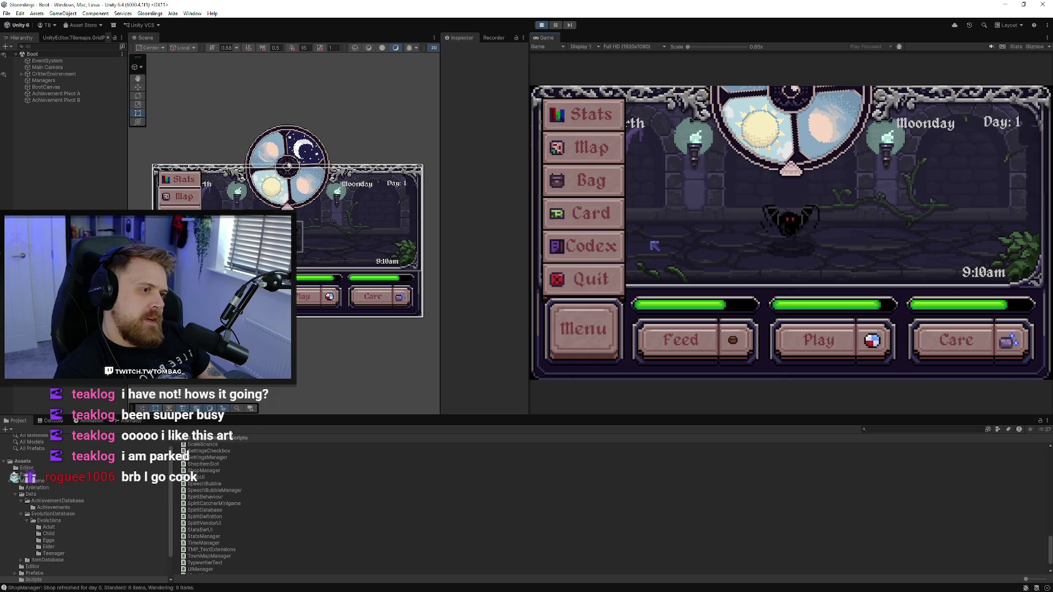
{"action": "left_click", "coordinate": [617, 249]}
Scroll through the Codex evolution tree and select the Fossil Egg entry
{"action": "scroll", "coordinate": [737, 245], "scroll_direction": "down", "scroll_amount": 5}
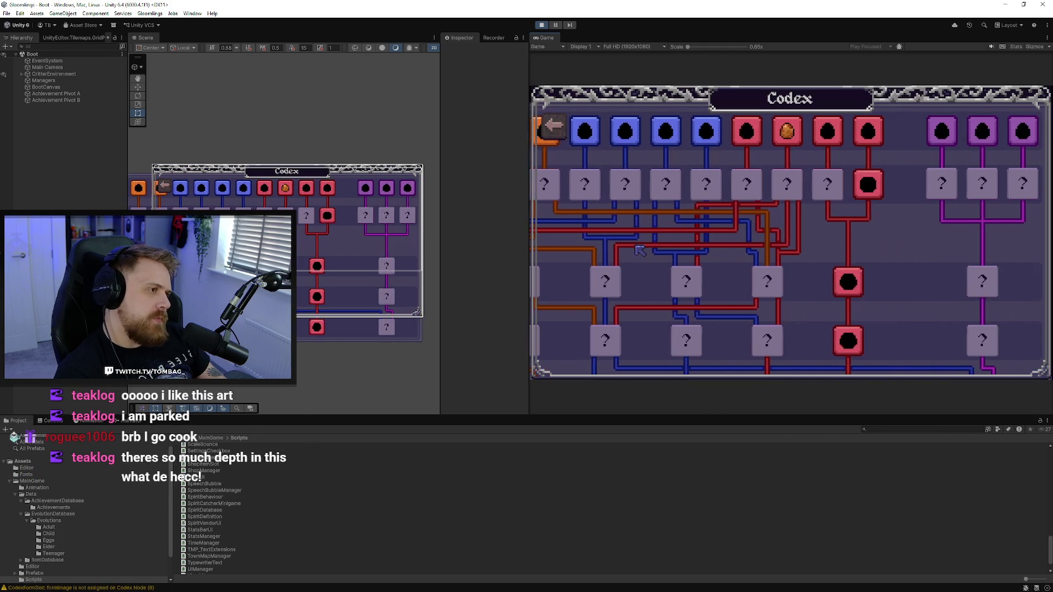
{"action": "scroll", "coordinate": [728, 253], "scroll_direction": "up", "scroll_amount": 2}
{"action": "scroll", "coordinate": [728, 254], "scroll_direction": "up", "scroll_amount": 3}
{"action": "scroll", "coordinate": [743, 254], "scroll_direction": "up", "scroll_amount": 2}
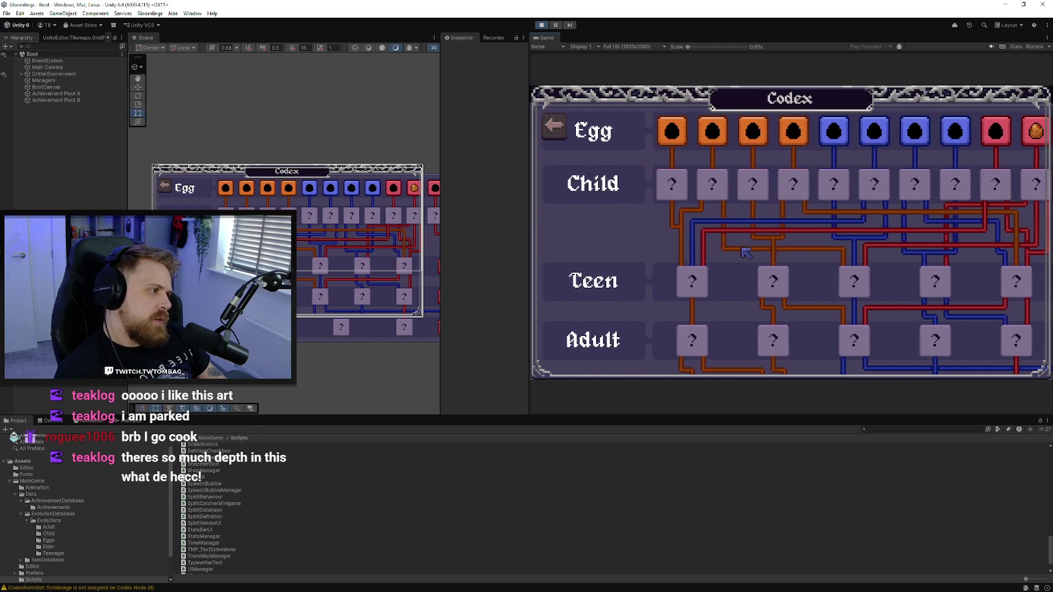
{"action": "scroll", "coordinate": [762, 255], "scroll_direction": "down", "scroll_amount": 3}
{"action": "scroll", "coordinate": [785, 253], "scroll_direction": "down", "scroll_amount": 2}
{"action": "scroll", "coordinate": [822, 259], "scroll_direction": "up", "scroll_amount": 5}
{"action": "scroll", "coordinate": [754, 215], "scroll_direction": "down", "scroll_amount": 3}
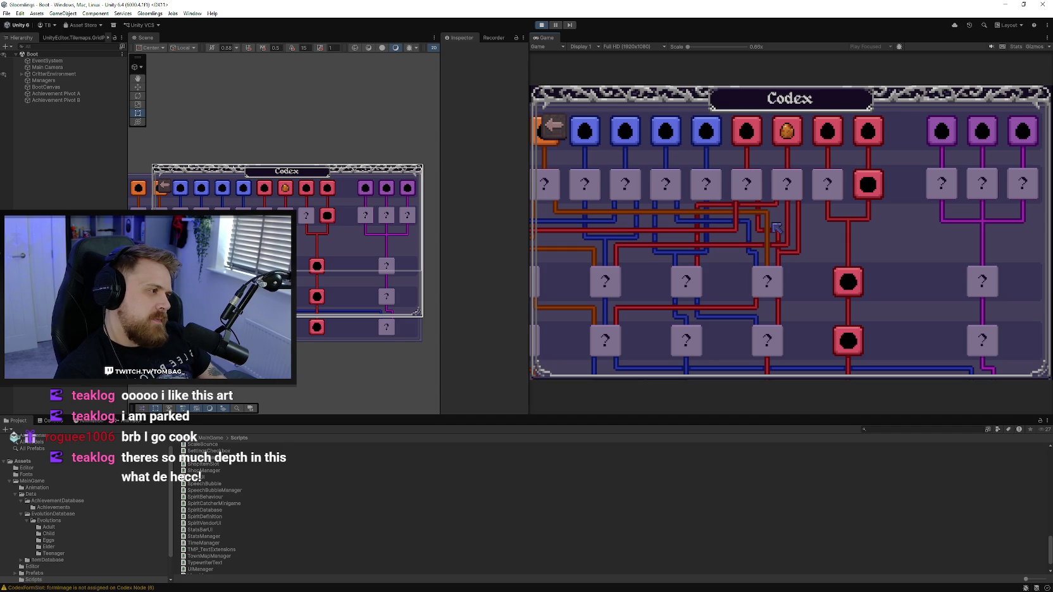
{"action": "scroll", "coordinate": [757, 245], "scroll_direction": "up", "scroll_amount": 3}
{"action": "scroll", "coordinate": [784, 247], "scroll_direction": "down", "scroll_amount": 2}
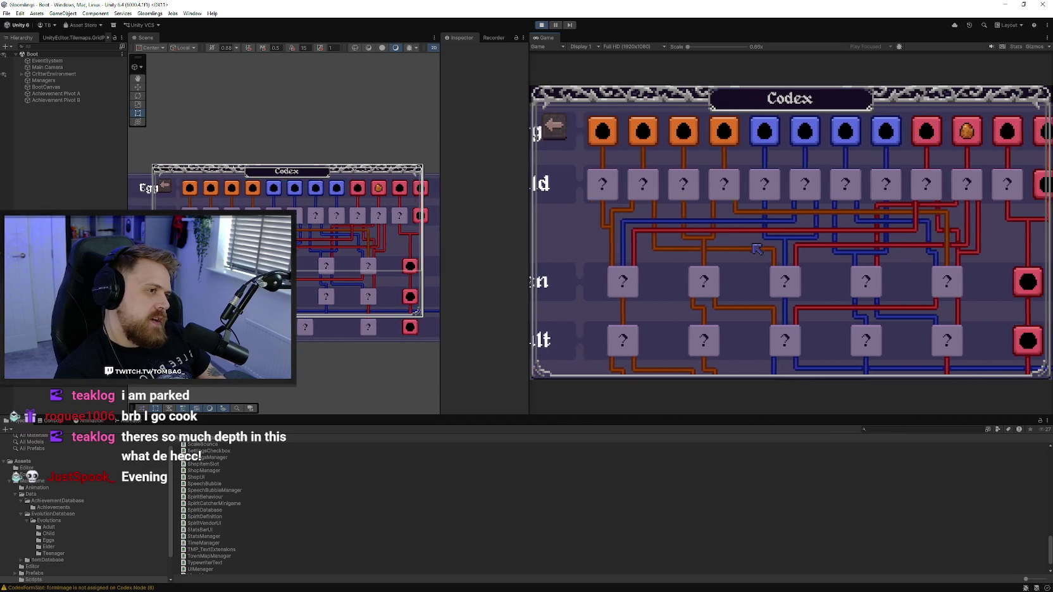
{"action": "scroll", "coordinate": [790, 245], "scroll_direction": "down", "scroll_amount": 2}
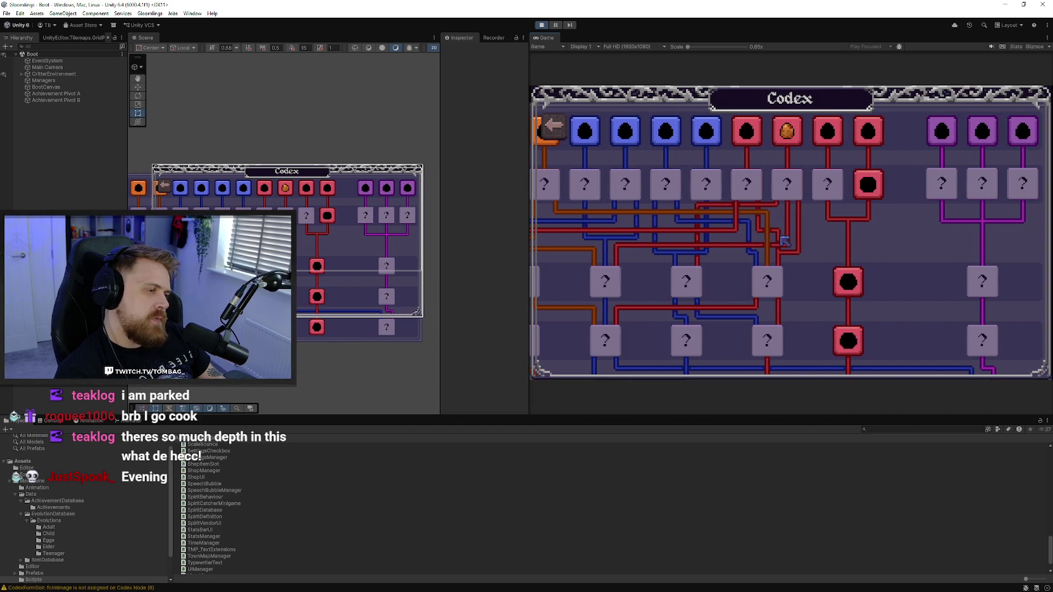
{"action": "left_click", "coordinate": [786, 131]}
Select several Codex nodes, reread the Fossil Egg details, and close the Codex
{"action": "scroll", "coordinate": [785, 234], "scroll_direction": "up", "scroll_amount": 3}
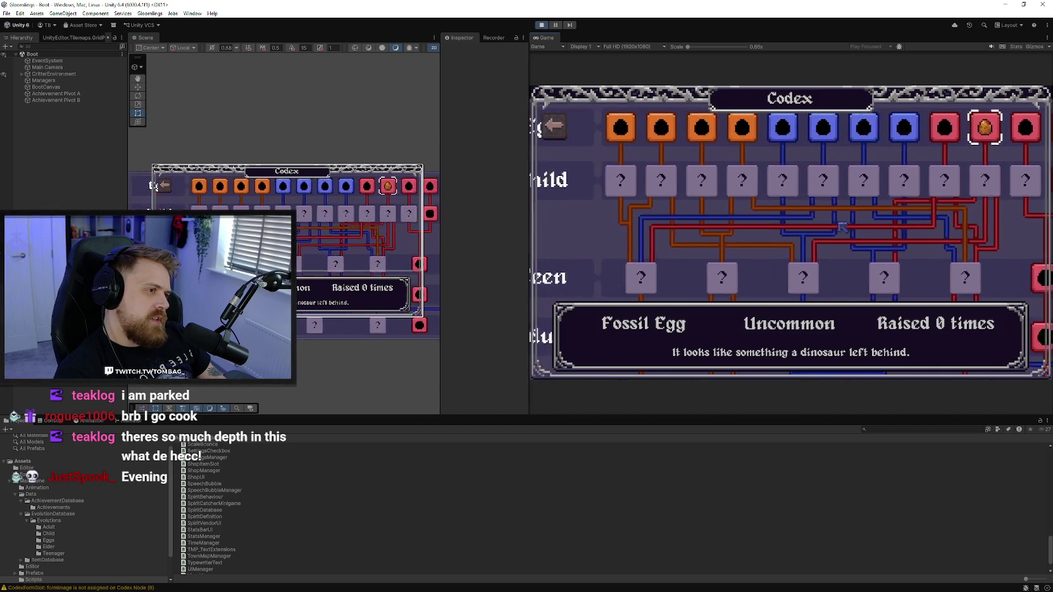
{"action": "scroll", "coordinate": [776, 238], "scroll_direction": "down", "scroll_amount": 2}
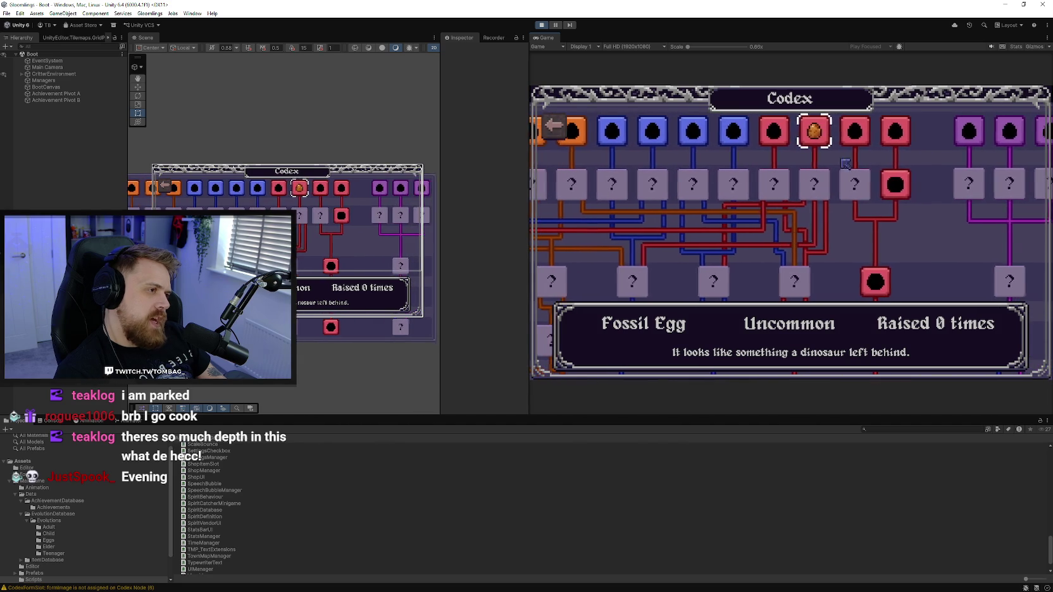
{"action": "scroll", "coordinate": [888, 198], "scroll_direction": "up", "scroll_amount": 2}
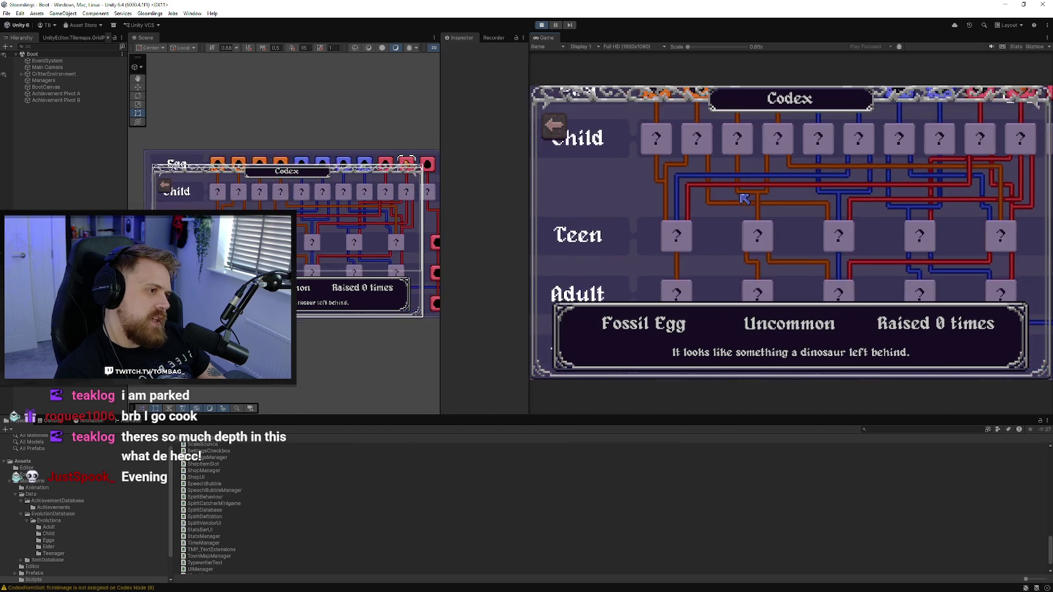
{"action": "scroll", "coordinate": [886, 209], "scroll_direction": "down", "scroll_amount": 2}
{"action": "left_click", "coordinate": [726, 232]}
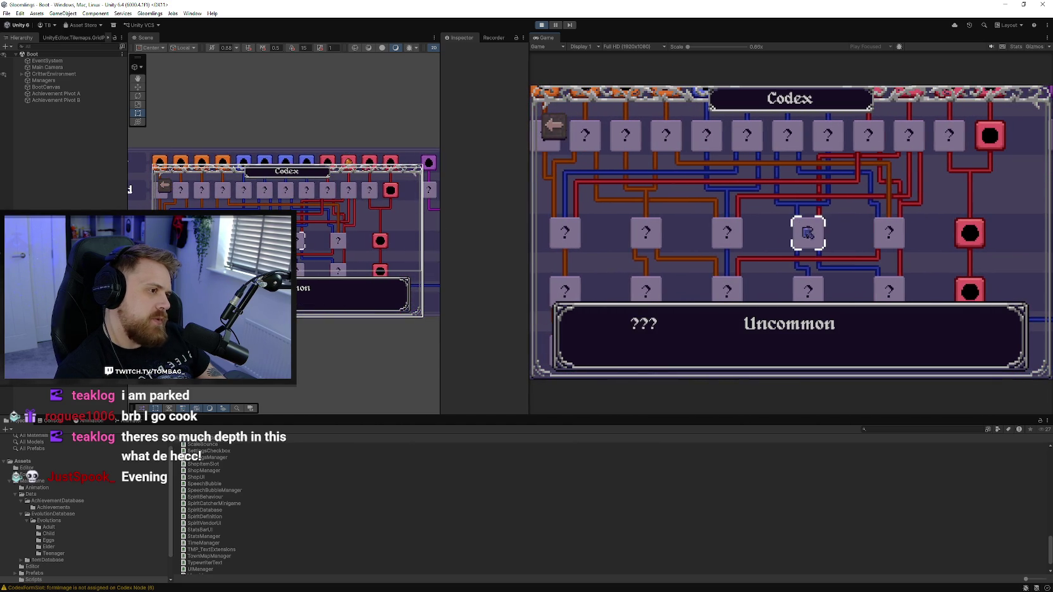
{"action": "left_click", "coordinate": [889, 233]}
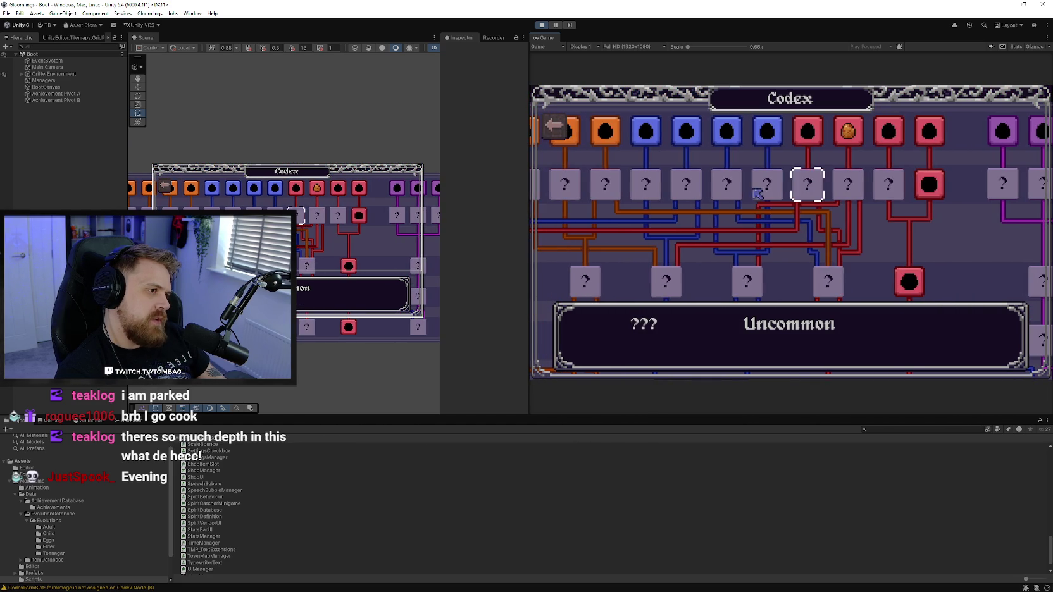
{"action": "key", "text": "Left"}
{"action": "key", "text": "Left"}
{"action": "key", "text": "Left"}
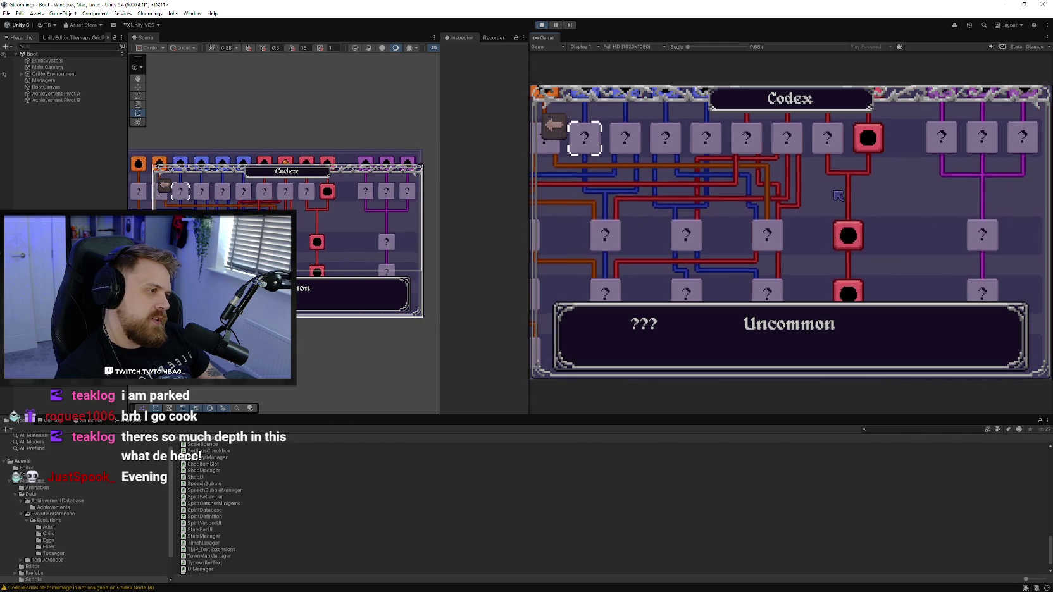
{"action": "left_click", "coordinate": [943, 139]}
{"action": "left_click", "coordinate": [784, 136]}
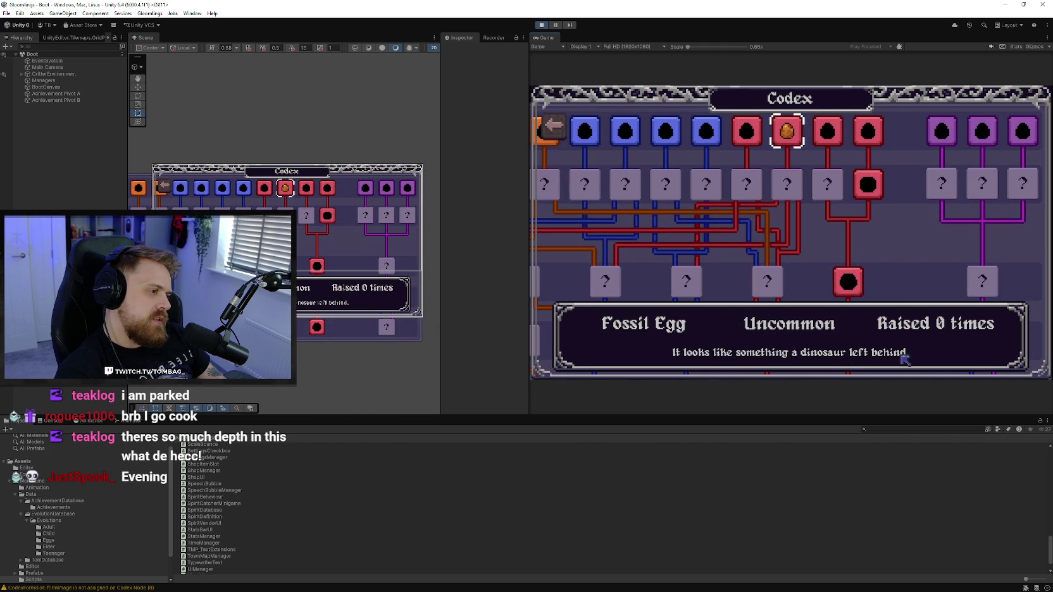
{"action": "scroll", "coordinate": [765, 193], "scroll_direction": "down", "scroll_amount": 1}
{"action": "key", "text": "Escape"}
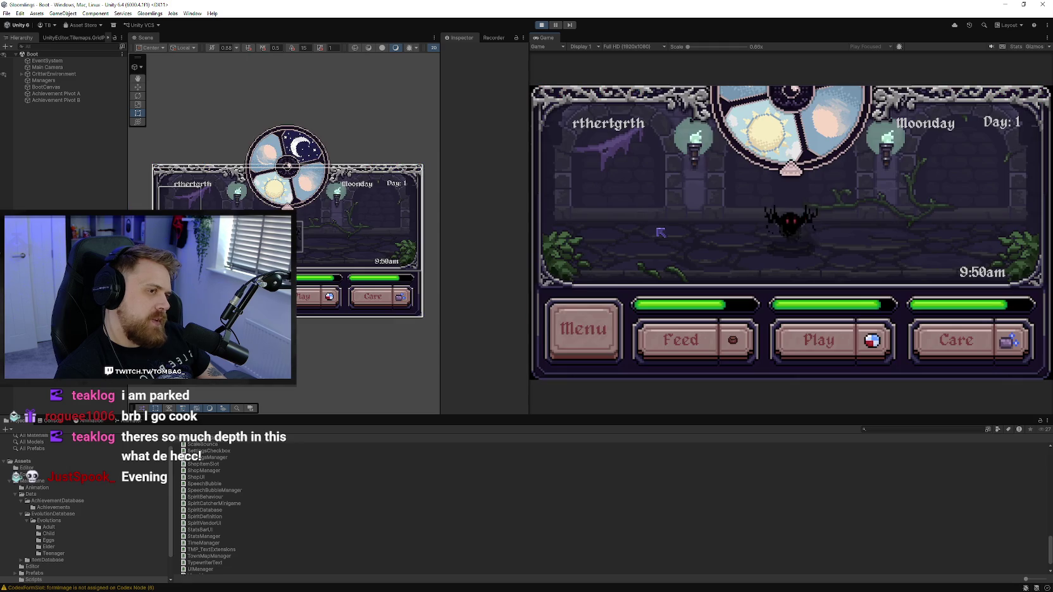
Quit the game to its title screen and browse the achievements list
{"action": "left_click", "coordinate": [604, 342]}
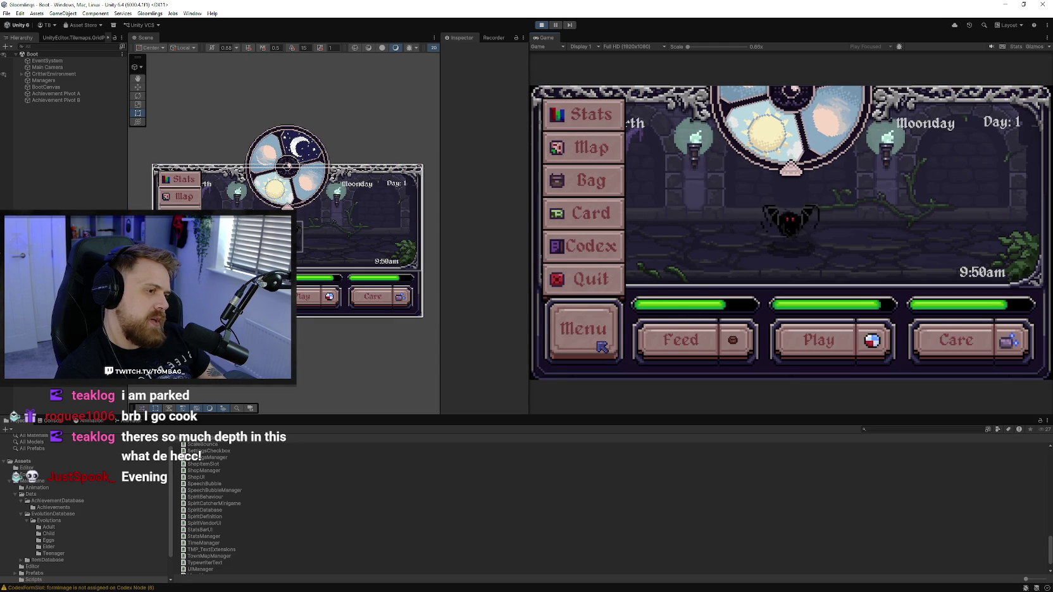
{"action": "left_click", "coordinate": [588, 280]}
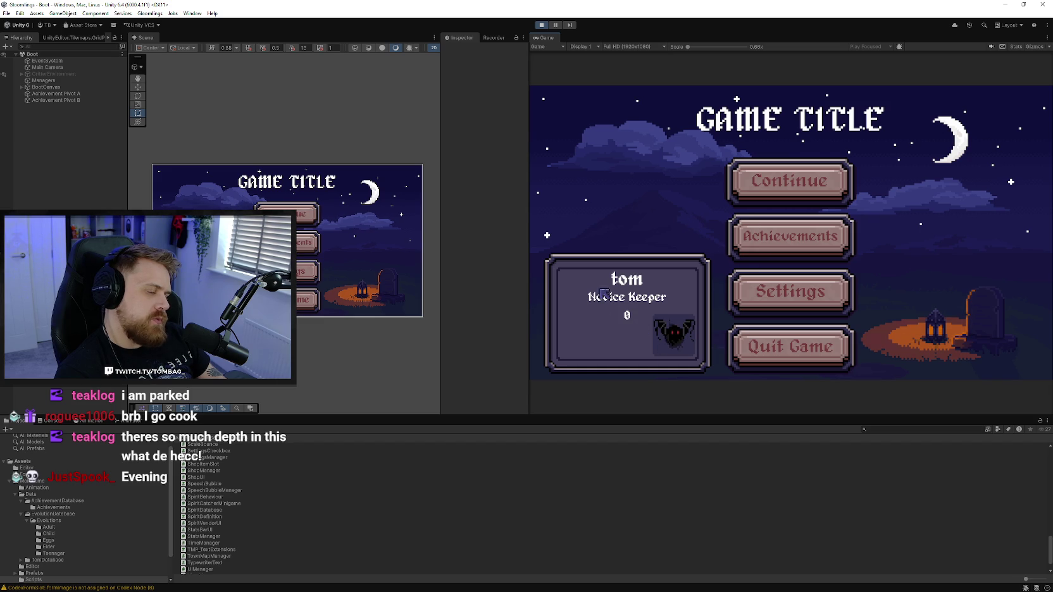
{"action": "left_click", "coordinate": [761, 241]}
{"action": "scroll", "coordinate": [703, 183], "scroll_direction": "down", "scroll_amount": 3}
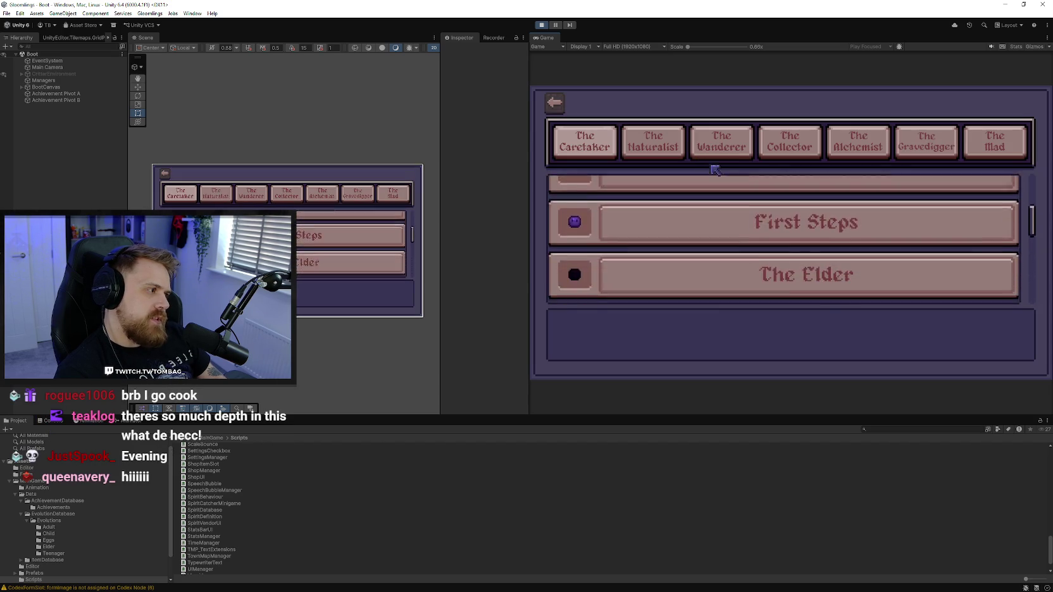
{"action": "scroll", "coordinate": [702, 182], "scroll_direction": "up", "scroll_amount": 5}
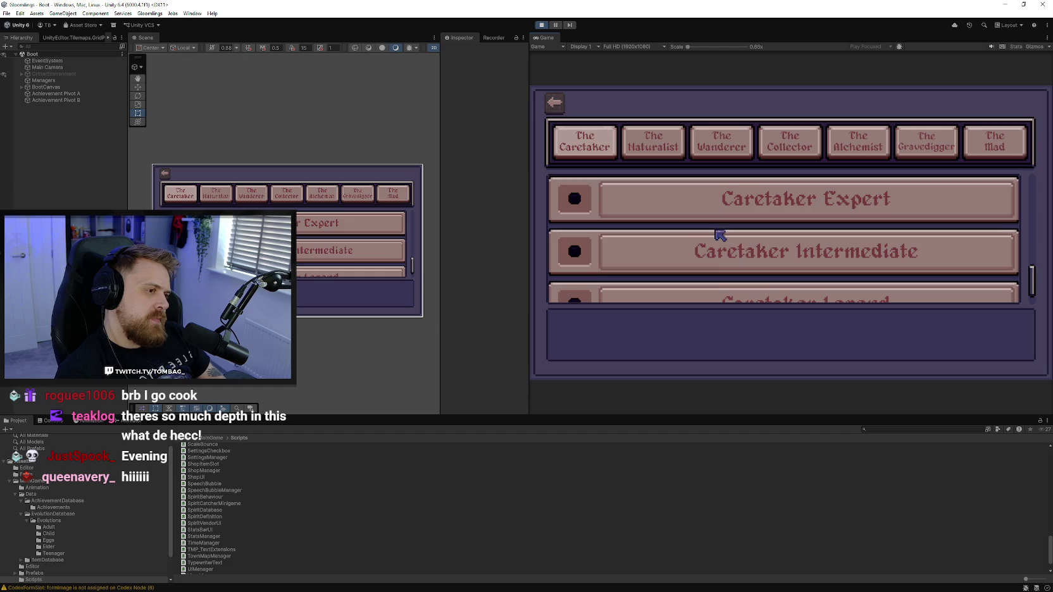
{"action": "scroll", "coordinate": [708, 234], "scroll_direction": "down", "scroll_amount": 5}
Read the First Steps, Caretaker Legend and Caretaker Intermediate achievement descriptions
{"action": "left_click", "coordinate": [694, 232]}
{"action": "scroll", "coordinate": [689, 256], "scroll_direction": "down", "scroll_amount": 1}
{"action": "scroll", "coordinate": [690, 247], "scroll_direction": "up", "scroll_amount": 1}
{"action": "scroll", "coordinate": [696, 234], "scroll_direction": "up", "scroll_amount": 2}
{"action": "left_click", "coordinate": [696, 226]}
{"action": "scroll", "coordinate": [686, 221], "scroll_direction": "up", "scroll_amount": 1}
{"action": "left_click", "coordinate": [681, 219]}
{"action": "scroll", "coordinate": [689, 233], "scroll_direction": "down", "scroll_amount": 1}
{"action": "scroll", "coordinate": [671, 253], "scroll_direction": "down", "scroll_amount": 2}
{"action": "left_click", "coordinate": [639, 273]}
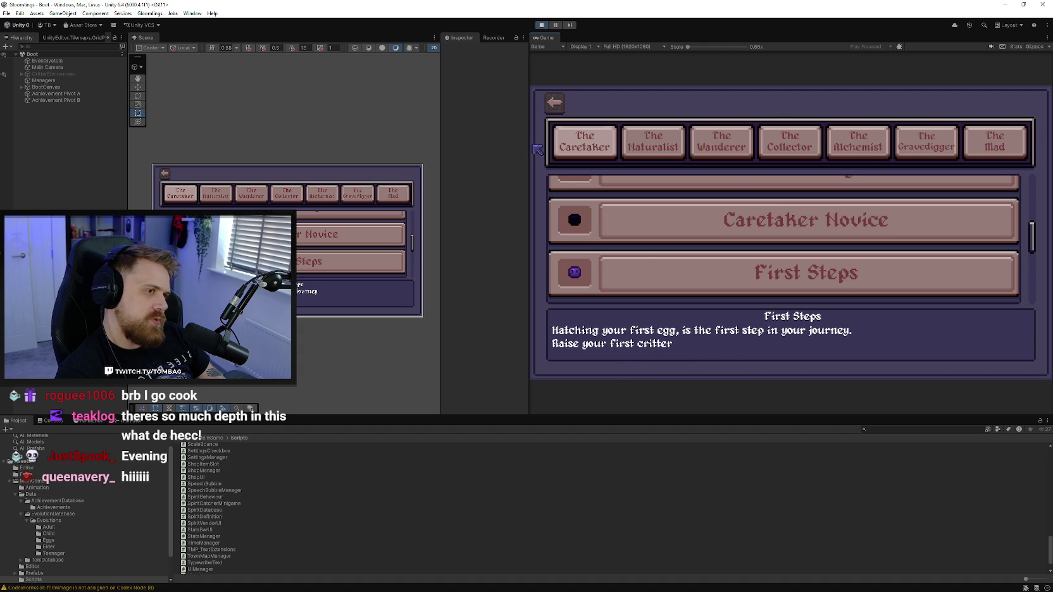
Return to the title screen, continue into the pet's room, and reopen the in-game menu
{"action": "left_click", "coordinate": [555, 102]}
{"action": "left_click", "coordinate": [790, 182]}
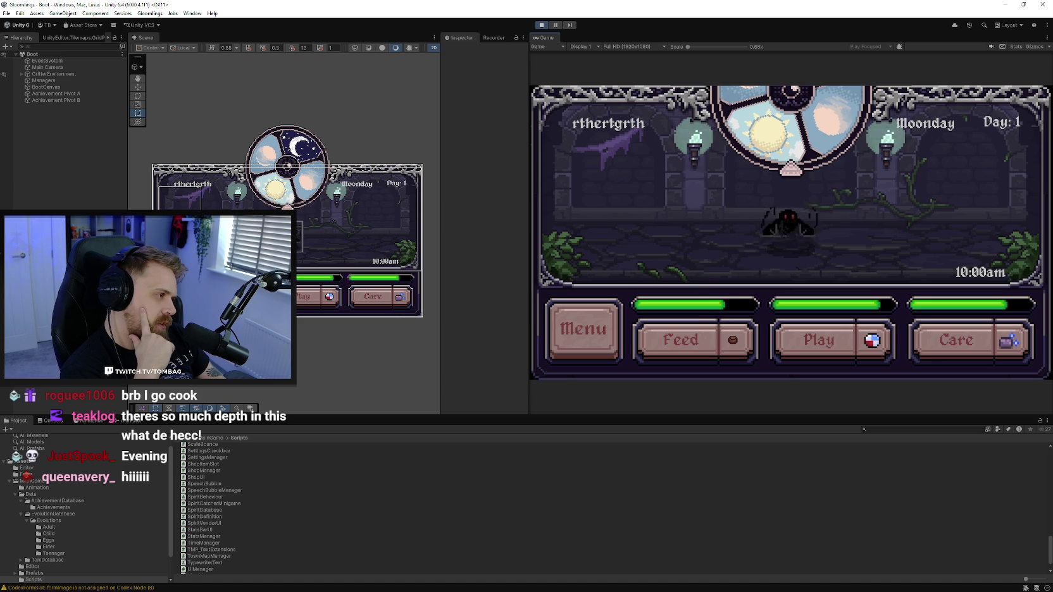
{"action": "left_click", "coordinate": [599, 346]}
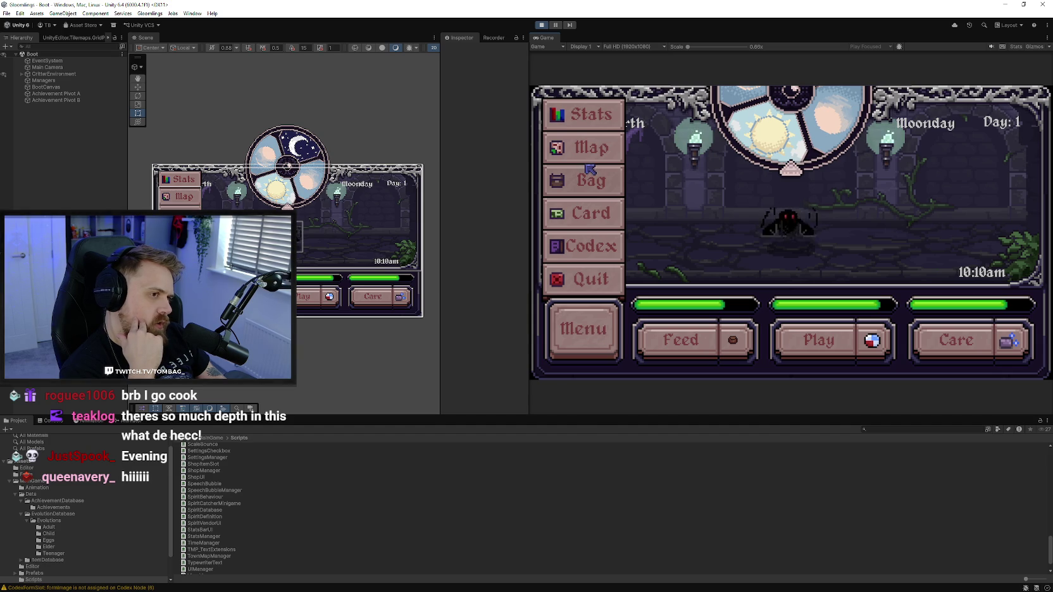
Close the in-game menu, exit Play mode, and switch to Aseprite's Map.aseprite view
{"action": "left_click", "coordinate": [583, 329]}
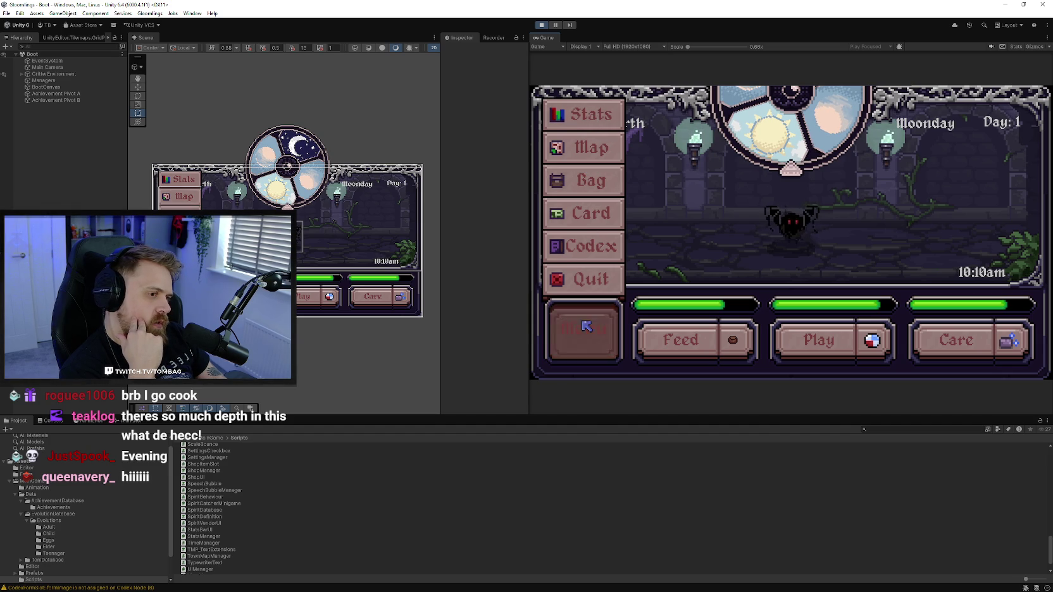
{"action": "left_click", "coordinate": [541, 25]}
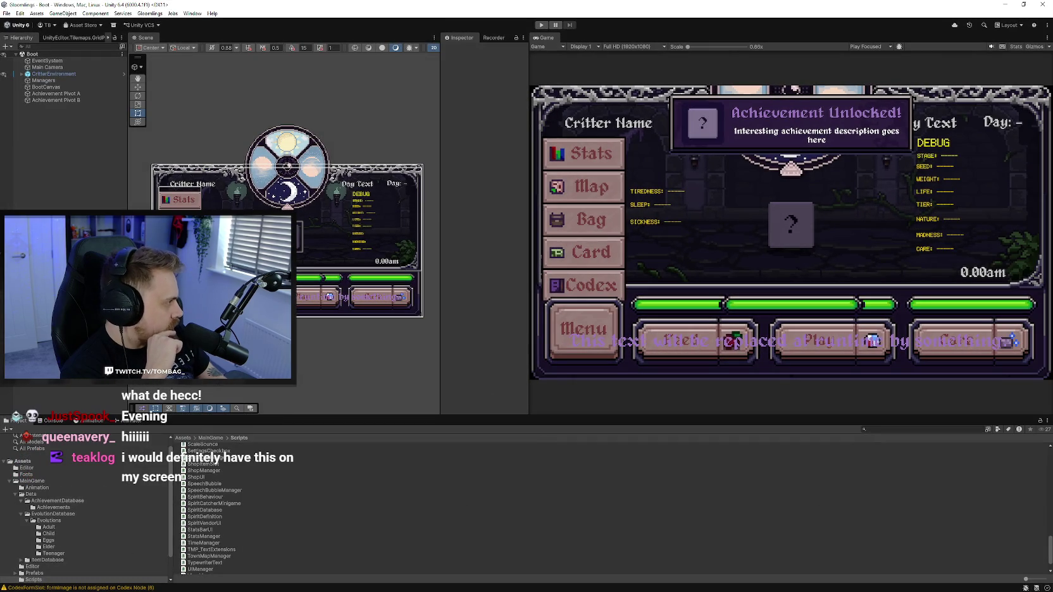
{"action": "key", "text": "alt+Tab"}
{"action": "scroll", "coordinate": [447, 122], "scroll_direction": "down", "scroll_amount": 5}
{"action": "scroll", "coordinate": [447, 122], "scroll_direction": "up", "scroll_amount": 5}
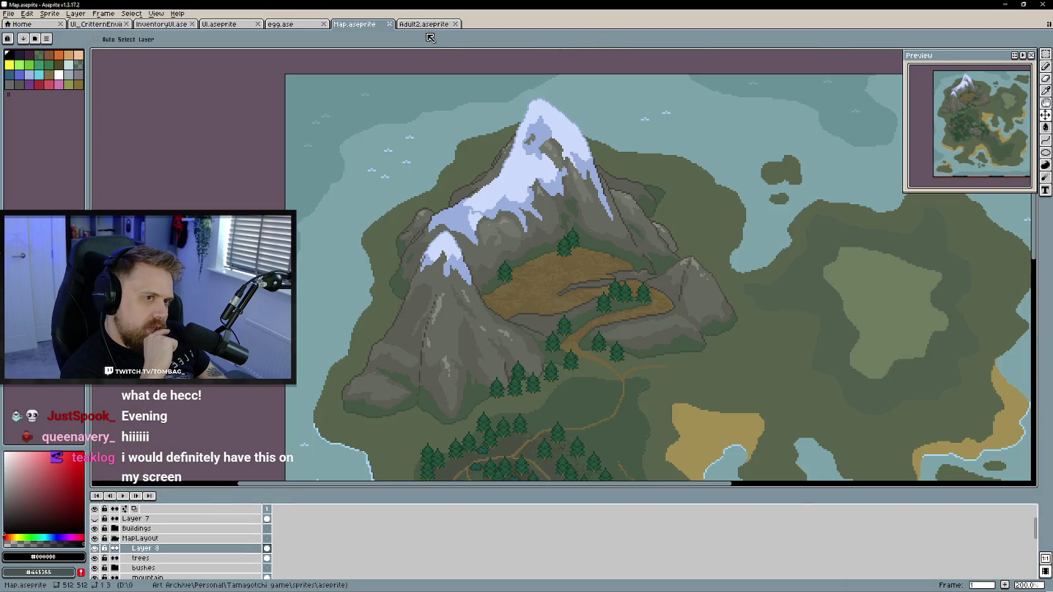
Show Adult2.aseprite and pan and zoom around the green critter sprite
{"action": "left_click", "coordinate": [424, 24]}
{"action": "left_click_drag", "start_coordinate": [494, 286], "coordinate": [585, 297]}
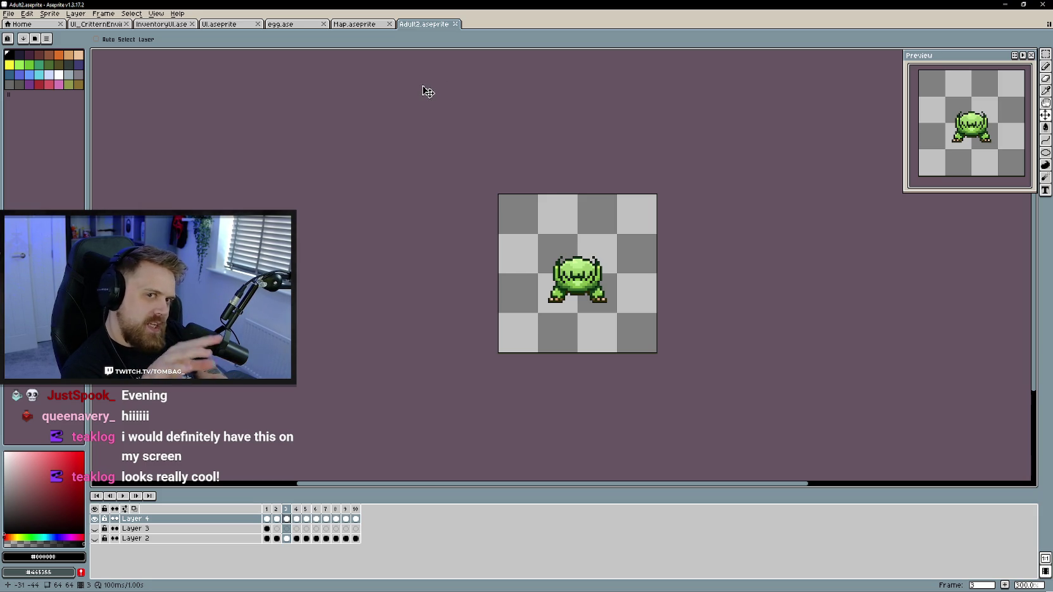
{"action": "scroll", "coordinate": [425, 227], "scroll_direction": "up", "scroll_amount": 1}
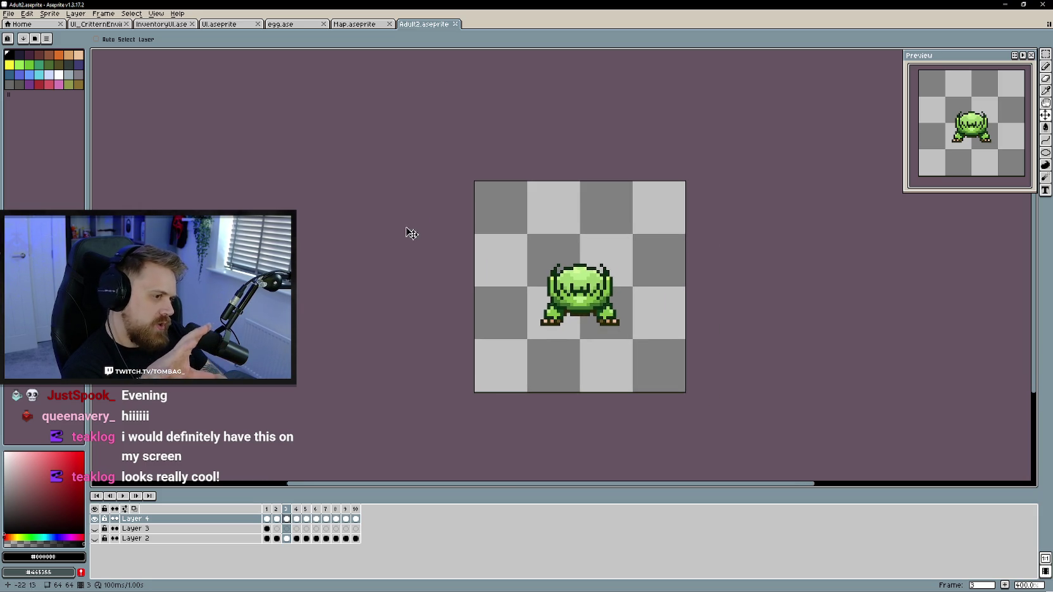
{"action": "mouse_move", "coordinate": [744, 351]}
{"action": "left_mouse_down"}
{"action": "mouse_move", "coordinate": [721, 347]}
{"action": "mouse_move", "coordinate": [729, 357]}
{"action": "left_mouse_up"}
{"action": "scroll", "coordinate": [726, 347], "scroll_direction": "down", "scroll_amount": 1}
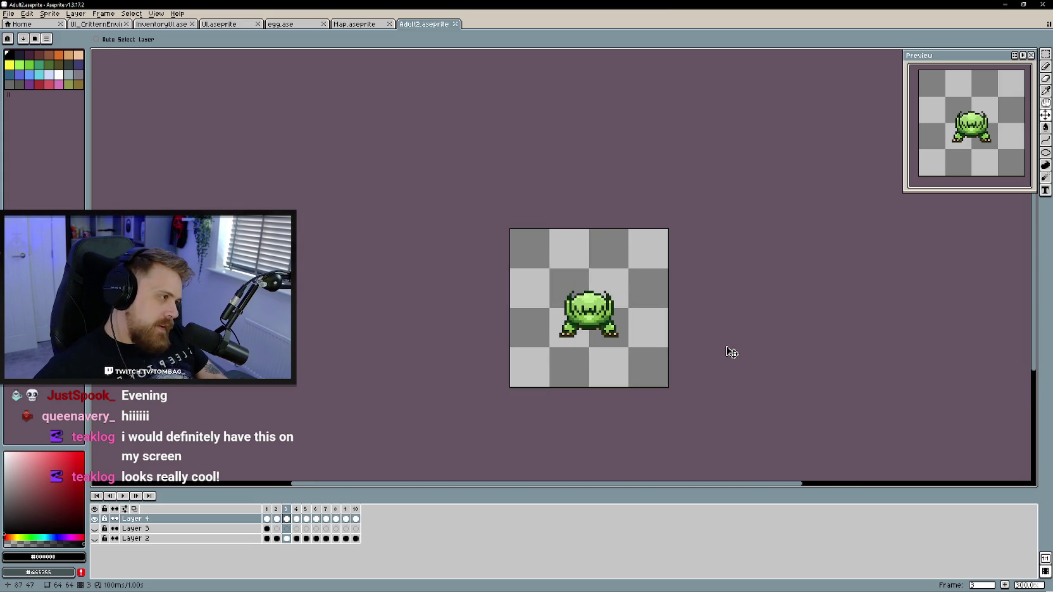
{"action": "scroll", "coordinate": [470, 197], "scroll_direction": "up", "scroll_amount": 1}
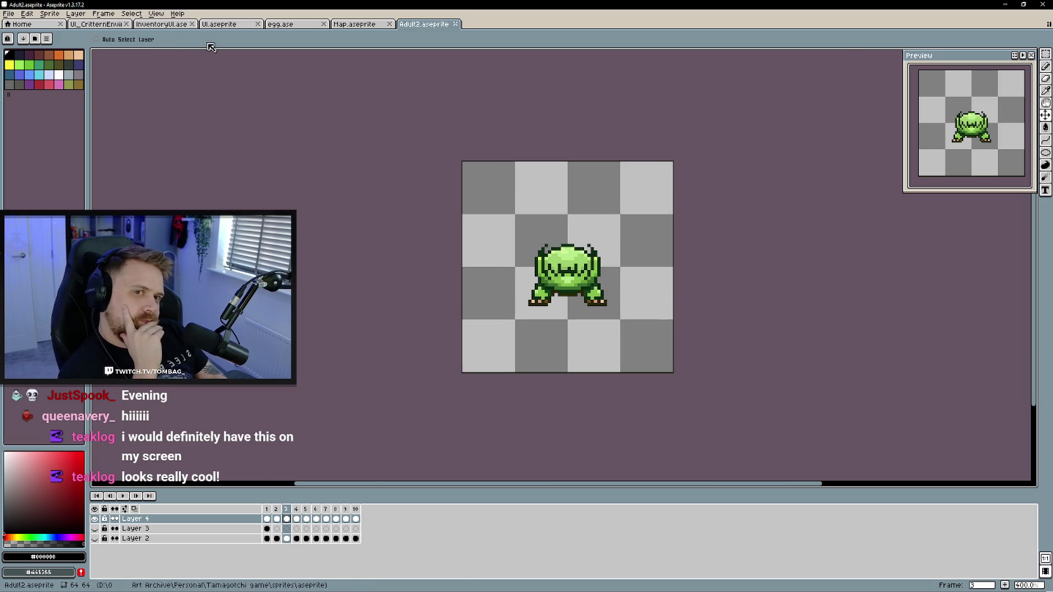
Flip through the InventoryUI, UI codex tree and Map files, ending back on Adult2
{"action": "left_click", "coordinate": [161, 24]}
{"action": "scroll", "coordinate": [234, 108], "scroll_direction": "up", "scroll_amount": 2}
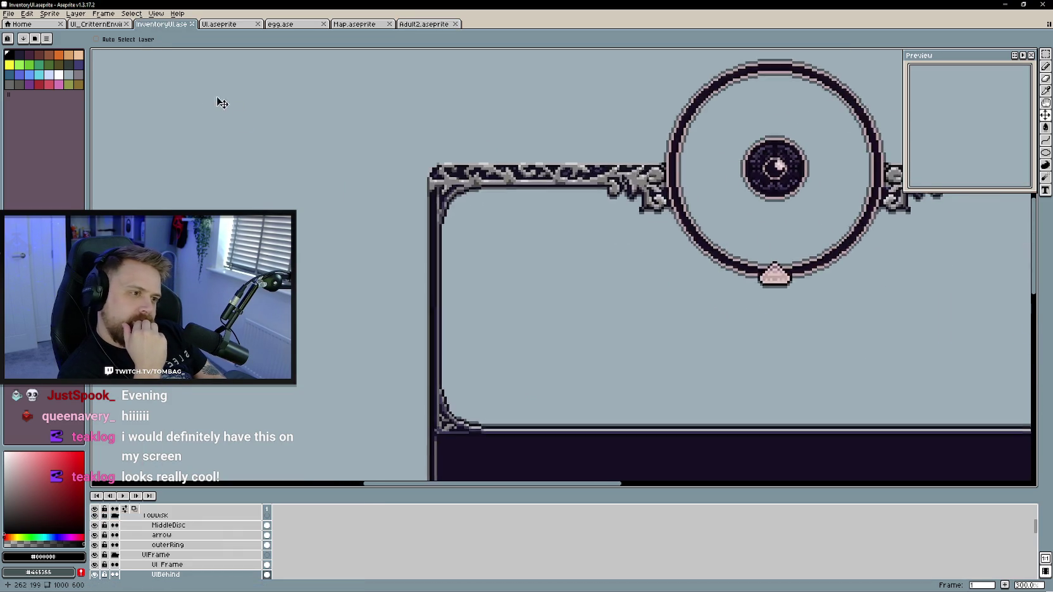
{"action": "scroll", "coordinate": [343, 195], "scroll_direction": "down", "scroll_amount": 2}
{"action": "scroll", "coordinate": [294, 181], "scroll_direction": "up", "scroll_amount": 1}
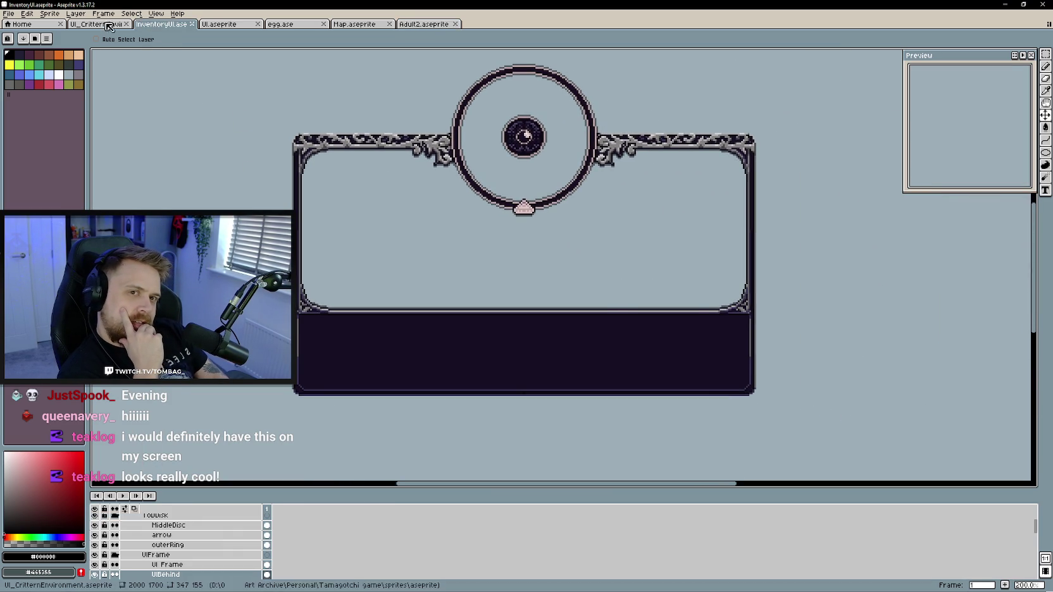
{"action": "left_click", "coordinate": [218, 24]}
{"action": "left_click", "coordinate": [148, 25]}
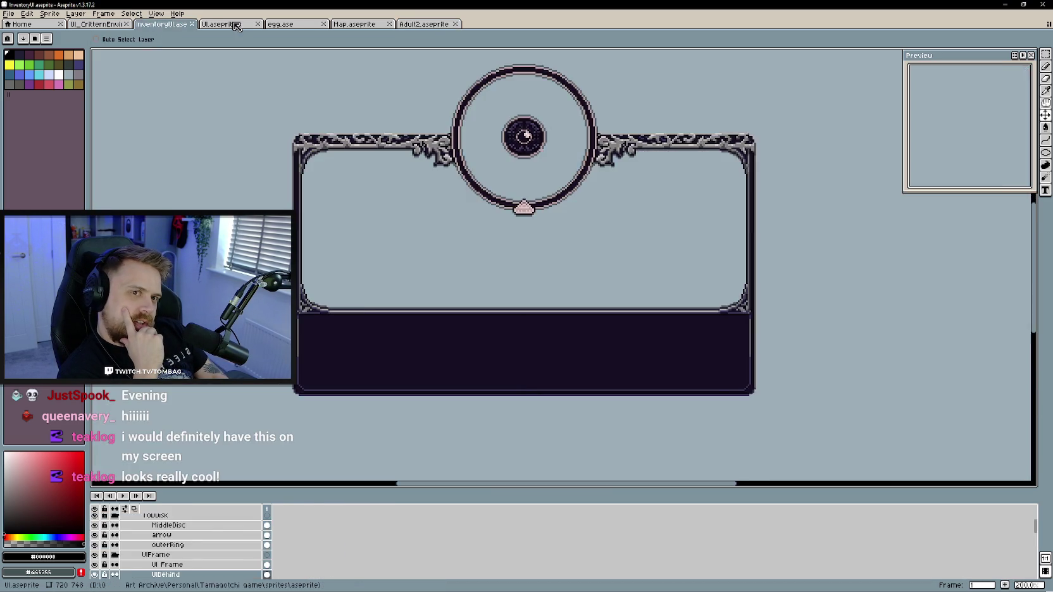
{"action": "left_click", "coordinate": [235, 26]}
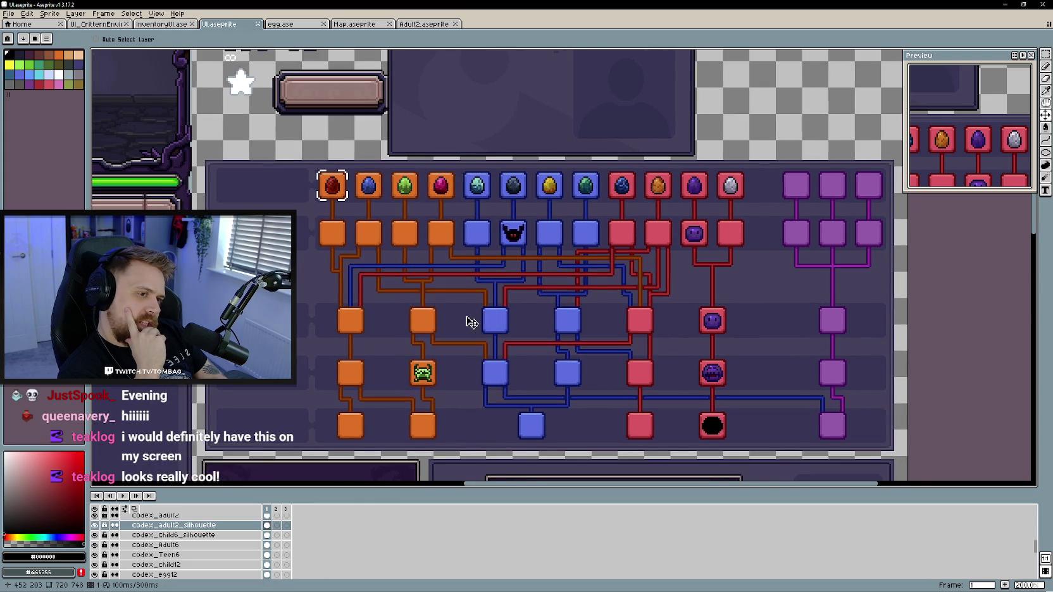
{"action": "scroll", "coordinate": [479, 323], "scroll_direction": "left", "scroll_amount": 1}
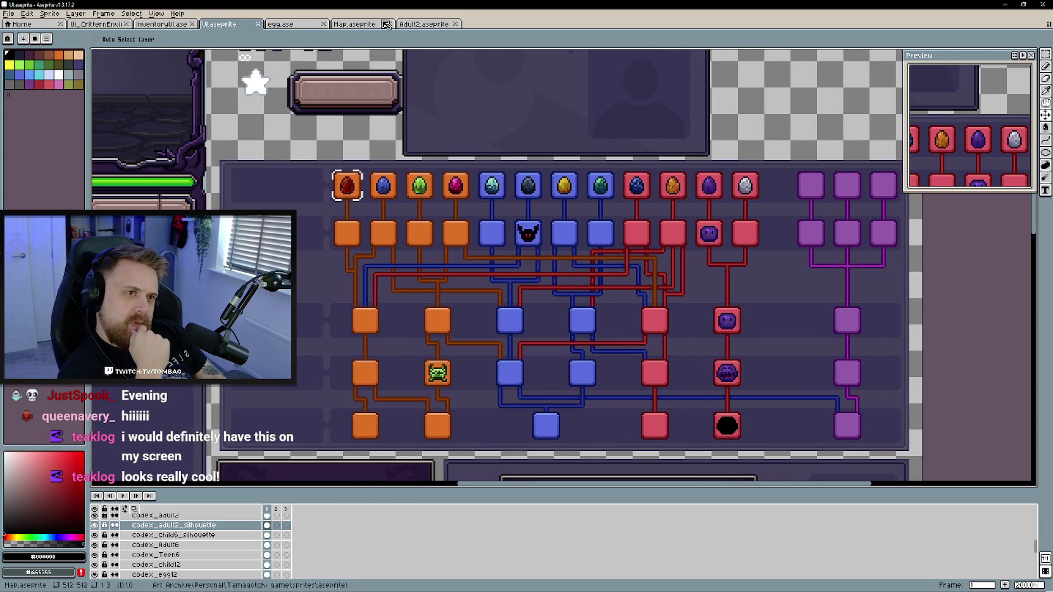
{"action": "left_click", "coordinate": [358, 24]}
{"action": "left_click", "coordinate": [418, 24]}
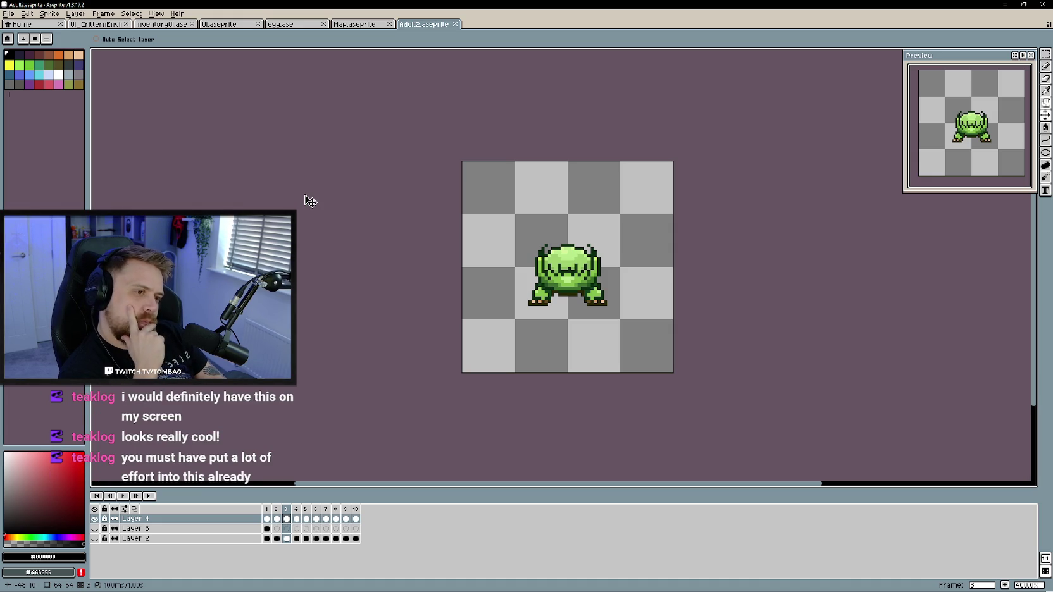
Hide the green creature layer, show the grey circle layer, and close Adult2.aseprite
{"action": "left_click", "coordinate": [12, 16]}
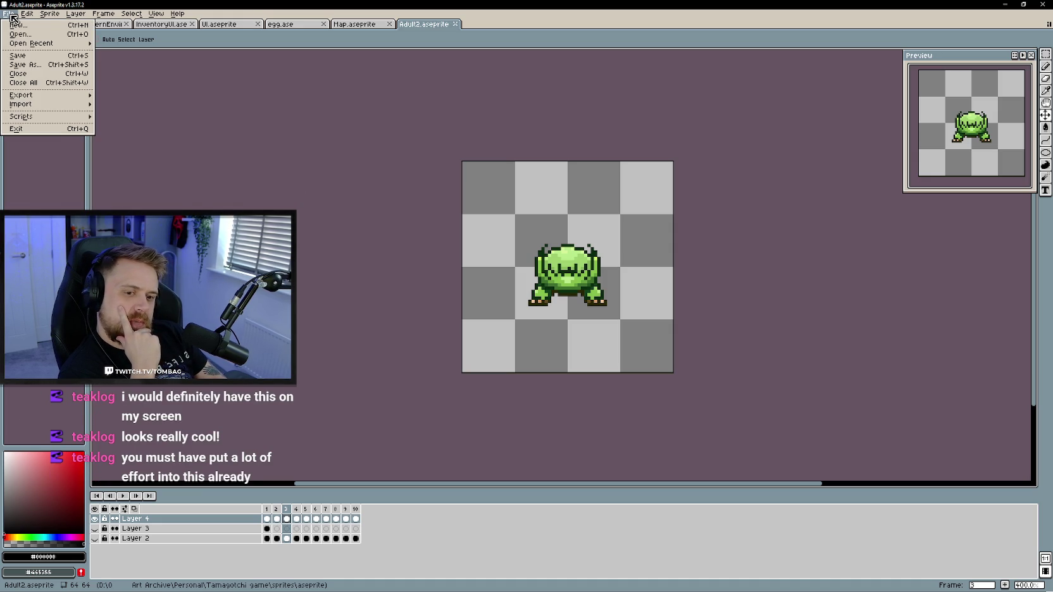
{"action": "mouse_move", "coordinate": [33, 43]}
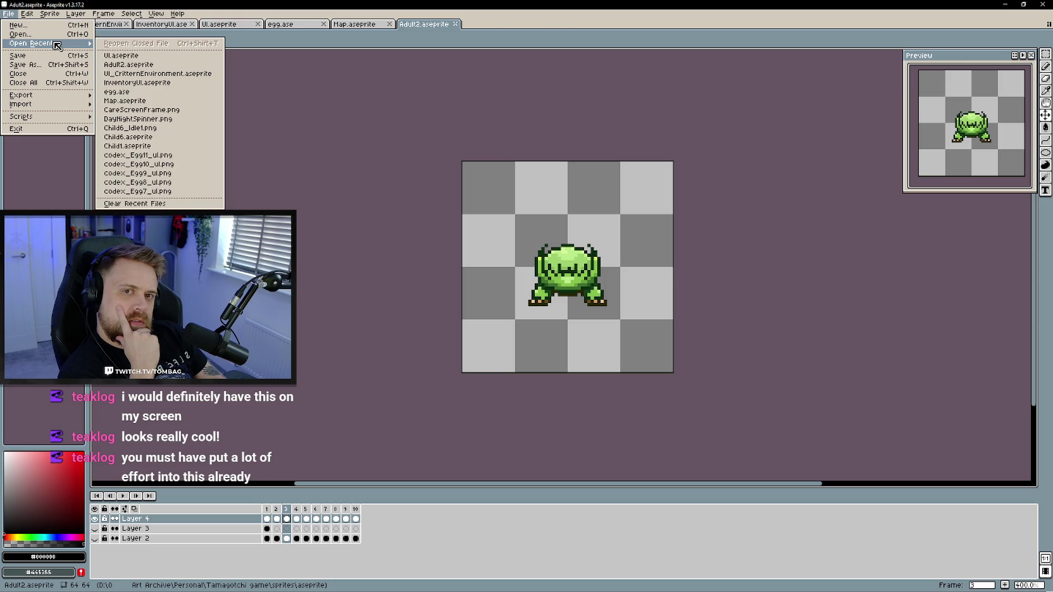
{"action": "key", "text": "Escape"}
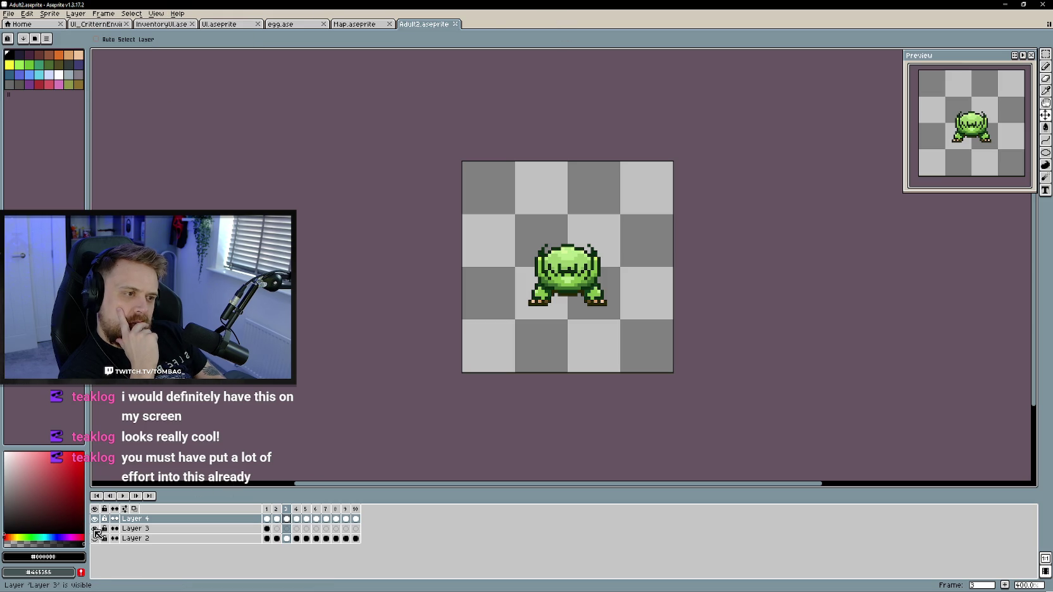
{"action": "left_click", "coordinate": [95, 519]}
{"action": "left_click", "coordinate": [95, 539]}
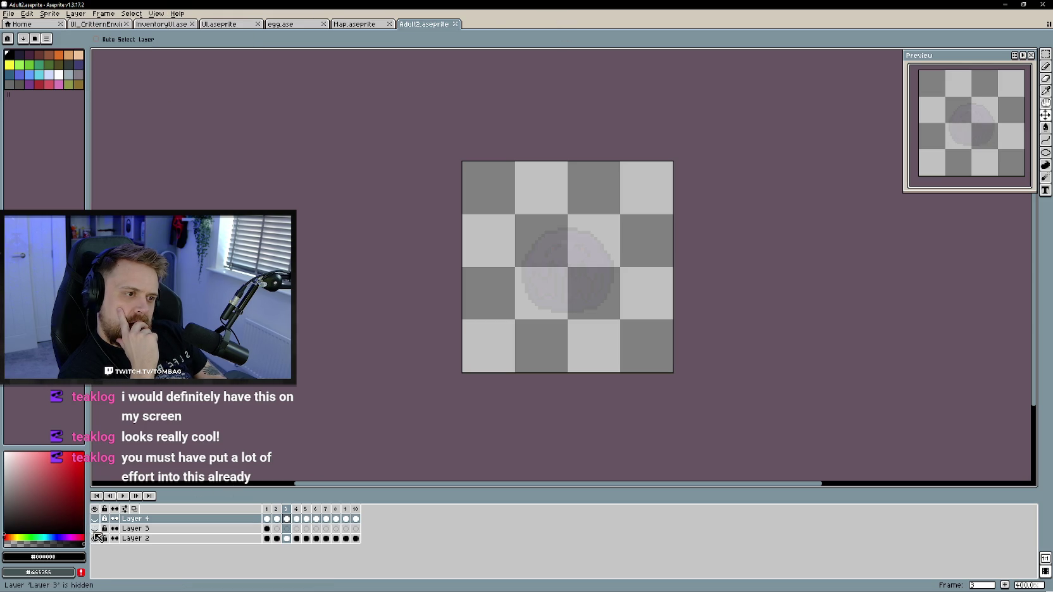
{"action": "left_click", "coordinate": [455, 24]}
Reopen Child1.aseprite from the recent files list
{"action": "left_click", "coordinate": [8, 14]}
{"action": "mouse_move", "coordinate": [31, 43]}
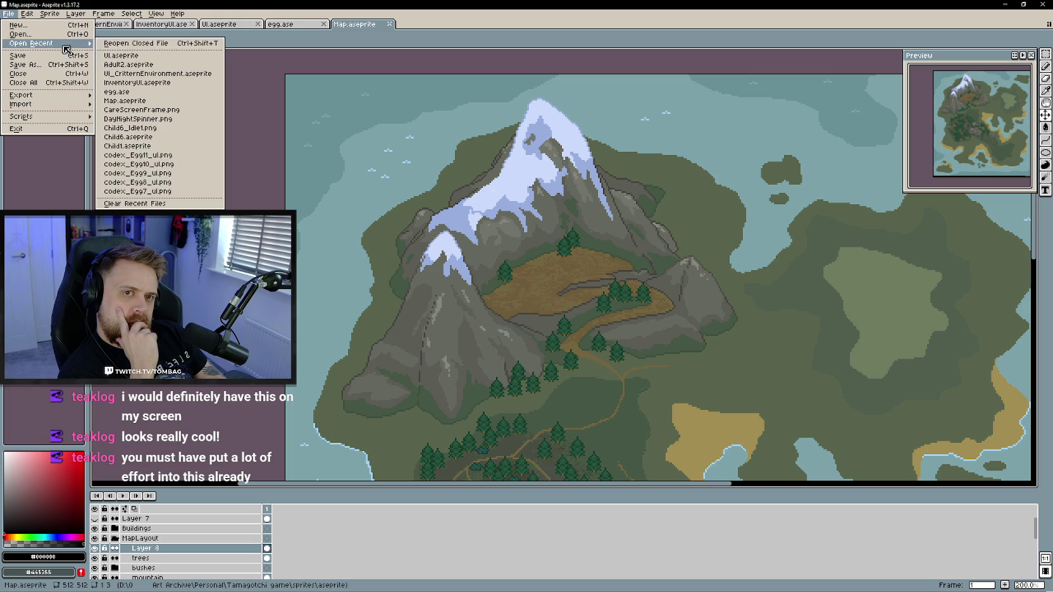
{"action": "left_click", "coordinate": [181, 148]}
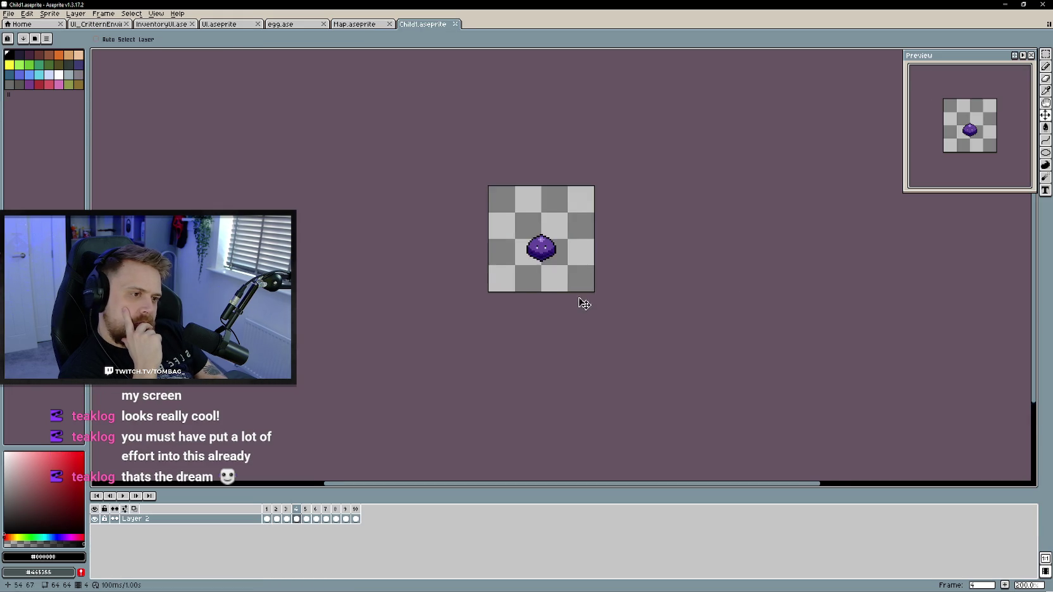
{"action": "scroll", "coordinate": [634, 303], "scroll_direction": "up", "scroll_amount": 1}
{"action": "scroll", "coordinate": [639, 307], "scroll_direction": "up", "scroll_amount": 1}
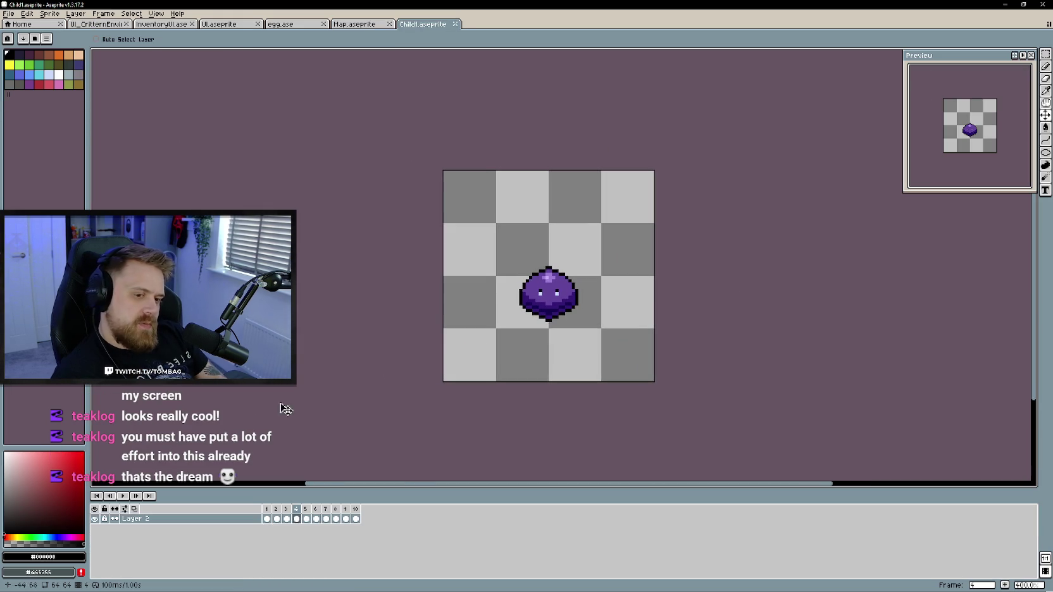
Add a new empty layer and lower Layer 2's opacity to fade the slime
{"action": "right_click", "coordinate": [189, 519]}
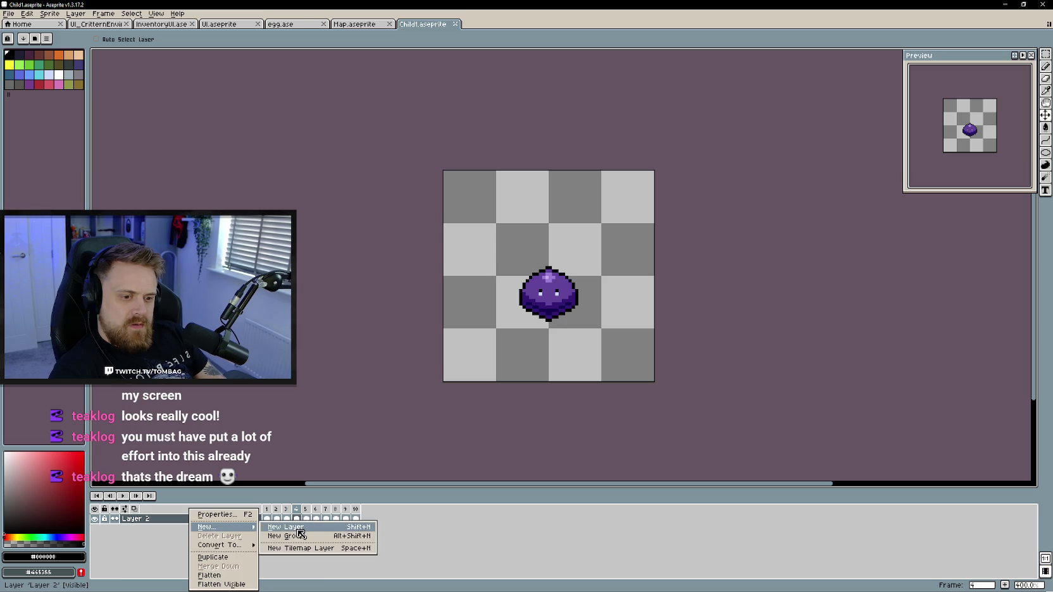
{"action": "left_click", "coordinate": [299, 530]}
{"action": "double_click", "coordinate": [169, 529]}
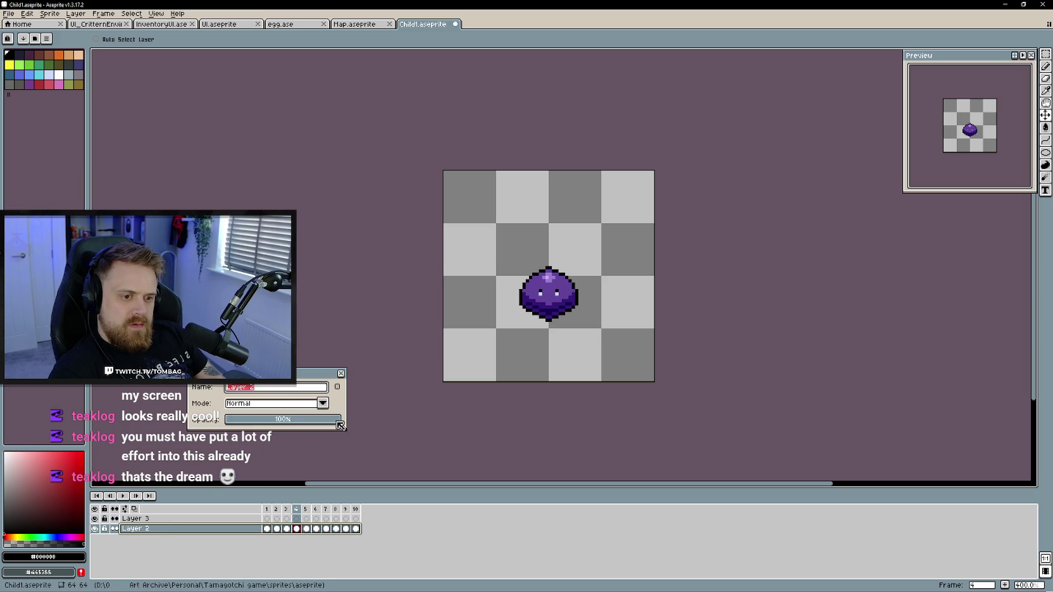
{"action": "left_click_drag", "start_coordinate": [339, 426], "coordinate": [243, 419]}
{"action": "left_click", "coordinate": [341, 374]}
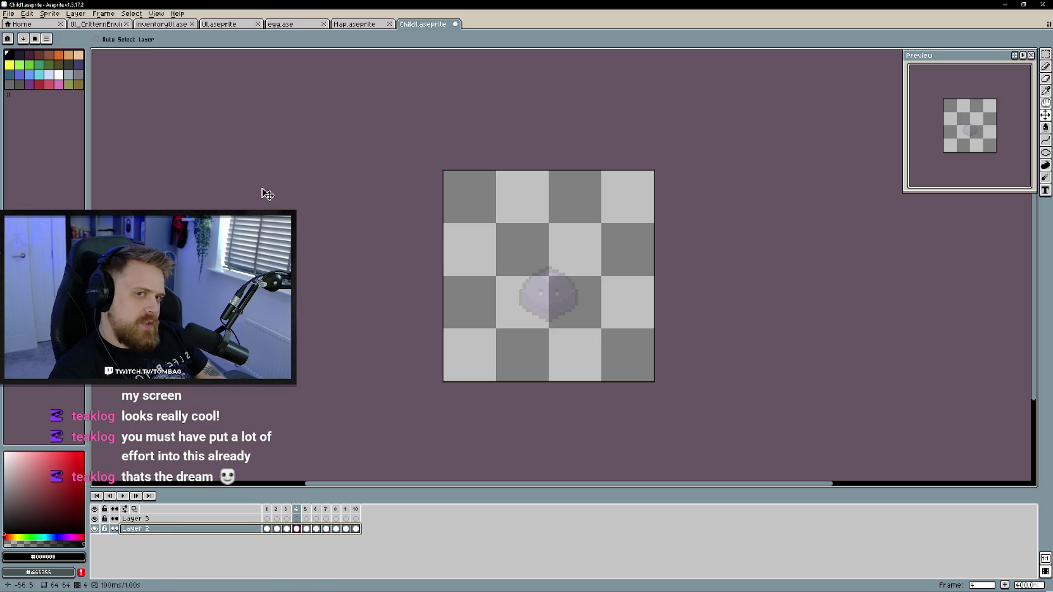
{"action": "left_click", "coordinate": [9, 13]}
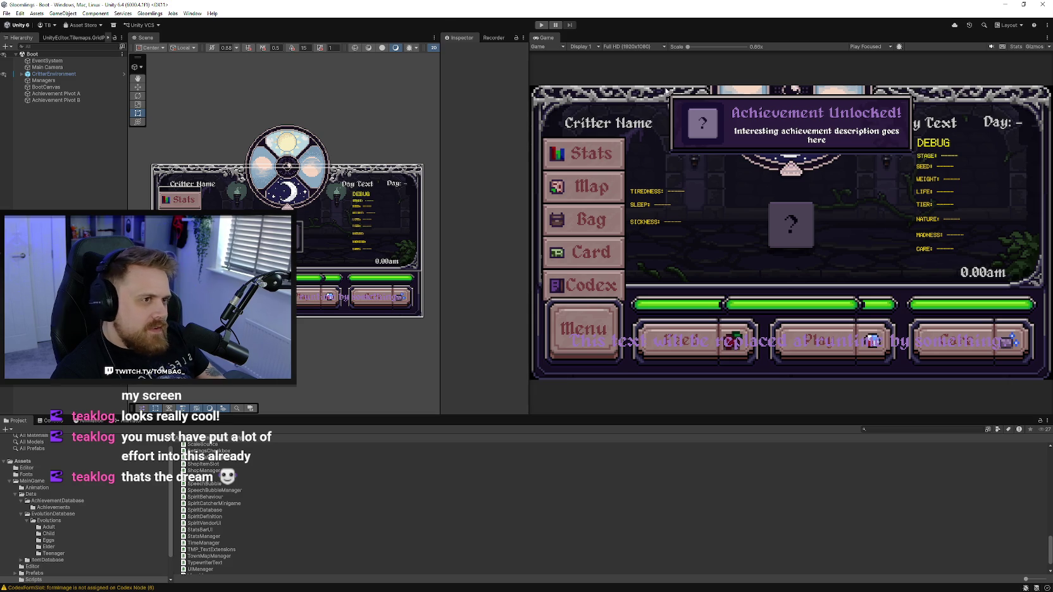
Play-test the saved game, browse the Codex tree from the menu, then stop play mode
{"action": "left_click", "coordinate": [540, 26]}
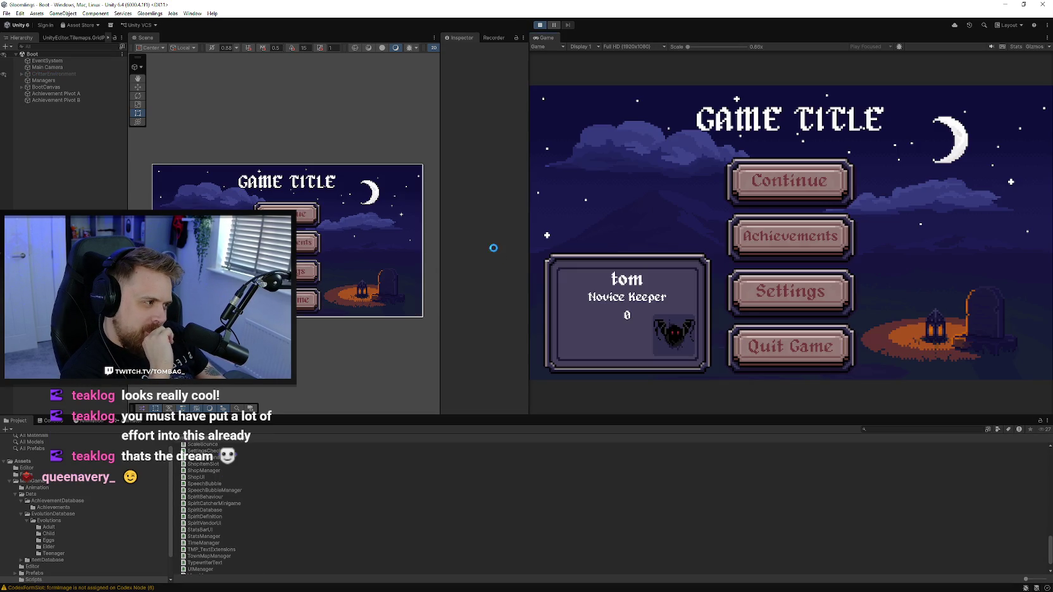
{"action": "left_click", "coordinate": [765, 197]}
{"action": "left_click", "coordinate": [582, 329]}
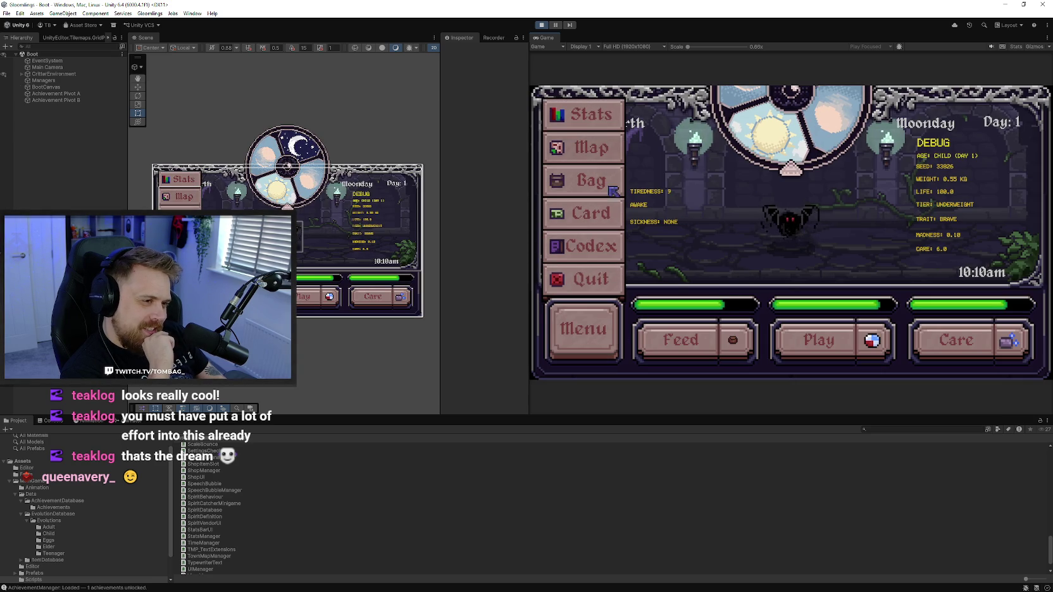
{"action": "left_click", "coordinate": [612, 244]}
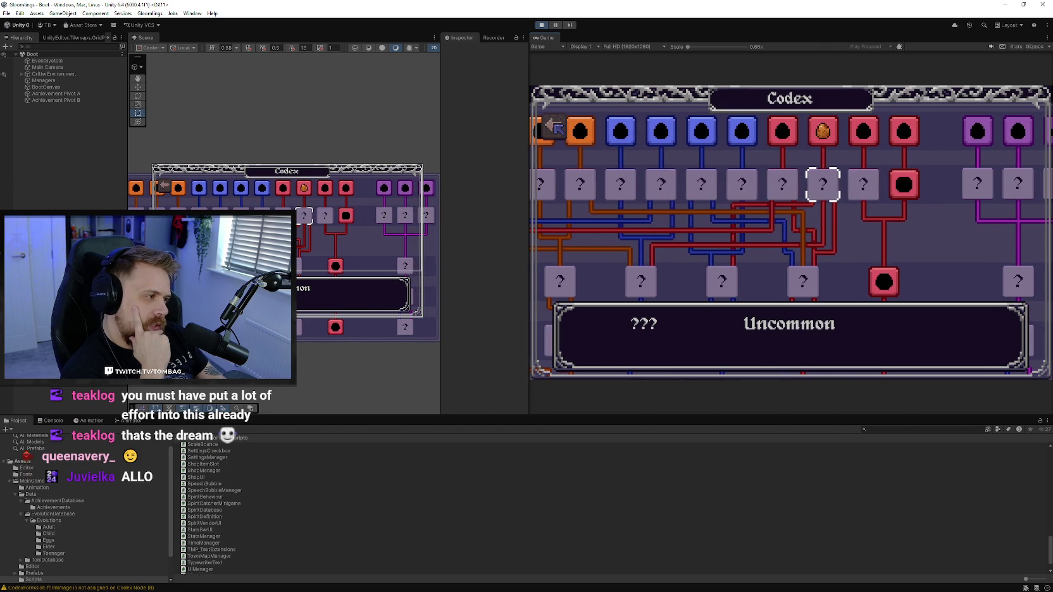
{"action": "left_click", "coordinate": [554, 127]}
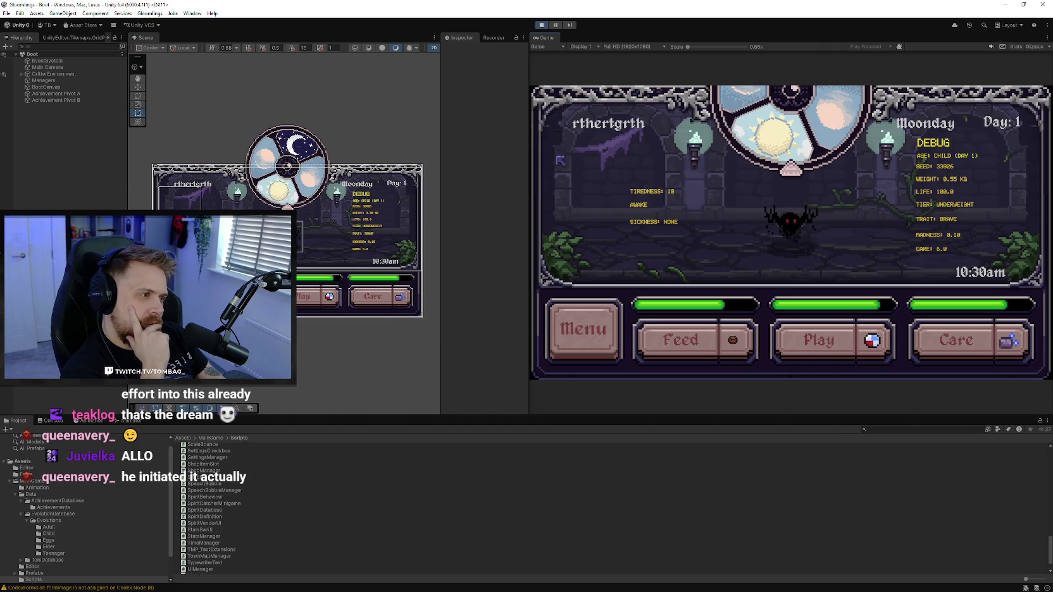
{"action": "left_click", "coordinate": [541, 25]}
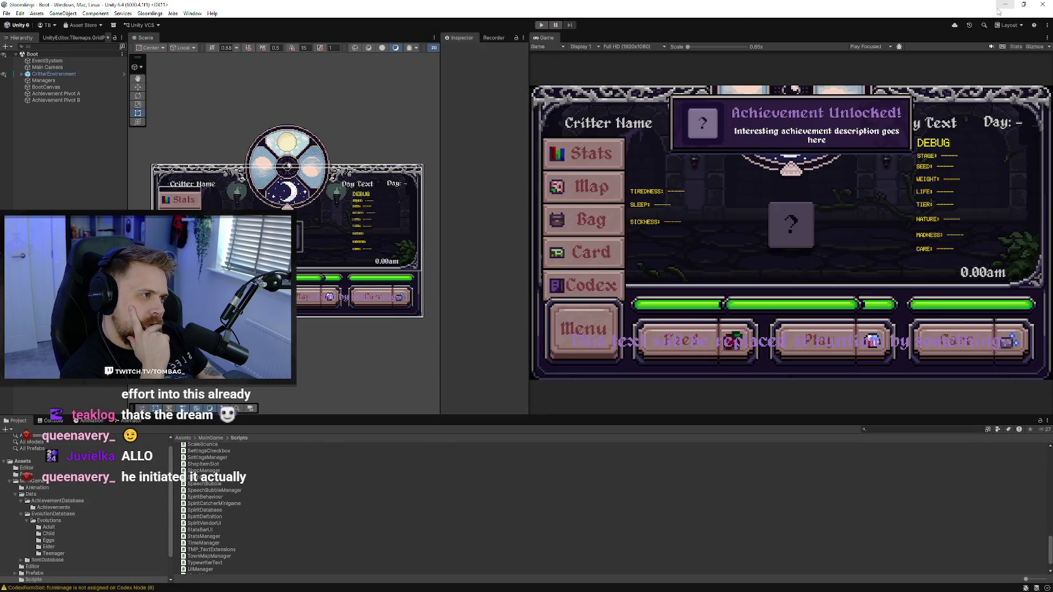
Back in Aseprite's Save As dialog, take Child1.aseprite as the name and add a 0
{"action": "left_click", "coordinate": [1004, 5]}
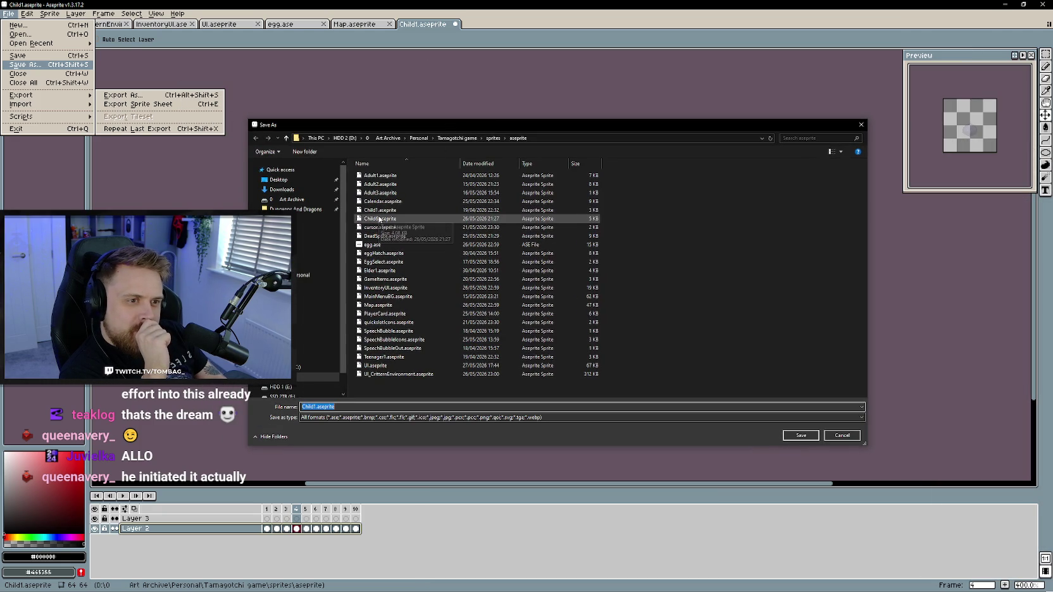
{"action": "left_click", "coordinate": [382, 210]}
{"action": "left_click", "coordinate": [453, 407]}
{"action": "type", "text": "0"}
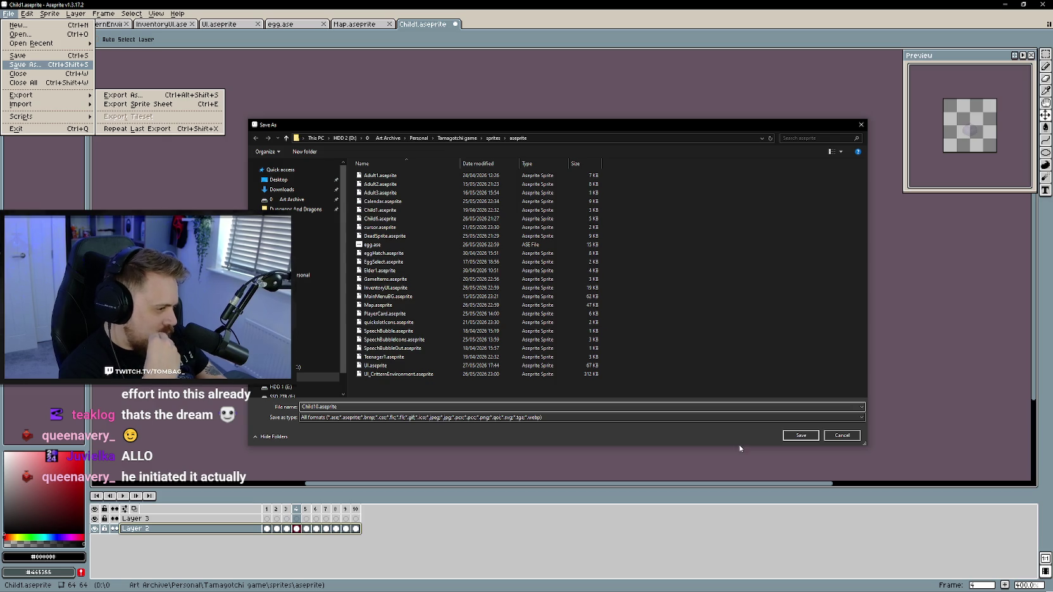
Resize and reposition the Save As dialog, check Child6.aseprite, and start the Unity game
{"action": "left_click_drag", "start_coordinate": [738, 446], "coordinate": [739, 450]}
{"action": "left_click_drag", "start_coordinate": [682, 126], "coordinate": [674, 133]}
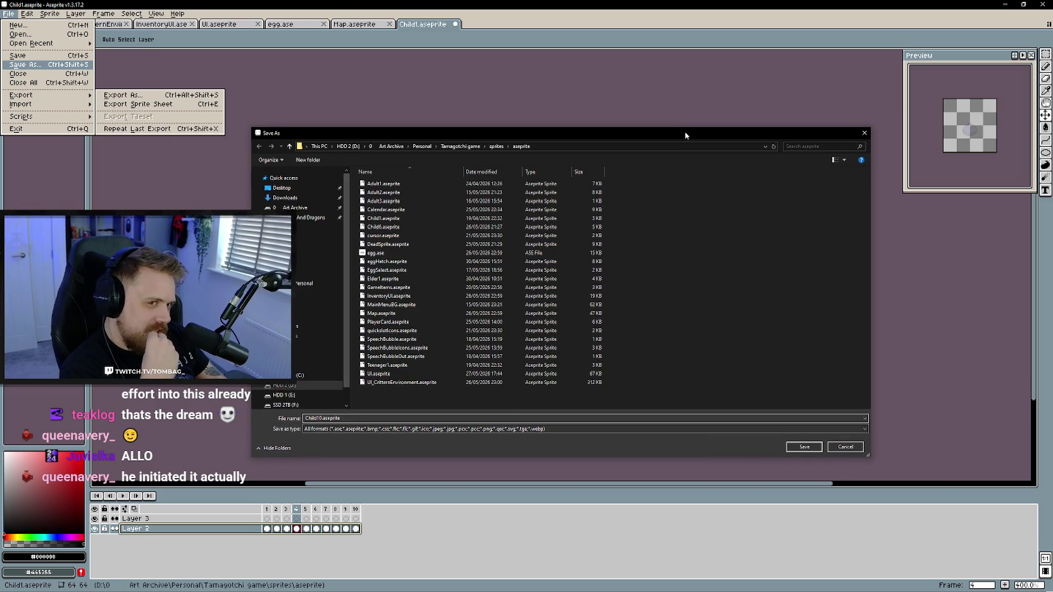
{"action": "left_click_drag", "start_coordinate": [859, 258], "coordinate": [798, 258]}
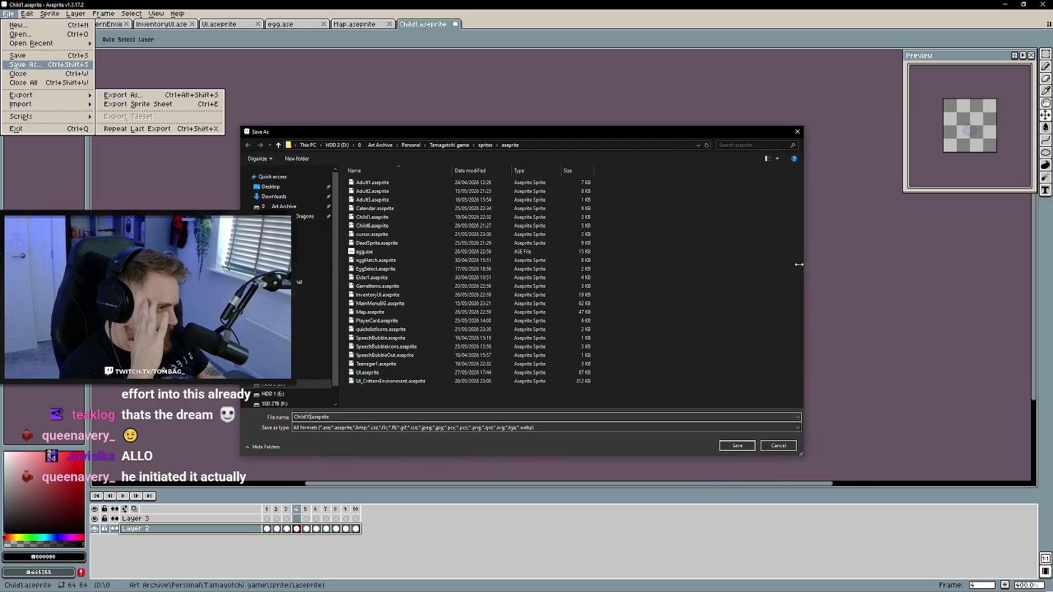
{"action": "left_click_drag", "start_coordinate": [644, 117], "coordinate": [653, 125]}
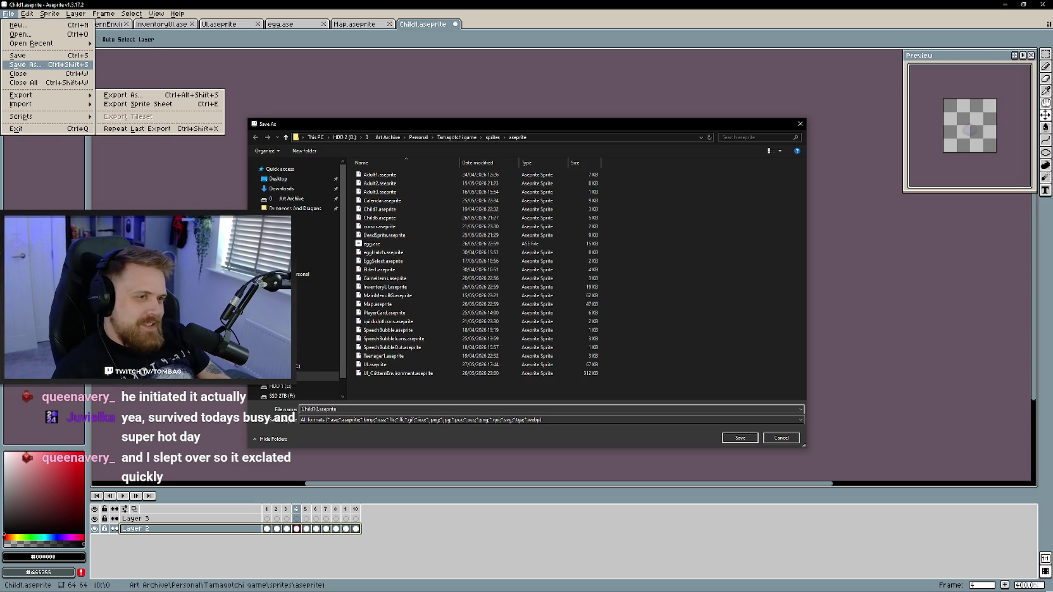
{"action": "left_click_drag", "start_coordinate": [603, 123], "coordinate": [604, 117]}
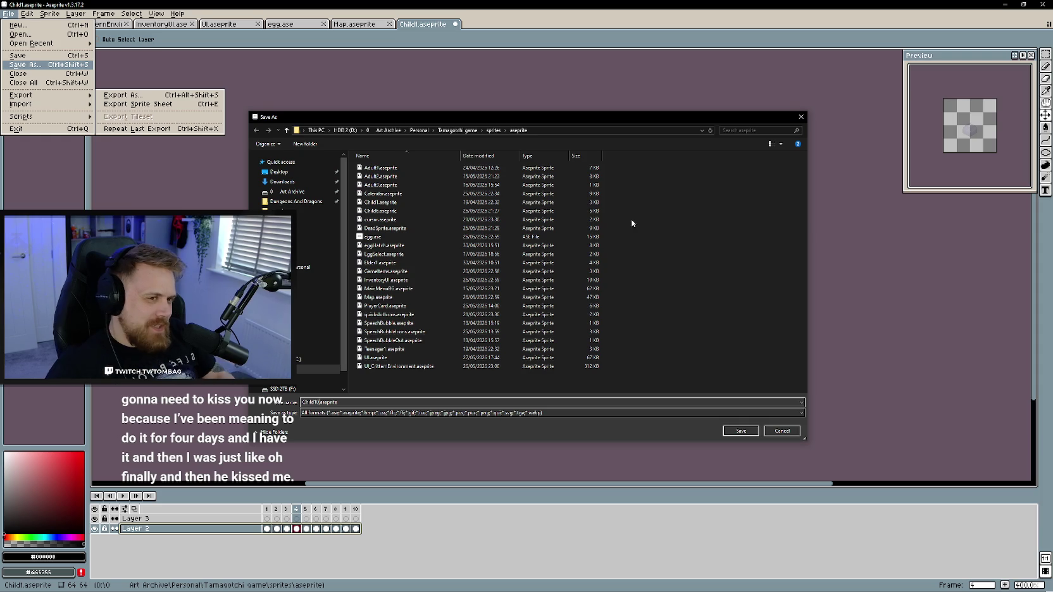
{"action": "left_click_drag", "start_coordinate": [443, 117], "coordinate": [465, 132]}
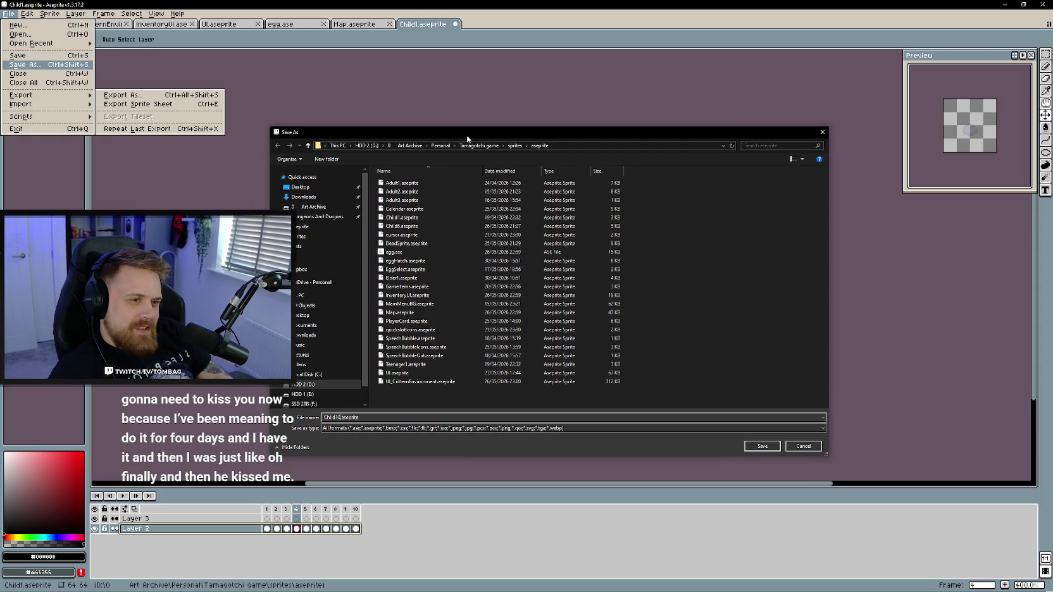
{"action": "left_click", "coordinate": [398, 225]}
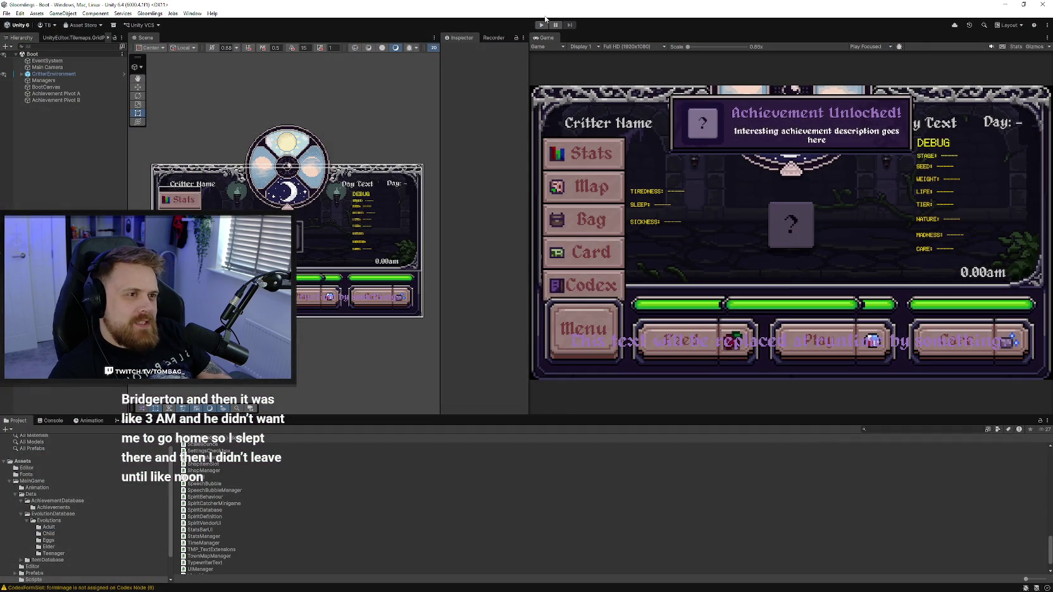
{"action": "left_click", "coordinate": [542, 24]}
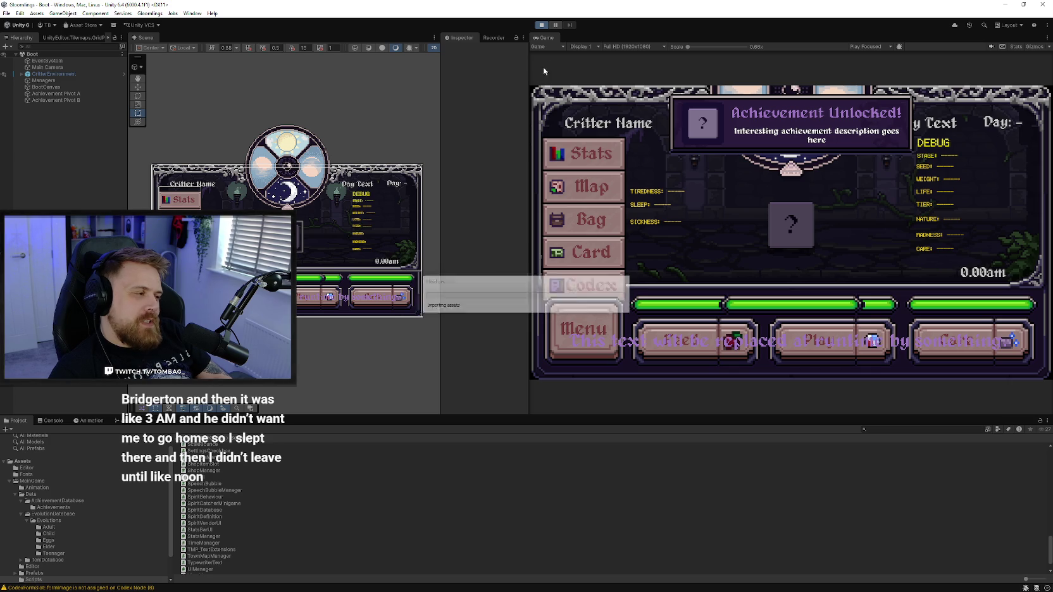
View the Codex from the in-game menu, stop play mode, and minimize Unity back to Aseprite
{"action": "left_click", "coordinate": [583, 329]}
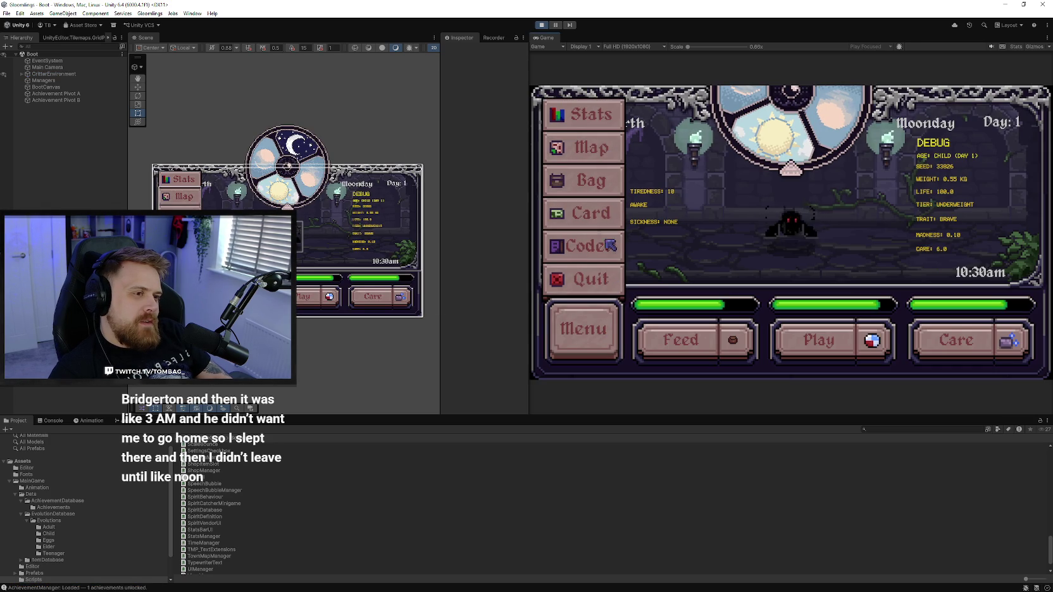
{"action": "left_click", "coordinate": [609, 241]}
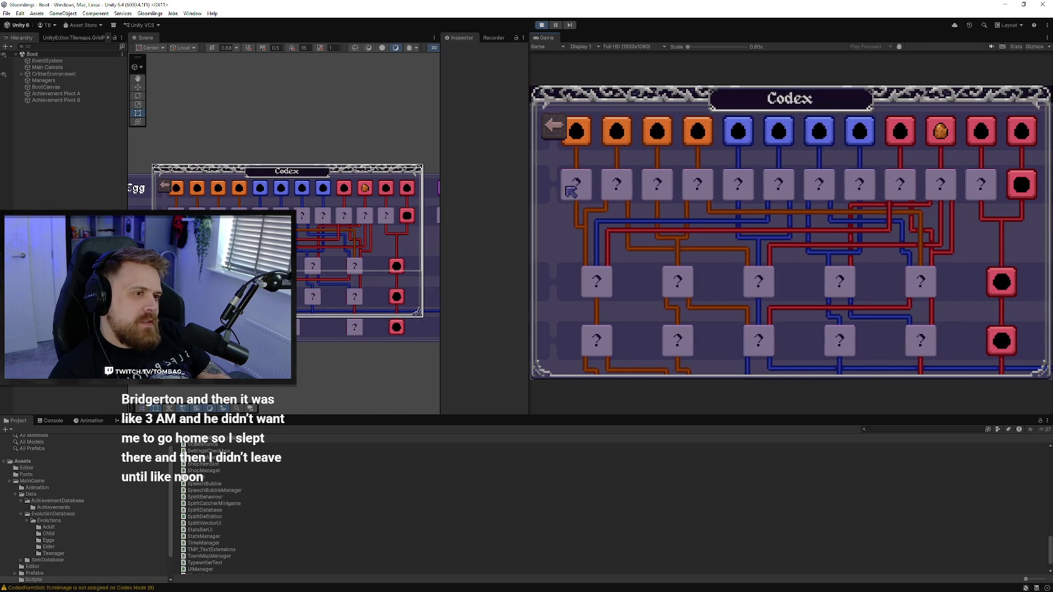
{"action": "mouse_move", "coordinate": [940, 184]}
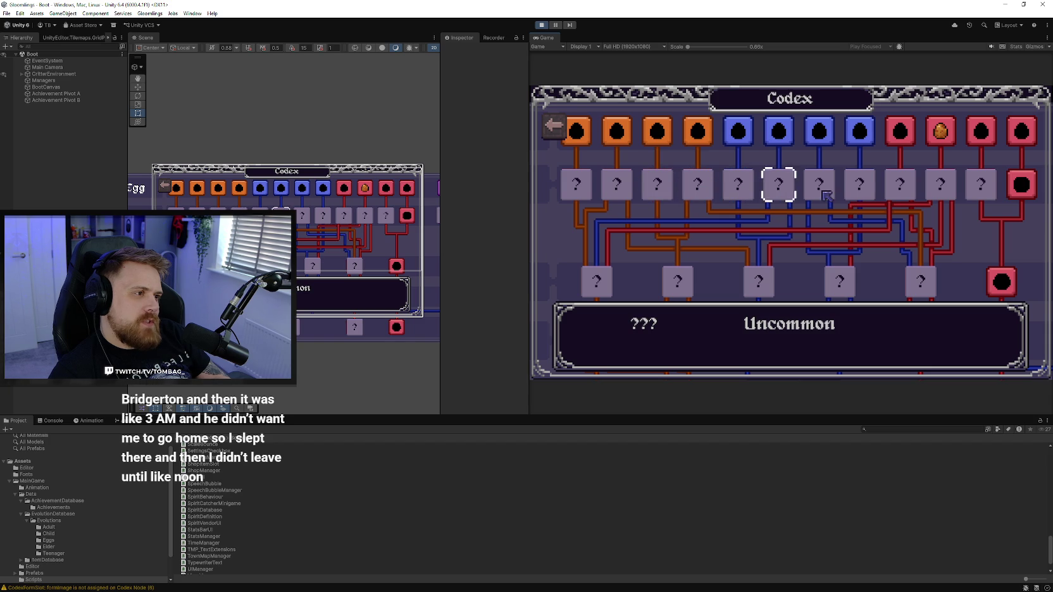
{"action": "left_click", "coordinate": [541, 25]}
{"action": "left_click", "coordinate": [1006, 5]}
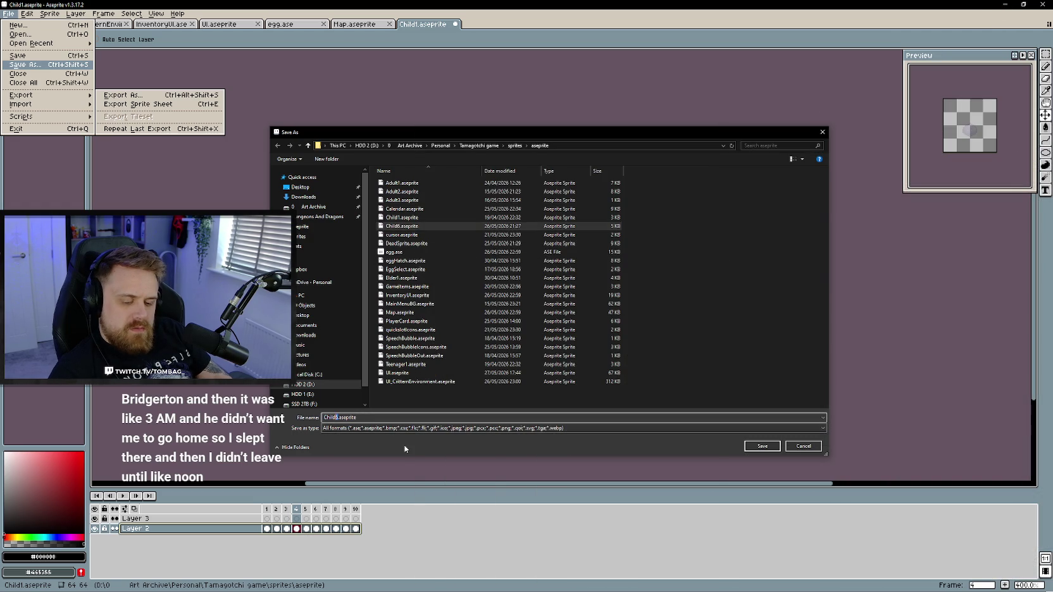
Save the sprite as Child10.aseprite, glance at Layer 3's options, and zoom into the canvas
{"action": "type", "text": "0"}
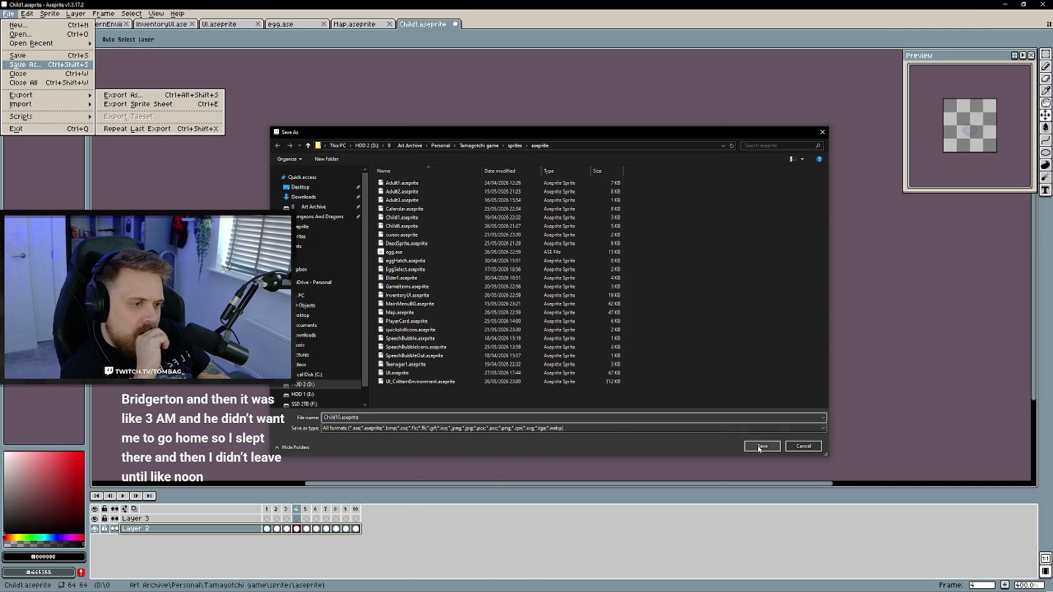
{"action": "left_click", "coordinate": [761, 446]}
{"action": "right_click", "coordinate": [208, 519]}
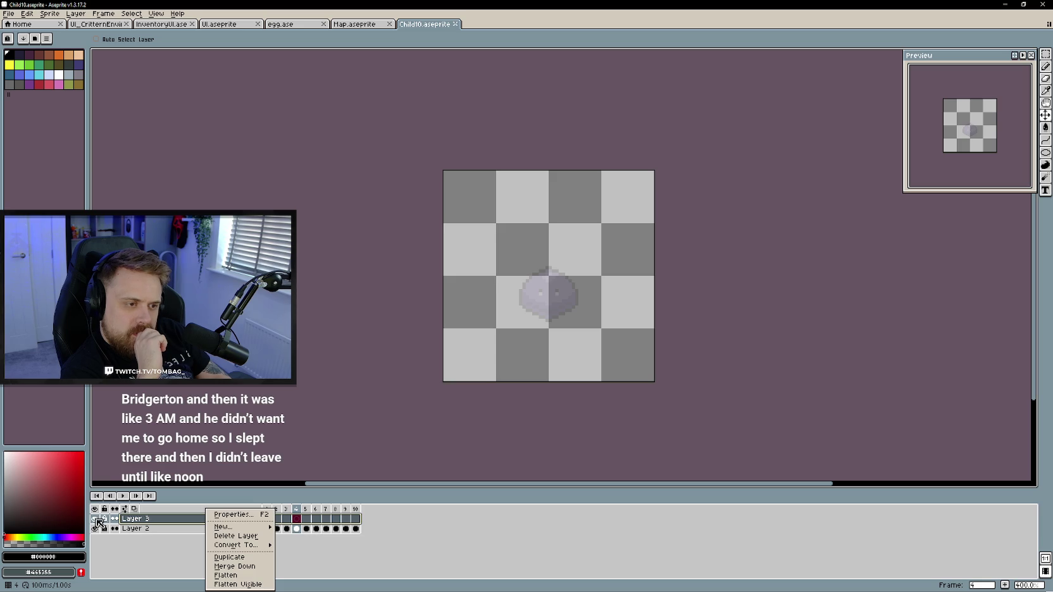
{"action": "key", "text": "Escape"}
{"action": "scroll", "coordinate": [552, 308], "scroll_direction": "up", "scroll_amount": 1}
{"action": "scroll", "coordinate": [526, 360], "scroll_direction": "up", "scroll_amount": 1}
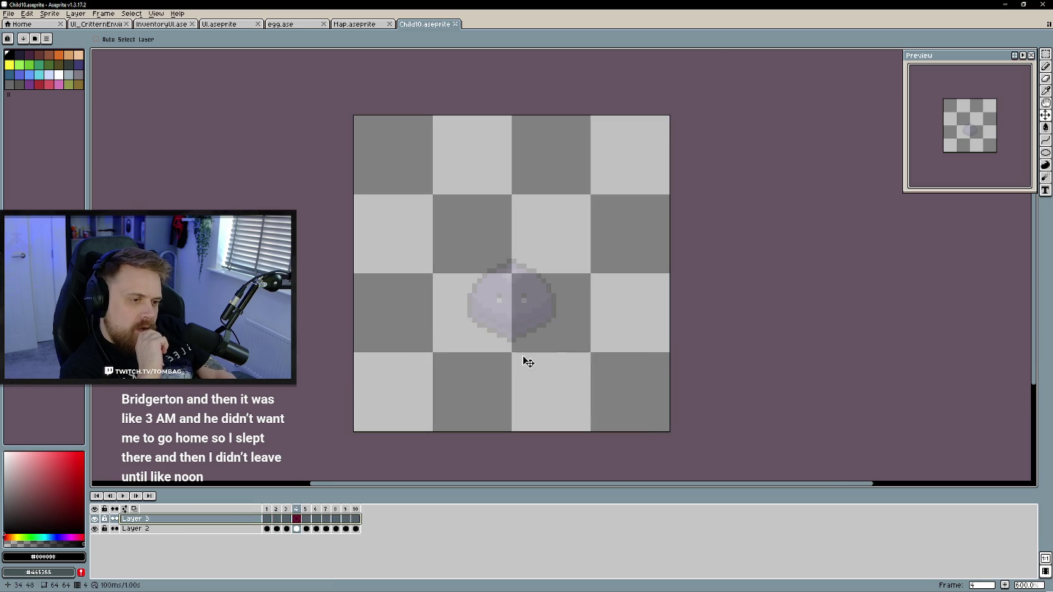
With vertical symmetry on, trace a black outline around the slime and erase the pixels beside its top tip
{"action": "scroll", "coordinate": [528, 361], "scroll_direction": "up", "scroll_amount": 1}
{"action": "key", "text": "b"}
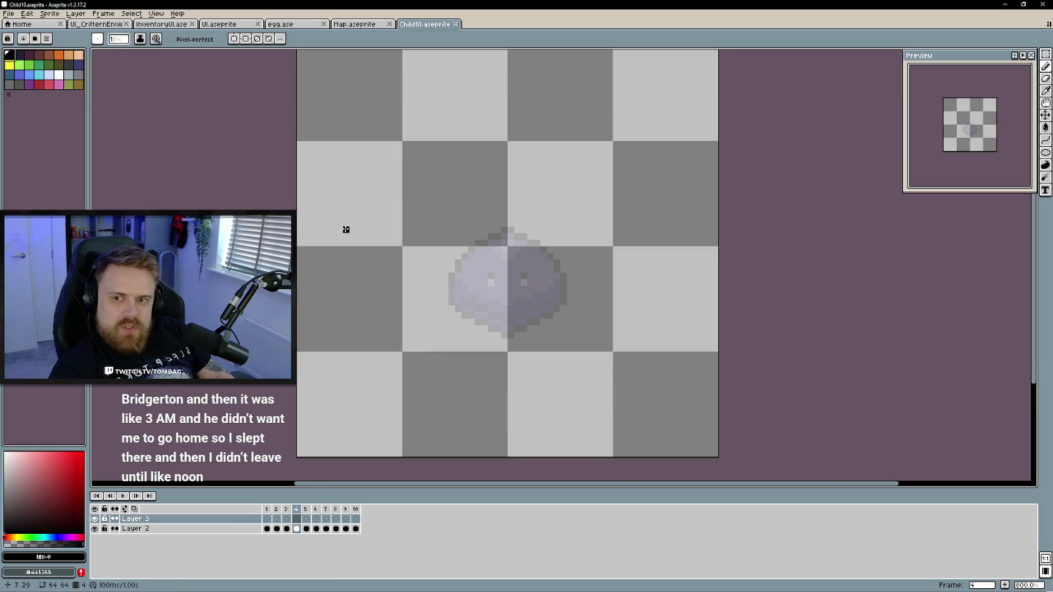
{"action": "scroll", "coordinate": [544, 320], "scroll_direction": "up", "scroll_amount": 2}
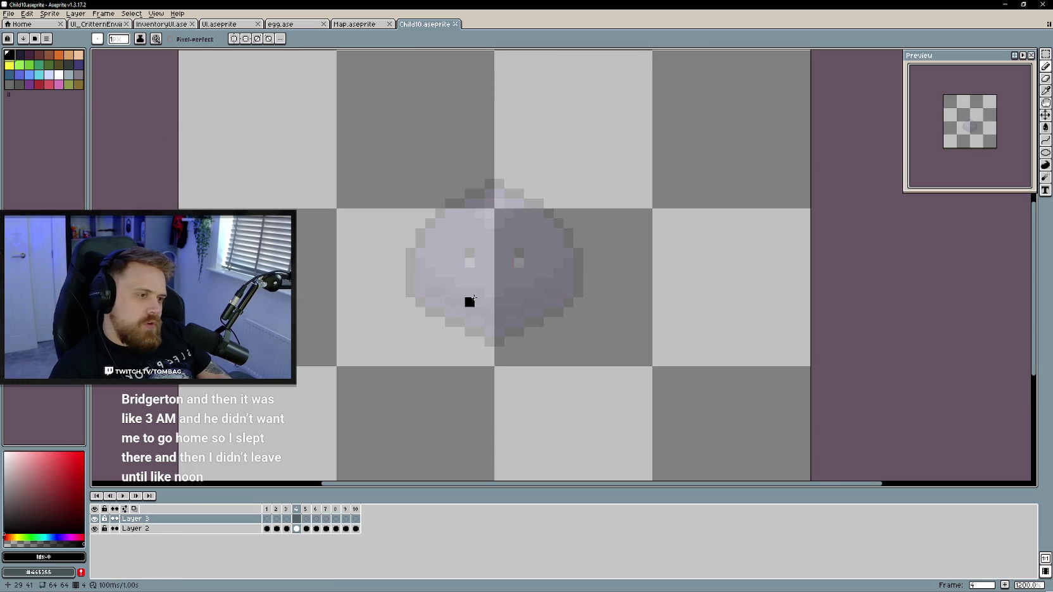
{"action": "left_click", "coordinate": [234, 39]}
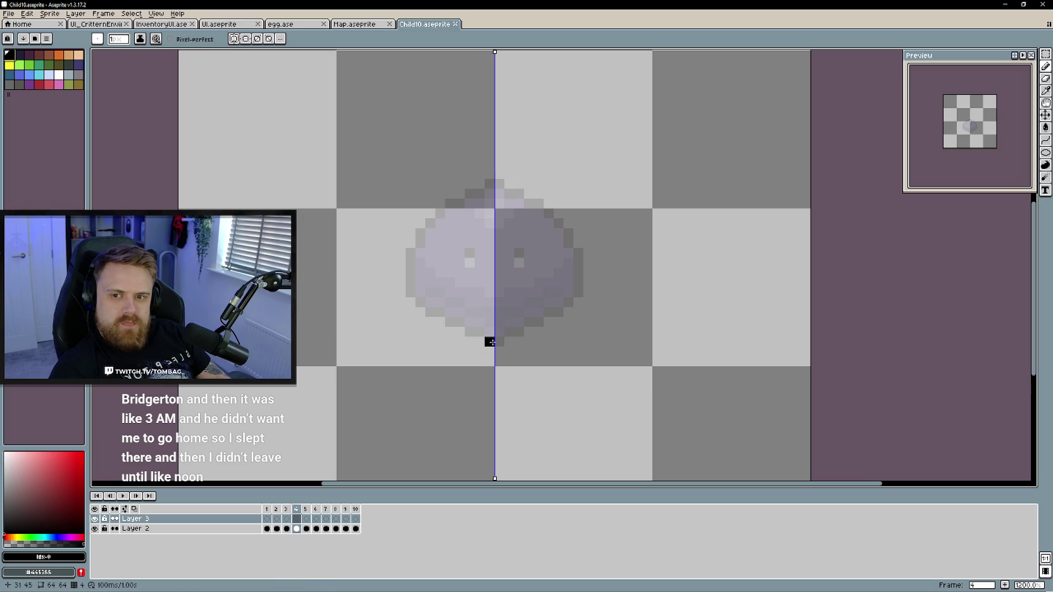
{"action": "mouse_move", "coordinate": [491, 343]}
{"action": "left_mouse_down"}
{"action": "mouse_move", "coordinate": [435, 319]}
{"action": "mouse_move", "coordinate": [406, 219]}
{"action": "mouse_move", "coordinate": [490, 164]}
{"action": "left_mouse_up"}
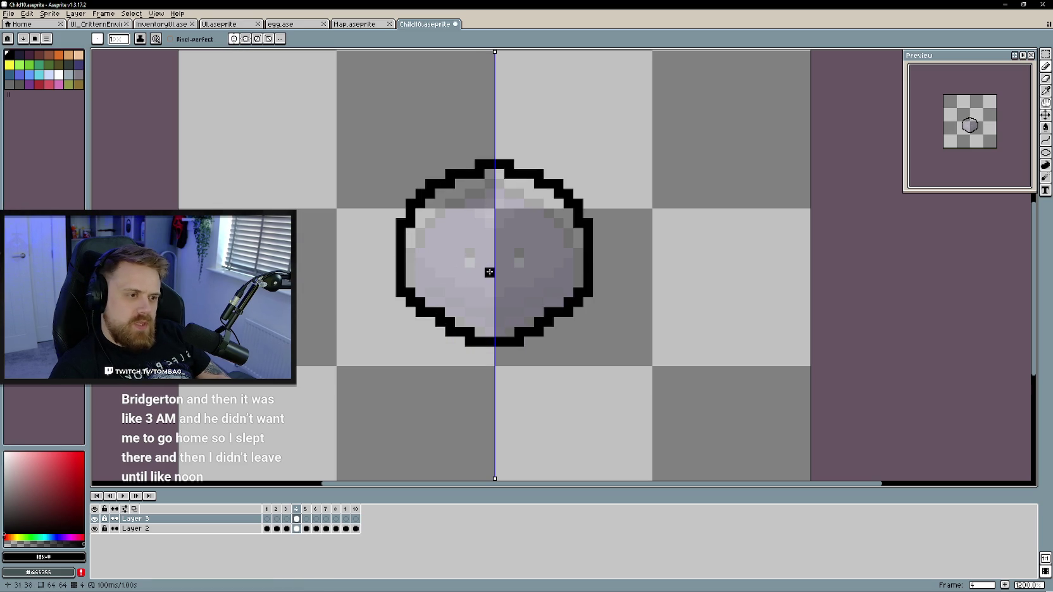
{"action": "key", "text": "e"}
{"action": "left_click", "coordinate": [479, 165]}
Thin the mirrored diagonal outlines to one pixel and add pixels to the bottom outline
{"action": "mouse_move", "coordinate": [450, 174]}
{"action": "left_mouse_down"}
{"action": "mouse_move", "coordinate": [412, 204]}
{"action": "mouse_move", "coordinate": [410, 224]}
{"action": "left_mouse_up"}
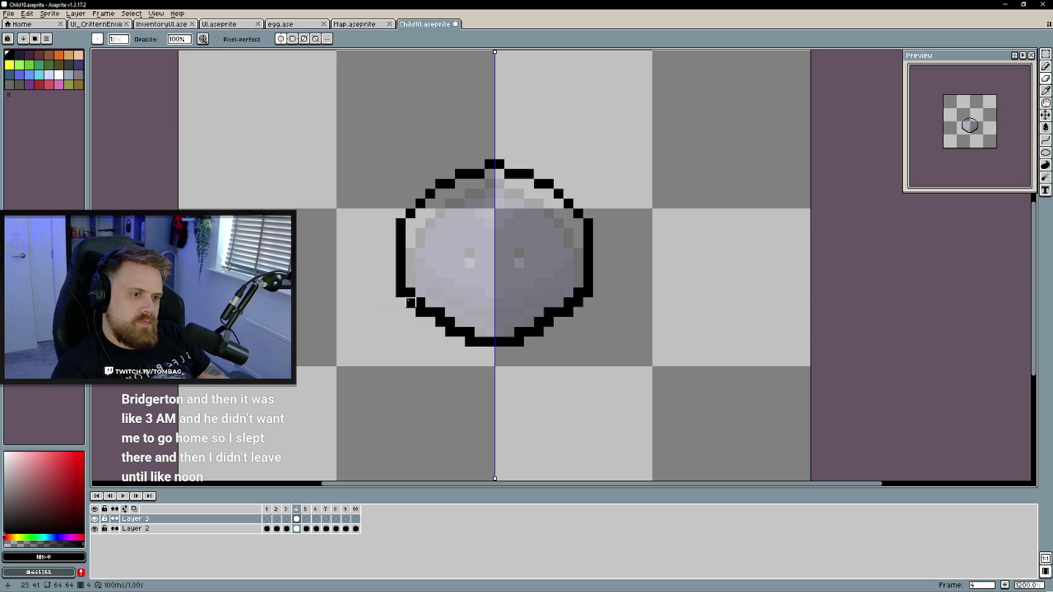
{"action": "left_click_drag", "start_coordinate": [420, 302], "coordinate": [469, 343]}
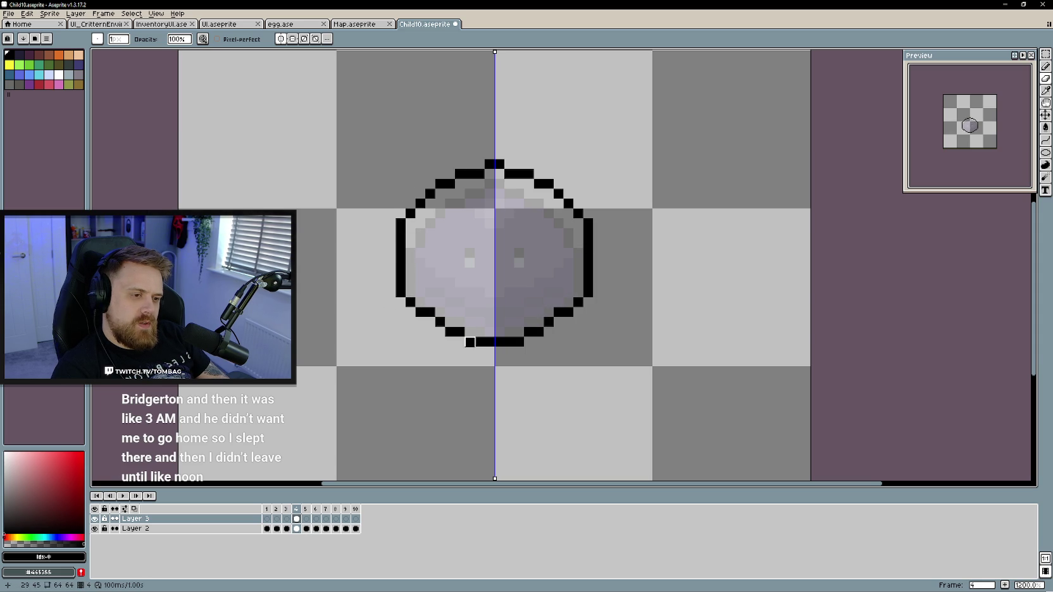
{"action": "key", "text": "b"}
{"action": "left_click", "coordinate": [463, 342]}
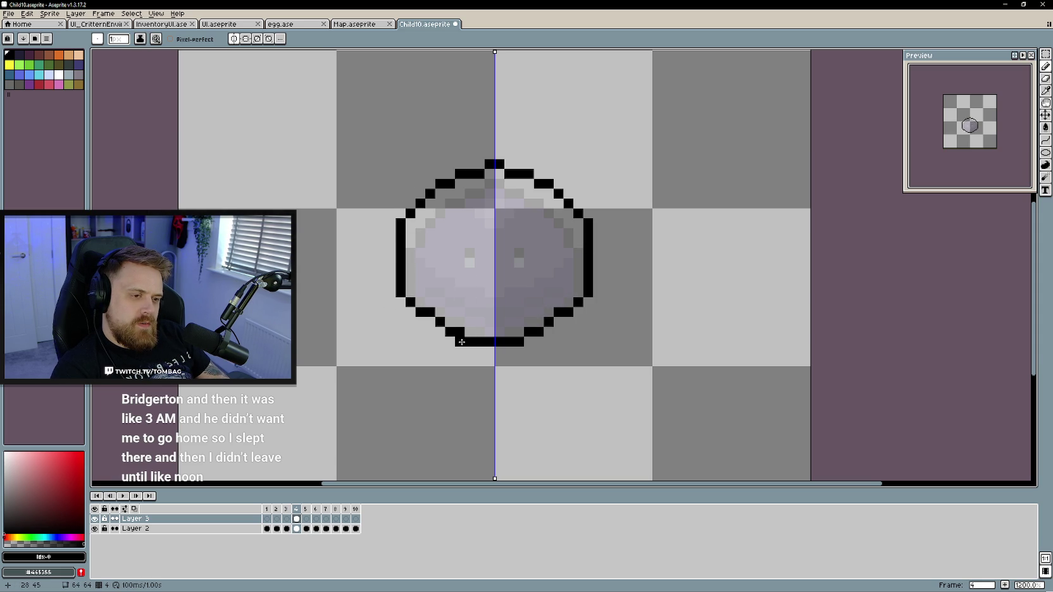
{"action": "key", "text": "e"}
{"action": "left_click", "coordinate": [460, 331]}
{"action": "key", "text": "b"}
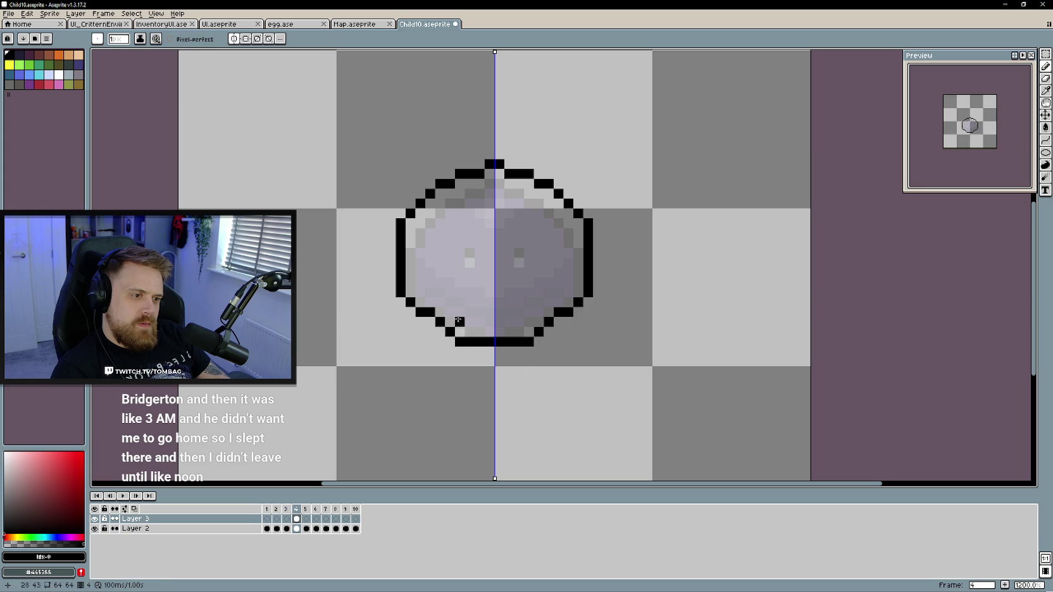
Rework the lower outline steps into a flatter, rounded bottom
{"action": "key", "text": "e"}
{"action": "mouse_move", "coordinate": [449, 332]}
{"action": "left_mouse_down"}
{"action": "mouse_move", "coordinate": [410, 302]}
{"action": "mouse_move", "coordinate": [443, 341]}
{"action": "left_mouse_up"}
{"action": "key", "text": "b"}
{"action": "left_click", "coordinate": [401, 302]}
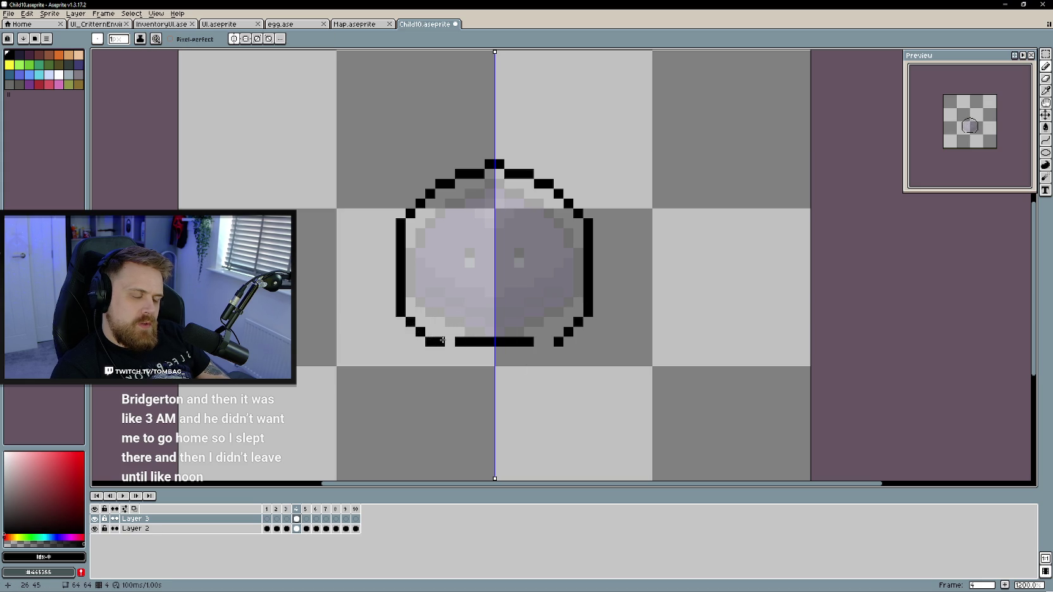
{"action": "key", "text": "ctrl+z"}
{"action": "left_click", "coordinate": [430, 332]}
{"action": "left_click", "coordinate": [443, 342]}
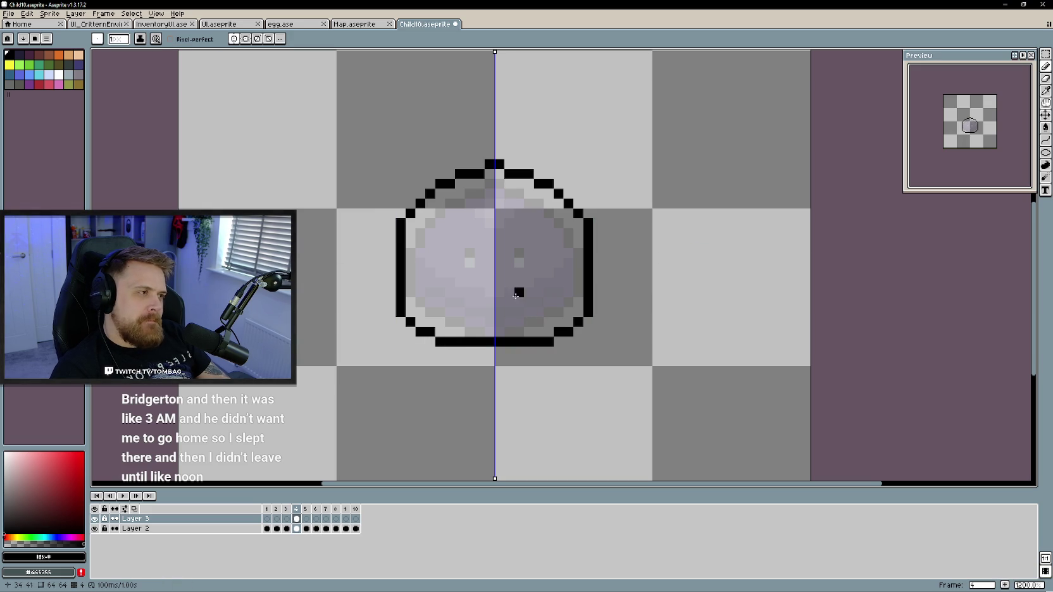
{"action": "key", "text": "e"}
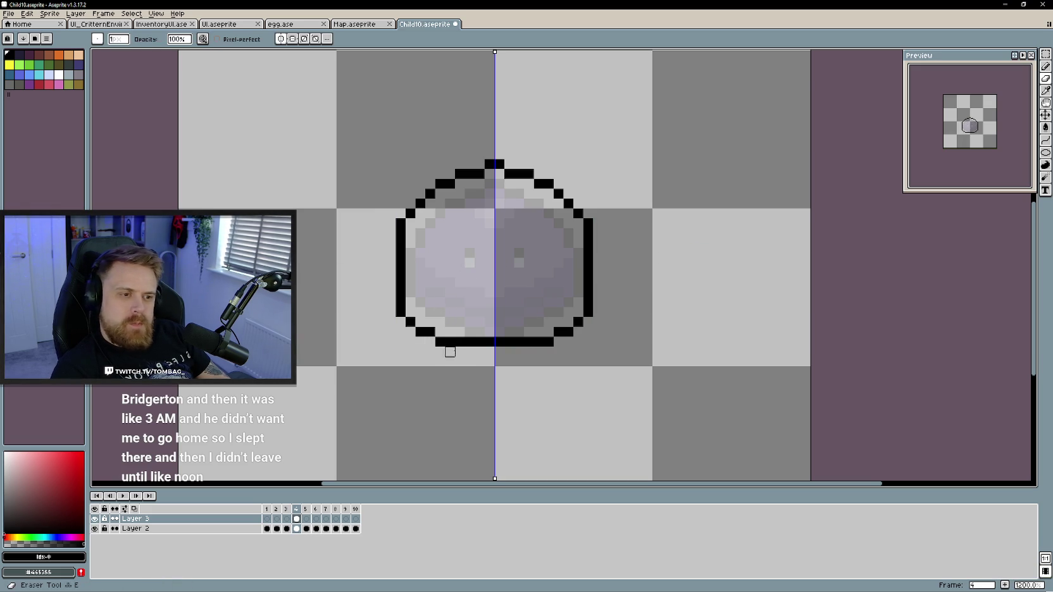
{"action": "mouse_move", "coordinate": [450, 343]}
{"action": "left_mouse_down"}
{"action": "mouse_move", "coordinate": [425, 335]}
{"action": "mouse_move", "coordinate": [400, 304]}
{"action": "left_mouse_up"}
{"action": "key", "text": "b"}
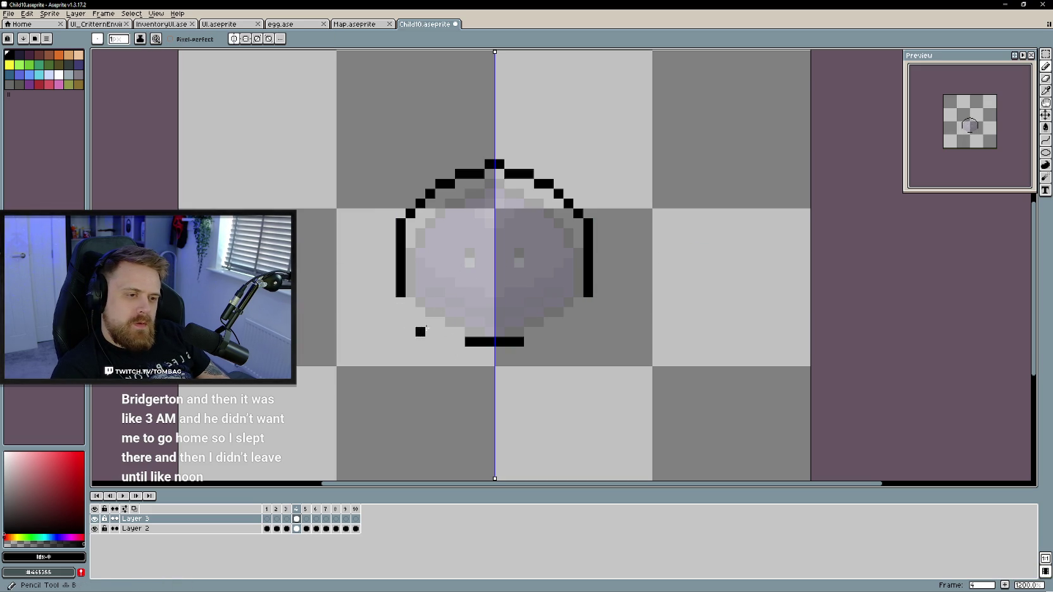
{"action": "mouse_move", "coordinate": [452, 334]}
{"action": "left_mouse_down"}
{"action": "mouse_move", "coordinate": [398, 302]}
{"action": "mouse_move", "coordinate": [408, 313]}
{"action": "left_mouse_up"}
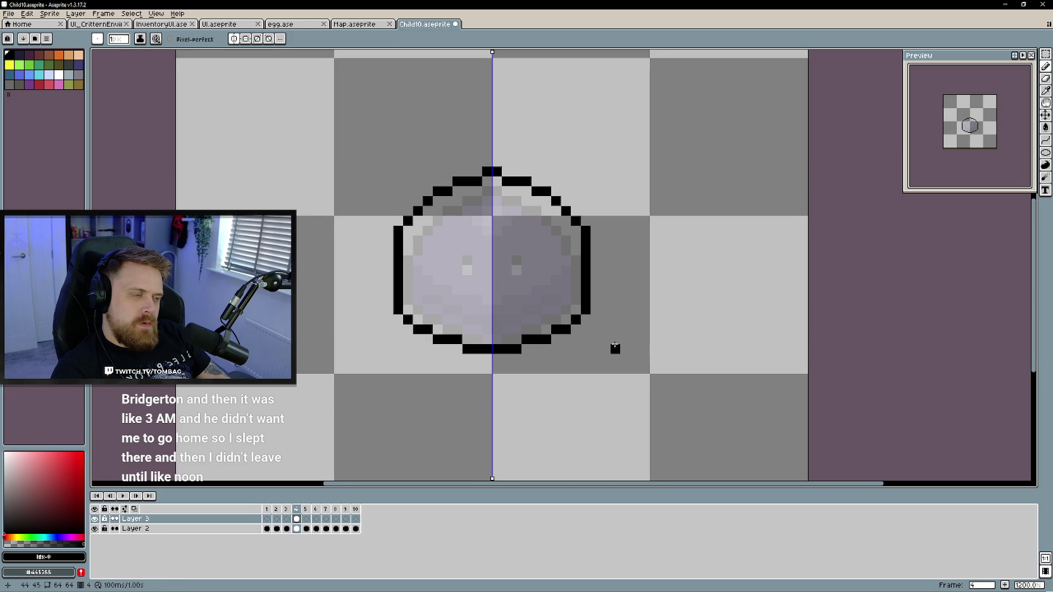
Redraw both side outlines one pixel further out
{"action": "key", "text": "e"}
{"action": "left_click_drag", "start_coordinate": [587, 310], "coordinate": [586, 300]}
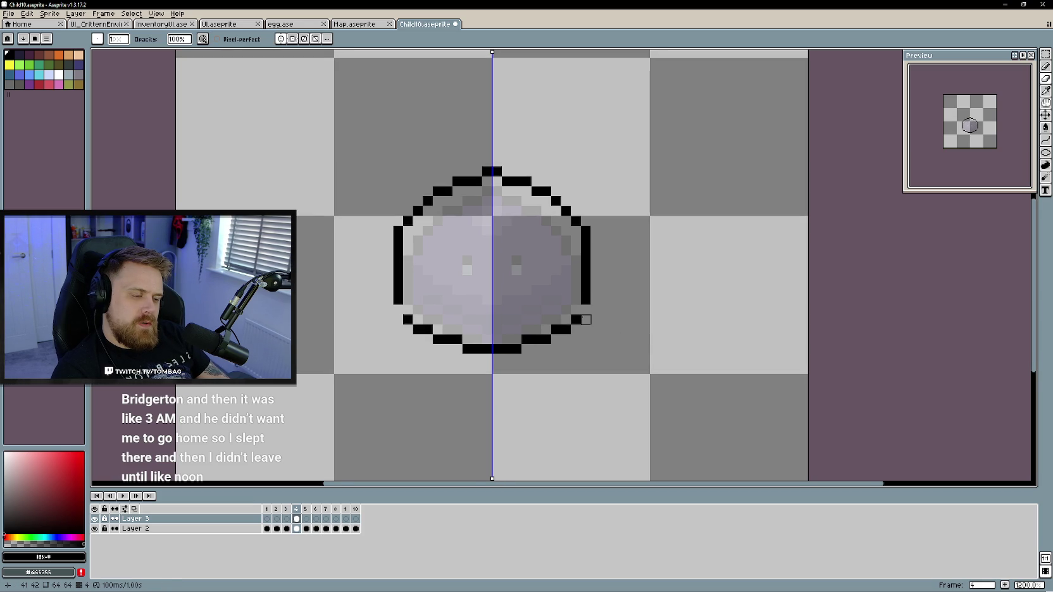
{"action": "key", "text": "b"}
{"action": "left_click", "coordinate": [584, 308]}
{"action": "left_click", "coordinate": [595, 250]}
{"action": "key", "text": "e"}
{"action": "mouse_move", "coordinate": [585, 246]}
{"action": "left_mouse_down"}
{"action": "mouse_move", "coordinate": [586, 296]}
{"action": "mouse_move", "coordinate": [595, 274]}
{"action": "mouse_move", "coordinate": [595, 292]}
{"action": "left_mouse_up"}
{"action": "key", "text": "b"}
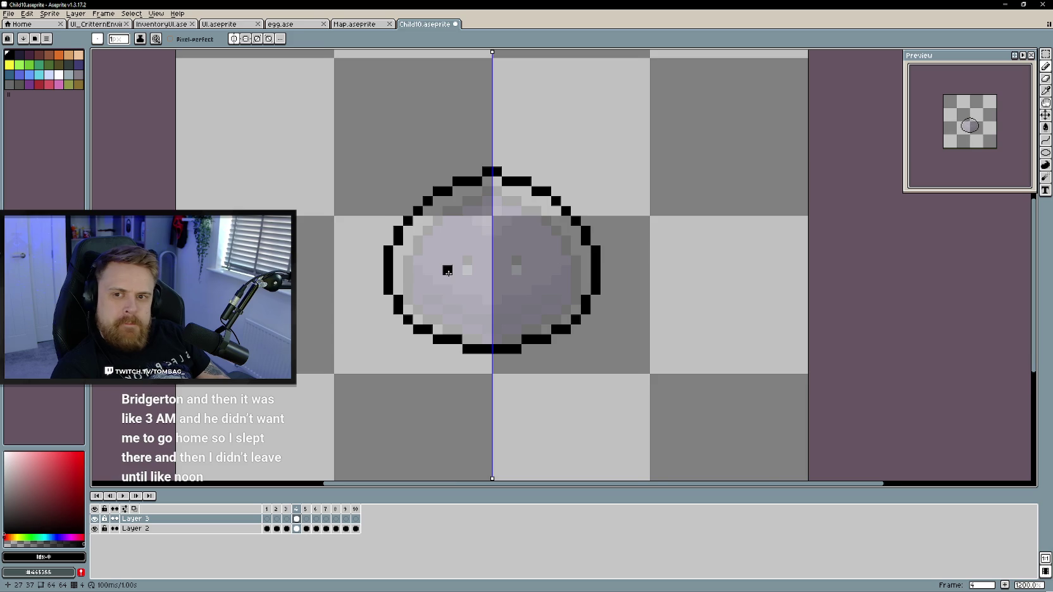
Draw a wide mirrored mouth line with raised smiling corners
{"action": "left_click_drag", "start_coordinate": [446, 268], "coordinate": [423, 270]}
{"action": "scroll", "coordinate": [453, 287], "scroll_direction": "up", "scroll_amount": 1}
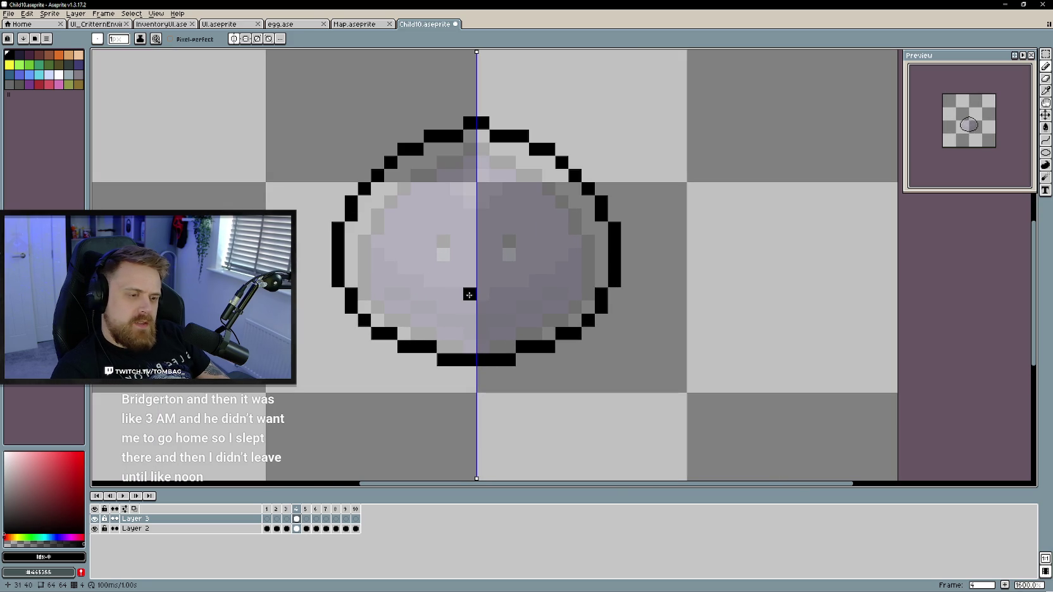
{"action": "left_click", "coordinate": [484, 294]}
{"action": "left_click", "coordinate": [446, 293]}
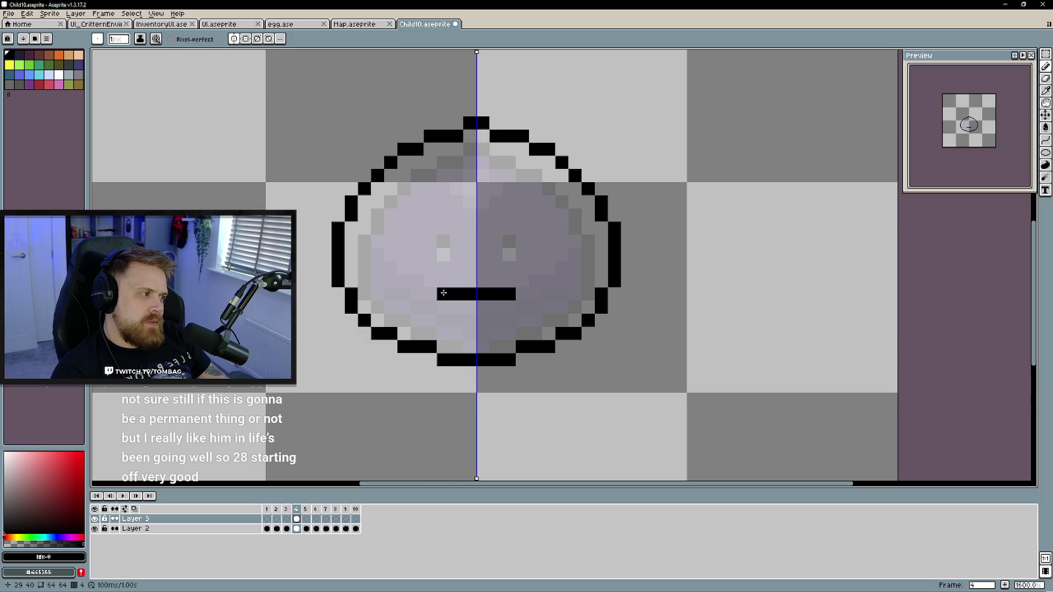
{"action": "left_click", "coordinate": [430, 280]}
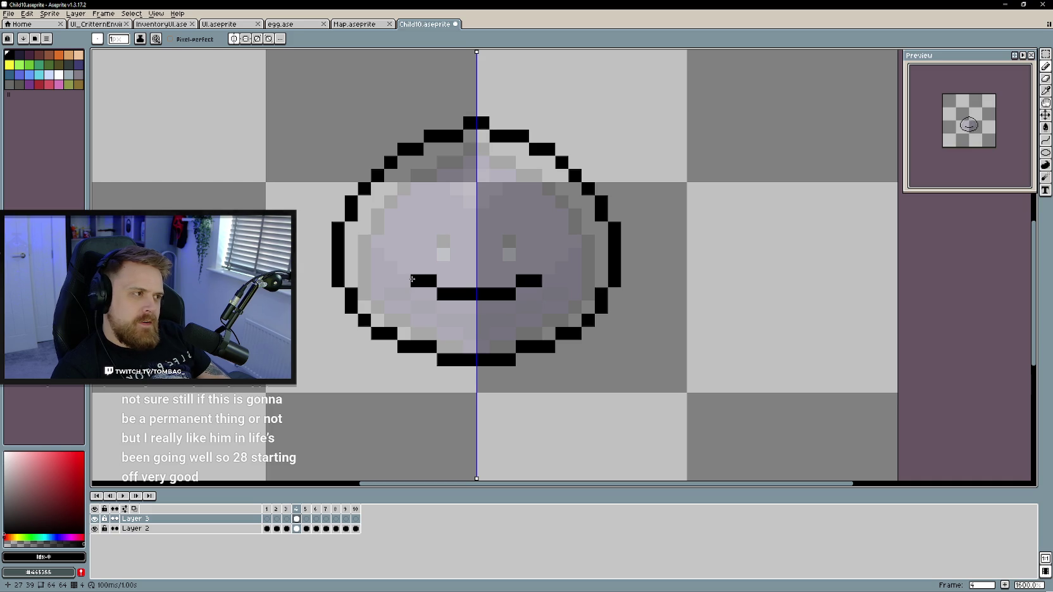
{"action": "key", "text": "ctrl+z"}
{"action": "key", "text": "ctrl+z"}
{"action": "left_click", "coordinate": [418, 294]}
{"action": "left_click_drag", "start_coordinate": [417, 294], "coordinate": [395, 280]}
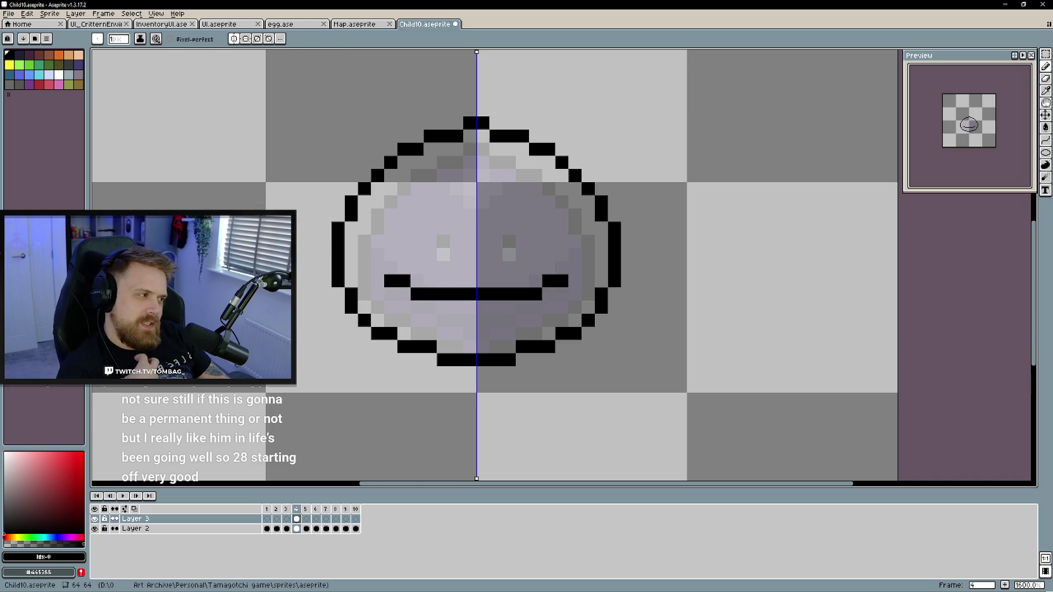
Draw slanted angry eyes and two dark pixels below the head's top centre
{"action": "left_click_drag", "start_coordinate": [558, 336], "coordinate": [572, 336]}
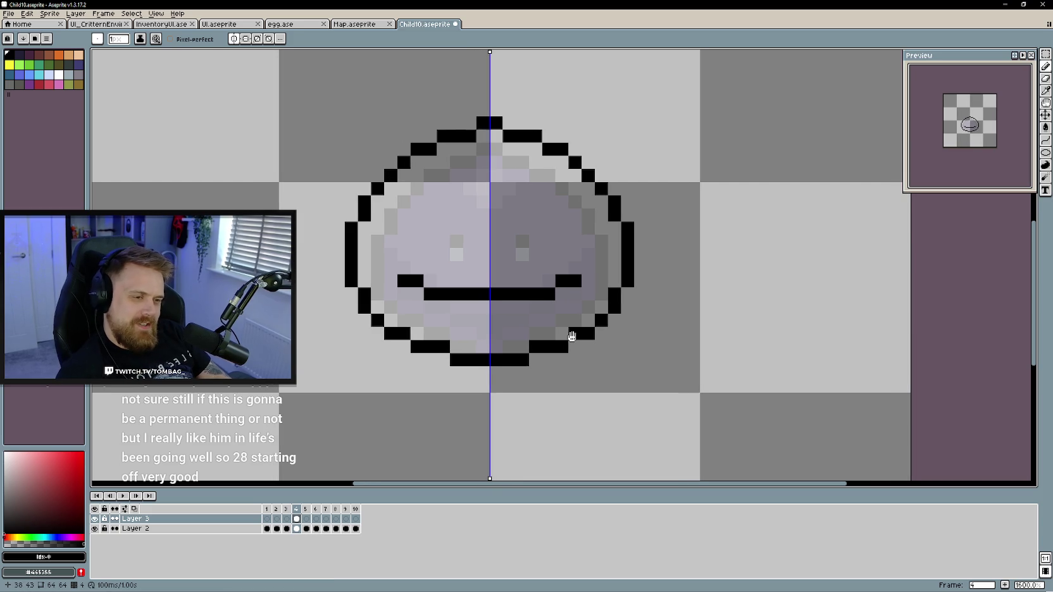
{"action": "left_click_drag", "start_coordinate": [521, 248], "coordinate": [523, 261]}
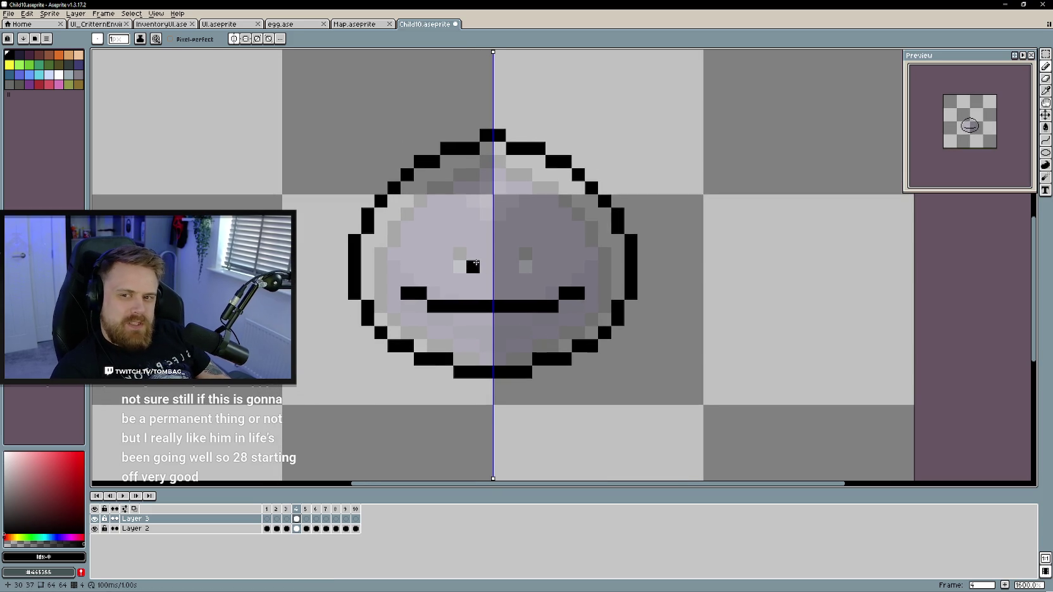
{"action": "left_click", "coordinate": [419, 225]}
{"action": "left_click_drag", "start_coordinate": [419, 214], "coordinate": [450, 250]}
{"action": "left_click", "coordinate": [442, 243]}
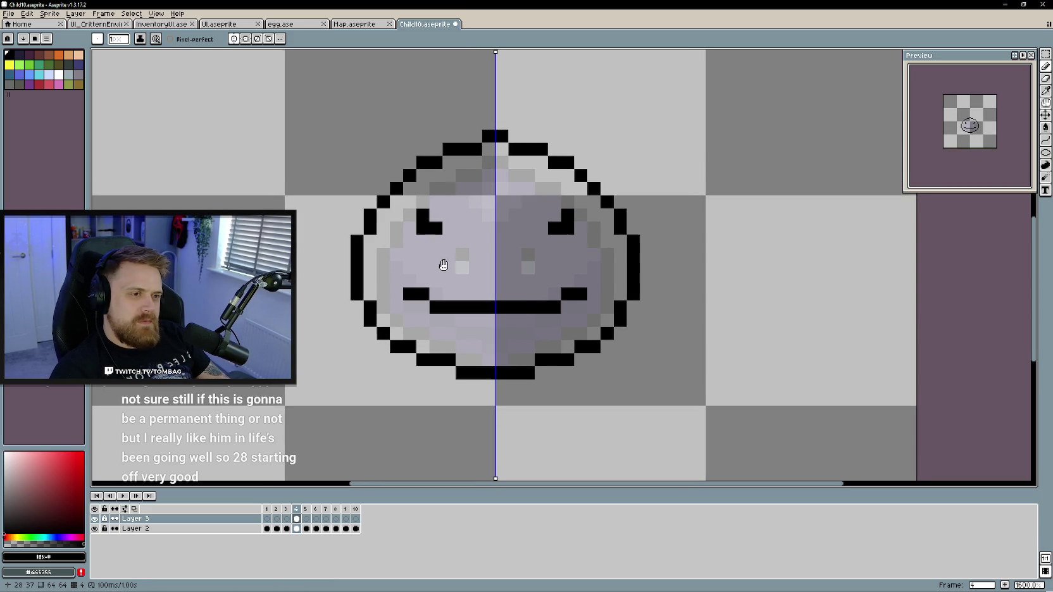
{"action": "left_click", "coordinate": [495, 220]}
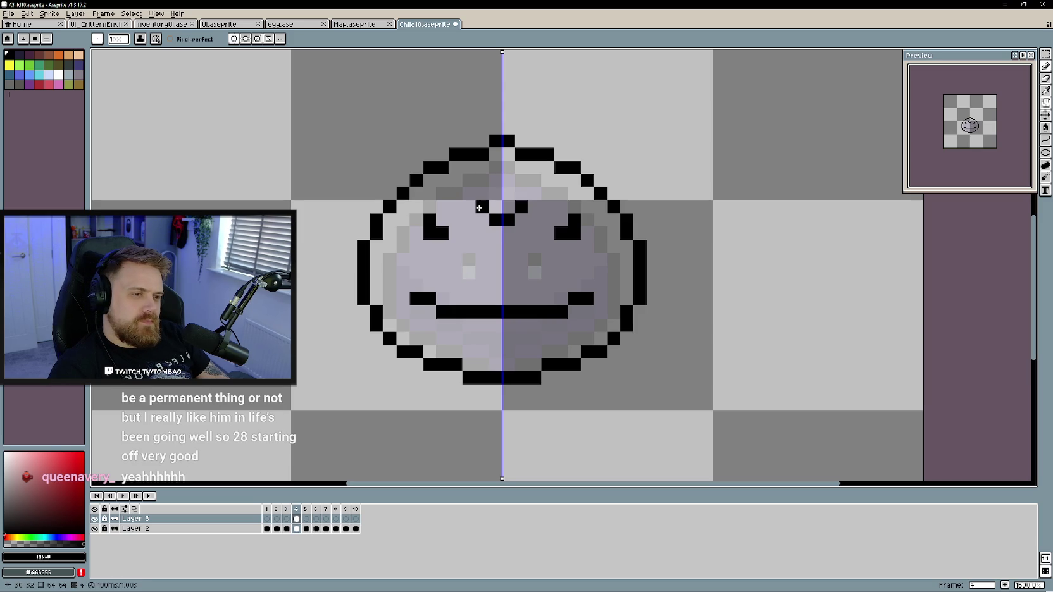
Extend the forehead columns upward and add light-blue fang pixels at the mouth corners
{"action": "key", "text": "ctrl+z"}
{"action": "left_click_drag", "start_coordinate": [491, 181], "coordinate": [492, 170]}
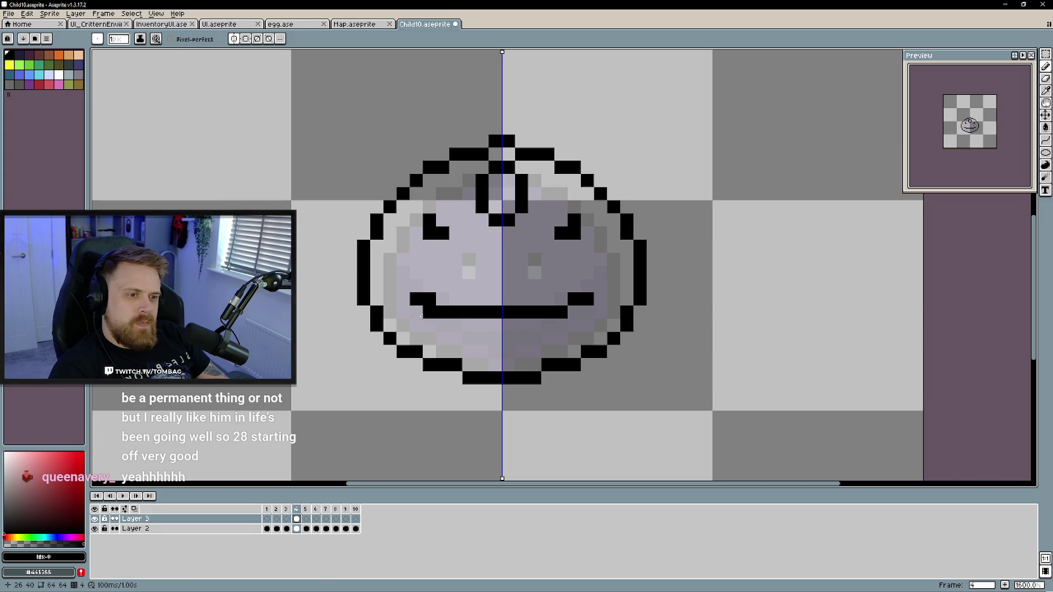
{"action": "left_click", "coordinate": [52, 74]}
{"action": "left_click", "coordinate": [429, 311]}
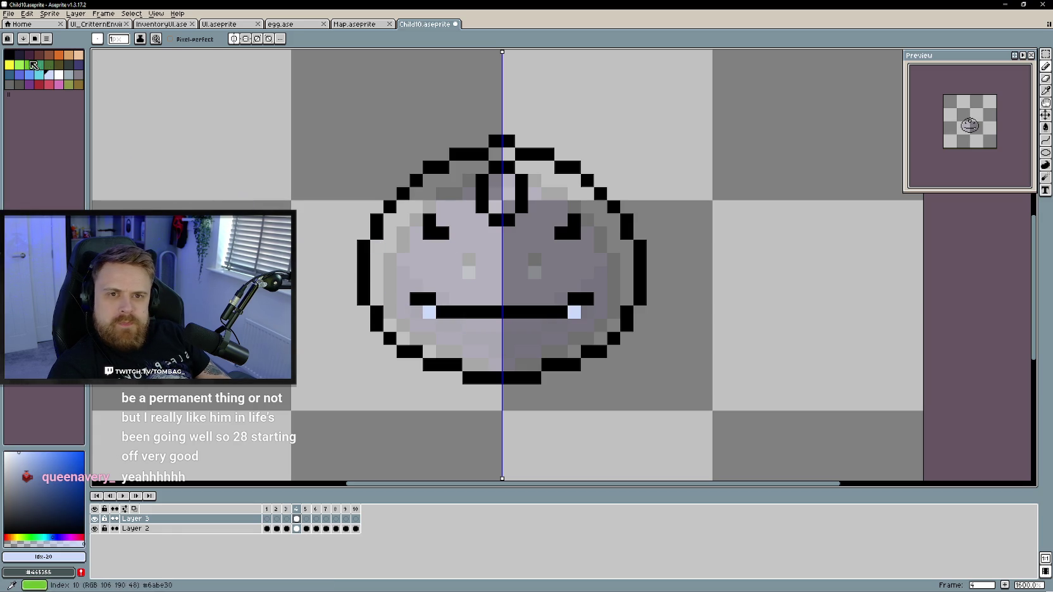
In black, draw a pointed tip above the head
{"action": "left_click", "coordinate": [9, 54]}
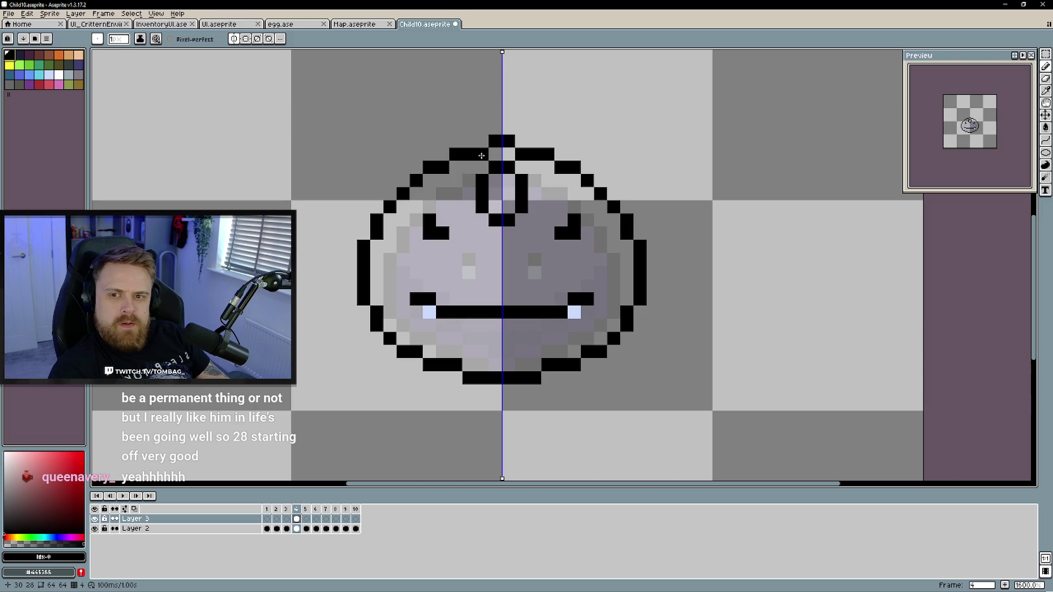
{"action": "left_click", "coordinate": [480, 144]}
{"action": "left_click", "coordinate": [482, 127]}
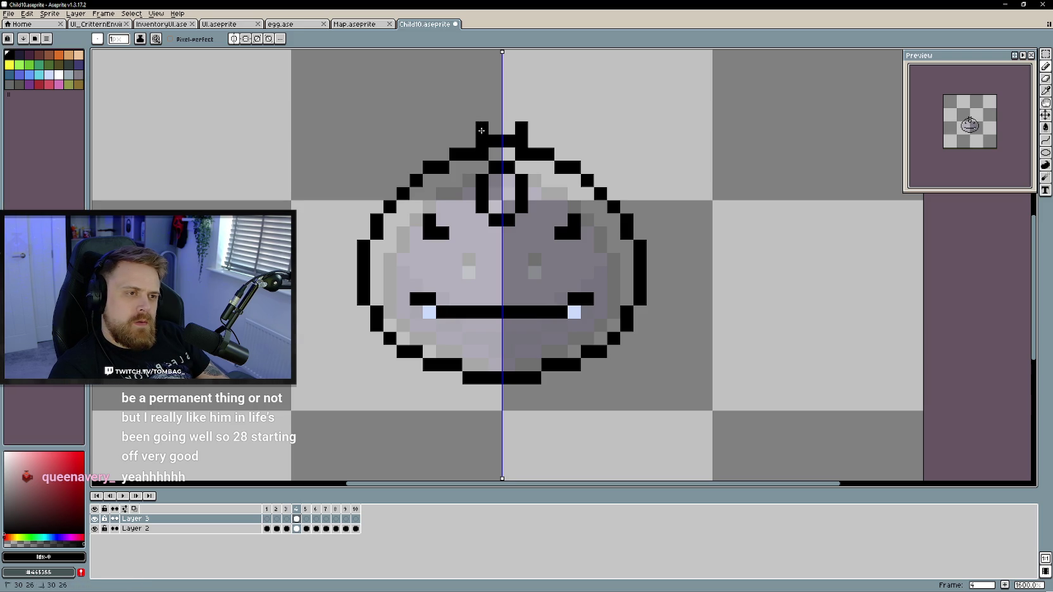
{"action": "left_click", "coordinate": [492, 114]}
{"action": "key", "text": "b"}
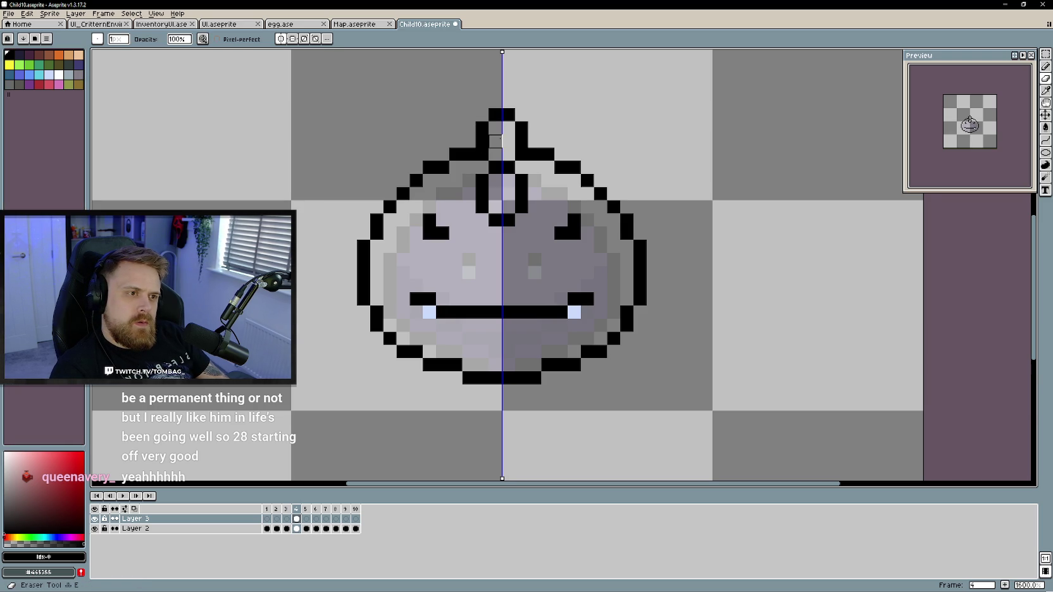
{"action": "scroll", "coordinate": [494, 130], "scroll_direction": "down", "scroll_amount": 3}
{"action": "scroll", "coordinate": [507, 261], "scroll_direction": "up", "scroll_amount": 1}
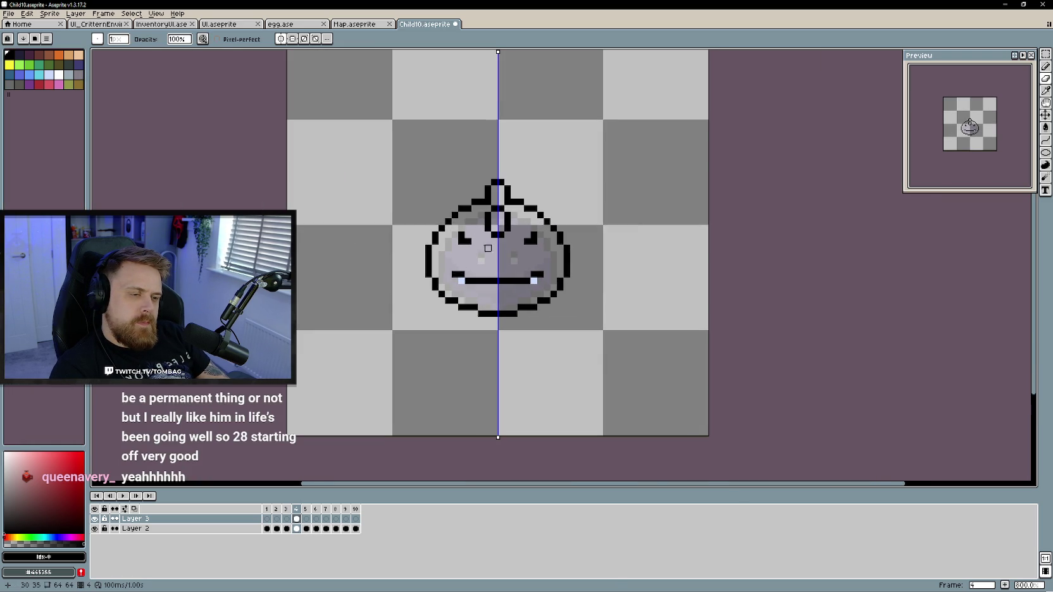
{"action": "scroll", "coordinate": [486, 234], "scroll_direction": "up", "scroll_amount": 2}
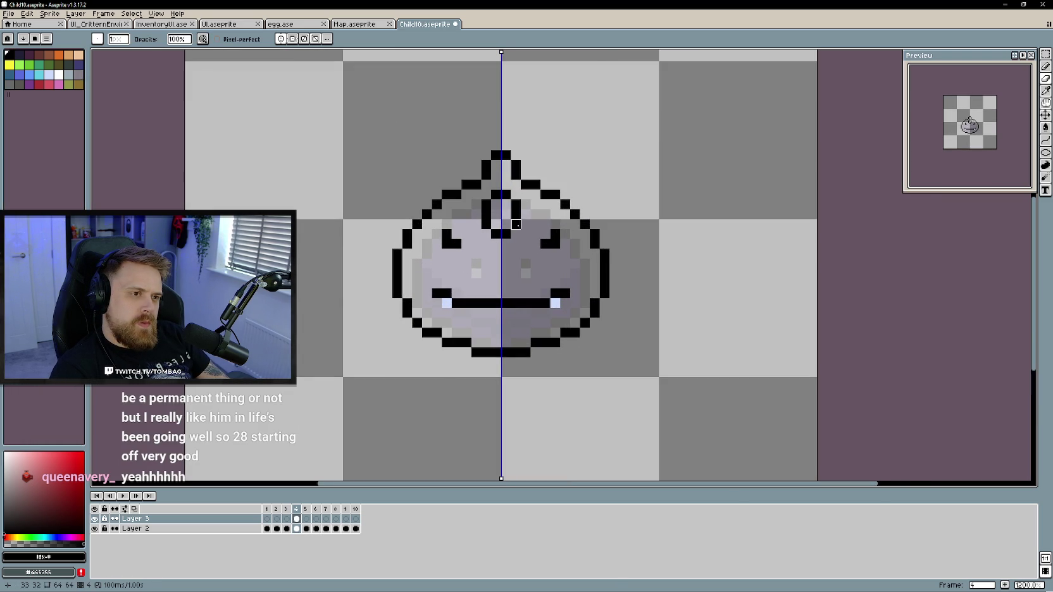
Paint the inner top loop pixels grey
{"action": "key", "text": "v"}
{"action": "key", "text": "b"}
{"action": "left_click", "coordinate": [496, 194]}
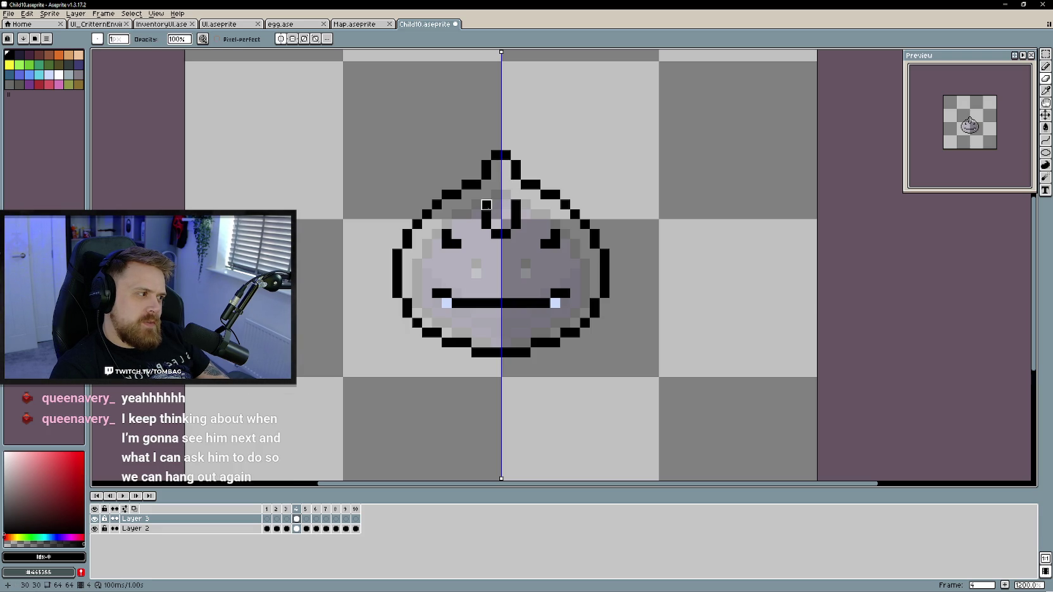
{"action": "left_click_drag", "start_coordinate": [486, 205], "coordinate": [493, 237]}
Draw a small black V mark between the eyes and mirrored ear outlines on the upper sides
{"action": "key", "text": "b"}
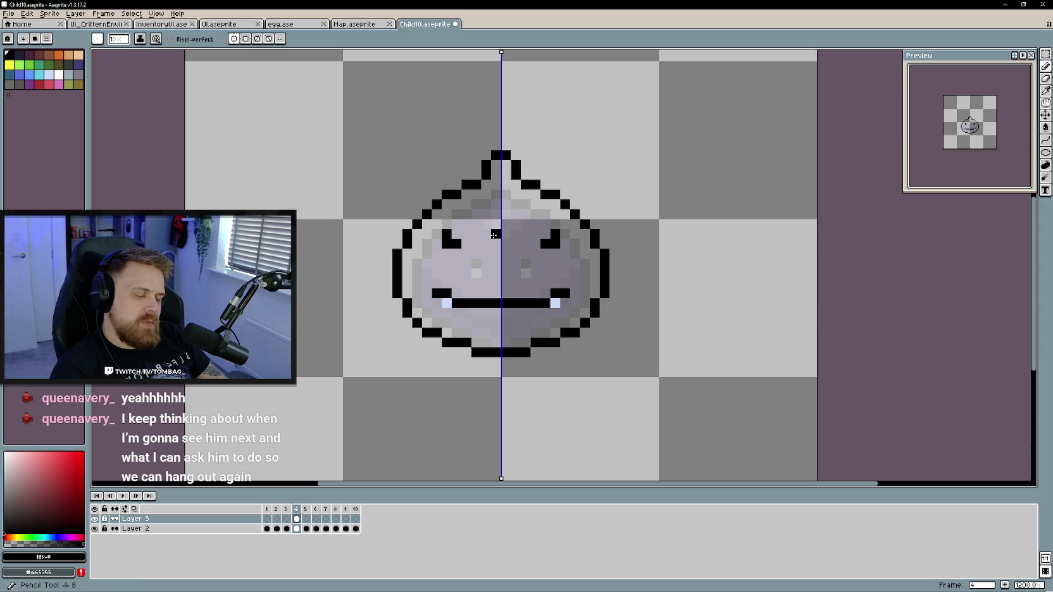
{"action": "key", "text": "e"}
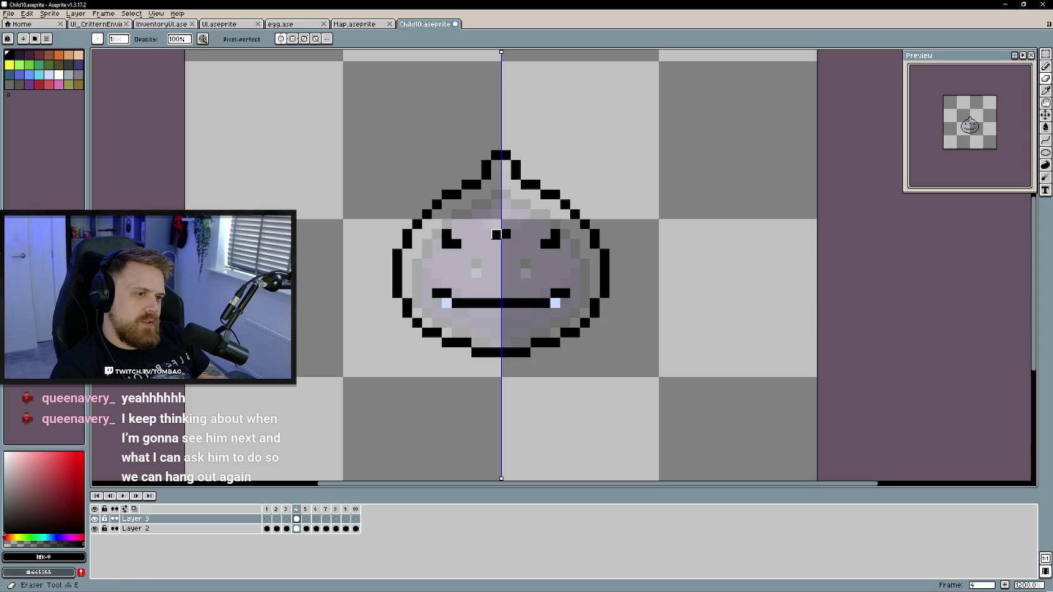
{"action": "key", "text": "b"}
{"action": "left_click", "coordinate": [506, 243]}
{"action": "left_click_drag", "start_coordinate": [496, 243], "coordinate": [488, 234]}
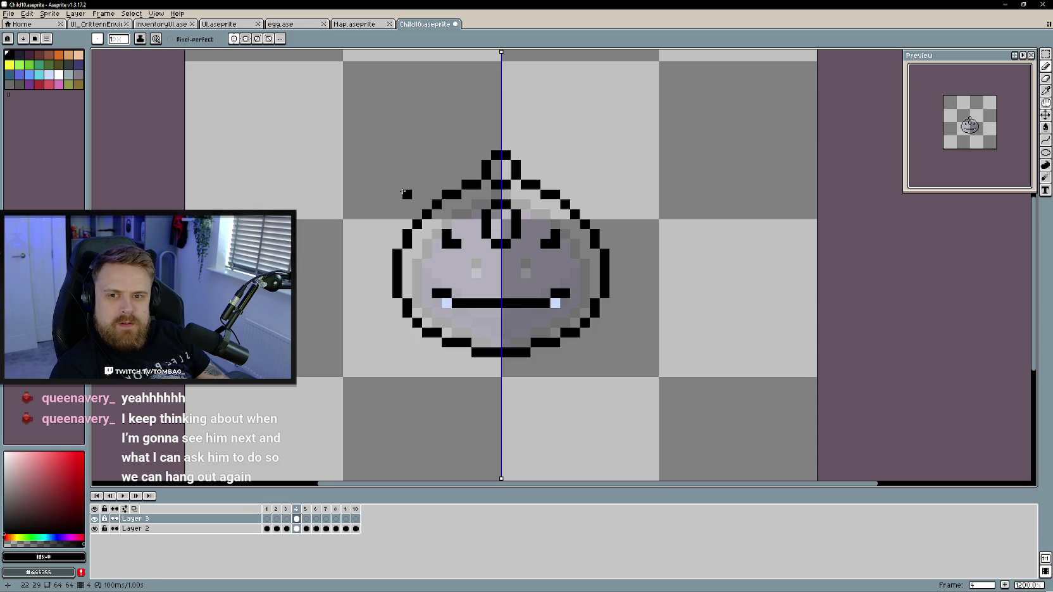
{"action": "left_click_drag", "start_coordinate": [405, 225], "coordinate": [398, 192]}
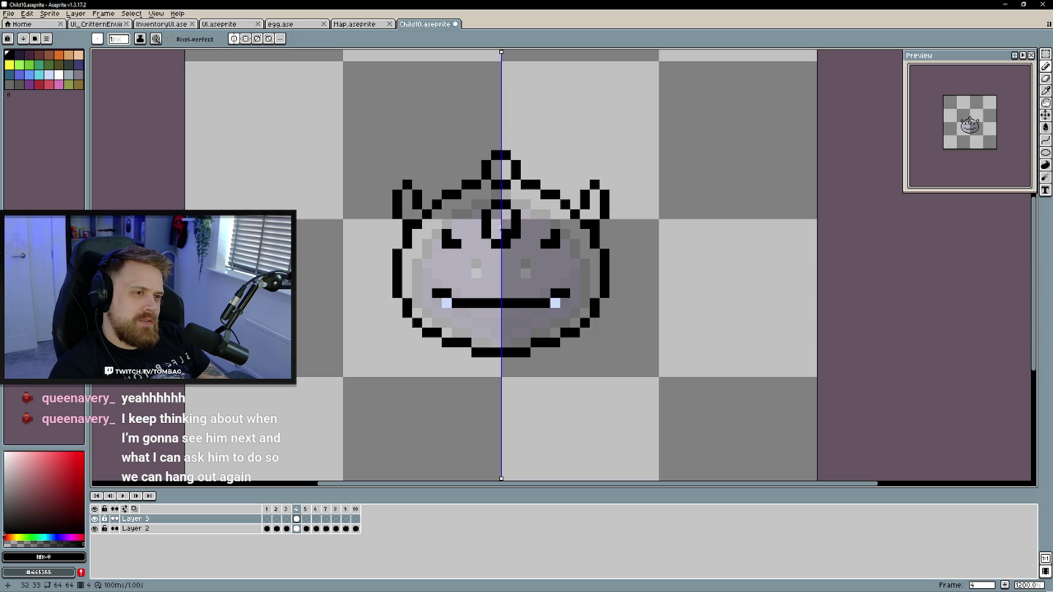
Erase the forehead mark, top spike and both ears, touching up the head's top-centre outline
{"action": "key", "text": "e"}
{"action": "left_click_drag", "start_coordinate": [496, 208], "coordinate": [500, 237]}
{"action": "mouse_move", "coordinate": [493, 171]}
{"action": "left_mouse_down"}
{"action": "mouse_move", "coordinate": [506, 155]}
{"action": "mouse_move", "coordinate": [516, 175]}
{"action": "left_mouse_up"}
{"action": "key", "text": "b"}
{"action": "left_click", "coordinate": [494, 174]}
{"action": "key", "text": "e"}
{"action": "left_click", "coordinate": [494, 183]}
{"action": "key", "text": "b"}
{"action": "key", "text": "e"}
{"action": "mouse_move", "coordinate": [408, 194]}
{"action": "left_mouse_down"}
{"action": "mouse_move", "coordinate": [417, 205]}
{"action": "mouse_move", "coordinate": [397, 183]}
{"action": "mouse_move", "coordinate": [397, 214]}
{"action": "left_mouse_up"}
{"action": "scroll", "coordinate": [474, 279], "scroll_direction": "down", "scroll_amount": 2}
{"action": "scroll", "coordinate": [475, 279], "scroll_direction": "up", "scroll_amount": 2}
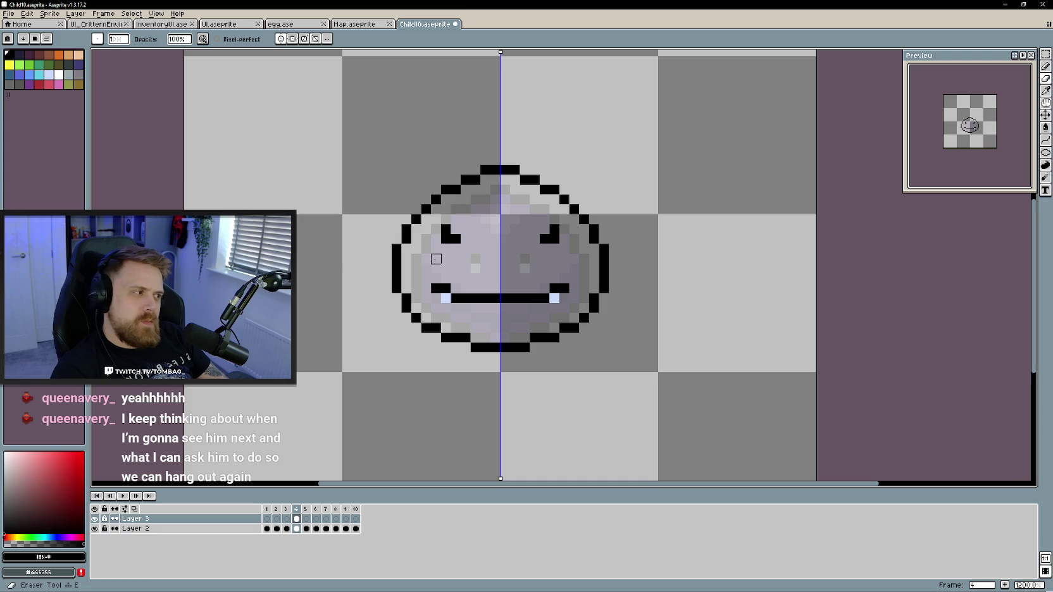
Replace the old eye marks with new mirrored angry slanted eyes
{"action": "left_click", "coordinate": [1046, 66]}
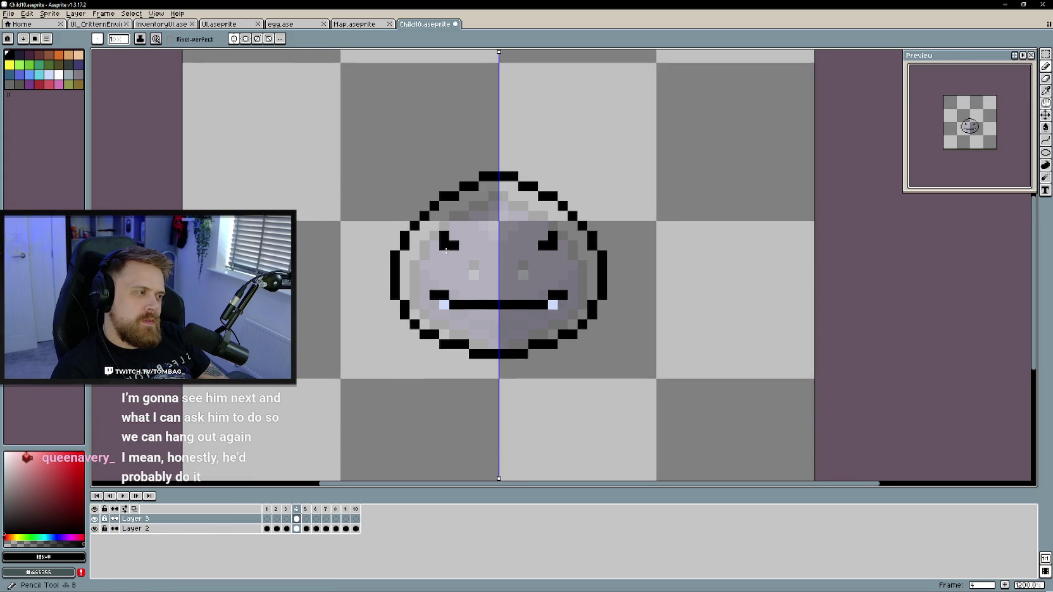
{"action": "scroll", "coordinate": [445, 250], "scroll_direction": "up", "scroll_amount": 1}
{"action": "key", "text": "e"}
{"action": "left_click_drag", "start_coordinate": [443, 231], "coordinate": [456, 244]}
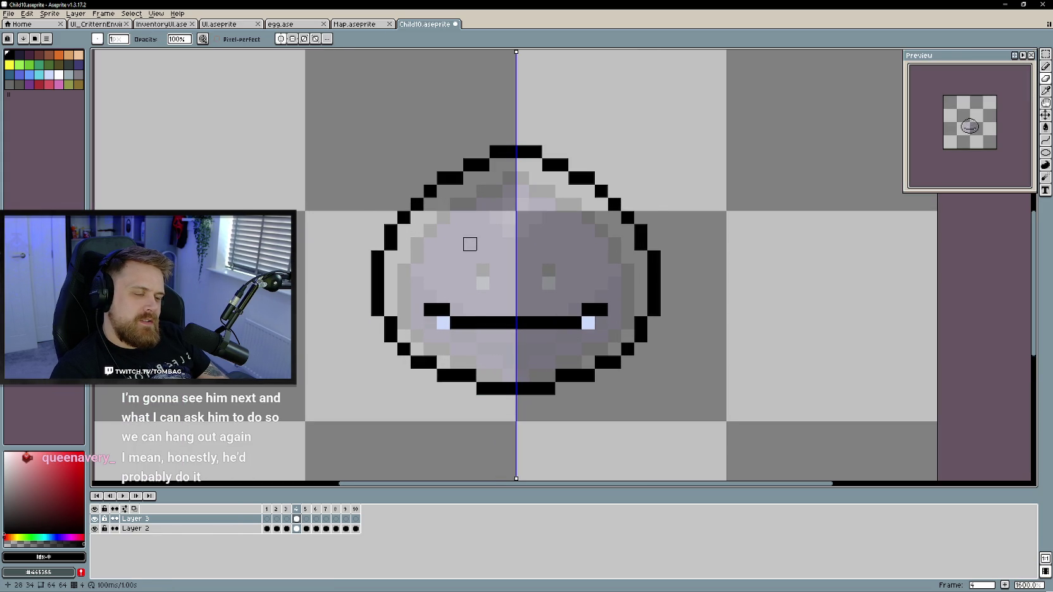
{"action": "key", "text": "b"}
{"action": "left_click", "coordinate": [470, 246]}
{"action": "left_click", "coordinate": [456, 232]}
{"action": "scroll", "coordinate": [508, 320], "scroll_direction": "down", "scroll_amount": 3}
{"action": "scroll", "coordinate": [508, 320], "scroll_direction": "down", "scroll_amount": 1}
{"action": "scroll", "coordinate": [508, 319], "scroll_direction": "down", "scroll_amount": 1}
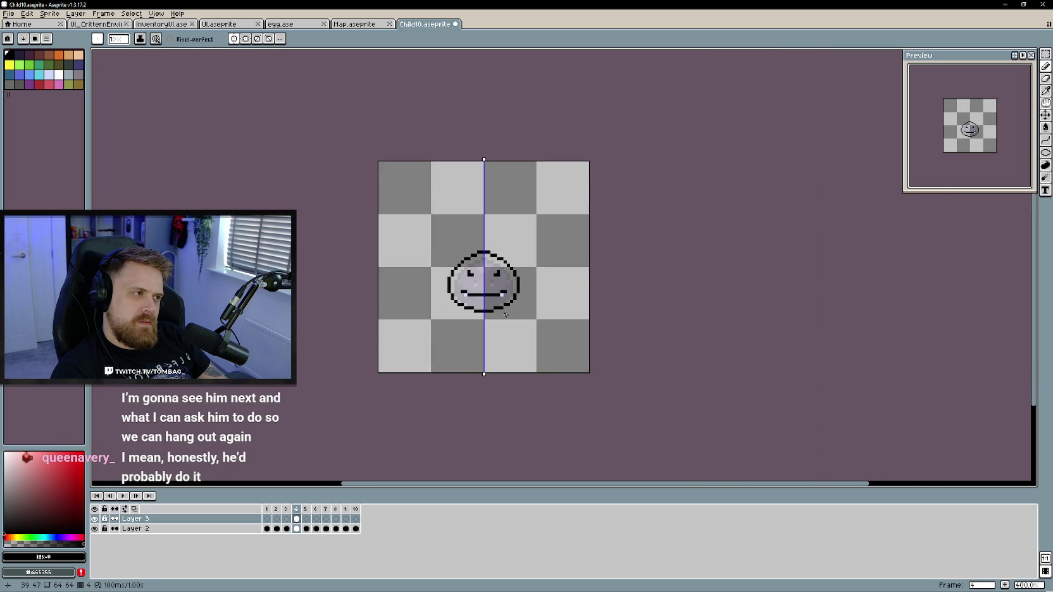
{"action": "scroll", "coordinate": [508, 319], "scroll_direction": "up", "scroll_amount": 3}
{"action": "scroll", "coordinate": [488, 292], "scroll_direction": "up", "scroll_amount": 2}
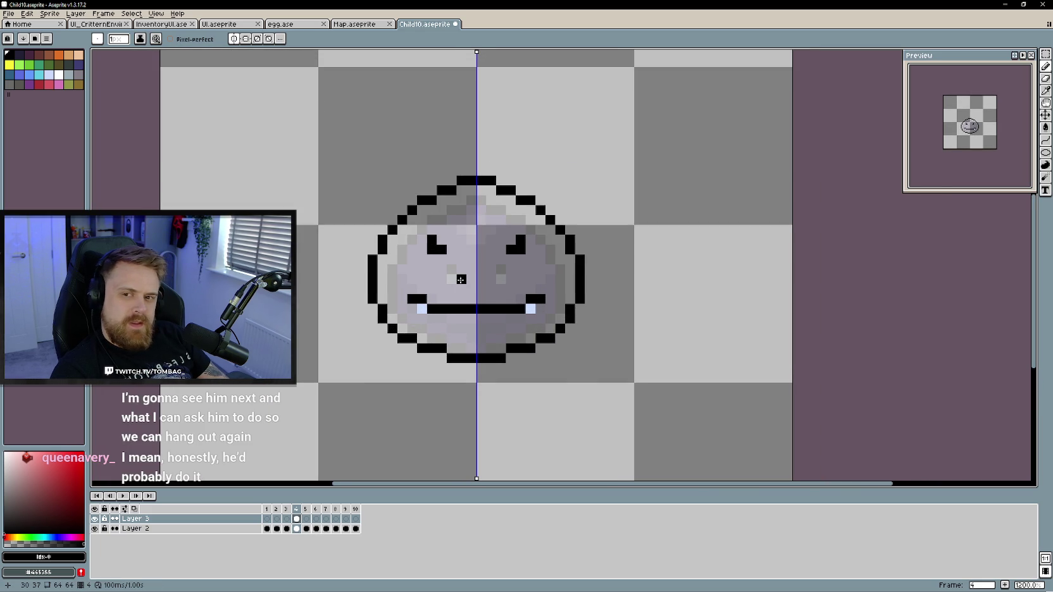
Redraw a wider smile and add light lavender fang pixels under both ends
{"action": "key", "text": "e"}
{"action": "mouse_move", "coordinate": [424, 310]}
{"action": "left_mouse_down"}
{"action": "mouse_move", "coordinate": [442, 310]}
{"action": "mouse_move", "coordinate": [433, 300]}
{"action": "left_mouse_up"}
{"action": "key", "text": "b"}
{"action": "left_click", "coordinate": [442, 299]}
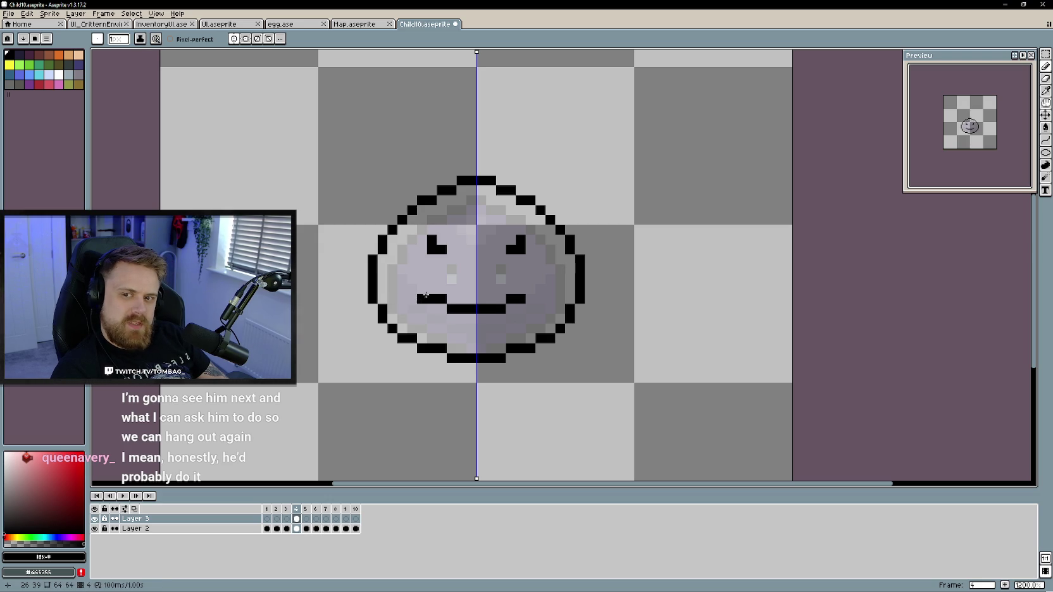
{"action": "key", "text": "e"}
{"action": "mouse_move", "coordinate": [427, 299]}
{"action": "left_mouse_down"}
{"action": "mouse_move", "coordinate": [446, 299]}
{"action": "mouse_move", "coordinate": [437, 309]}
{"action": "mouse_move", "coordinate": [421, 299]}
{"action": "left_mouse_up"}
{"action": "key", "text": "b"}
{"action": "left_click", "coordinate": [403, 290], "text": "alt"}
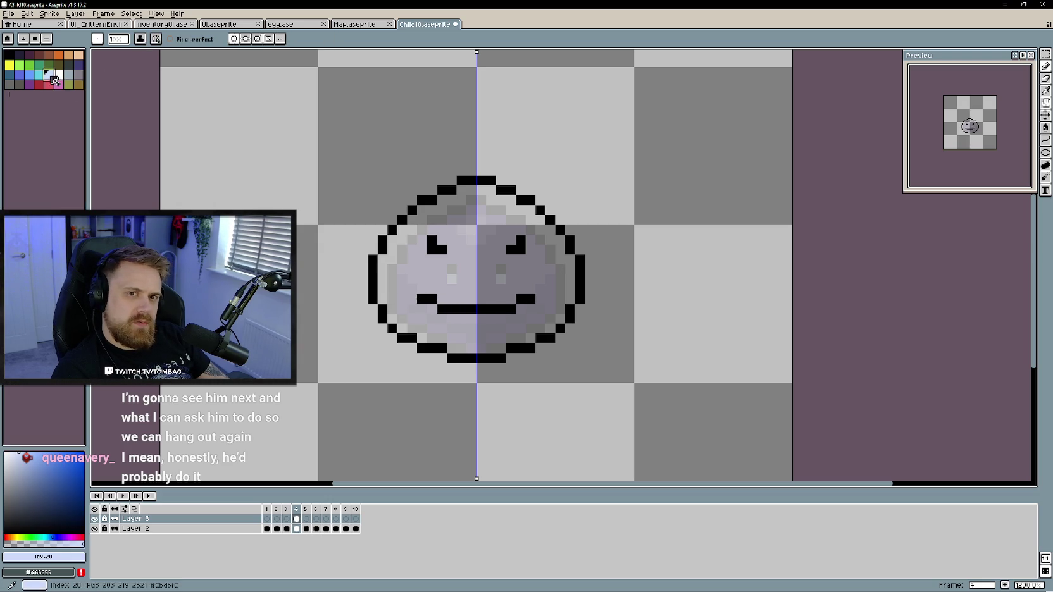
{"action": "left_click", "coordinate": [431, 308]}
{"action": "scroll", "coordinate": [425, 291], "scroll_direction": "down", "scroll_amount": 1}
{"action": "scroll", "coordinate": [468, 272], "scroll_direction": "up", "scroll_amount": 2}
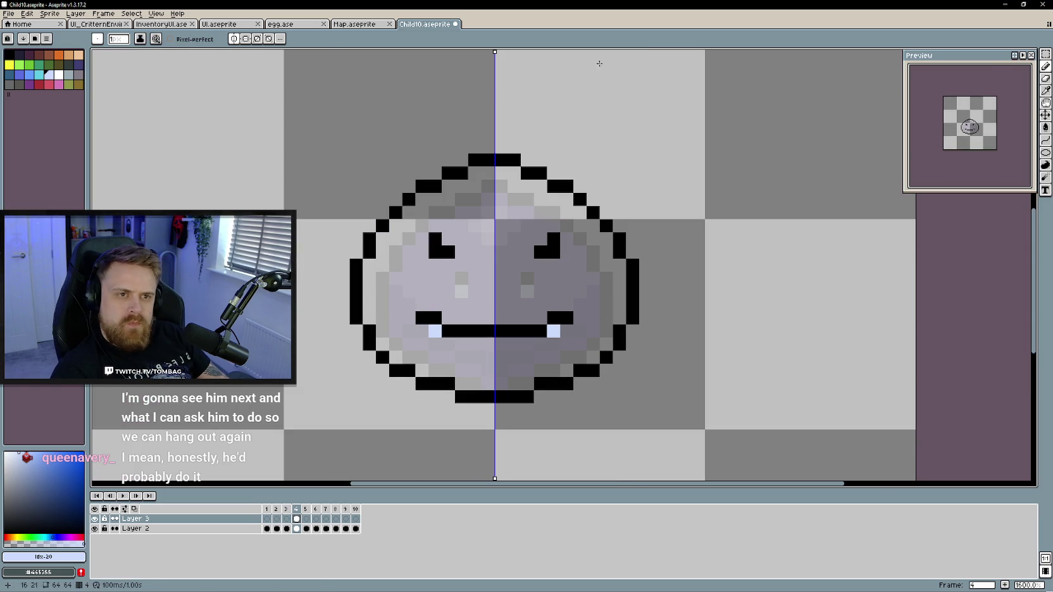
Select the eyes, then the mouth, and move each down one pixel
{"action": "key", "text": "m"}
{"action": "mouse_move", "coordinate": [400, 231]}
{"action": "left_mouse_down"}
{"action": "mouse_move", "coordinate": [589, 287]}
{"action": "mouse_move", "coordinate": [560, 288]}
{"action": "left_mouse_up"}
{"action": "key", "text": "Return"}
{"action": "left_click_drag", "start_coordinate": [401, 296], "coordinate": [588, 353]}
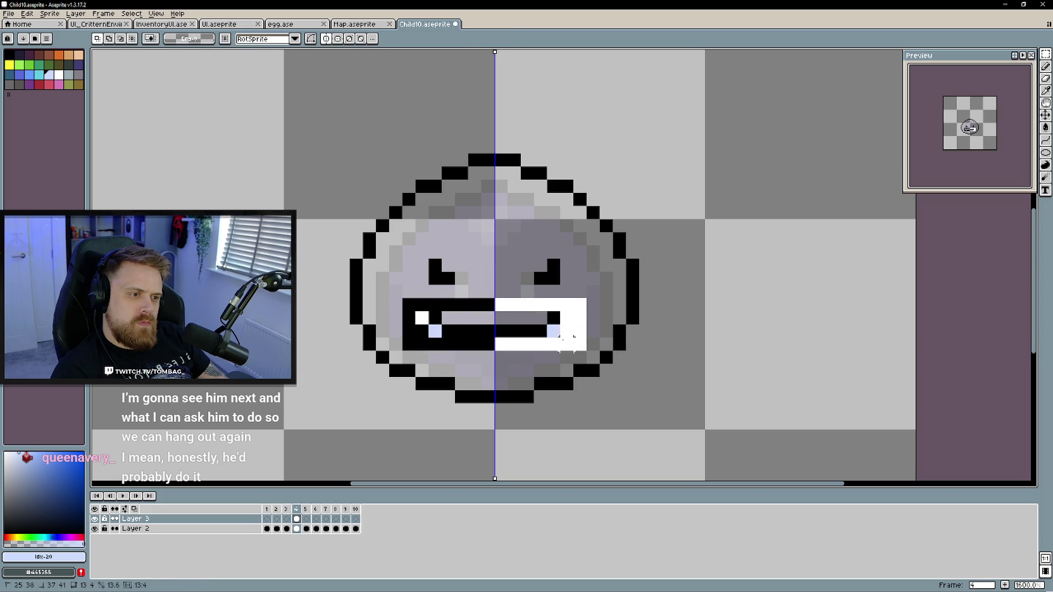
{"action": "left_click", "coordinate": [525, 339]}
{"action": "left_click_drag", "start_coordinate": [525, 338], "coordinate": [525, 352]}
{"action": "left_click", "coordinate": [684, 330]}
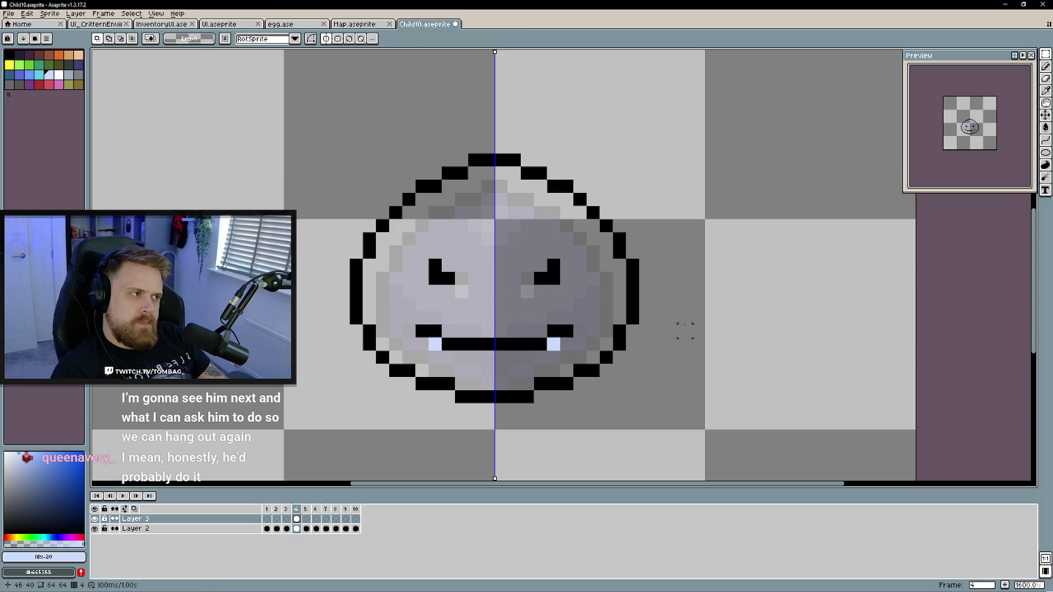
{"action": "key", "text": "b"}
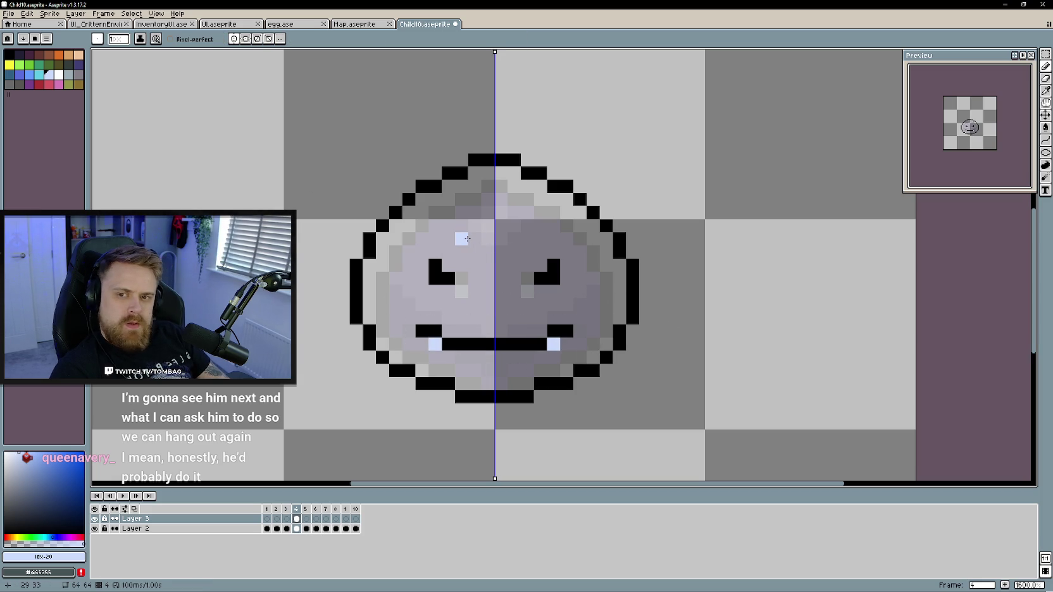
With black selected, draw mirrored pointed ear outlines rising above both top corners of the head
{"action": "left_click", "coordinate": [394, 201], "text": "alt"}
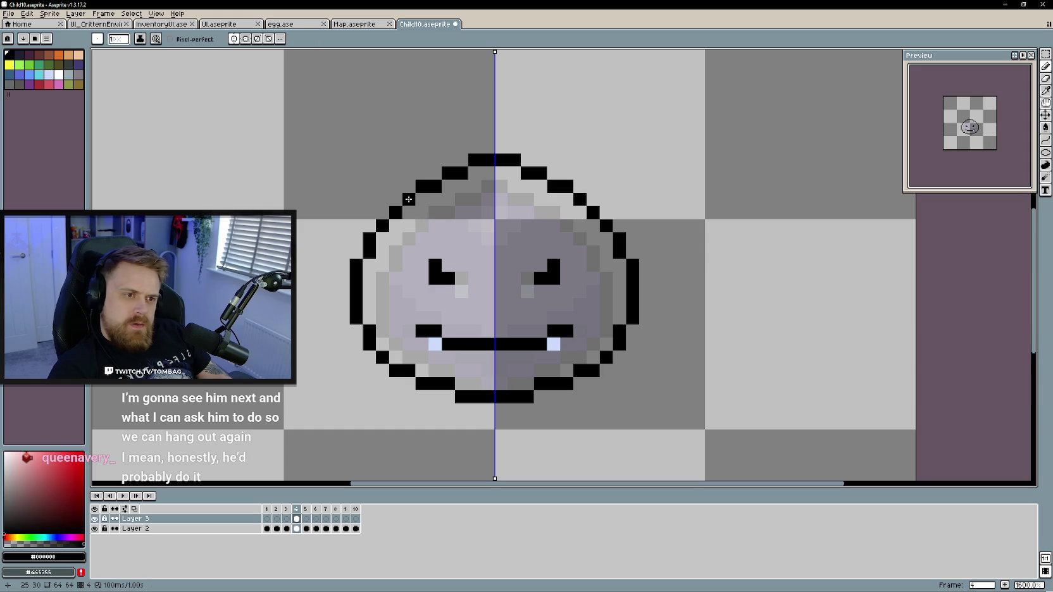
{"action": "left_click", "coordinate": [432, 164]}
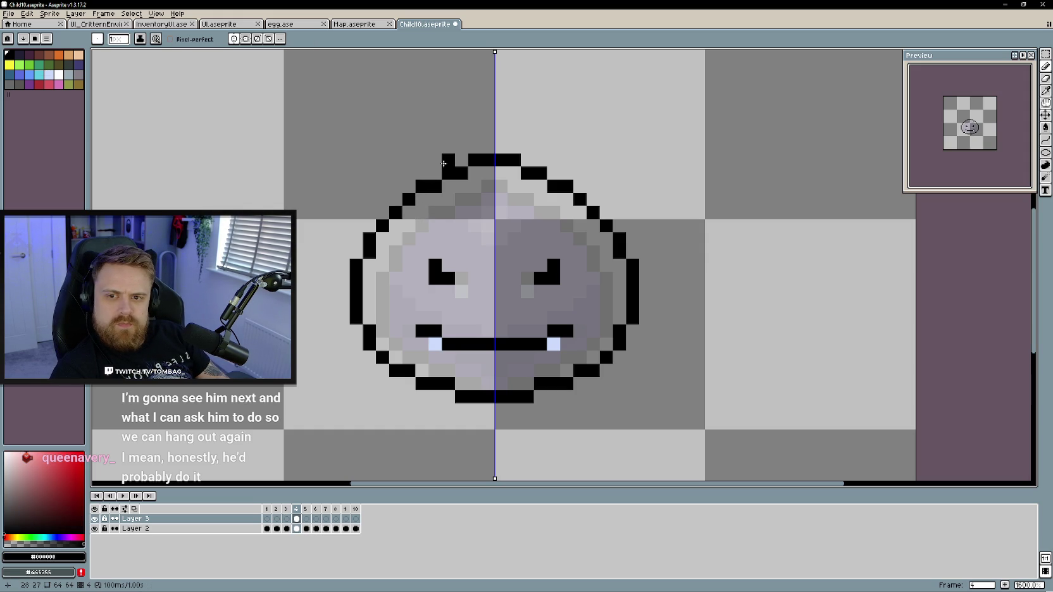
{"action": "key", "text": "ctrl+z"}
{"action": "left_click", "coordinate": [435, 161]}
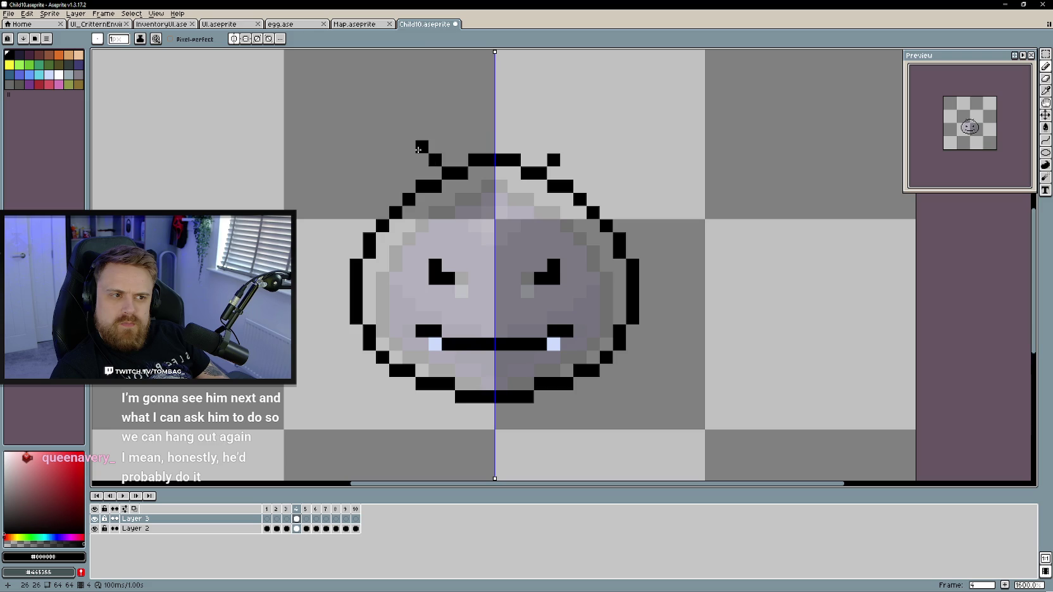
{"action": "mouse_move", "coordinate": [418, 150]}
{"action": "left_mouse_down"}
{"action": "mouse_move", "coordinate": [379, 148]}
{"action": "mouse_move", "coordinate": [386, 166]}
{"action": "mouse_move", "coordinate": [409, 172]}
{"action": "left_mouse_up"}
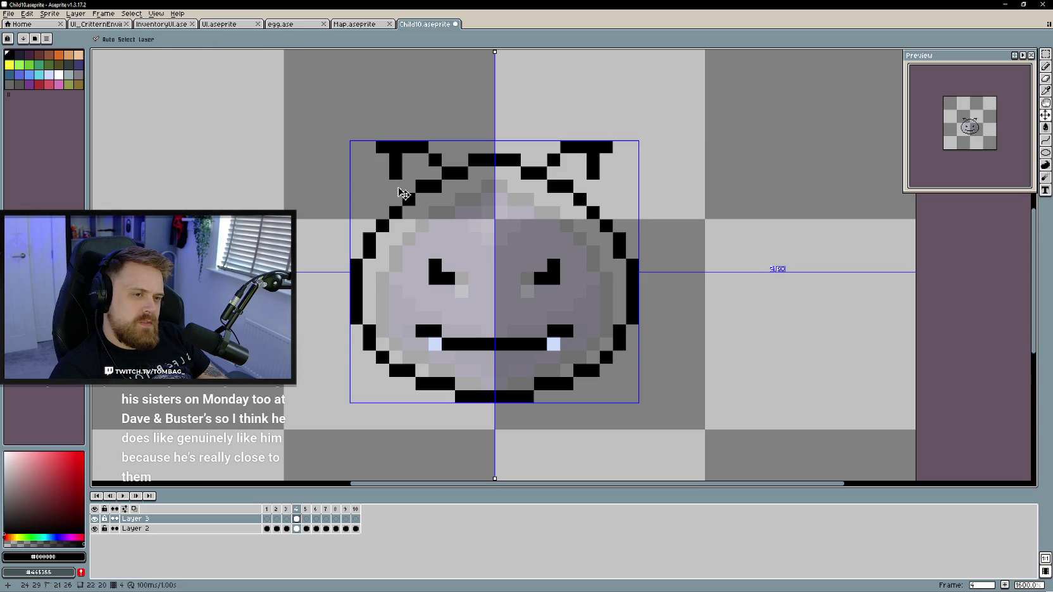
{"action": "left_click_drag", "start_coordinate": [408, 193], "coordinate": [396, 163]}
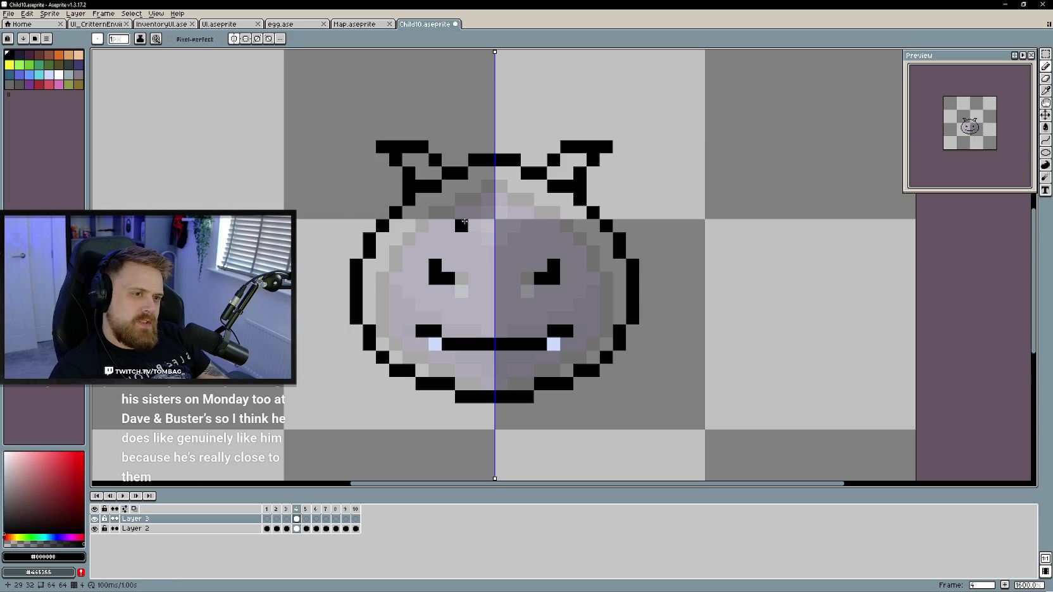
{"action": "left_click", "coordinate": [368, 160]}
{"action": "key", "text": "ctrl+z"}
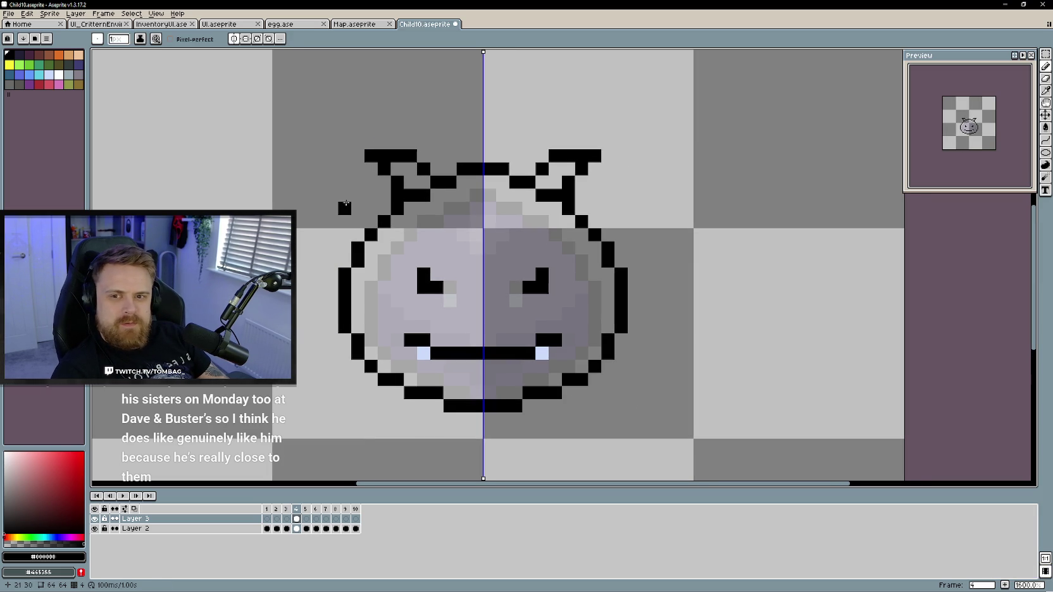
{"action": "mouse_move", "coordinate": [463, 160]}
{"action": "left_mouse_down"}
{"action": "mouse_move", "coordinate": [462, 141]}
{"action": "mouse_move", "coordinate": [477, 134]}
{"action": "left_mouse_up"}
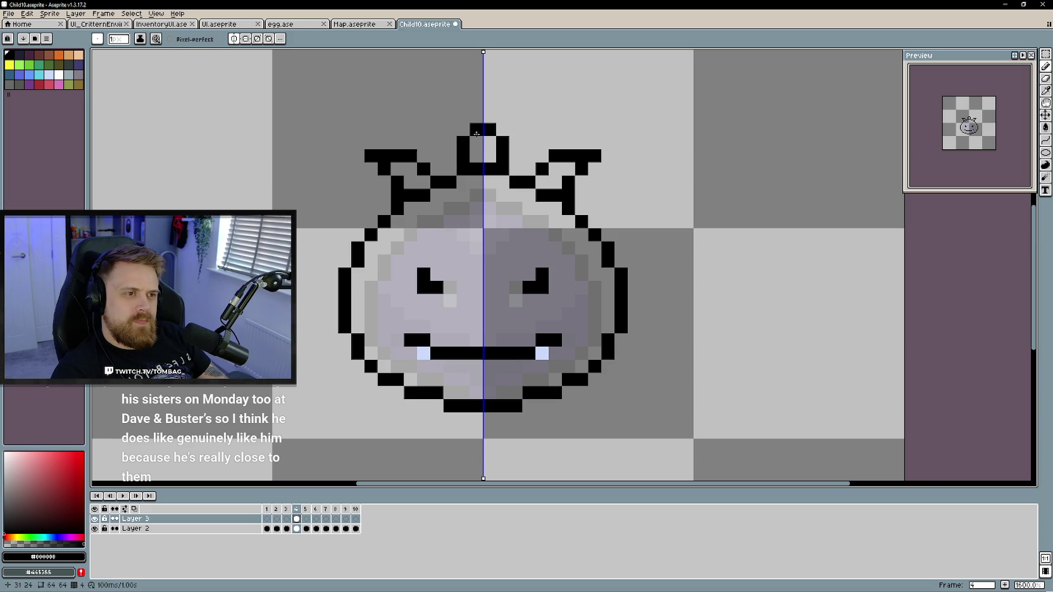
{"action": "left_click", "coordinate": [476, 123]}
{"action": "left_click", "coordinate": [463, 131]}
{"action": "key", "text": "e"}
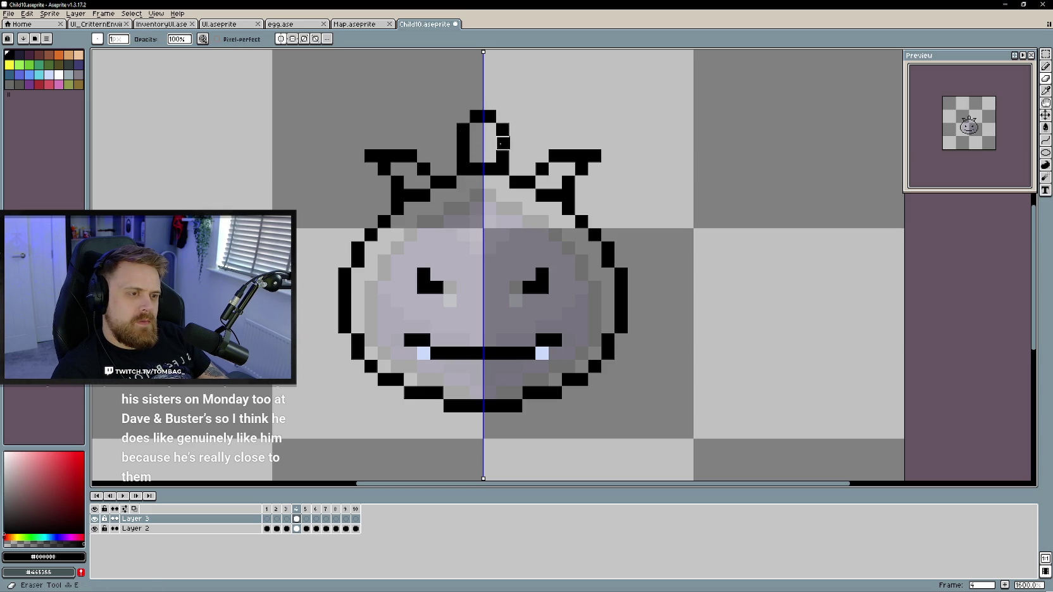
{"action": "left_click_drag", "start_coordinate": [498, 135], "coordinate": [477, 117]}
{"action": "left_click", "coordinate": [463, 156]}
{"action": "key", "text": "b"}
{"action": "mouse_move", "coordinate": [450, 170]}
{"action": "left_mouse_down"}
{"action": "mouse_move", "coordinate": [480, 101]}
{"action": "mouse_move", "coordinate": [490, 131]}
{"action": "left_mouse_up"}
{"action": "key", "text": "e"}
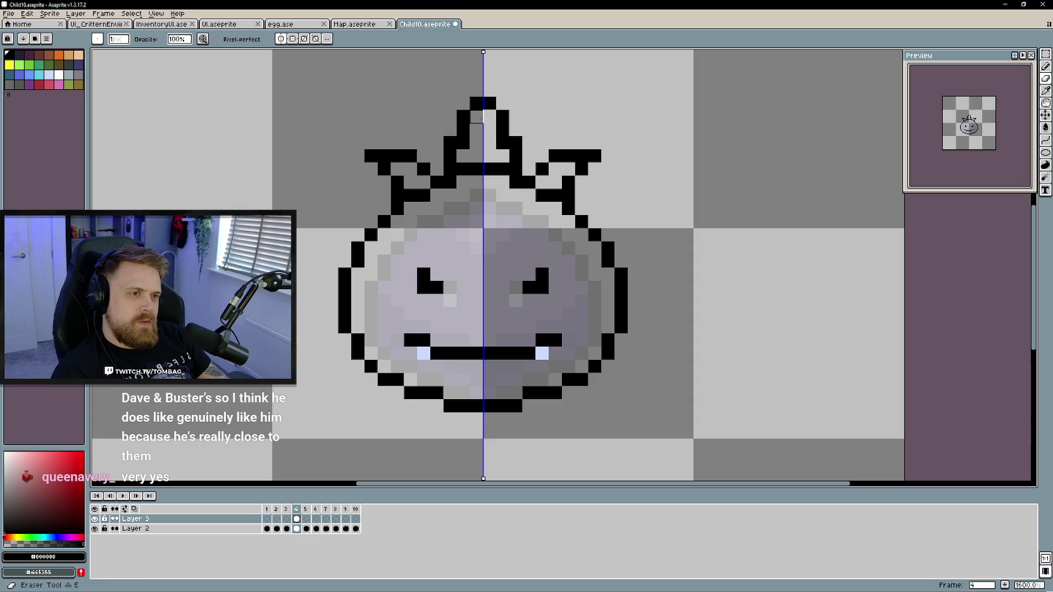
{"action": "left_click", "coordinate": [515, 143]}
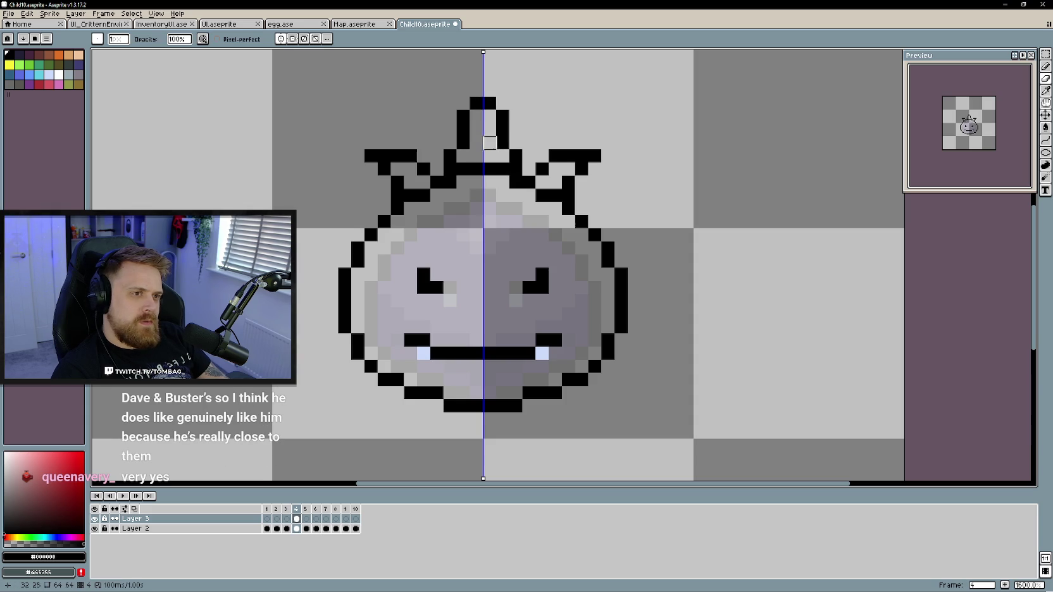
{"action": "scroll", "coordinate": [503, 235], "scroll_direction": "down", "scroll_amount": 3}
{"action": "scroll", "coordinate": [489, 242], "scroll_direction": "up", "scroll_amount": 2}
{"action": "left_click_drag", "start_coordinate": [481, 136], "coordinate": [471, 169]}
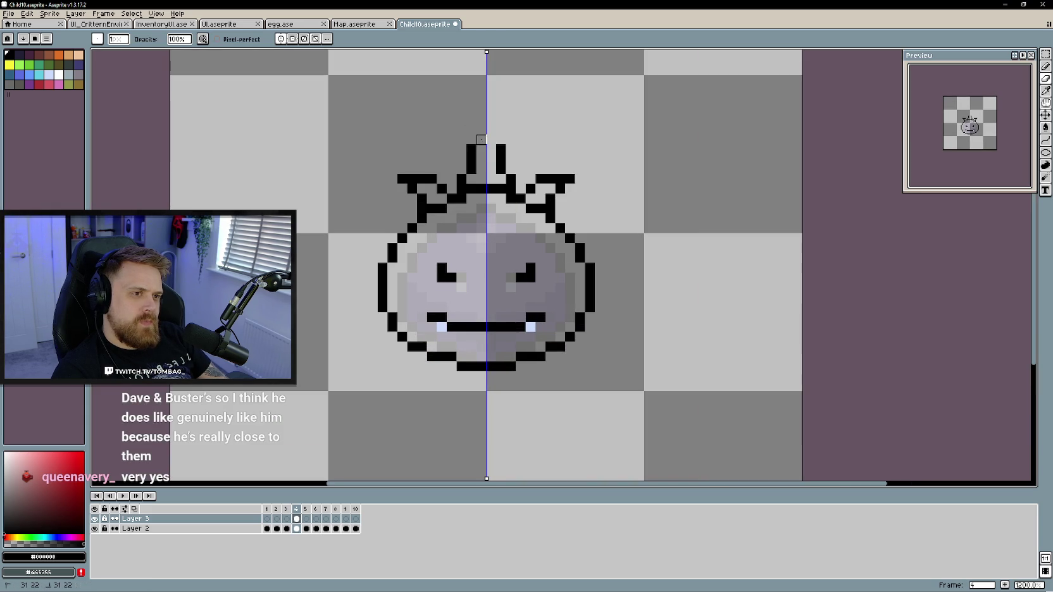
{"action": "left_click", "coordinate": [462, 179]}
{"action": "scroll", "coordinate": [462, 179], "scroll_direction": "up", "scroll_amount": 1}
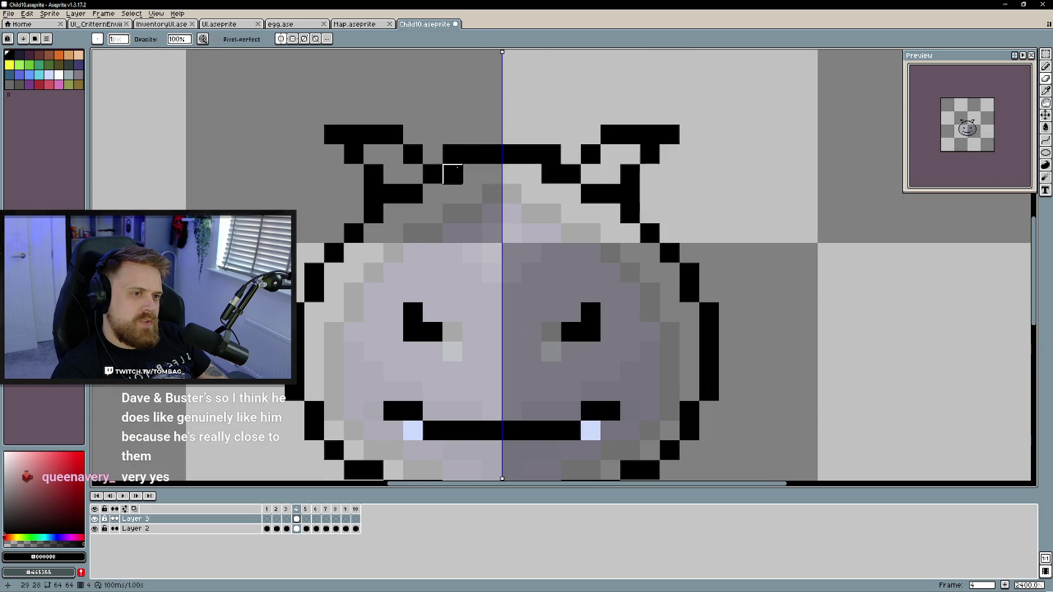
{"action": "scroll", "coordinate": [470, 234], "scroll_direction": "down", "scroll_amount": 2}
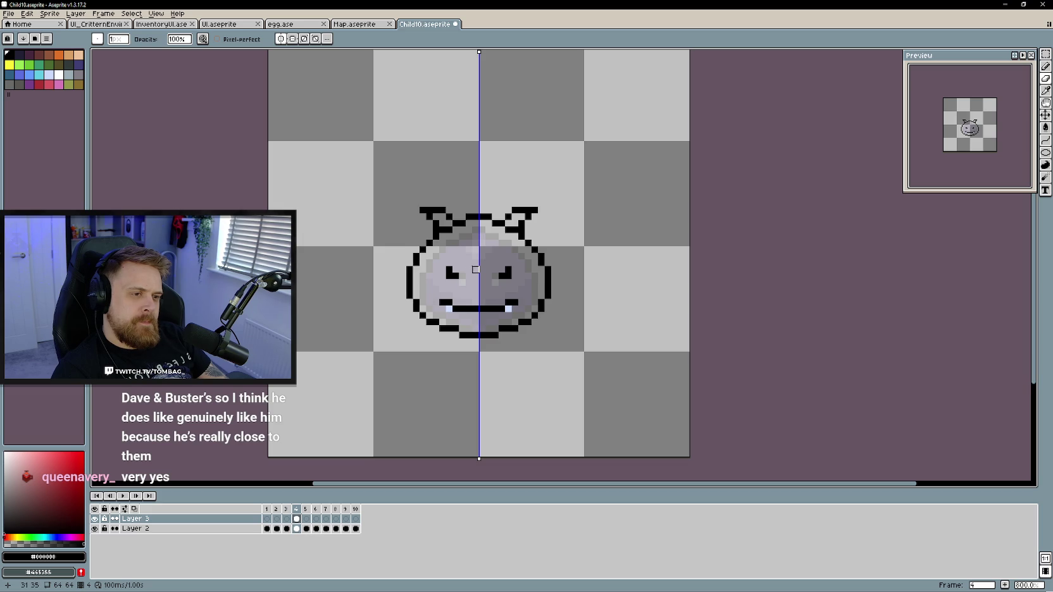
{"action": "scroll", "coordinate": [476, 262], "scroll_direction": "up", "scroll_amount": 1}
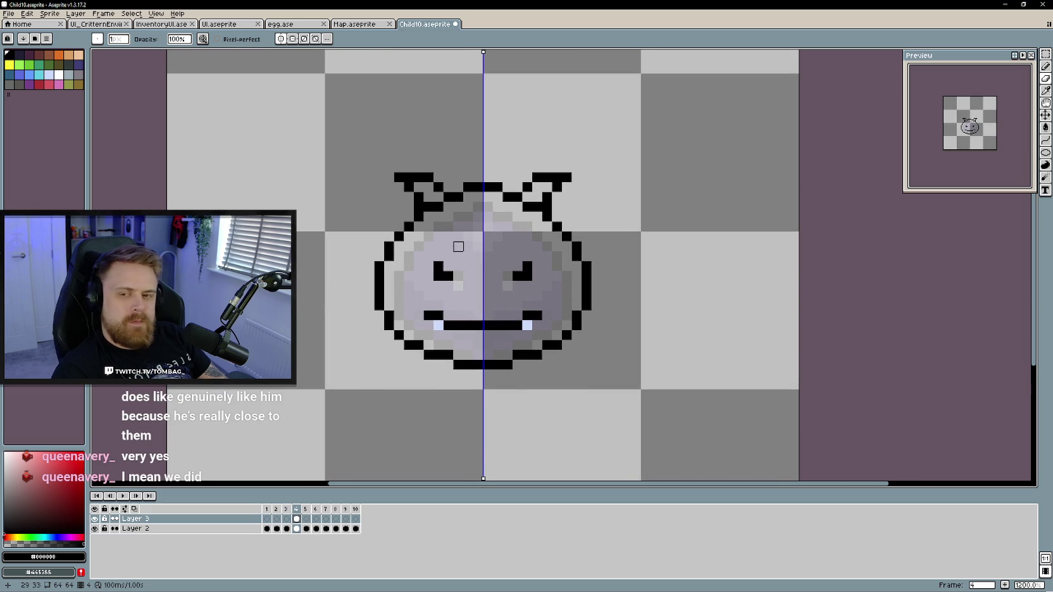
{"action": "scroll", "coordinate": [430, 266], "scroll_direction": "up", "scroll_amount": 1}
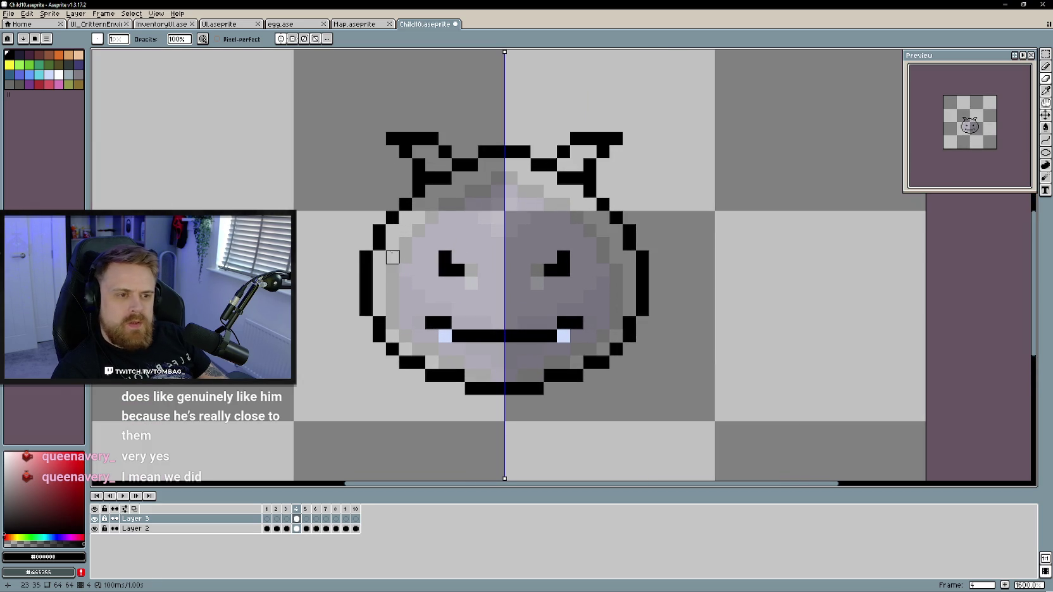
{"action": "key", "text": "b"}
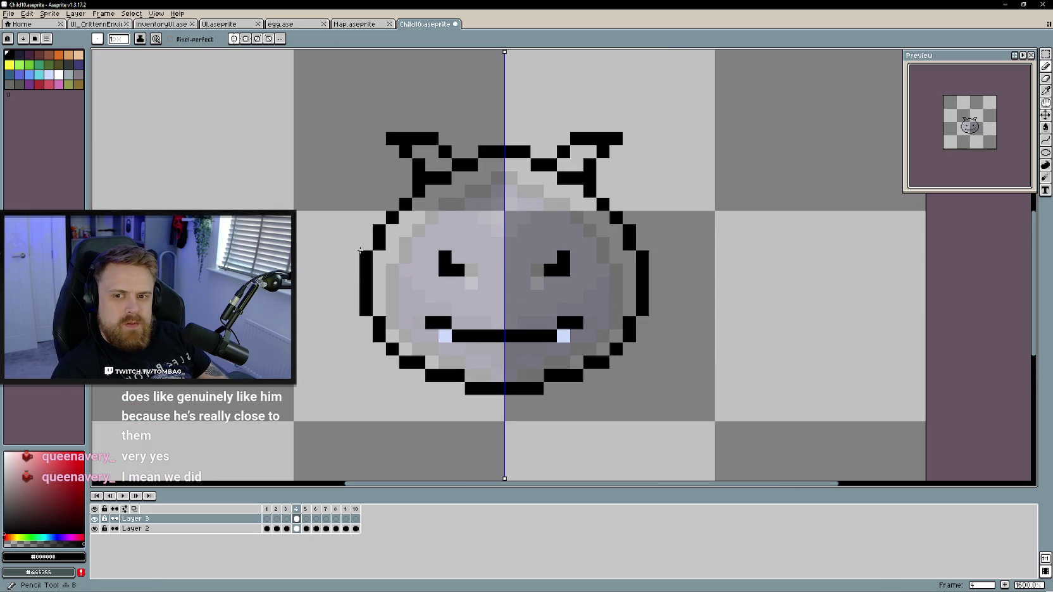
Draw mirrored stepped flaps jutting outward from the blob's upper left and right sides
{"action": "left_click", "coordinate": [353, 256]}
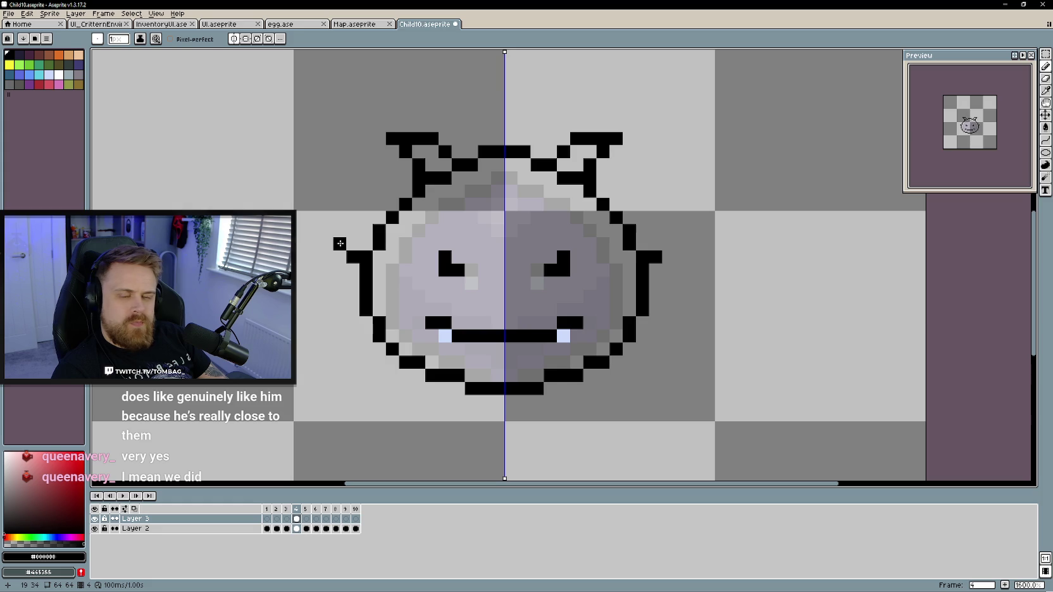
{"action": "left_click_drag", "start_coordinate": [340, 243], "coordinate": [327, 217]}
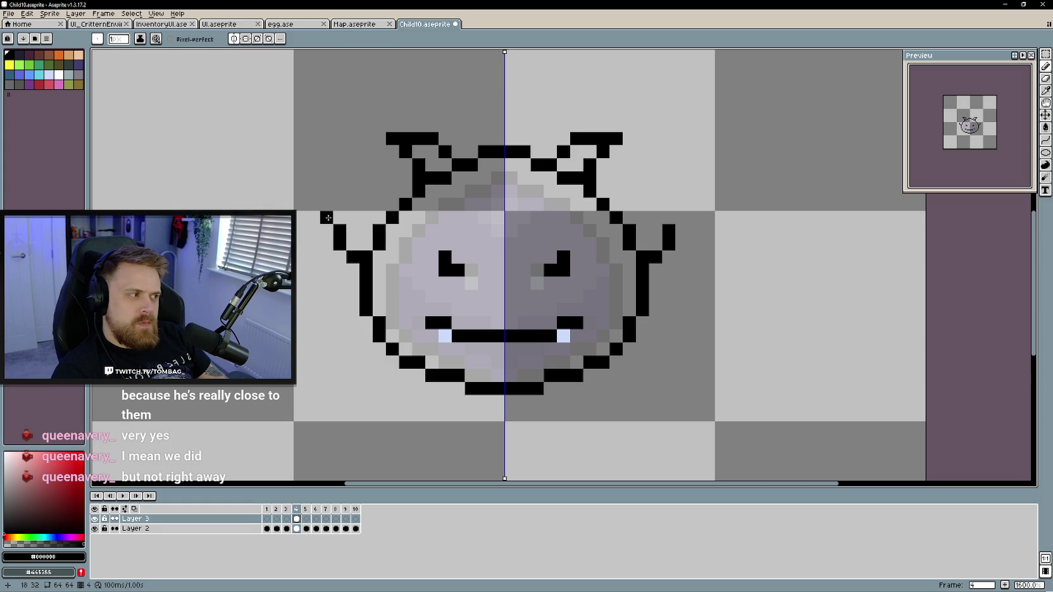
{"action": "left_click", "coordinate": [325, 204]}
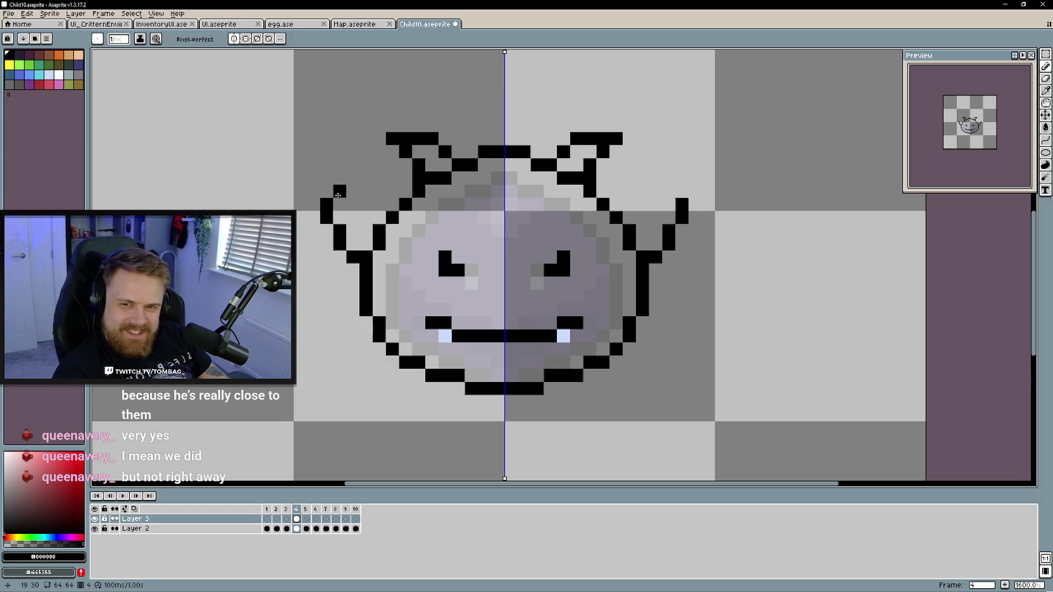
{"action": "left_click", "coordinate": [352, 192]}
{"action": "left_click_drag", "start_coordinate": [327, 191], "coordinate": [362, 203]}
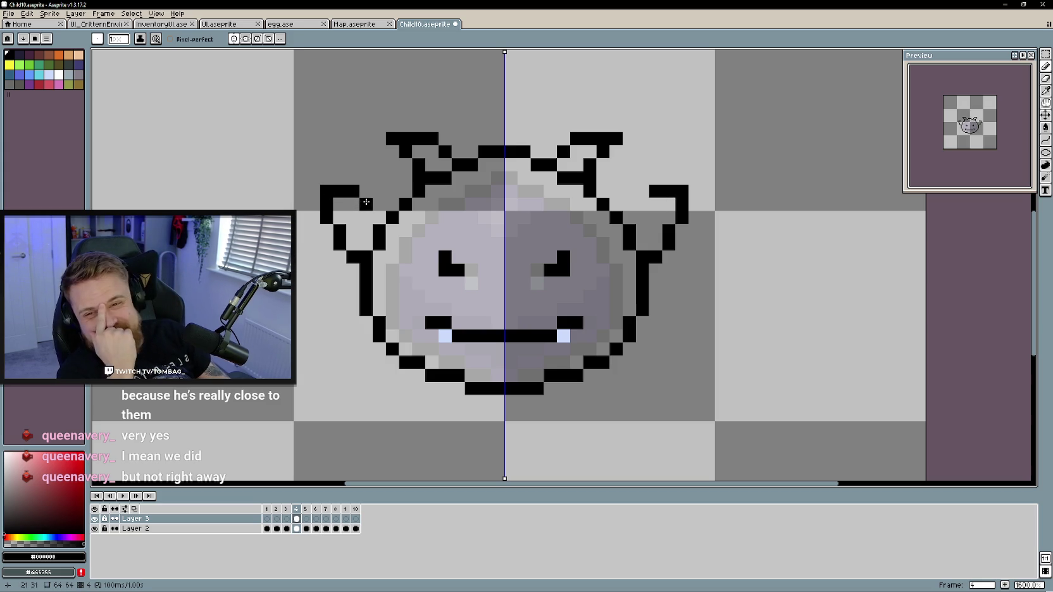
{"action": "left_click", "coordinate": [366, 191]}
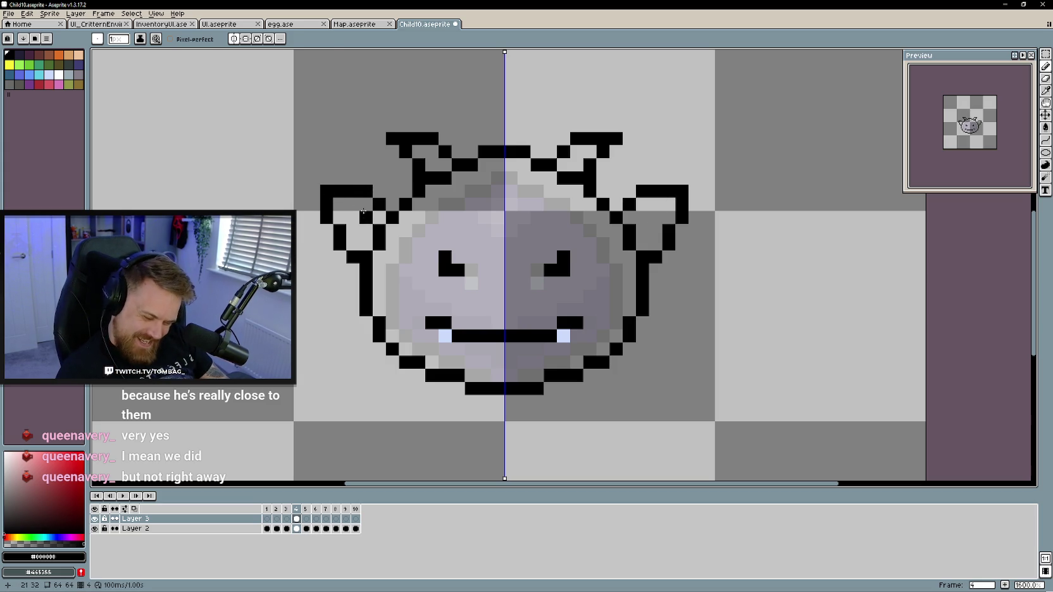
Erase stray flap pixels and extend the side bars inward and downward
{"action": "key", "text": "e"}
{"action": "left_click", "coordinate": [379, 205]}
{"action": "left_click", "coordinate": [352, 191]}
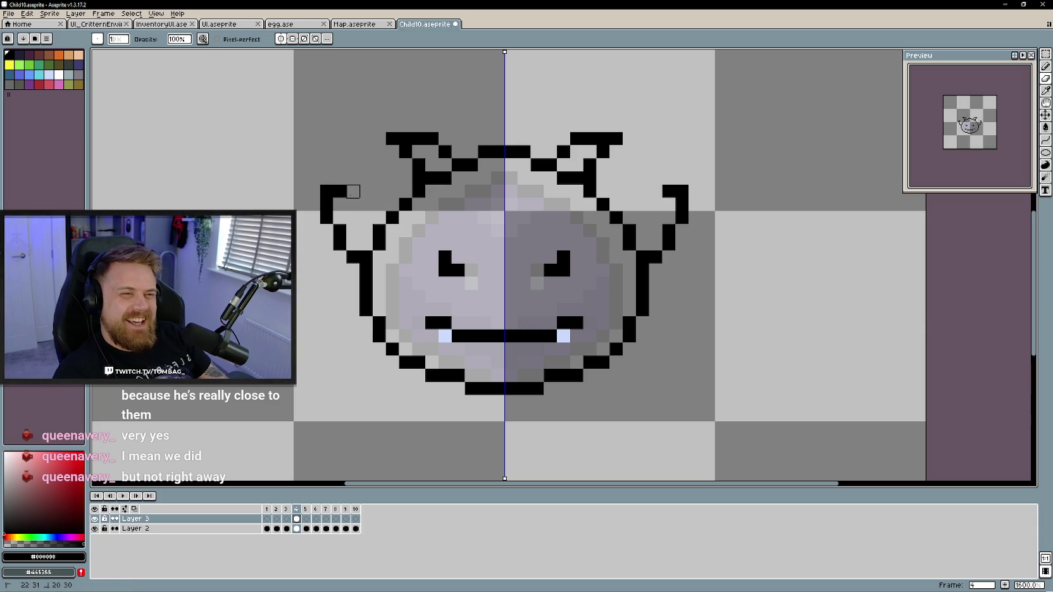
{"action": "key", "text": "b"}
{"action": "key", "text": "e"}
{"action": "left_click", "coordinate": [326, 191]}
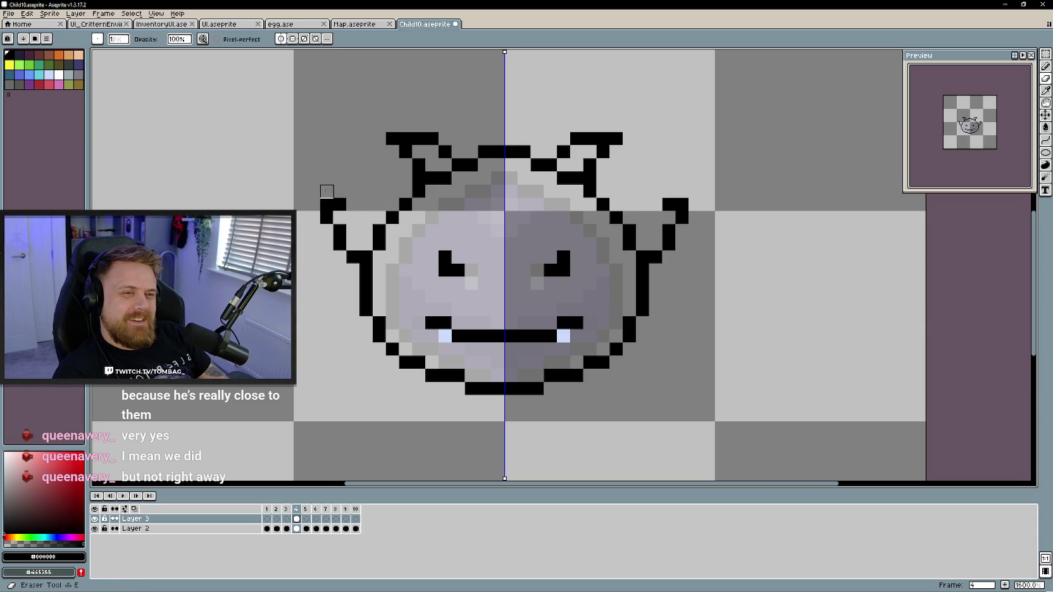
{"action": "key", "text": "b"}
{"action": "left_click", "coordinate": [365, 205]}
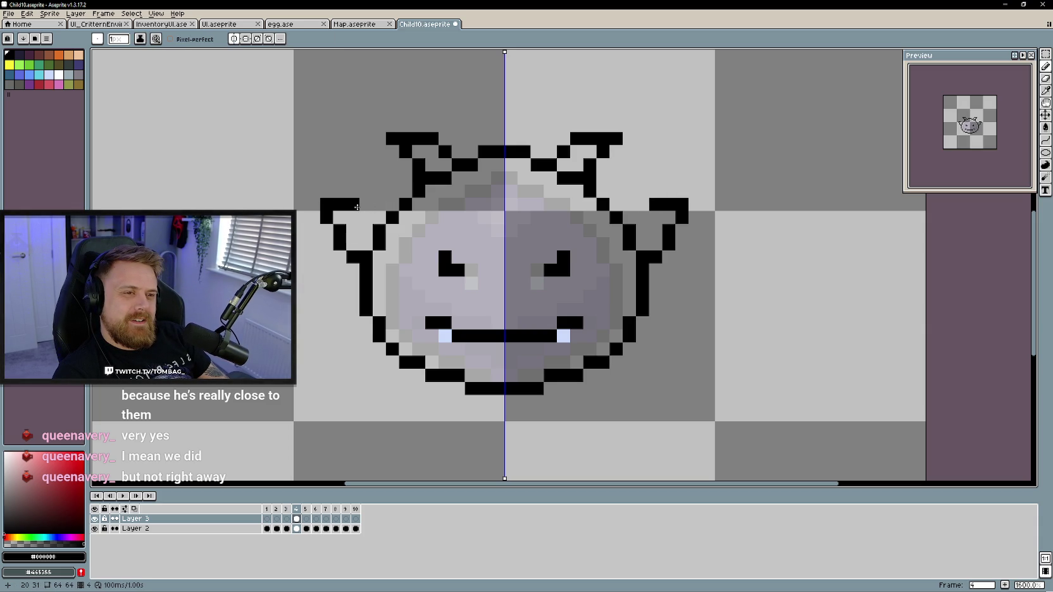
{"action": "left_click", "coordinate": [365, 218]}
{"action": "scroll", "coordinate": [436, 325], "scroll_direction": "down", "scroll_amount": 1}
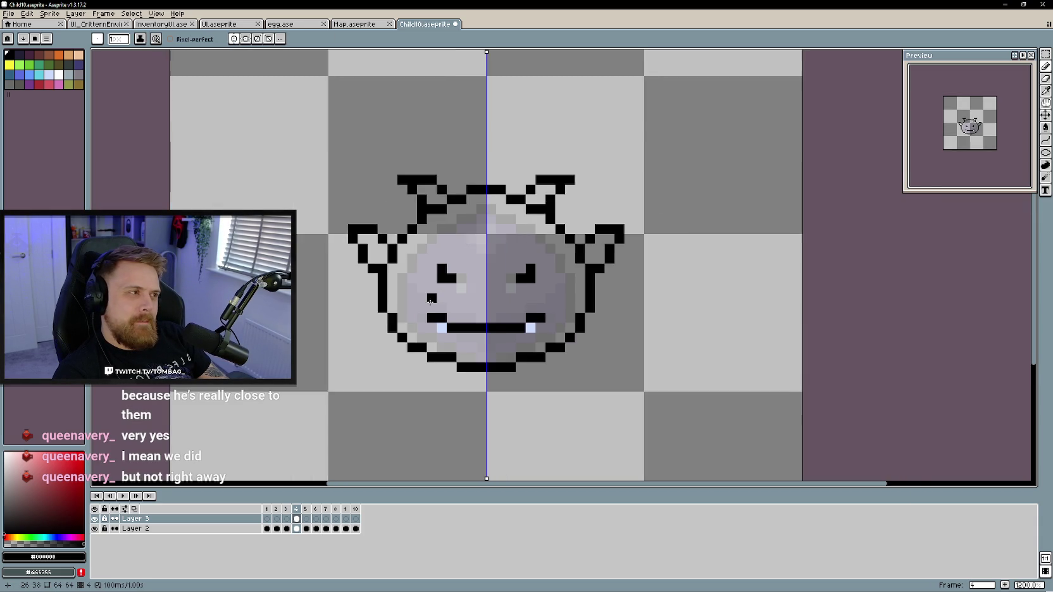
{"action": "scroll", "coordinate": [436, 325], "scroll_direction": "down", "scroll_amount": 2}
{"action": "scroll", "coordinate": [437, 325], "scroll_direction": "up", "scroll_amount": 2}
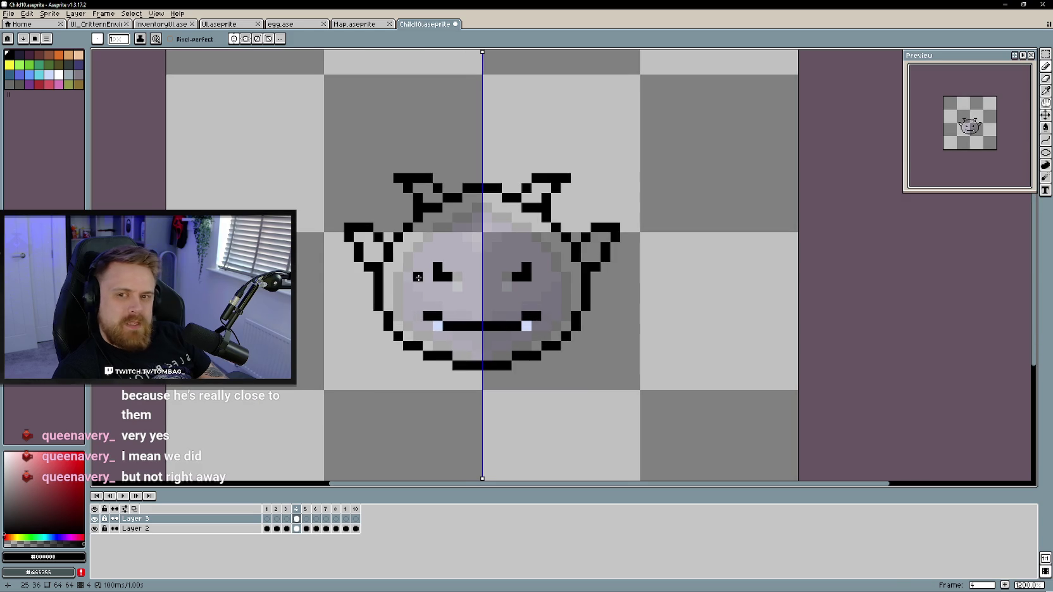
Erase the ears from the top of the head and the old chin outline
{"action": "key", "text": "e"}
{"action": "mouse_move", "coordinate": [467, 187]}
{"action": "left_mouse_down"}
{"action": "mouse_move", "coordinate": [437, 188]}
{"action": "mouse_move", "coordinate": [417, 215]}
{"action": "mouse_move", "coordinate": [355, 234]}
{"action": "mouse_move", "coordinate": [398, 234]}
{"action": "mouse_move", "coordinate": [368, 257]}
{"action": "mouse_move", "coordinate": [387, 247]}
{"action": "left_mouse_up"}
{"action": "left_click", "coordinate": [482, 188]}
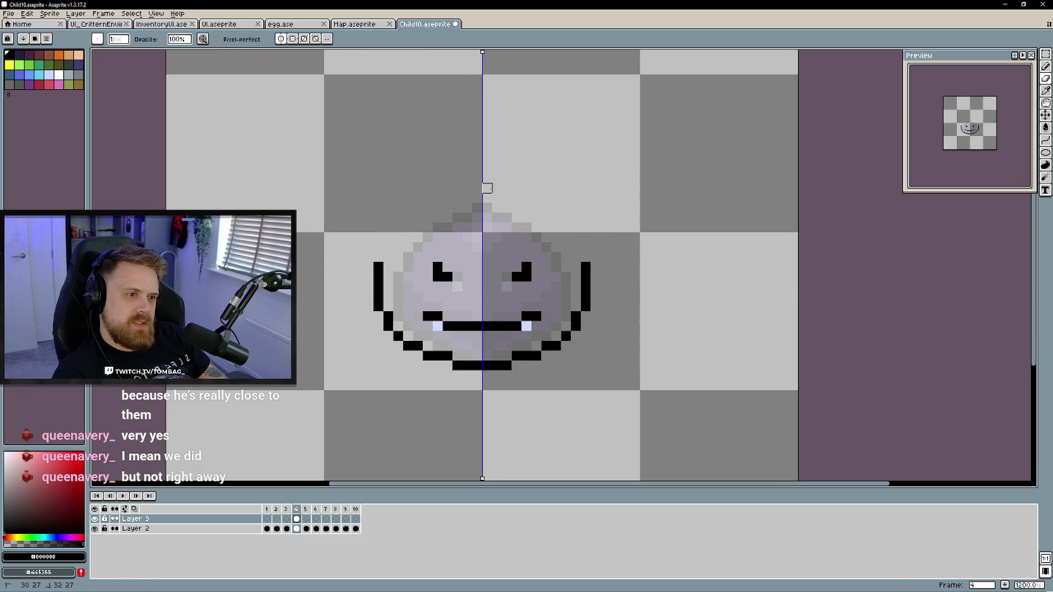
{"action": "mouse_move", "coordinate": [534, 365]}
{"action": "left_mouse_down"}
{"action": "mouse_move", "coordinate": [446, 355]}
{"action": "mouse_move", "coordinate": [387, 324]}
{"action": "left_mouse_up"}
{"action": "key", "text": "b"}
{"action": "left_click", "coordinate": [388, 324]}
{"action": "key", "text": "e"}
Redraw a stepped chin outline under the mouth and erase both side flap bars
{"action": "mouse_move", "coordinate": [447, 362]}
{"action": "left_mouse_down"}
{"action": "mouse_move", "coordinate": [478, 365]}
{"action": "mouse_move", "coordinate": [436, 347]}
{"action": "left_mouse_up"}
{"action": "key", "text": "b"}
{"action": "left_click", "coordinate": [466, 356]}
{"action": "left_click", "coordinate": [418, 347]}
{"action": "key", "text": "e"}
{"action": "left_click", "coordinate": [449, 356]}
{"action": "key", "text": "b"}
{"action": "key", "text": "e"}
{"action": "mouse_move", "coordinate": [379, 263]}
{"action": "left_mouse_down"}
{"action": "mouse_move", "coordinate": [388, 316]}
{"action": "mouse_move", "coordinate": [415, 336]}
{"action": "left_mouse_up"}
{"action": "key", "text": "b"}
{"action": "left_click", "coordinate": [428, 346]}
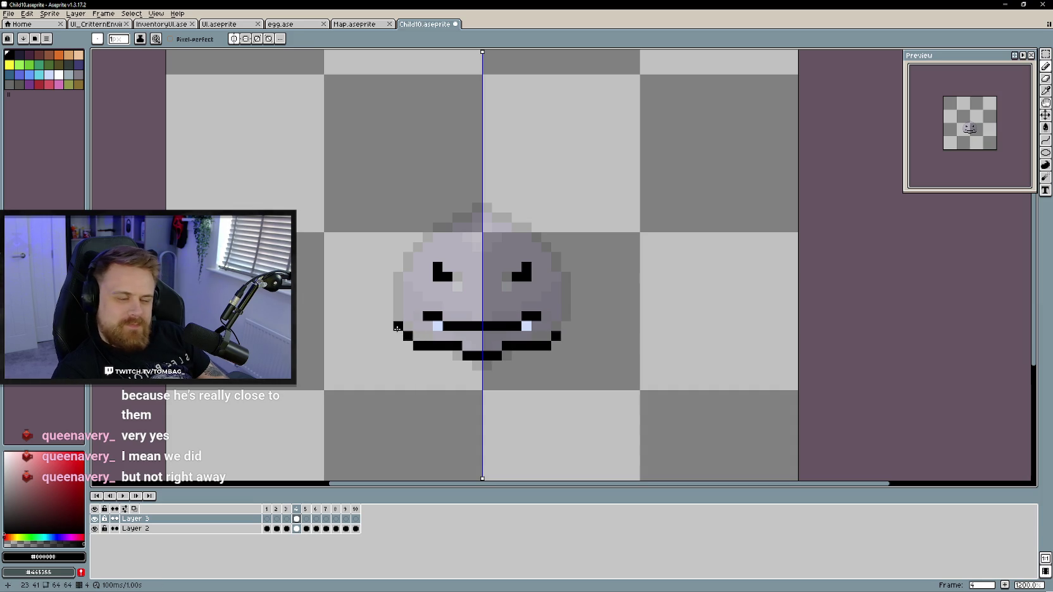
Draw cheek outlines down both sides and reshape the mouth's bottom row
{"action": "left_click_drag", "start_coordinate": [398, 327], "coordinate": [400, 254]}
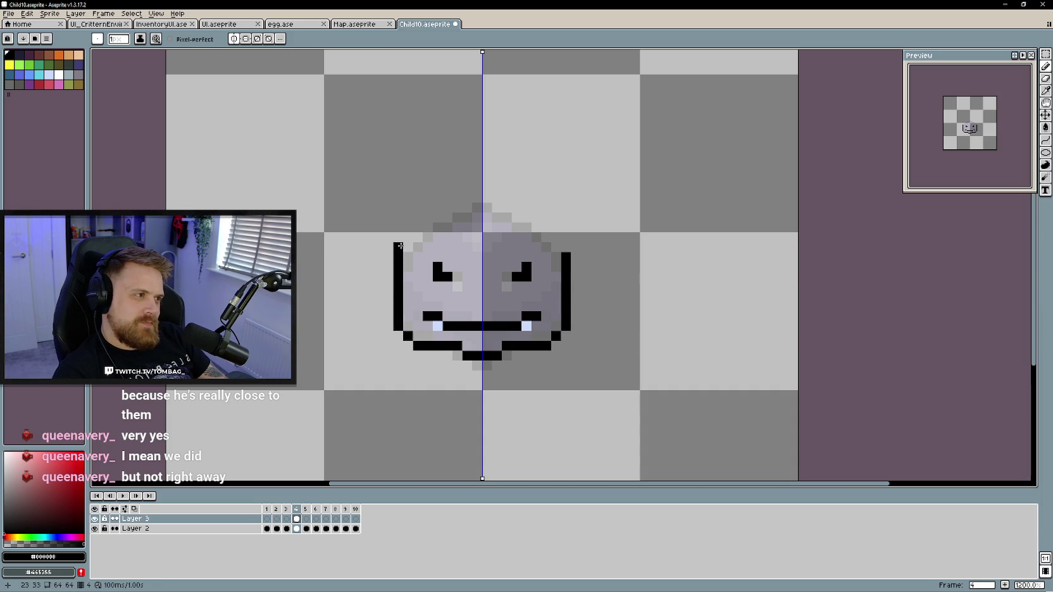
{"action": "key", "text": "e"}
{"action": "left_click", "coordinate": [507, 346]}
{"action": "key", "text": "b"}
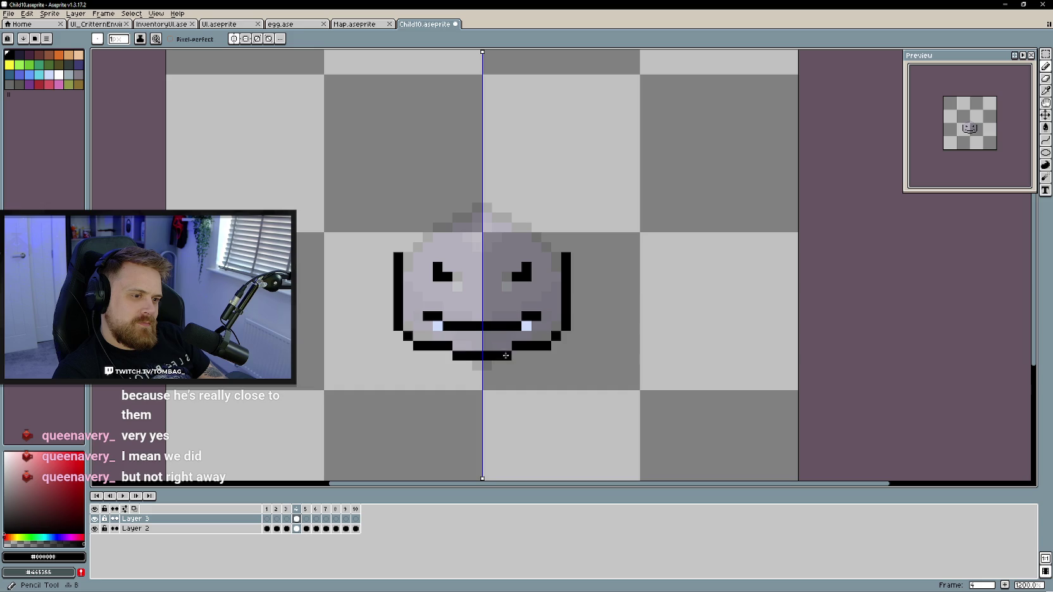
{"action": "key", "text": "e"}
{"action": "left_click", "coordinate": [516, 346]}
{"action": "key", "text": "b"}
{"action": "left_click", "coordinate": [517, 356]}
Touch up the mirrored side outline pixels, including the upper-right outline
{"action": "key", "text": "e"}
{"action": "left_click_drag", "start_coordinate": [565, 277], "coordinate": [566, 297]}
{"action": "key", "text": "b"}
{"action": "left_click", "coordinate": [575, 277]}
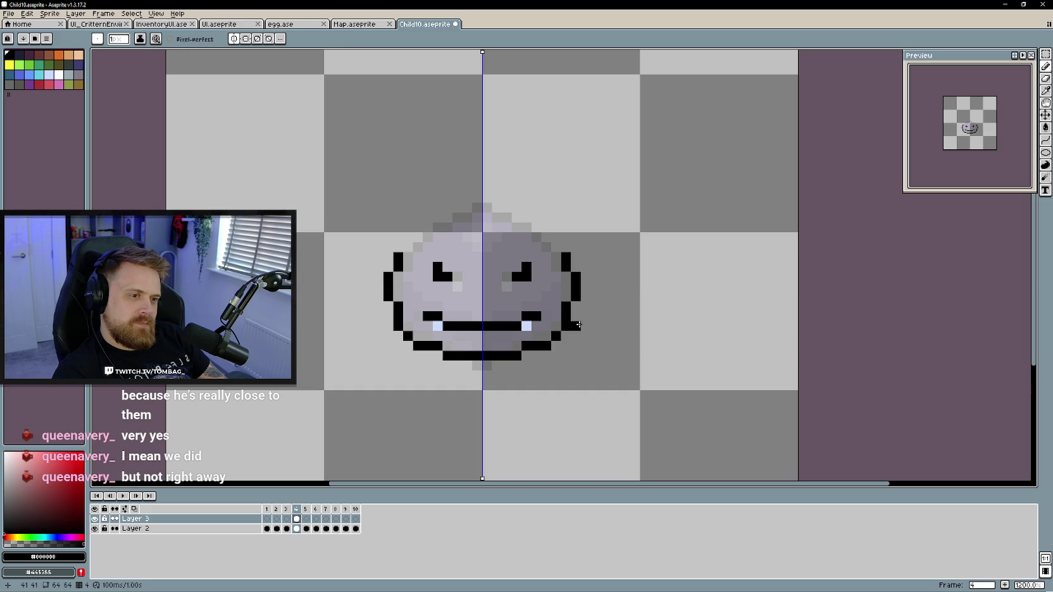
{"action": "key", "text": "b"}
{"action": "left_click", "coordinate": [556, 248]}
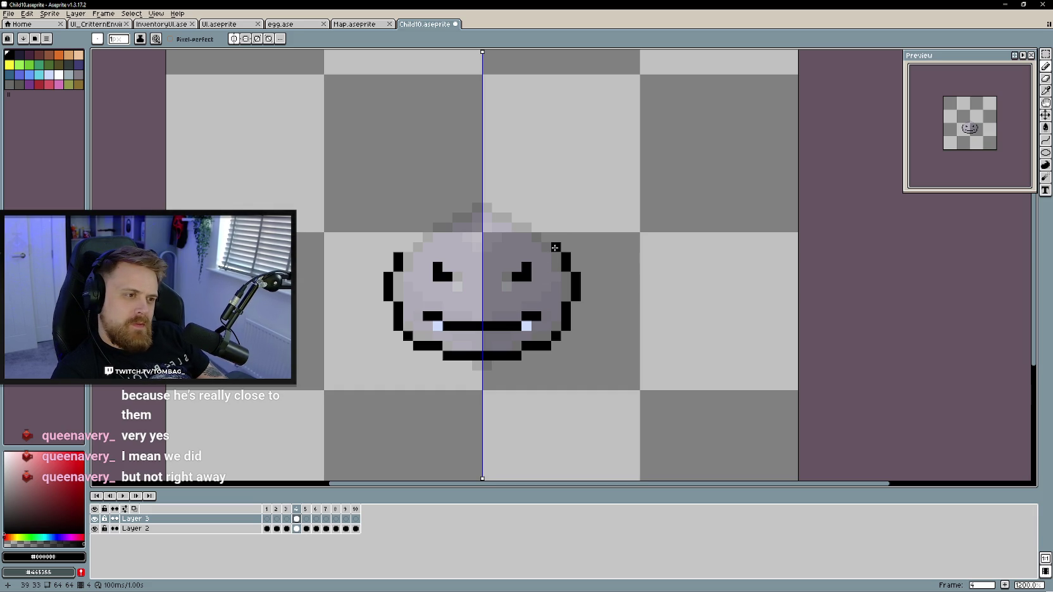
Draw a rounded black arc across the head's top, erasing the old top outline and filling gaps
{"action": "left_click_drag", "start_coordinate": [558, 248], "coordinate": [523, 244]}
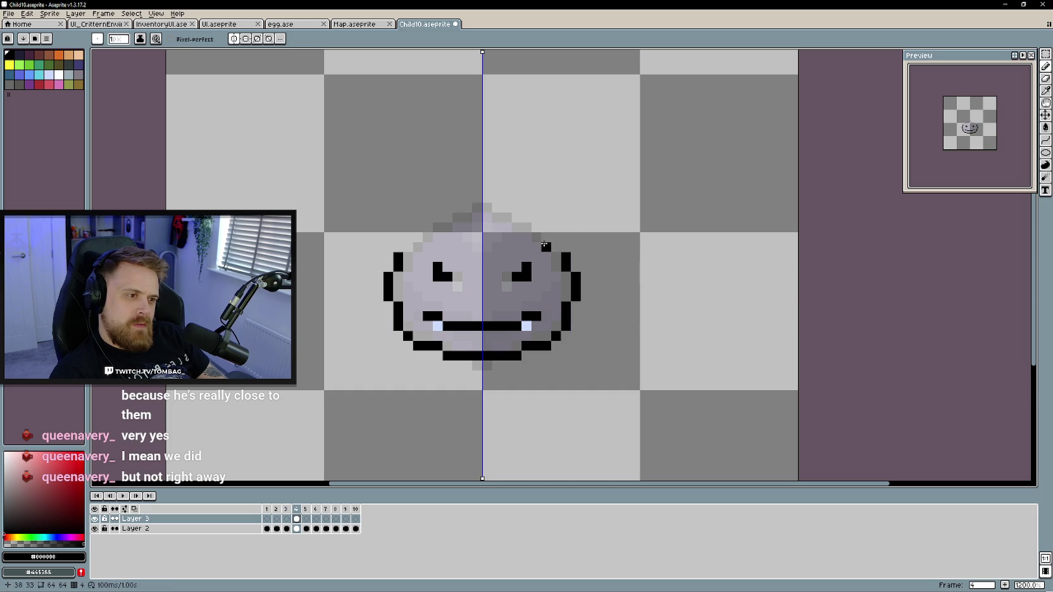
{"action": "left_click_drag", "start_coordinate": [549, 245], "coordinate": [512, 235]}
{"action": "key", "text": "e"}
{"action": "mouse_move", "coordinate": [557, 266]}
{"action": "left_mouse_down"}
{"action": "mouse_move", "coordinate": [525, 238]}
{"action": "mouse_move", "coordinate": [566, 277]}
{"action": "mouse_move", "coordinate": [585, 234]}
{"action": "mouse_move", "coordinate": [556, 207]}
{"action": "mouse_move", "coordinate": [492, 197]}
{"action": "left_mouse_up"}
{"action": "key", "text": "b"}
{"action": "key", "text": "e"}
{"action": "left_click", "coordinate": [585, 227]}
{"action": "key", "text": "b"}
{"action": "left_click", "coordinate": [490, 200]}
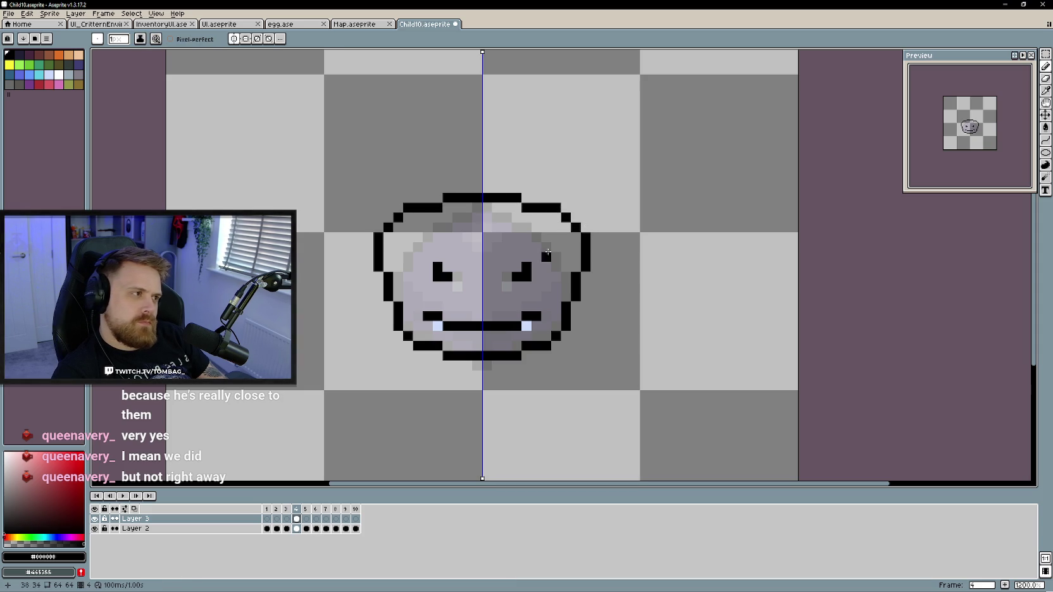
Hide Layer 2's shading and draw mirrored strokes down both lower sides
{"action": "left_click", "coordinate": [94, 529]}
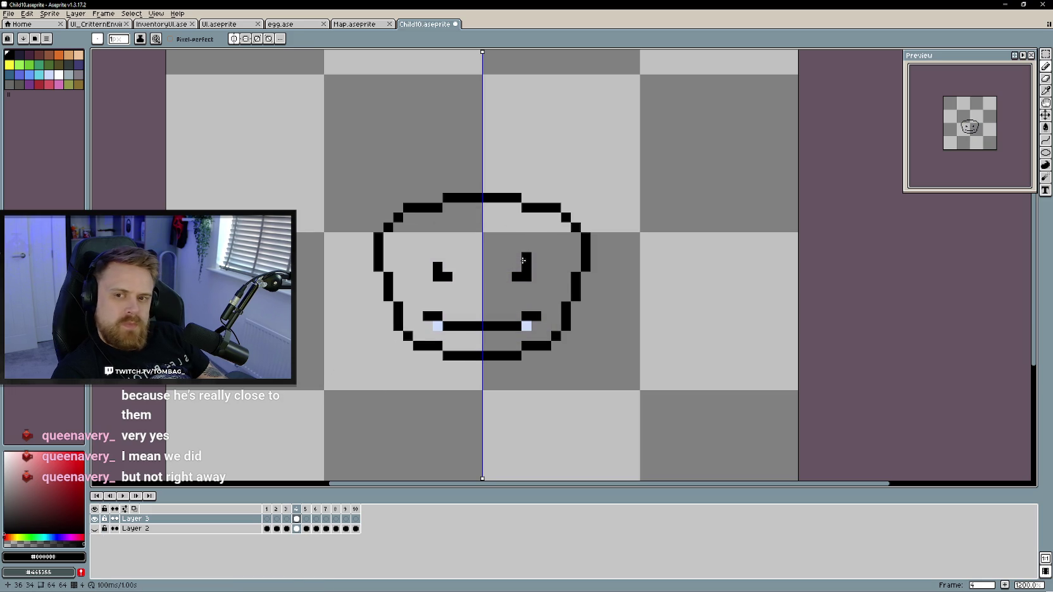
{"action": "key", "text": "b"}
{"action": "mouse_move", "coordinate": [585, 306]}
{"action": "left_mouse_down"}
{"action": "mouse_move", "coordinate": [594, 338]}
{"action": "mouse_move", "coordinate": [573, 348]}
{"action": "mouse_move", "coordinate": [607, 334]}
{"action": "left_mouse_up"}
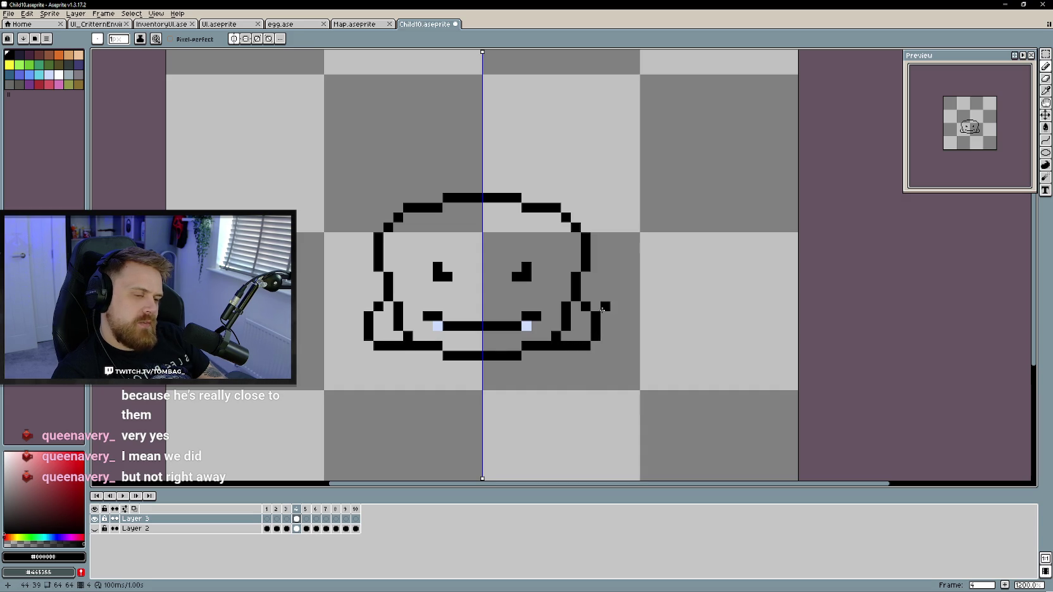
{"action": "scroll", "coordinate": [602, 309], "scroll_direction": "down", "scroll_amount": 1}
{"action": "scroll", "coordinate": [601, 322], "scroll_direction": "down", "scroll_amount": 1}
{"action": "scroll", "coordinate": [600, 334], "scroll_direction": "up", "scroll_amount": 1}
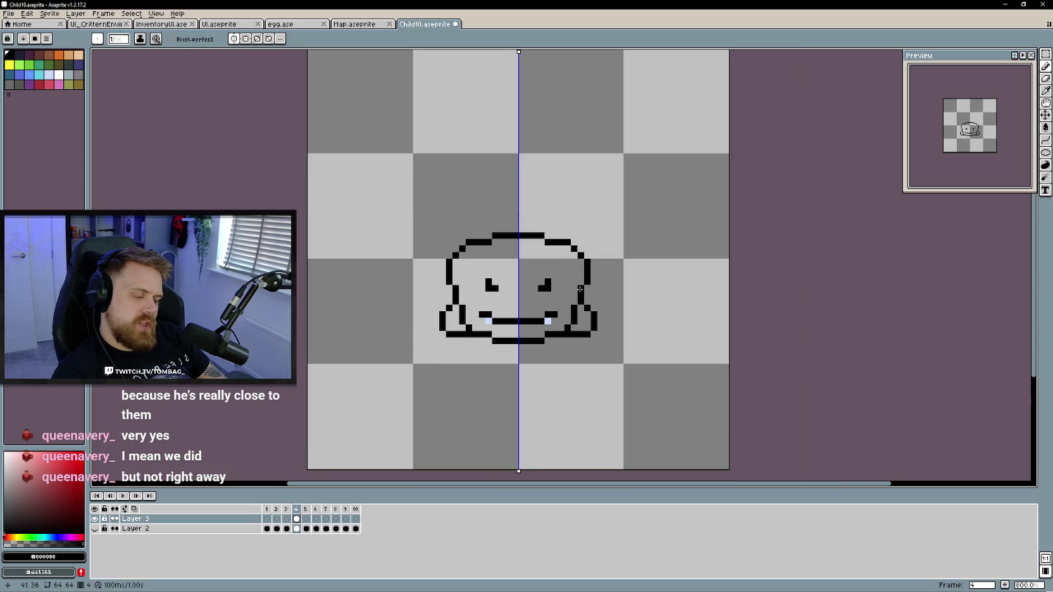
{"action": "scroll", "coordinate": [581, 293], "scroll_direction": "up", "scroll_amount": 1}
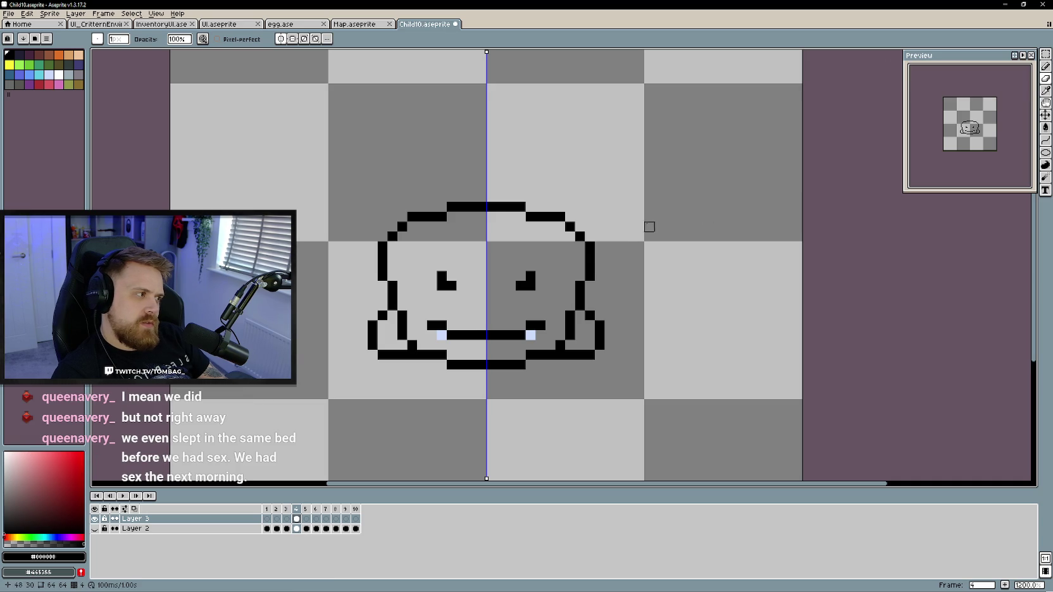
Erase the old head-top outline and rebuild the side columns with stepped tops
{"action": "mouse_move", "coordinate": [497, 207]}
{"action": "left_mouse_down"}
{"action": "mouse_move", "coordinate": [559, 217]}
{"action": "mouse_move", "coordinate": [580, 355]}
{"action": "mouse_move", "coordinate": [569, 355]}
{"action": "mouse_move", "coordinate": [561, 321]}
{"action": "mouse_move", "coordinate": [572, 283]}
{"action": "left_mouse_up"}
{"action": "left_click", "coordinate": [600, 326]}
{"action": "key", "text": "b"}
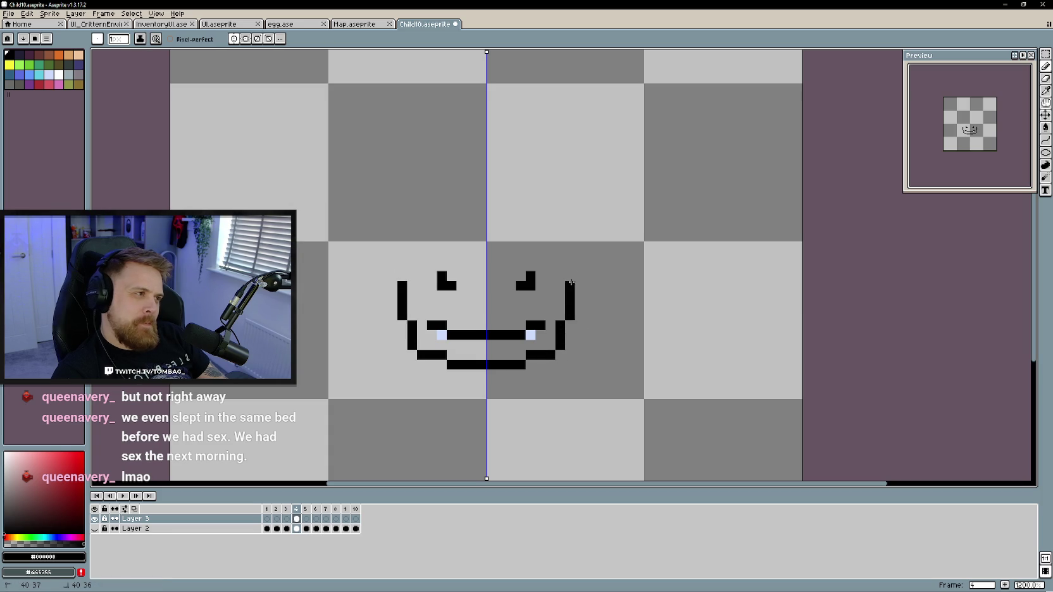
{"action": "left_click", "coordinate": [560, 236]}
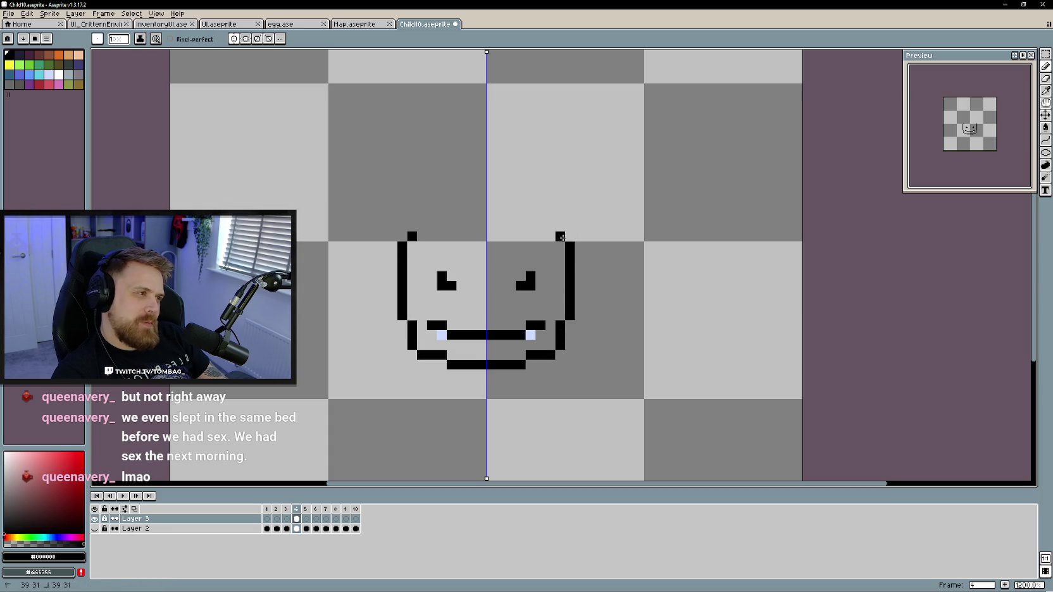
{"action": "key", "text": "e"}
{"action": "mouse_move", "coordinate": [570, 236]}
{"action": "left_mouse_down"}
{"action": "mouse_move", "coordinate": [570, 278]}
{"action": "mouse_move", "coordinate": [540, 237]}
{"action": "left_mouse_up"}
{"action": "key", "text": "b"}
{"action": "key", "text": "e"}
{"action": "left_click", "coordinate": [570, 257]}
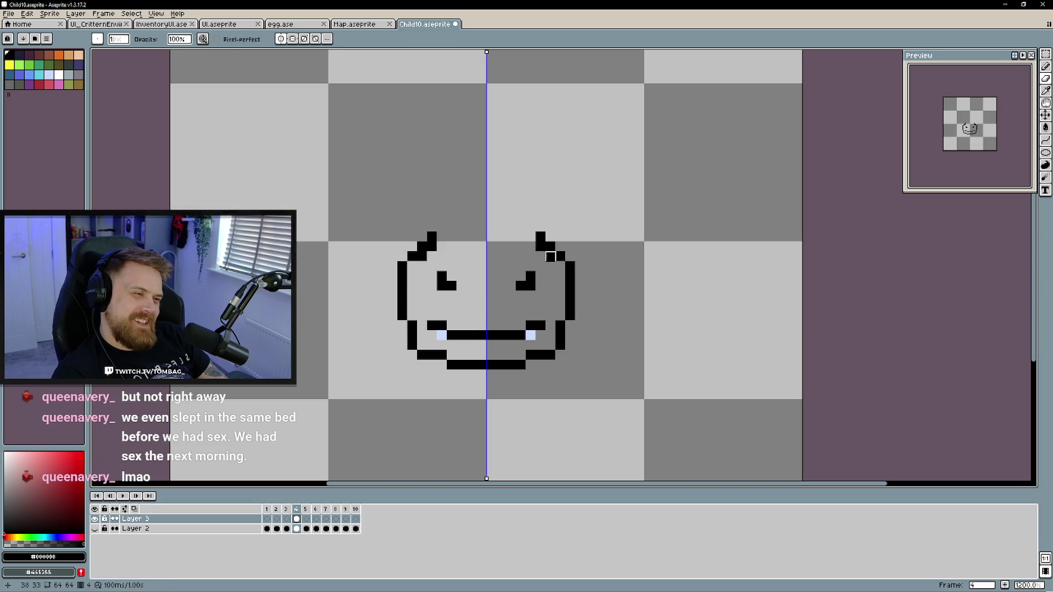
{"action": "left_click", "coordinate": [540, 237]}
Extend the top bars inward and add a small nub at the head's top centre
{"action": "key", "text": "b"}
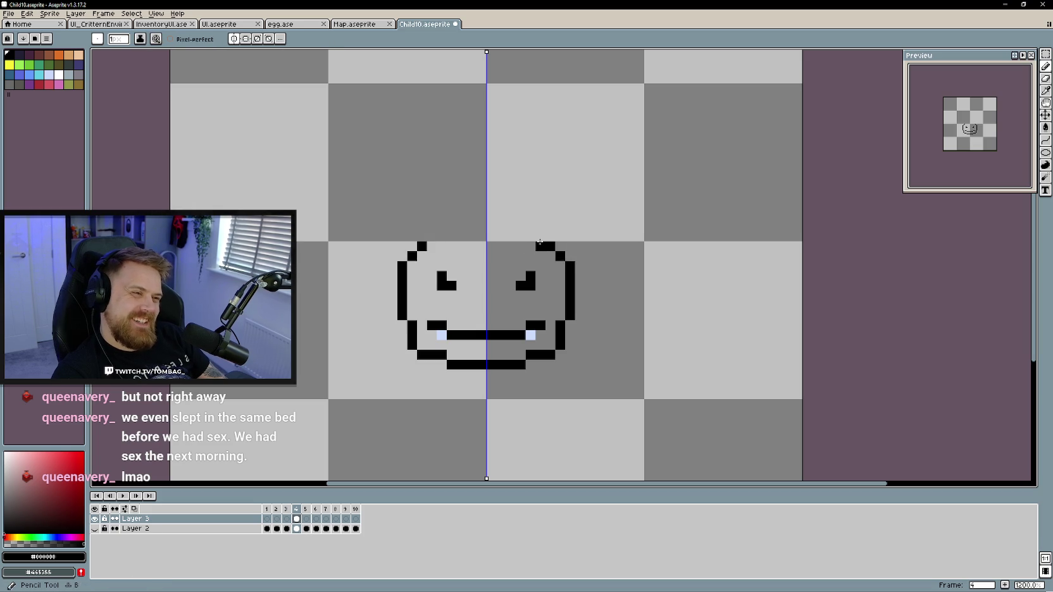
{"action": "left_click", "coordinate": [530, 246]}
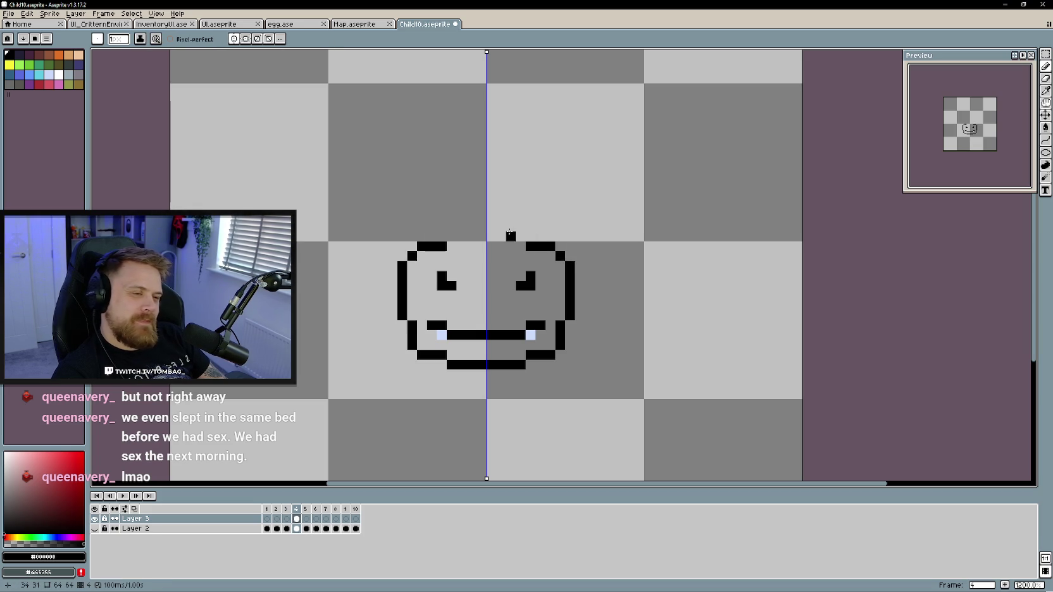
{"action": "left_click_drag", "start_coordinate": [520, 237], "coordinate": [500, 236]}
{"action": "key", "text": "ctrl+z"}
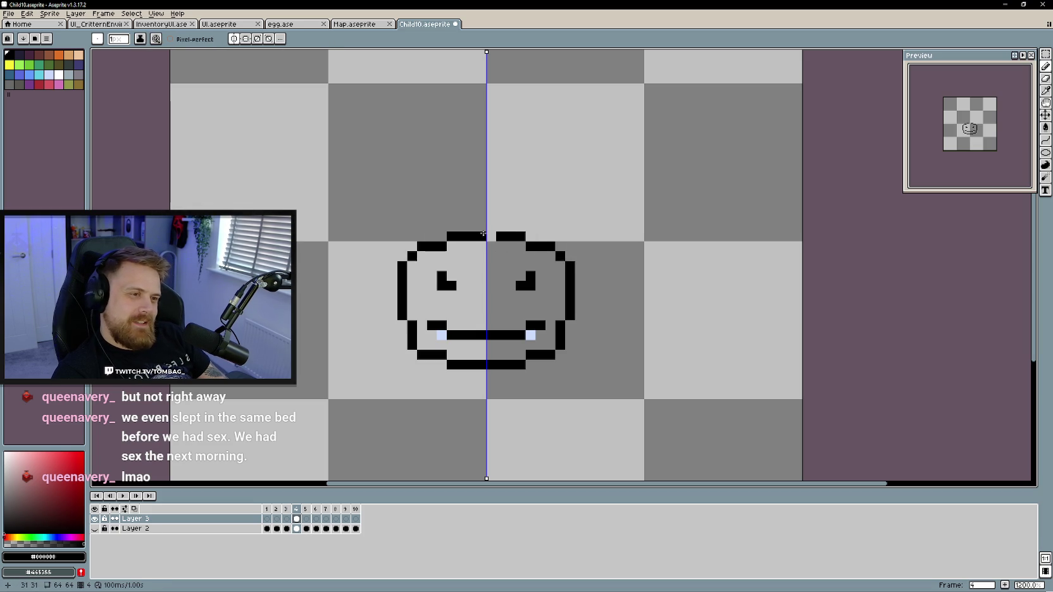
{"action": "left_click", "coordinate": [491, 227]}
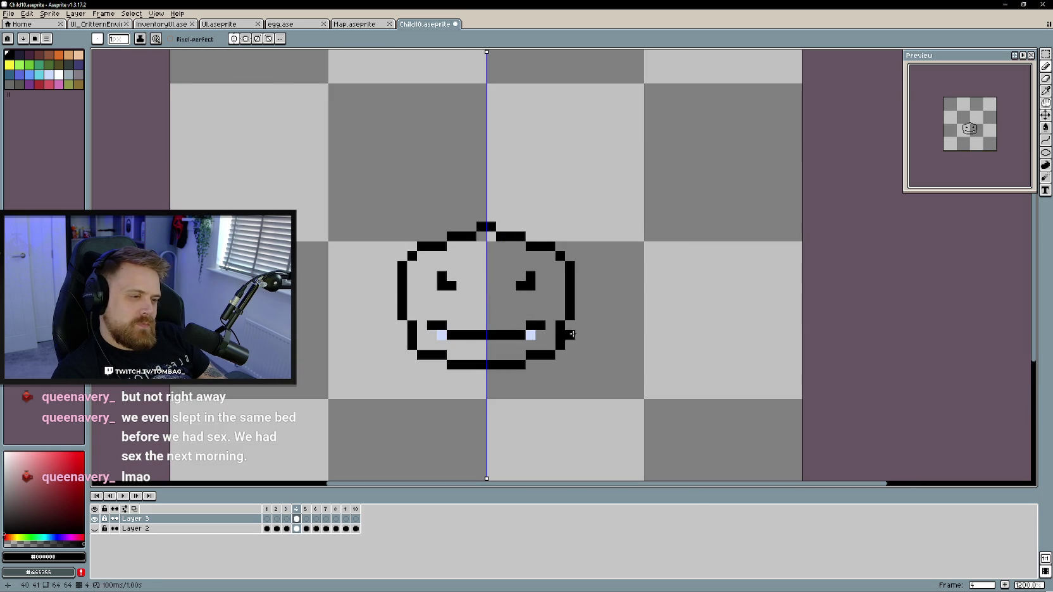
Erase the flared foot pixels at both lower corners and redraw the bottom outline runs
{"action": "left_click_drag", "start_coordinate": [569, 363], "coordinate": [556, 363]}
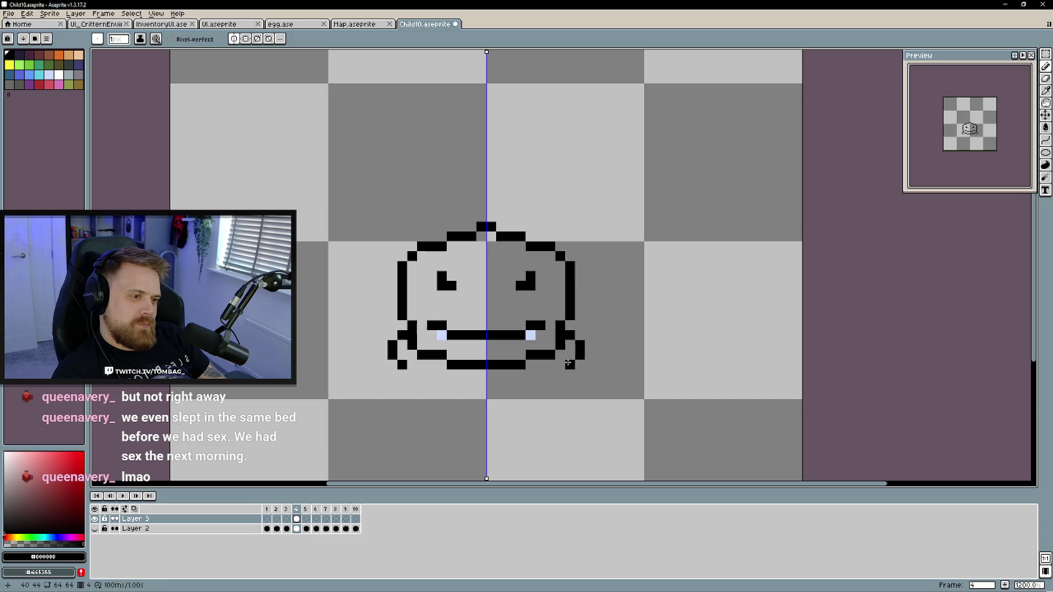
{"action": "left_click", "coordinate": [541, 365]}
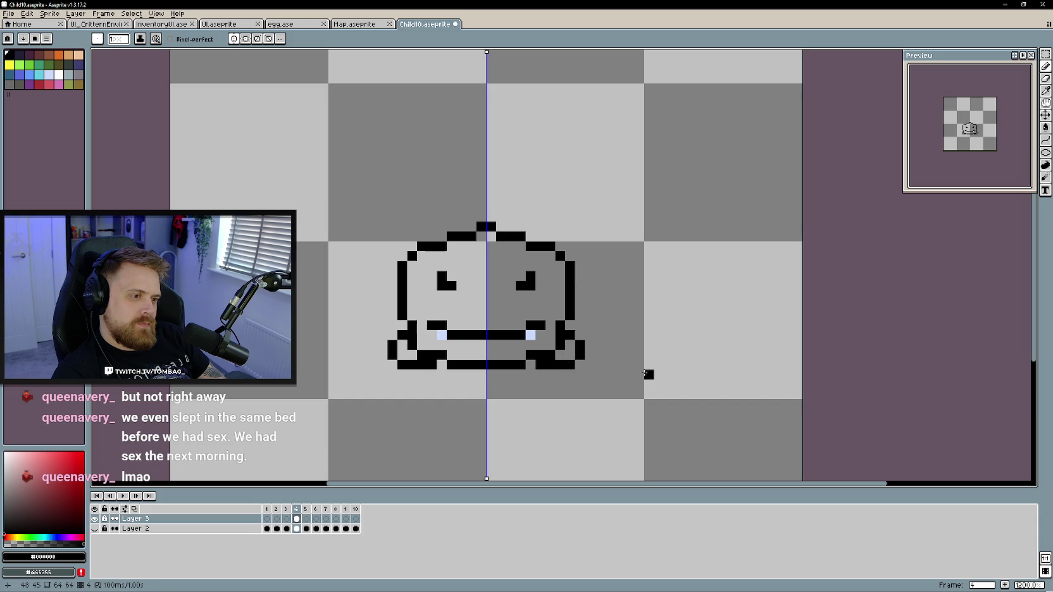
{"action": "key", "text": "e"}
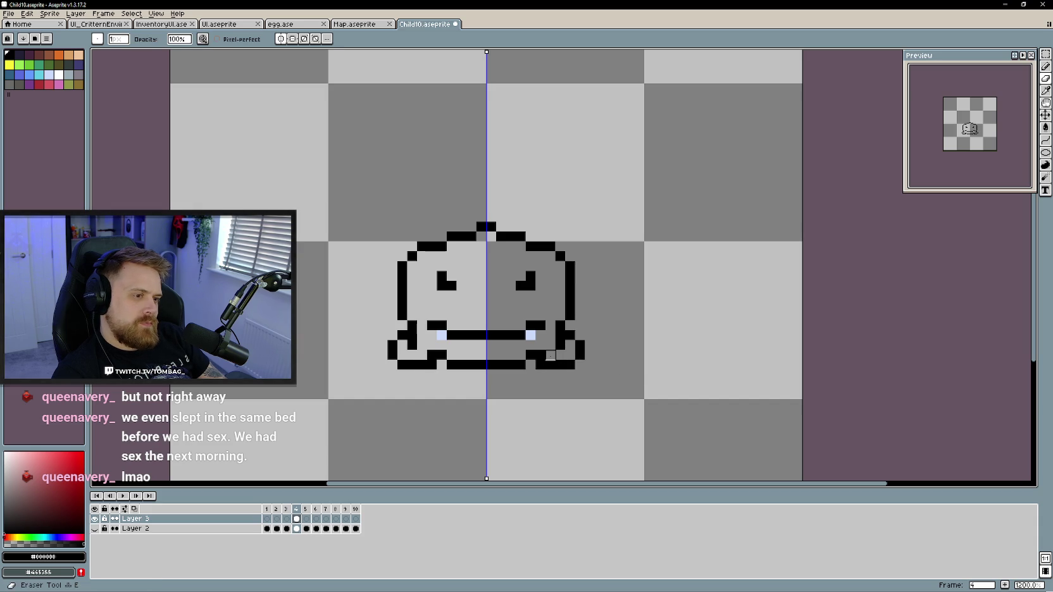
{"action": "left_click", "coordinate": [540, 364]}
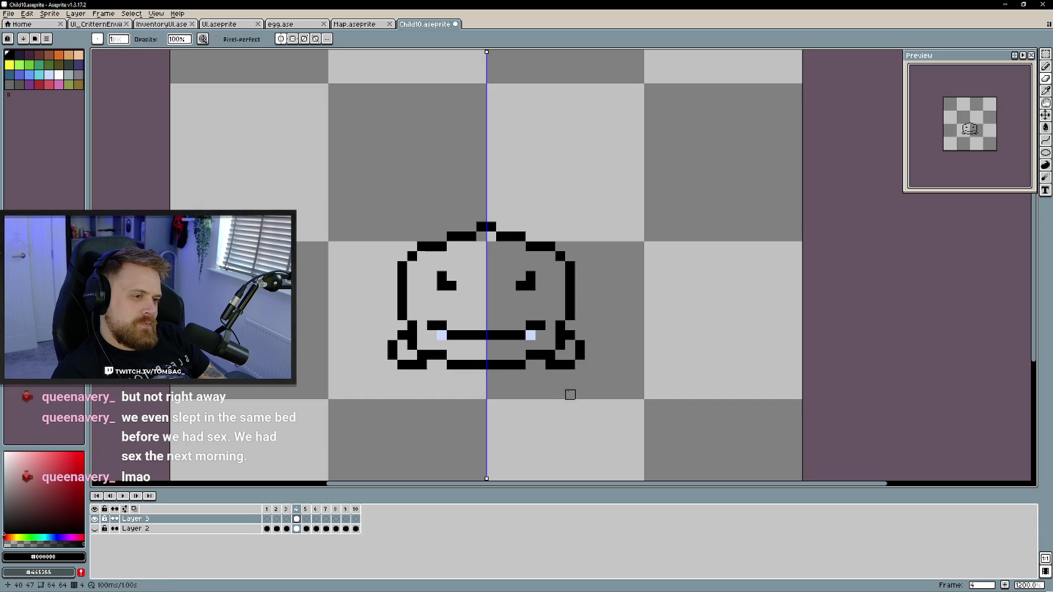
{"action": "left_click", "coordinate": [549, 365]}
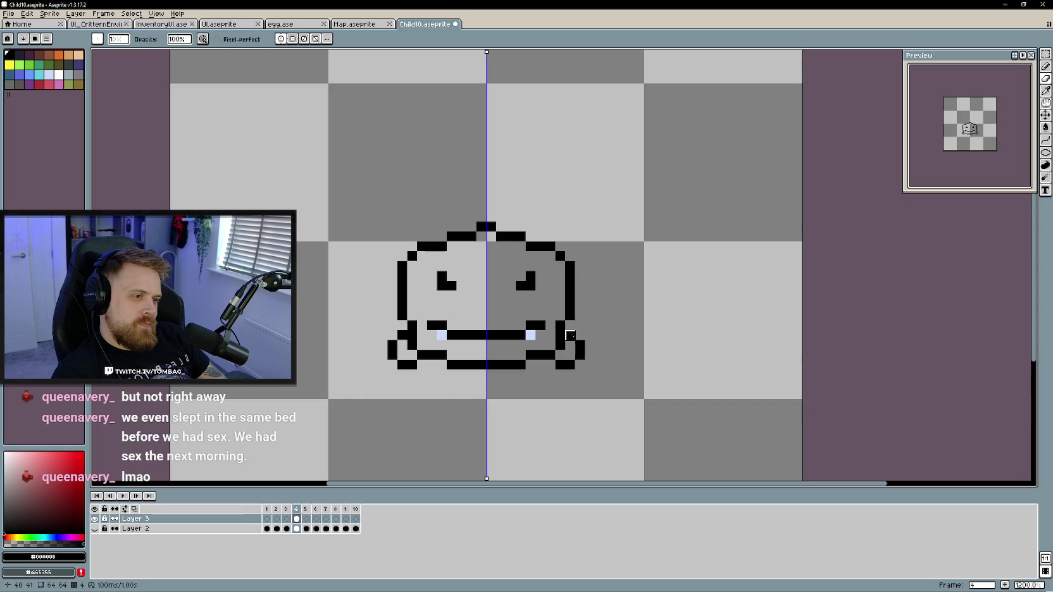
{"action": "left_click_drag", "start_coordinate": [574, 340], "coordinate": [570, 365]}
{"action": "key", "text": "b"}
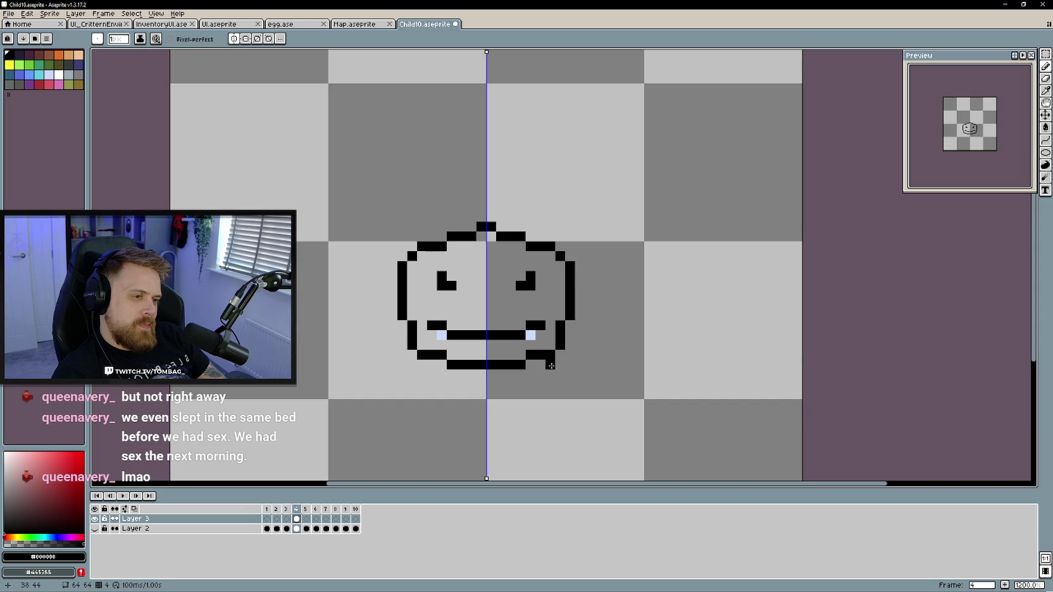
{"action": "left_click", "coordinate": [579, 355]}
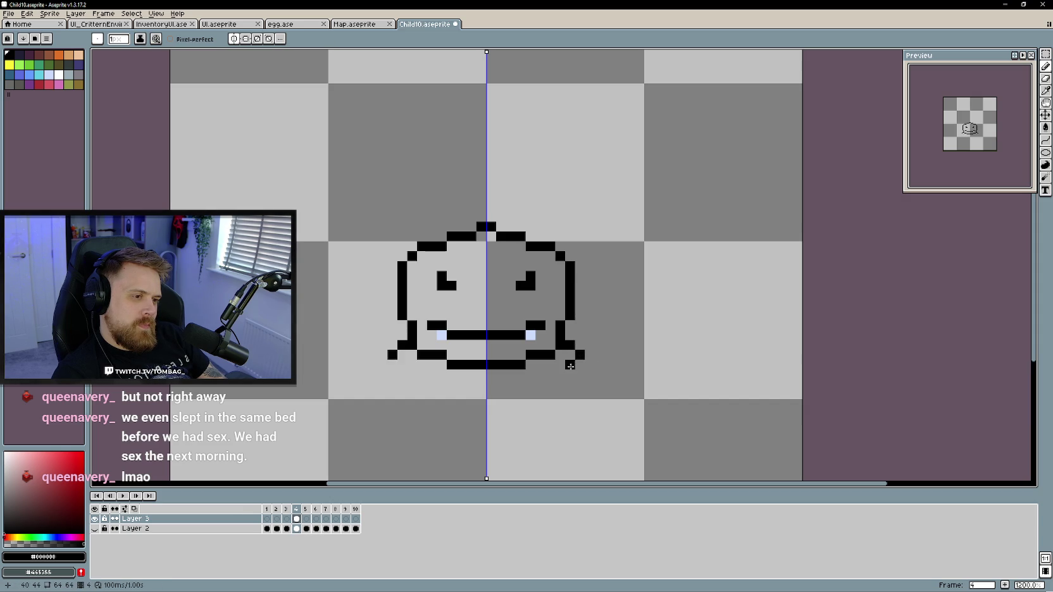
{"action": "left_click_drag", "start_coordinate": [567, 366], "coordinate": [553, 367]}
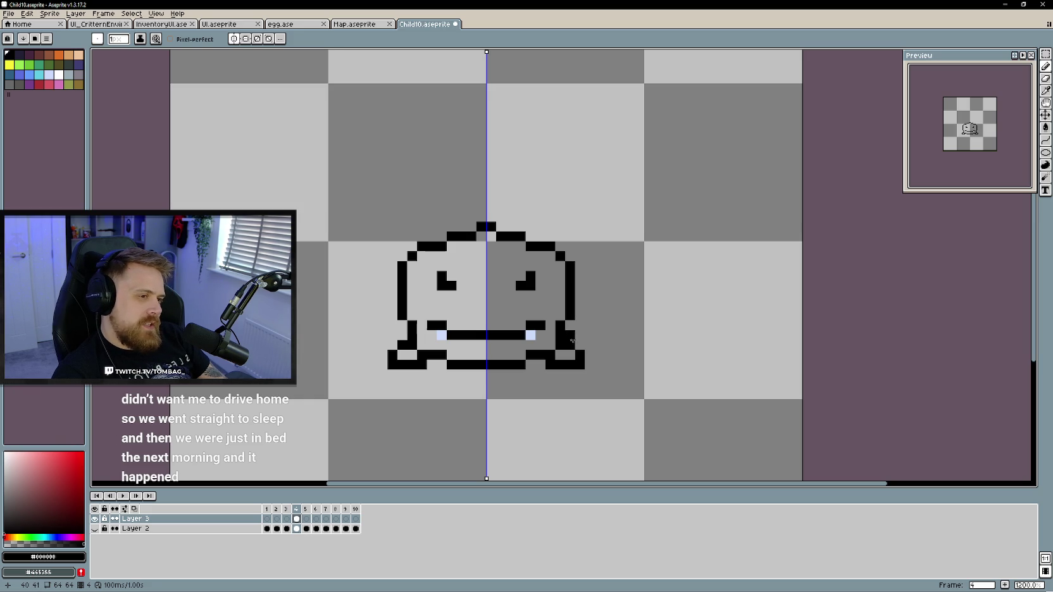
Smooth the rounded bottom outline symmetrically, then sketch trial pointed ears on the top corners
{"action": "key", "text": "e"}
{"action": "mouse_move", "coordinate": [579, 358]}
{"action": "left_mouse_down"}
{"action": "mouse_move", "coordinate": [550, 365]}
{"action": "mouse_move", "coordinate": [568, 365]}
{"action": "left_mouse_up"}
{"action": "key", "text": "b"}
{"action": "left_click", "coordinate": [577, 350]}
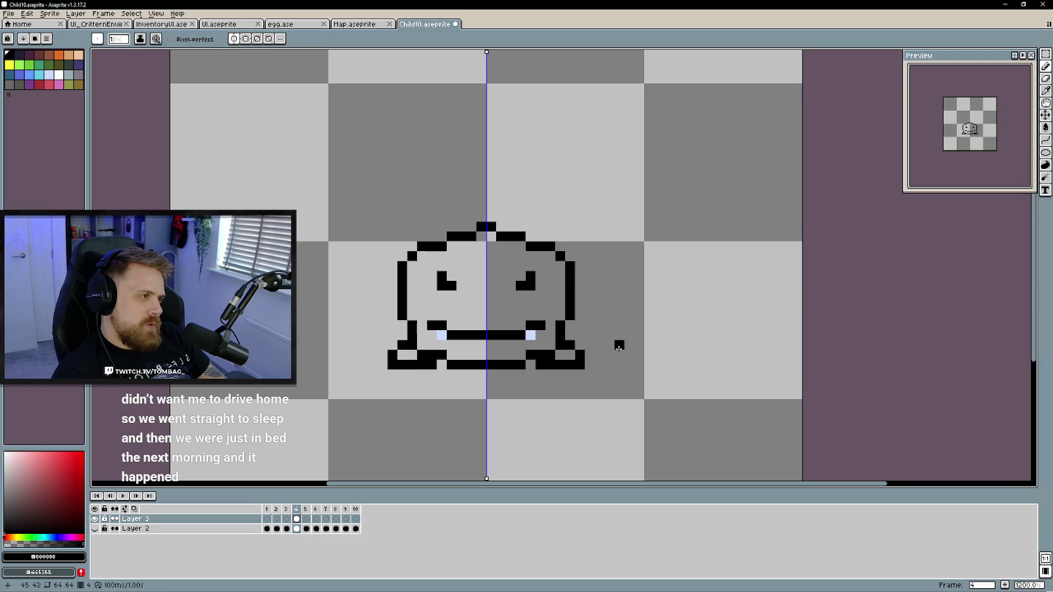
{"action": "key", "text": "e"}
{"action": "left_click", "coordinate": [579, 364]}
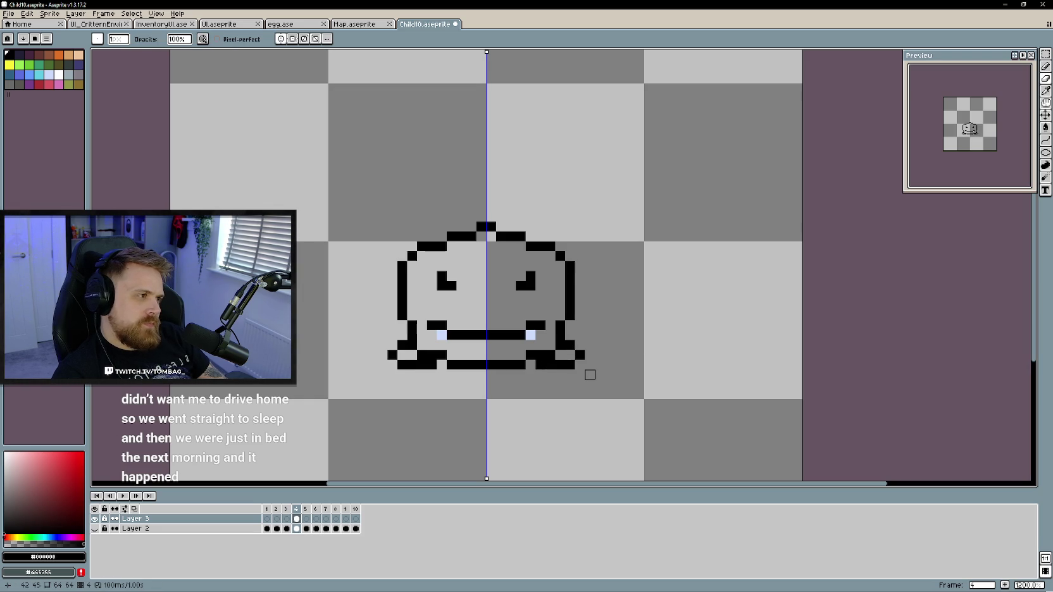
{"action": "mouse_move", "coordinate": [580, 354]}
{"action": "left_mouse_down"}
{"action": "mouse_move", "coordinate": [549, 365]}
{"action": "mouse_move", "coordinate": [568, 364]}
{"action": "left_mouse_up"}
{"action": "key", "text": "b"}
{"action": "left_click", "coordinate": [568, 346]}
{"action": "key", "text": "ctrl+z"}
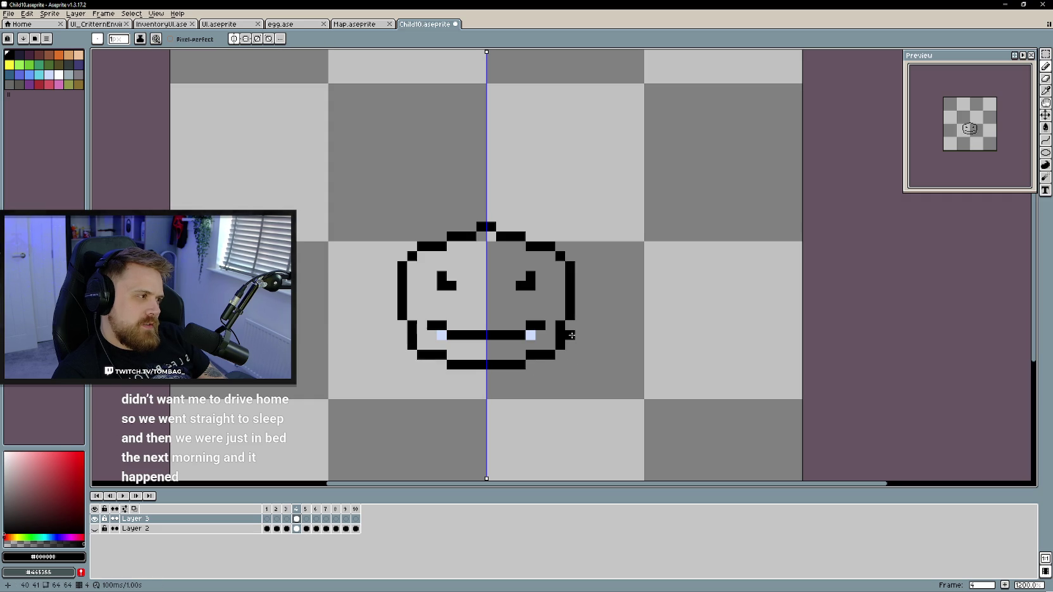
{"action": "key", "text": "ctrl+z"}
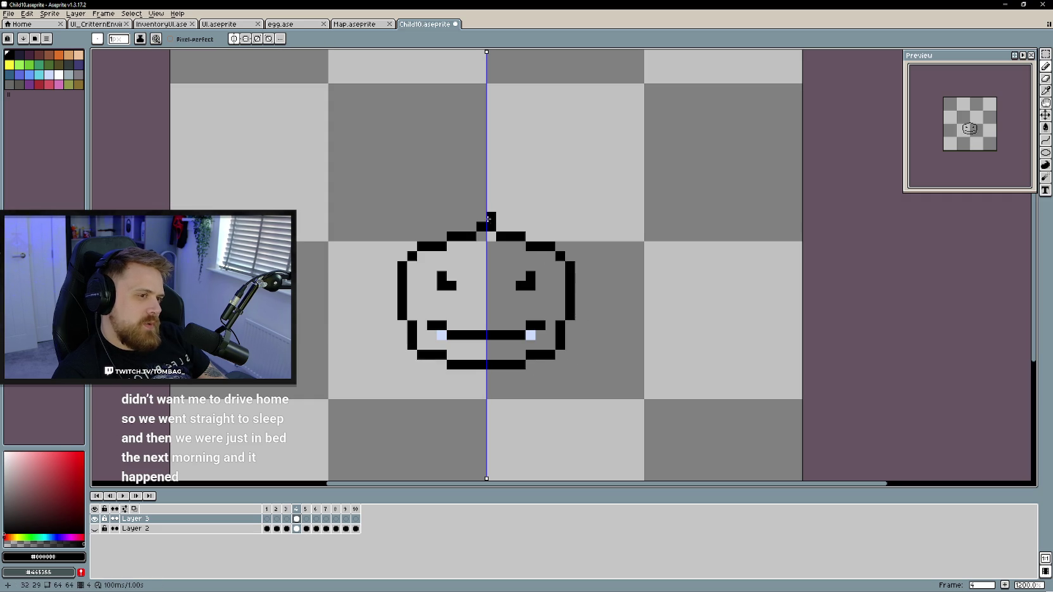
{"action": "key", "text": "e"}
{"action": "key", "text": "b"}
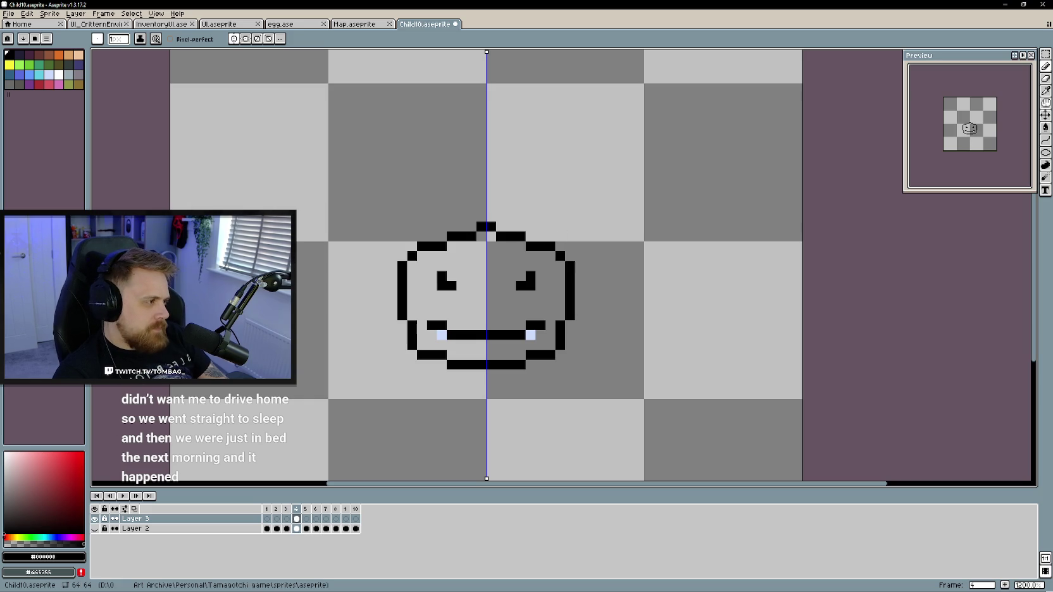
{"action": "mouse_move", "coordinate": [549, 265]}
{"action": "left_mouse_down"}
{"action": "mouse_move", "coordinate": [569, 236]}
{"action": "mouse_move", "coordinate": [569, 247]}
{"action": "left_mouse_up"}
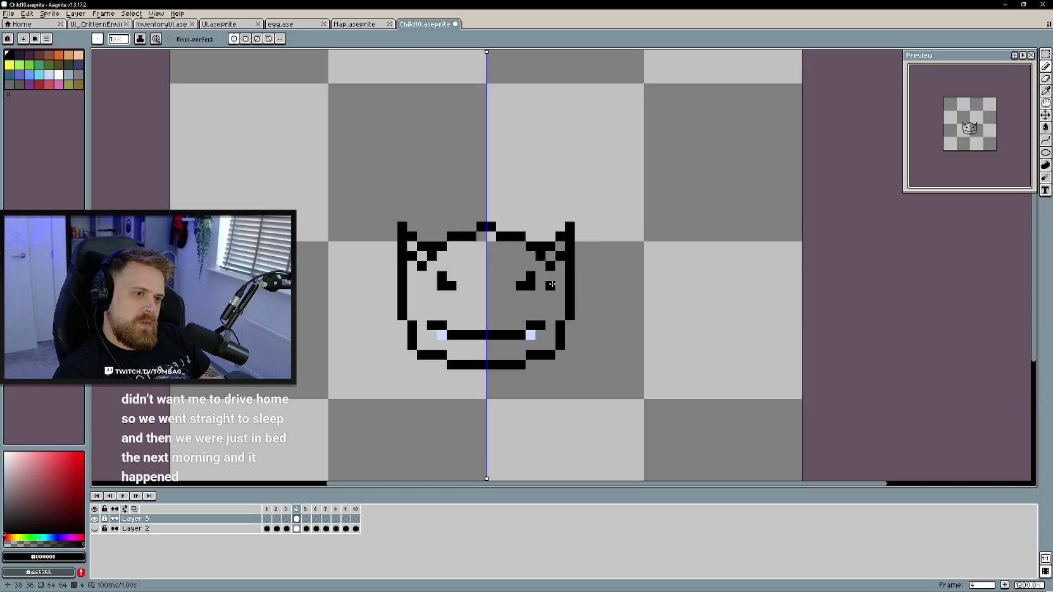
Undo the trial ears and cancel an accidental paste, clearing the selection
{"action": "key", "text": "v"}
{"action": "key", "text": "ctrl+z"}
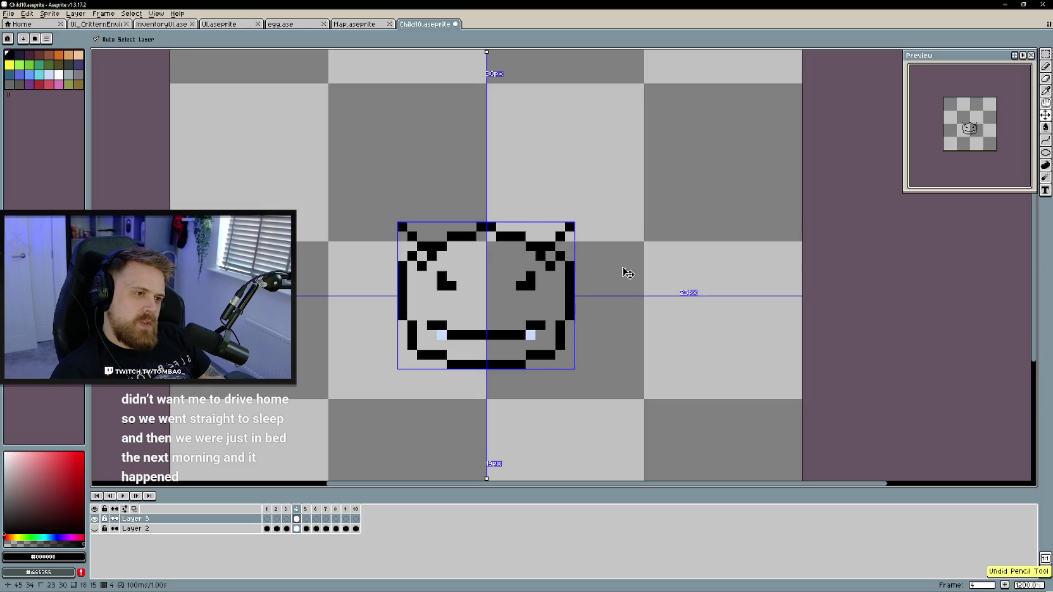
{"action": "key", "text": "ctrl+z"}
{"action": "key", "text": "b"}
{"action": "scroll", "coordinate": [573, 365], "scroll_direction": "down", "scroll_amount": 4}
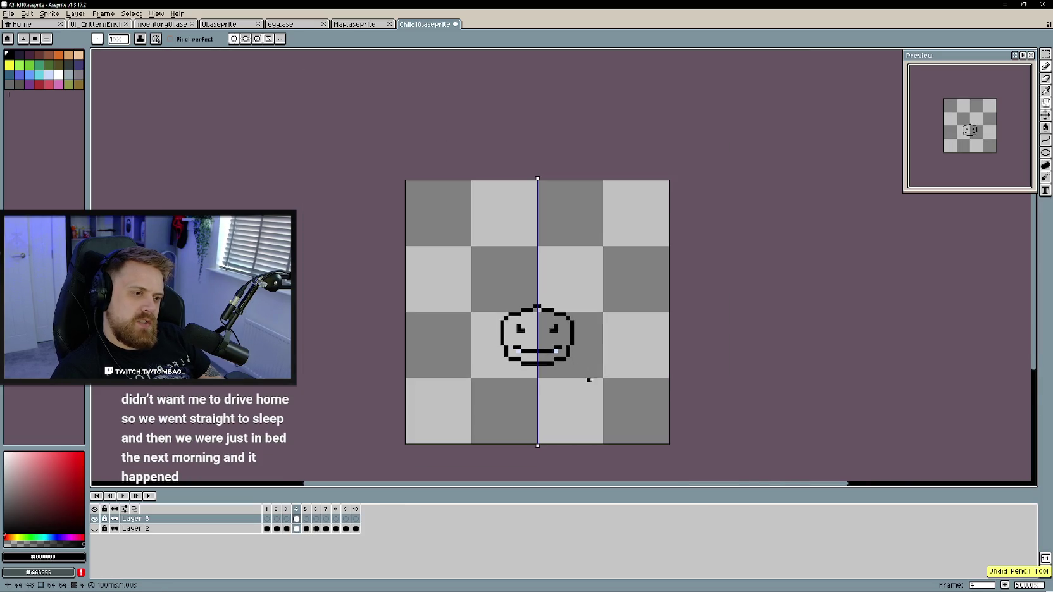
{"action": "scroll", "coordinate": [588, 349], "scroll_direction": "up", "scroll_amount": 1}
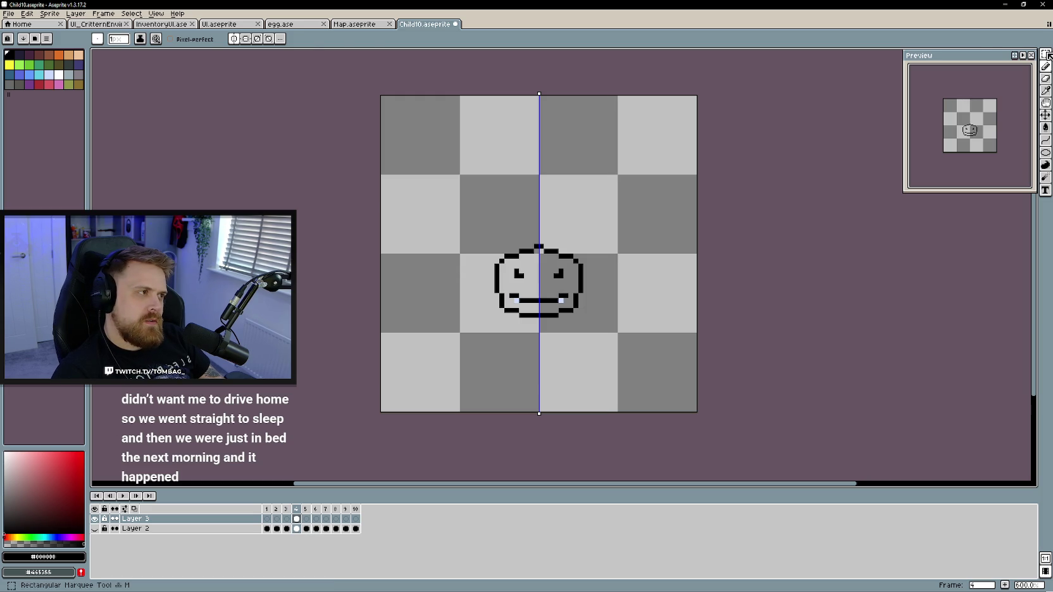
{"action": "key", "text": "ctrl+v"}
{"action": "key", "text": "Escape"}
{"action": "key", "text": "ctrl+d"}
Erase the outer side columns and top corner pixels to slim and round the head
{"action": "key", "text": "e"}
{"action": "left_click_drag", "start_coordinate": [501, 266], "coordinate": [506, 296]}
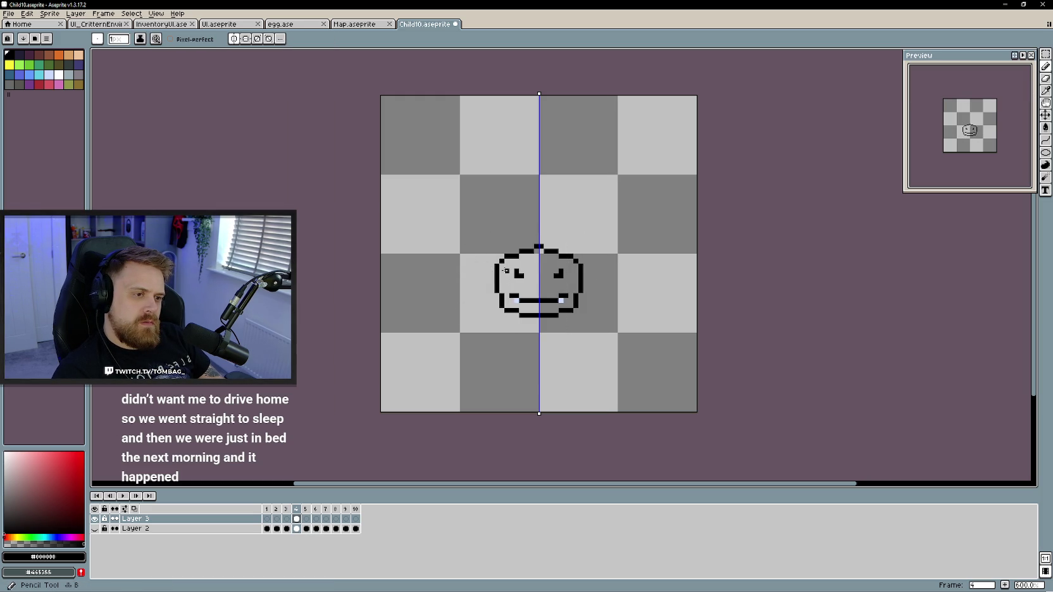
{"action": "key", "text": "ctrl"}
{"action": "key", "text": "ctrl+z"}
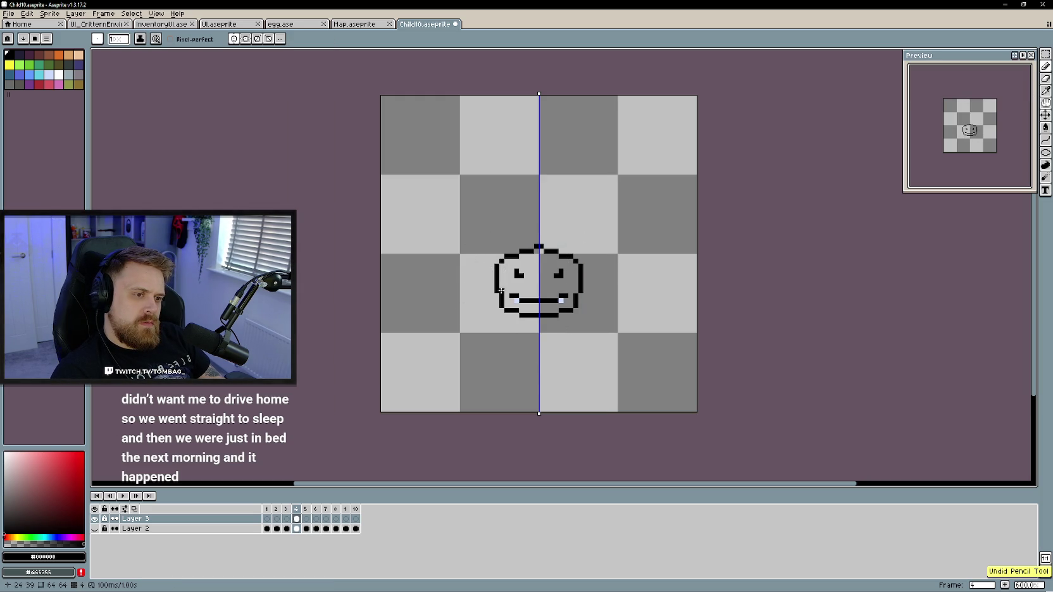
{"action": "key", "text": "e"}
{"action": "left_click_drag", "start_coordinate": [497, 265], "coordinate": [497, 294]}
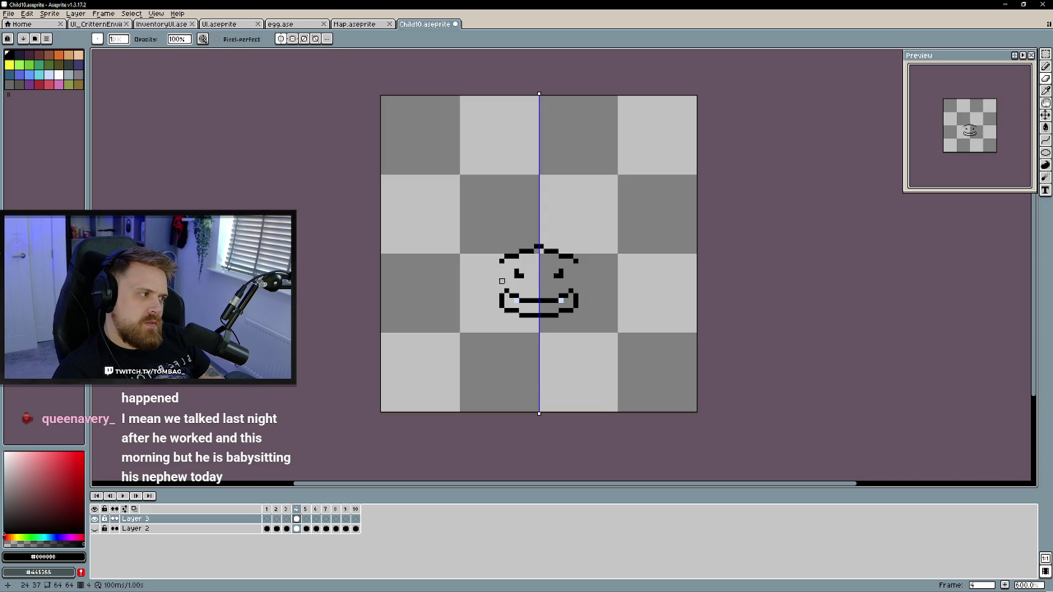
{"action": "mouse_move", "coordinate": [502, 265]}
{"action": "left_mouse_down"}
{"action": "mouse_move", "coordinate": [507, 256]}
{"action": "mouse_move", "coordinate": [502, 292]}
{"action": "left_mouse_up"}
{"action": "key", "text": "b"}
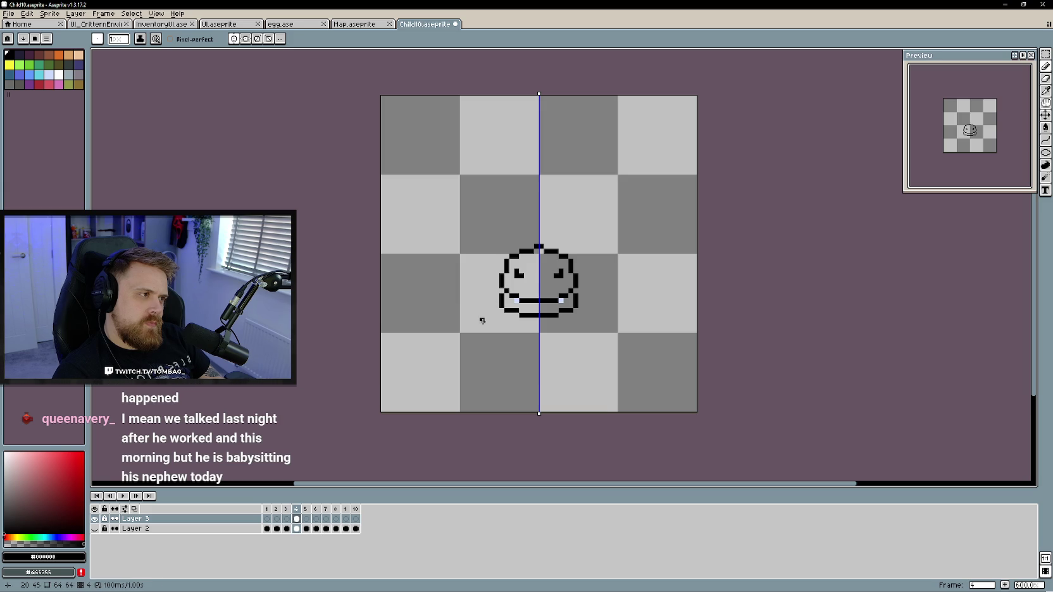
{"action": "scroll", "coordinate": [520, 320], "scroll_direction": "up", "scroll_amount": 1}
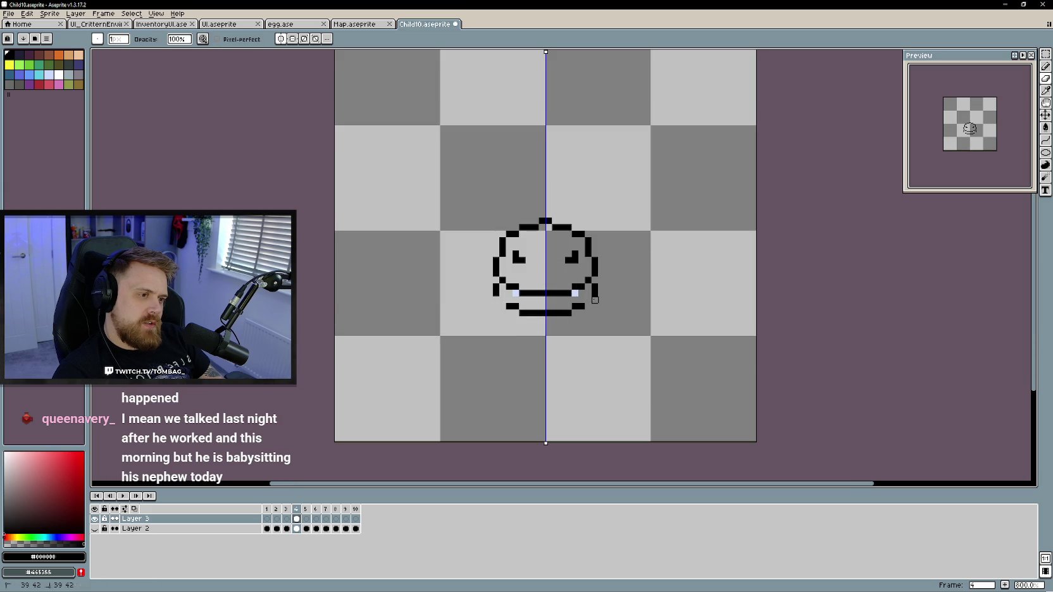
{"action": "scroll", "coordinate": [483, 340], "scroll_direction": "down", "scroll_amount": 1}
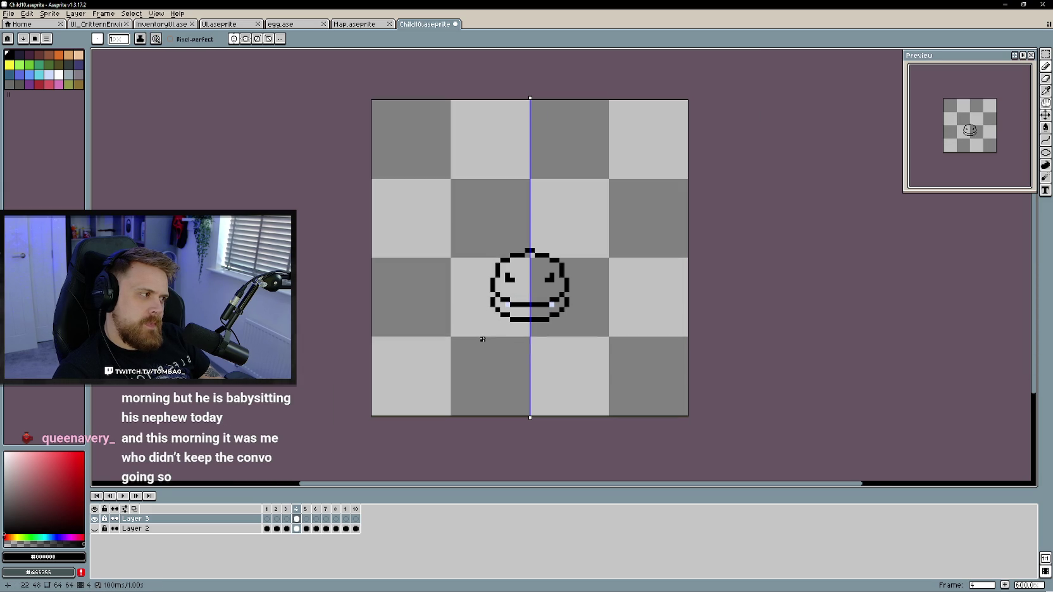
{"action": "scroll", "coordinate": [483, 340], "scroll_direction": "up", "scroll_amount": 1}
{"action": "scroll", "coordinate": [488, 338], "scroll_direction": "up", "scroll_amount": 2}
{"action": "left_click_drag", "start_coordinate": [492, 338], "coordinate": [445, 360]}
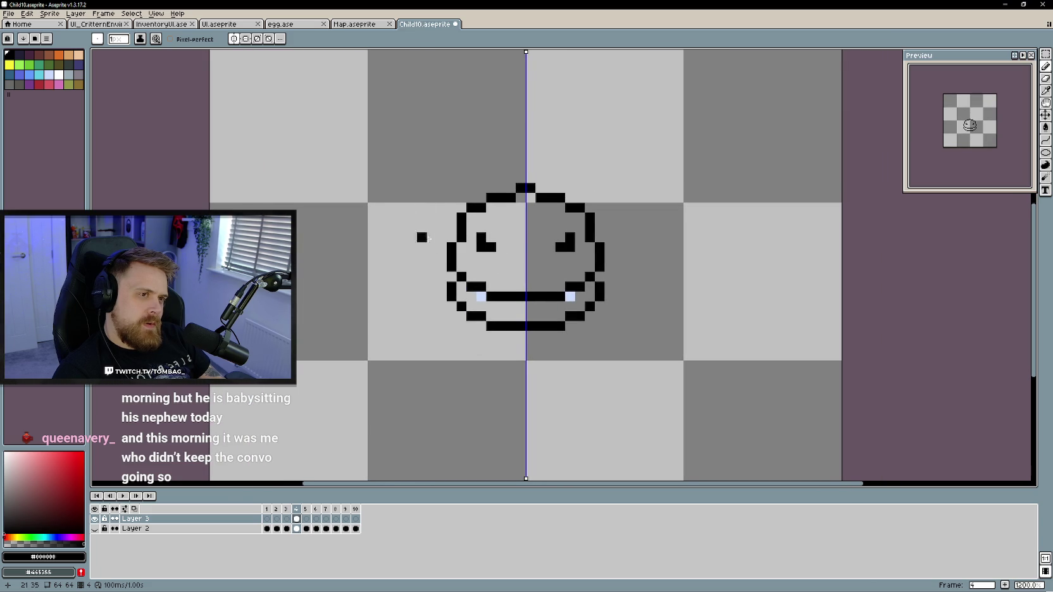
Add two nostril pixels below the eyes and trim each eye's inner-top pixel for an angry look
{"action": "scroll", "coordinate": [423, 247], "scroll_direction": "down", "scroll_amount": 1}
{"action": "scroll", "coordinate": [470, 267], "scroll_direction": "up", "scroll_amount": 1}
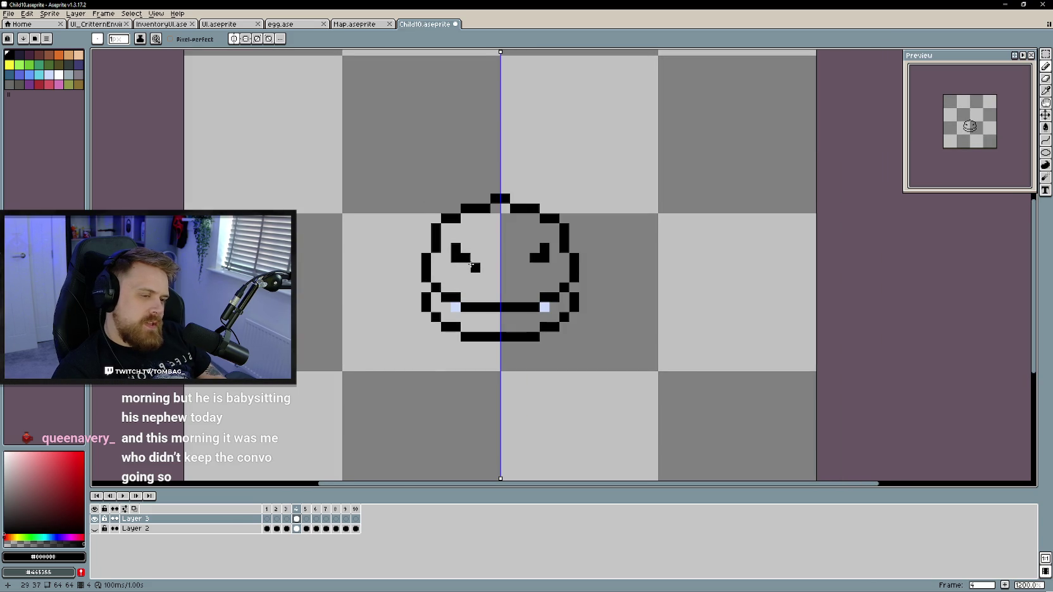
{"action": "left_click", "coordinate": [487, 280]}
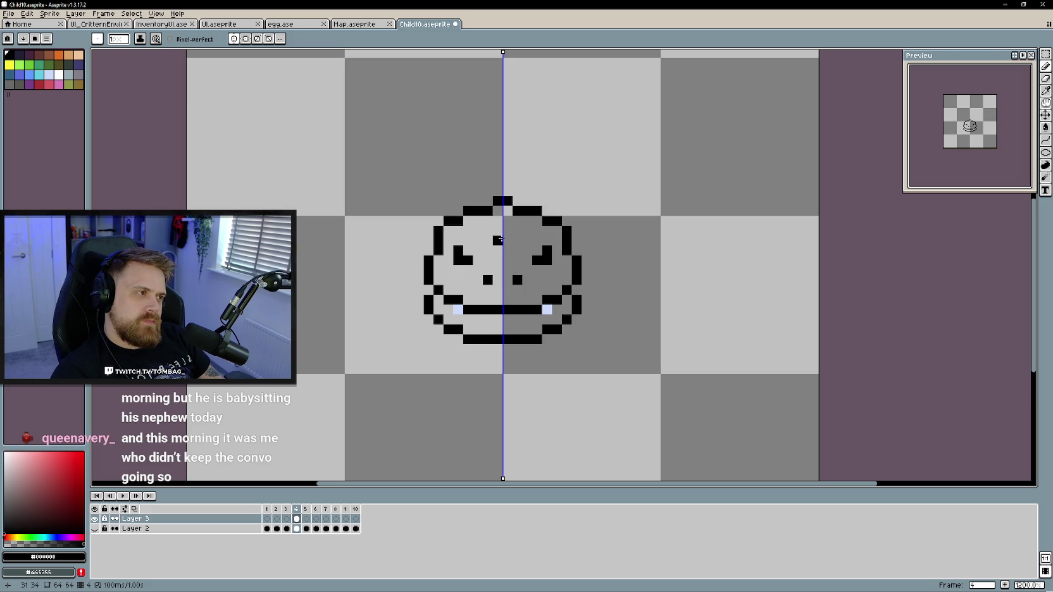
{"action": "left_click", "coordinate": [539, 248]}
Try horns on both sides of the head's top, then undo them
{"action": "scroll", "coordinate": [496, 264], "scroll_direction": "up", "scroll_amount": 1}
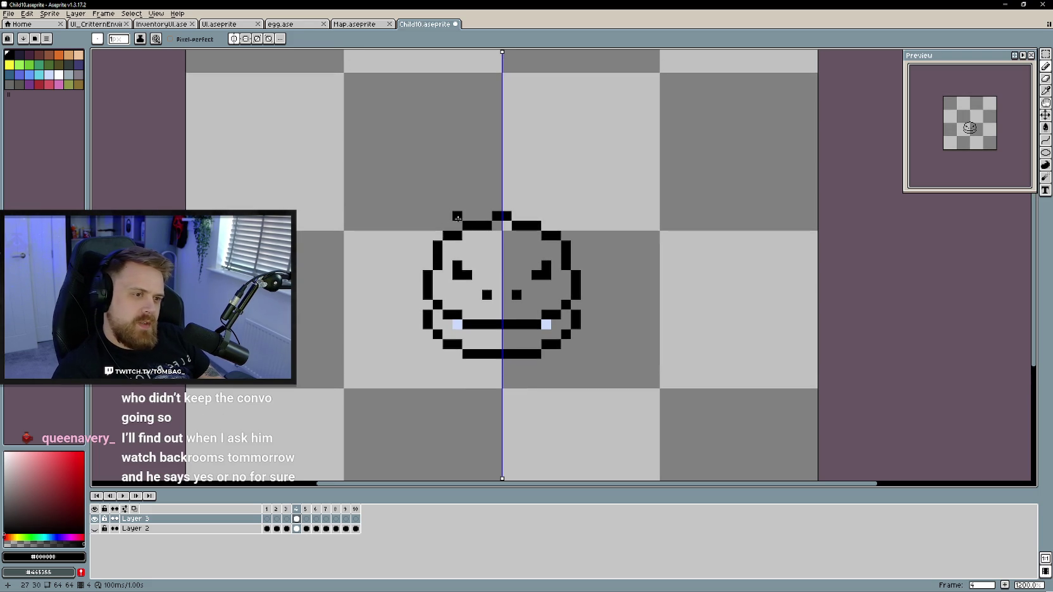
{"action": "mouse_move", "coordinate": [460, 222]}
{"action": "left_mouse_down"}
{"action": "mouse_move", "coordinate": [438, 202]}
{"action": "mouse_move", "coordinate": [438, 185]}
{"action": "mouse_move", "coordinate": [435, 237]}
{"action": "left_mouse_up"}
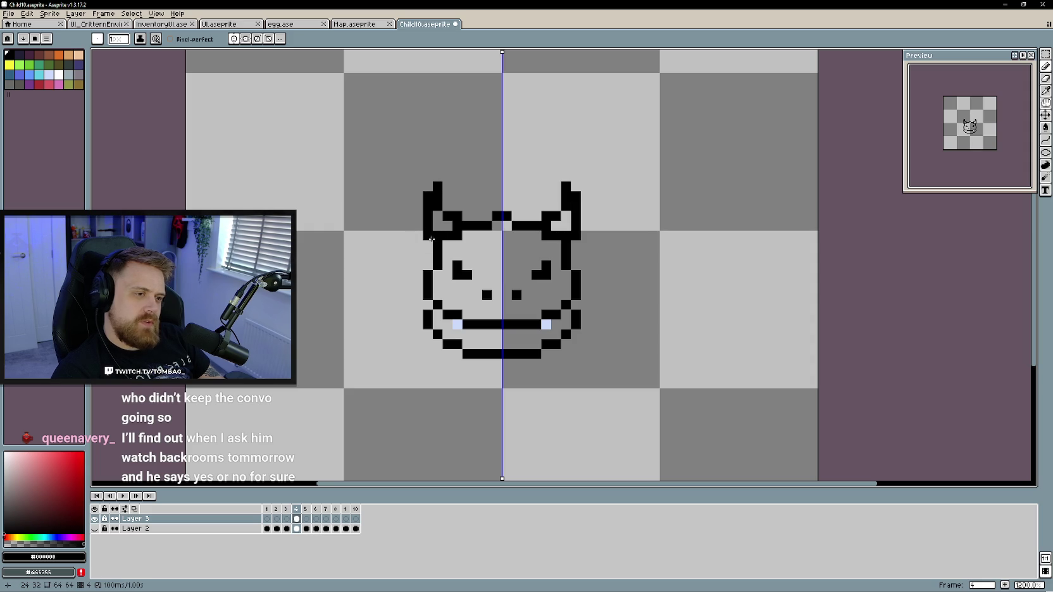
{"action": "key", "text": "ctrl+z"}
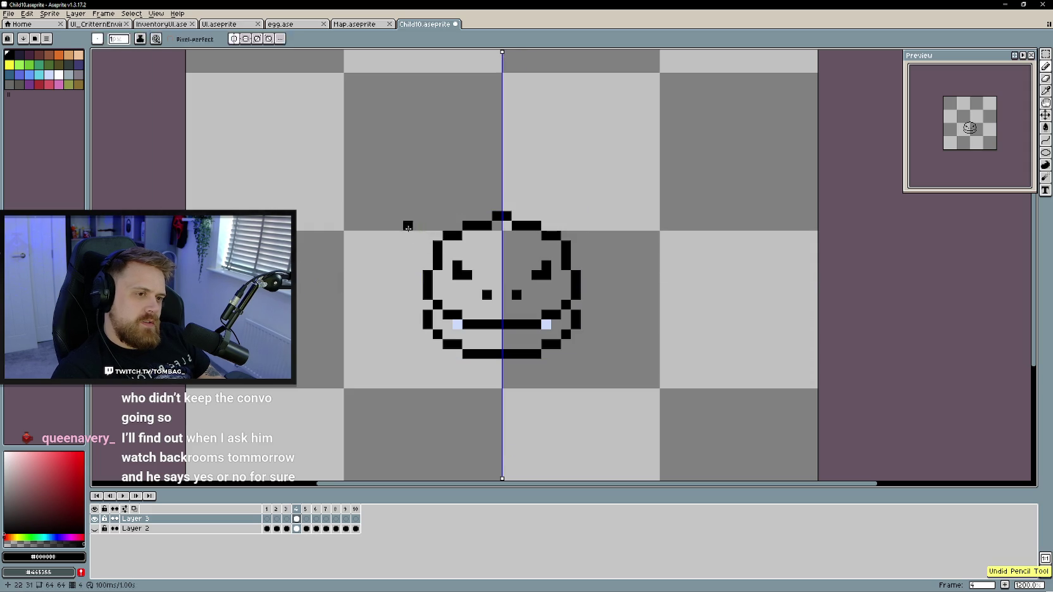
{"action": "scroll", "coordinate": [397, 223], "scroll_direction": "down", "scroll_amount": 2}
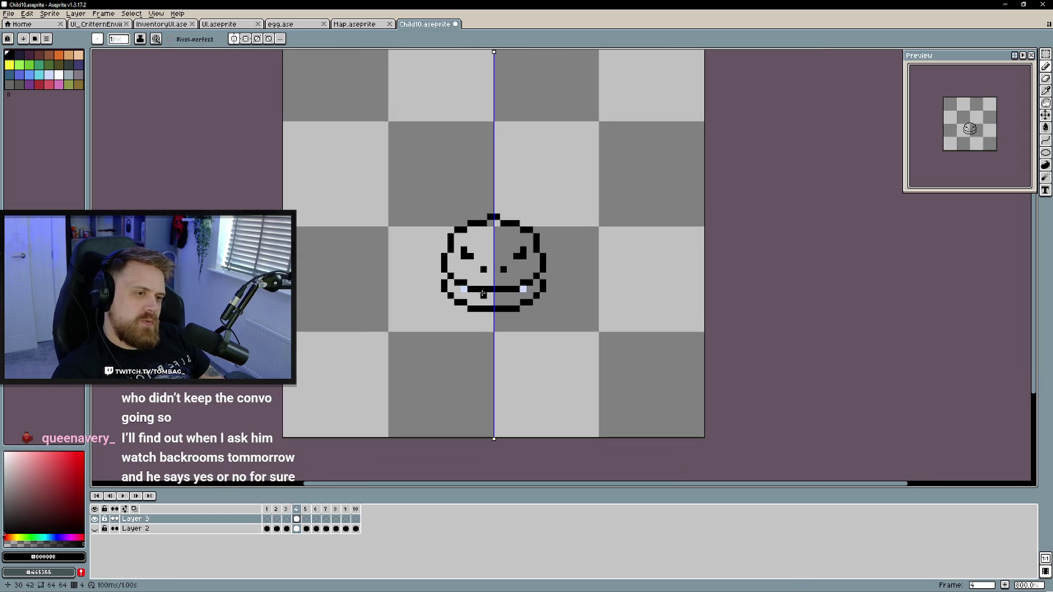
{"action": "scroll", "coordinate": [472, 282], "scroll_direction": "up", "scroll_amount": 1}
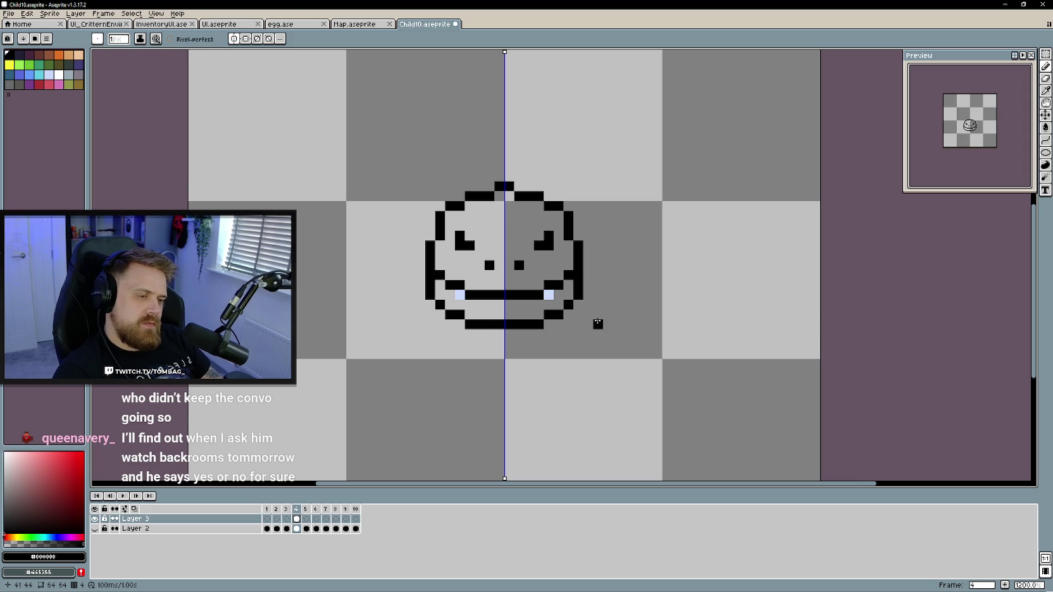
{"action": "scroll", "coordinate": [570, 365], "scroll_direction": "down", "scroll_amount": 3}
{"action": "scroll", "coordinate": [570, 365], "scroll_direction": "up", "scroll_amount": 1}
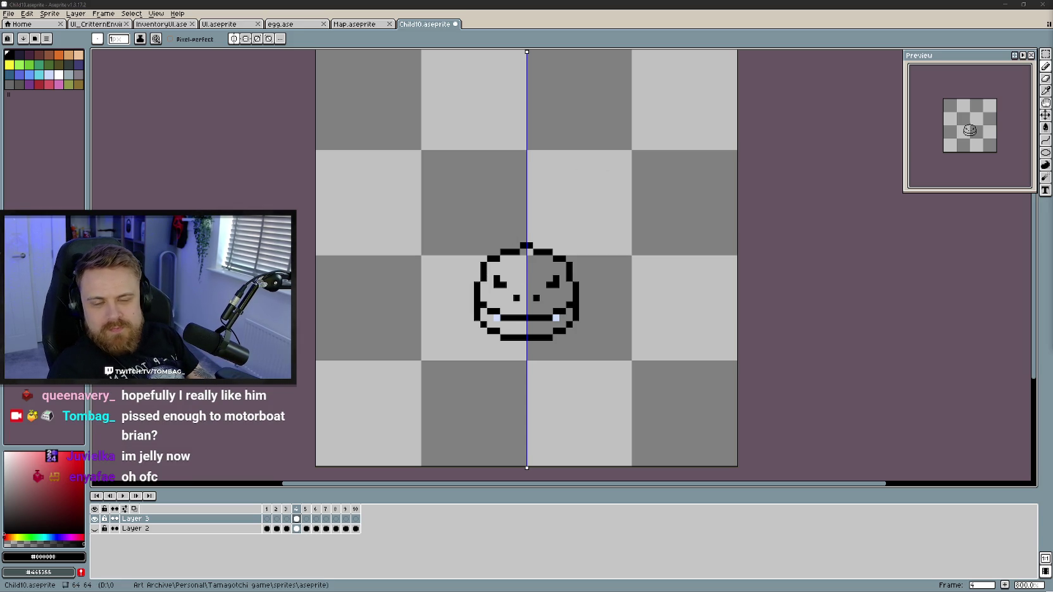
Switch to the Unity editor, showing the game scene and the Scripts folder contents
{"action": "scroll", "coordinate": [516, 282], "scroll_direction": "up", "scroll_amount": 2}
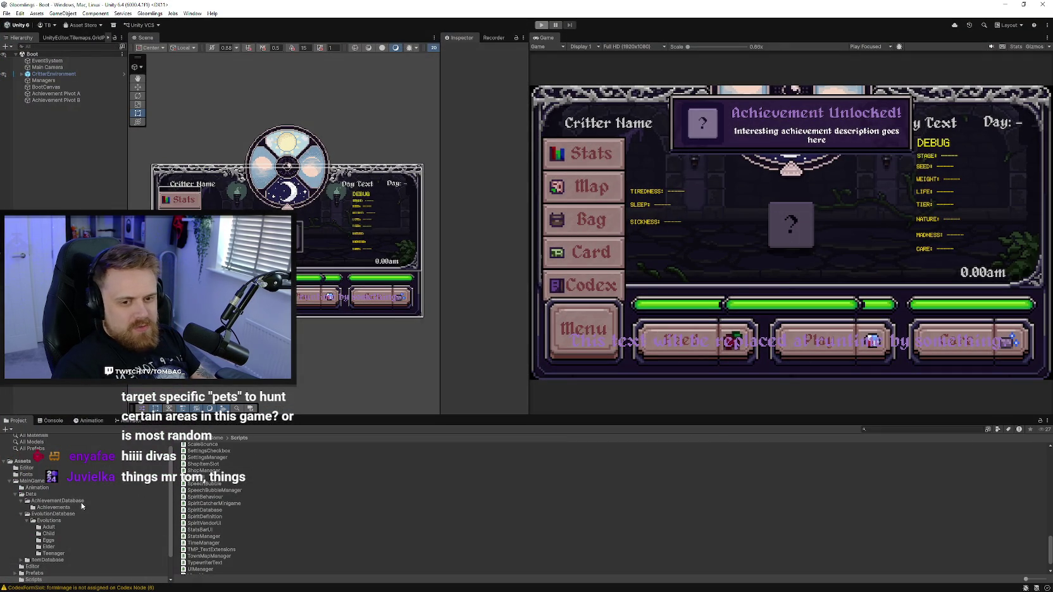
Open EvolutionDatabase > Evolutions > Adult, inspect Adult3, widen the Inspector and collapse its clip lists
{"action": "left_click", "coordinate": [46, 514]}
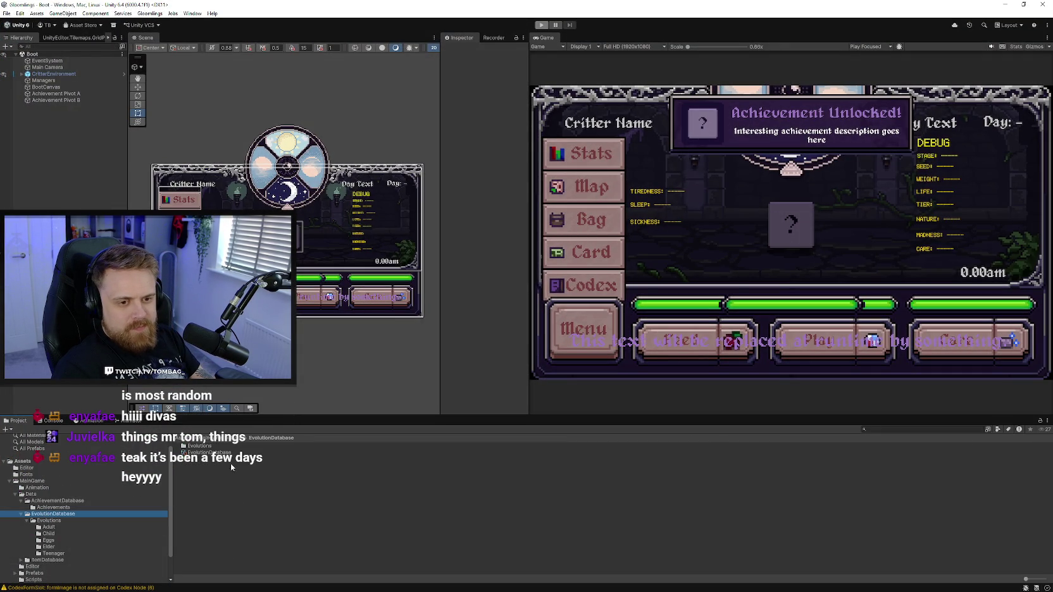
{"action": "double_click", "coordinate": [198, 446]}
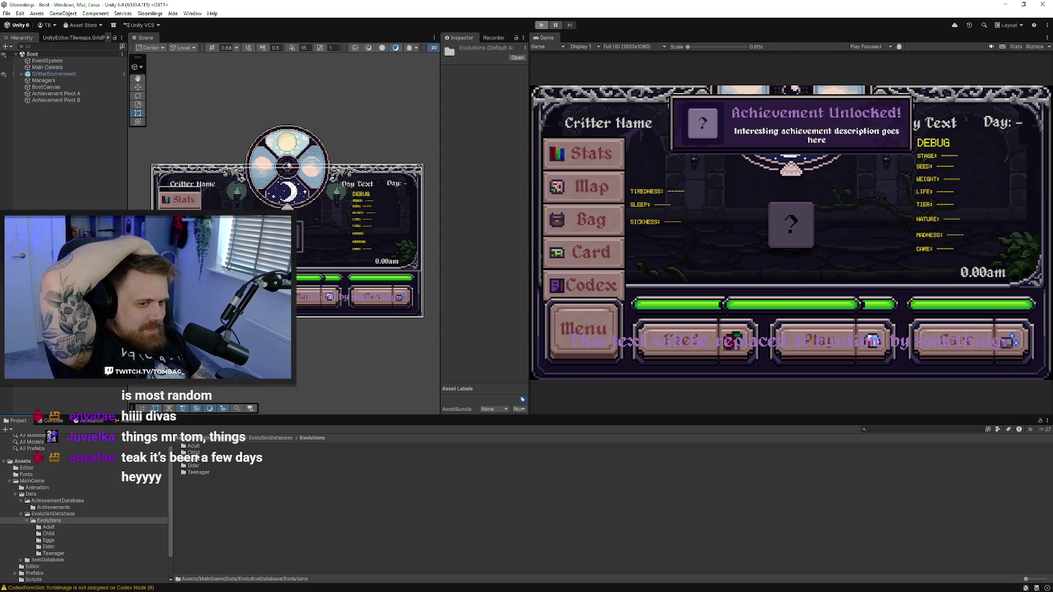
{"action": "double_click", "coordinate": [192, 445]}
{"action": "left_click", "coordinate": [194, 459]}
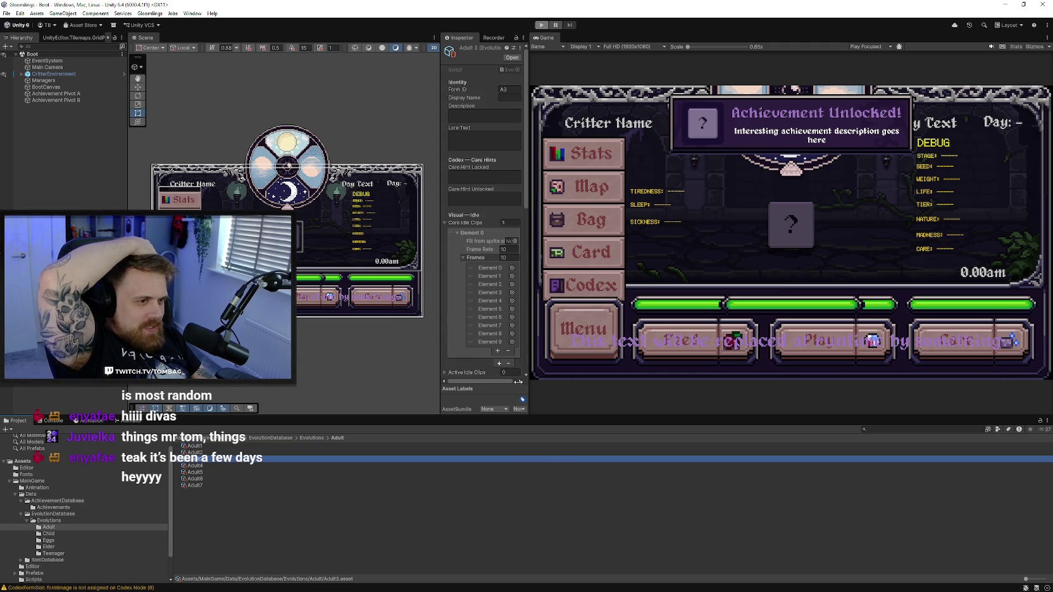
{"action": "left_click_drag", "start_coordinate": [528, 265], "coordinate": [701, 265]}
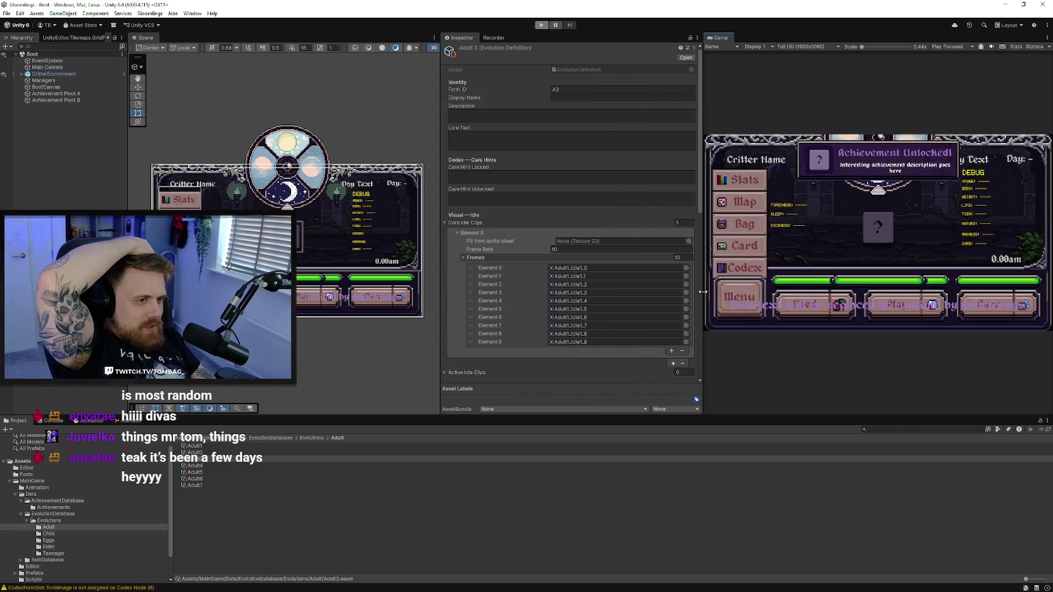
{"action": "left_click", "coordinate": [453, 238]}
{"action": "left_click", "coordinate": [455, 233]}
{"action": "left_click", "coordinate": [445, 223]}
{"action": "scroll", "coordinate": [479, 293], "scroll_direction": "down", "scroll_amount": 3}
{"action": "scroll", "coordinate": [479, 293], "scroll_direction": "up", "scroll_amount": 3}
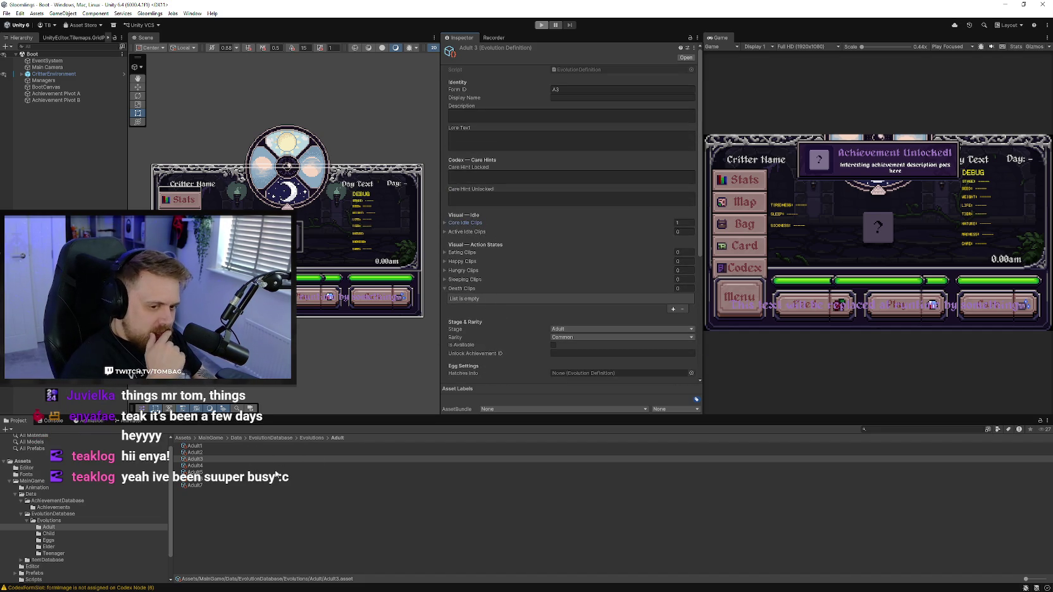
Select Adult6 and scroll its Inspector to the Stage, Rarity and evolution requirement settings
{"action": "left_click", "coordinate": [315, 438]}
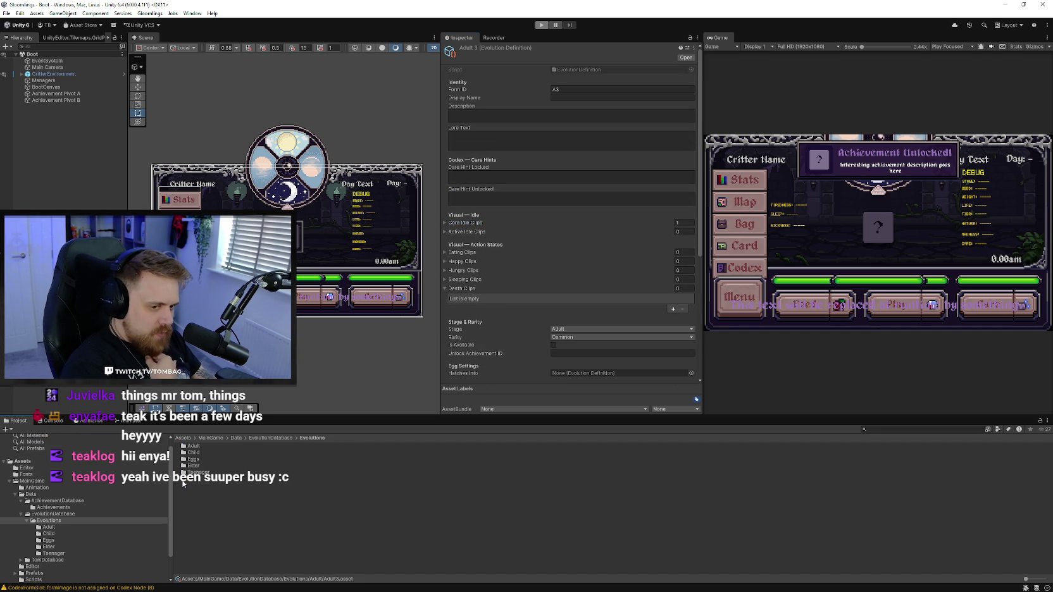
{"action": "double_click", "coordinate": [197, 448]}
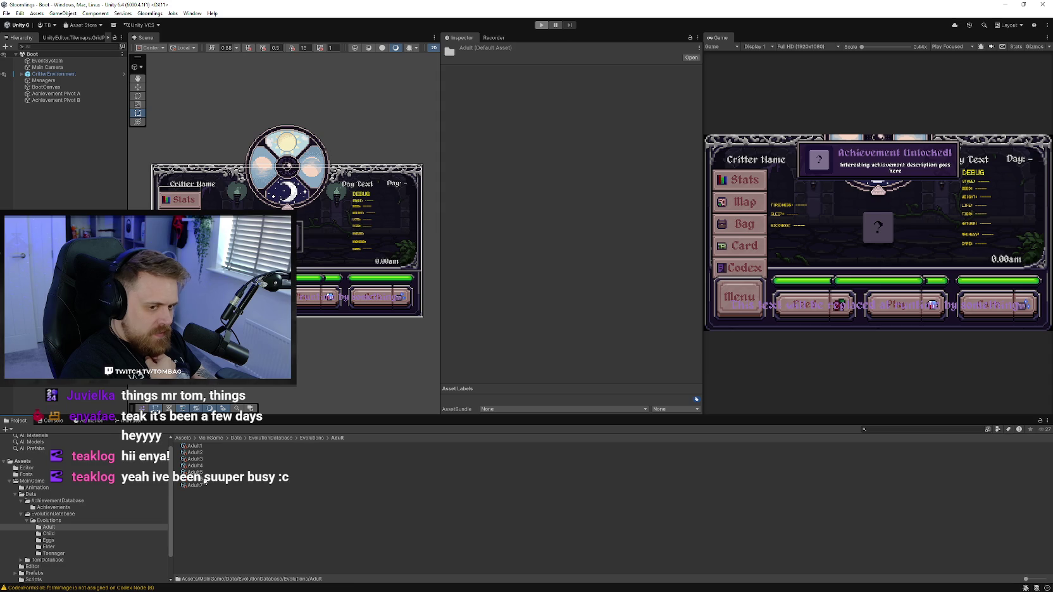
{"action": "left_click", "coordinate": [203, 480]}
{"action": "scroll", "coordinate": [567, 301], "scroll_direction": "down", "scroll_amount": 5}
{"action": "scroll", "coordinate": [567, 302], "scroll_direction": "down", "scroll_amount": 5}
{"action": "scroll", "coordinate": [539, 291], "scroll_direction": "down", "scroll_amount": 5}
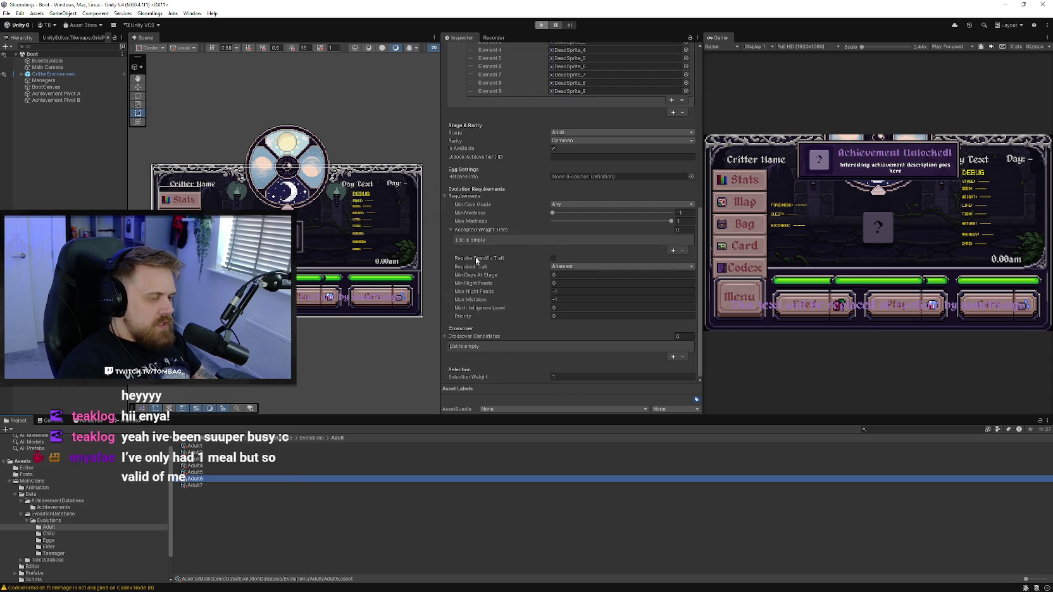
{"action": "scroll", "coordinate": [456, 215], "scroll_direction": "up", "scroll_amount": 3}
{"action": "scroll", "coordinate": [475, 224], "scroll_direction": "up", "scroll_amount": 3}
{"action": "scroll", "coordinate": [486, 231], "scroll_direction": "down", "scroll_amount": 2}
{"action": "scroll", "coordinate": [489, 288], "scroll_direction": "up", "scroll_amount": 1}
{"action": "scroll", "coordinate": [490, 288], "scroll_direction": "down", "scroll_amount": 3}
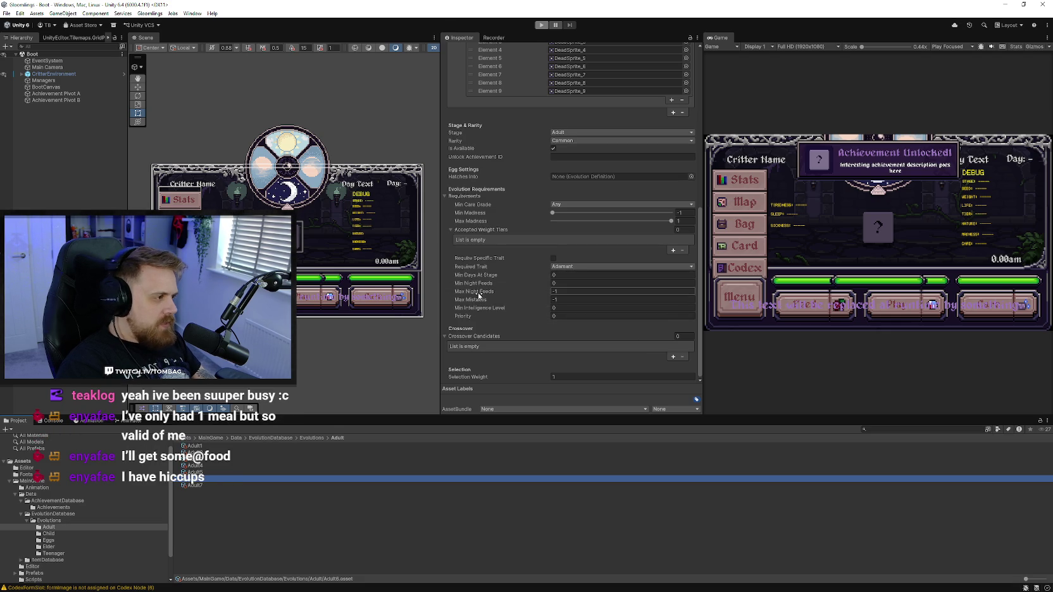
{"action": "scroll", "coordinate": [478, 255], "scroll_direction": "up", "scroll_amount": 1}
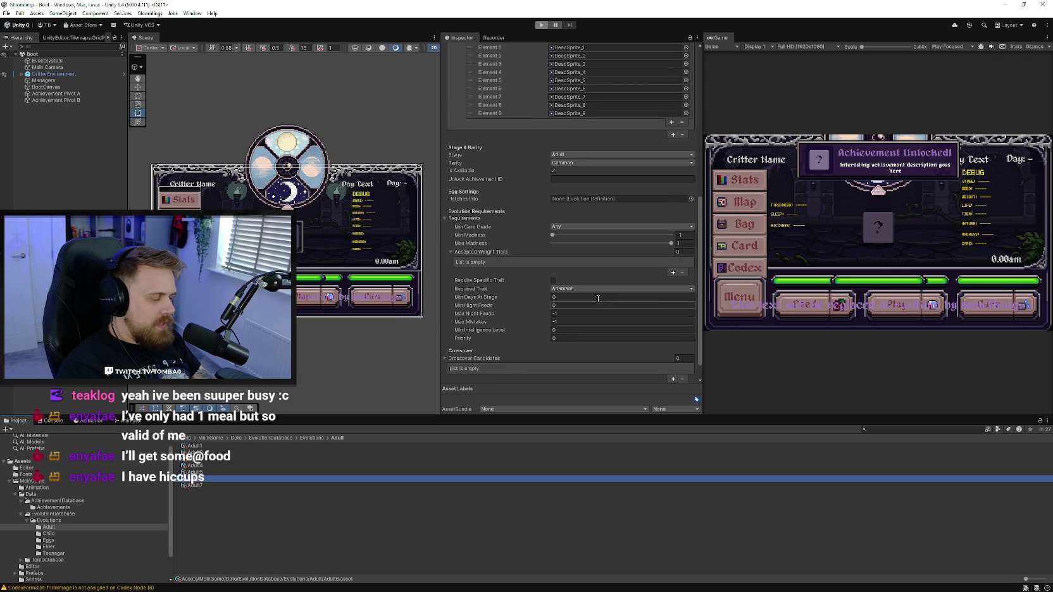
{"action": "left_click", "coordinate": [570, 227]}
{"action": "left_click", "coordinate": [519, 267]}
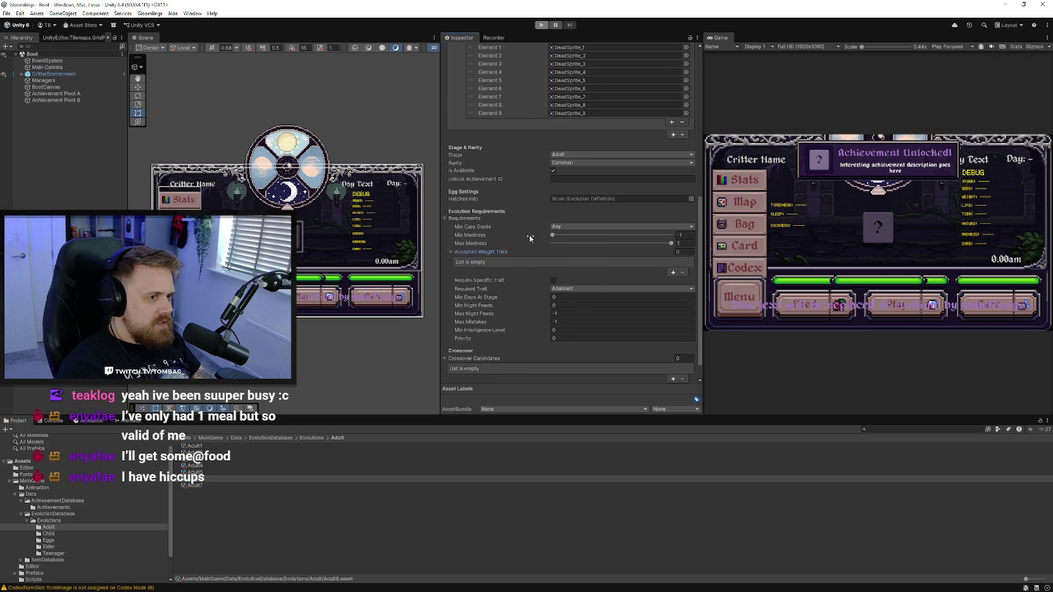
{"action": "left_click", "coordinate": [576, 163]}
{"action": "left_click", "coordinate": [540, 158]}
{"action": "mouse_move", "coordinate": [480, 252]}
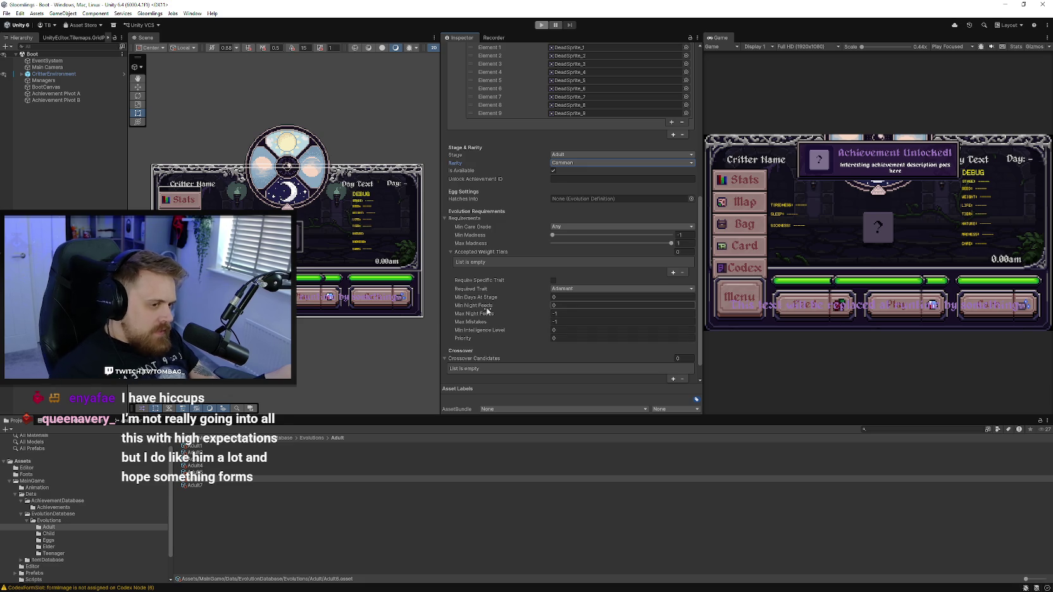
{"action": "mouse_move", "coordinate": [474, 313]}
{"action": "scroll", "coordinate": [513, 356], "scroll_direction": "down", "scroll_amount": 1}
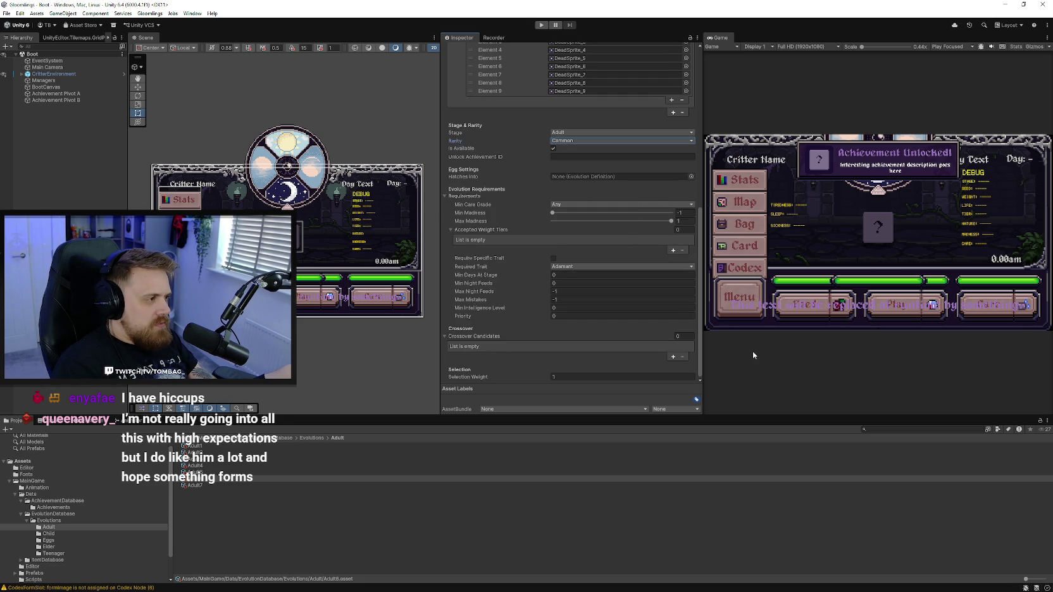
{"action": "scroll", "coordinate": [554, 310], "scroll_direction": "up", "scroll_amount": 4}
{"action": "scroll", "coordinate": [553, 312], "scroll_direction": "up", "scroll_amount": 9}
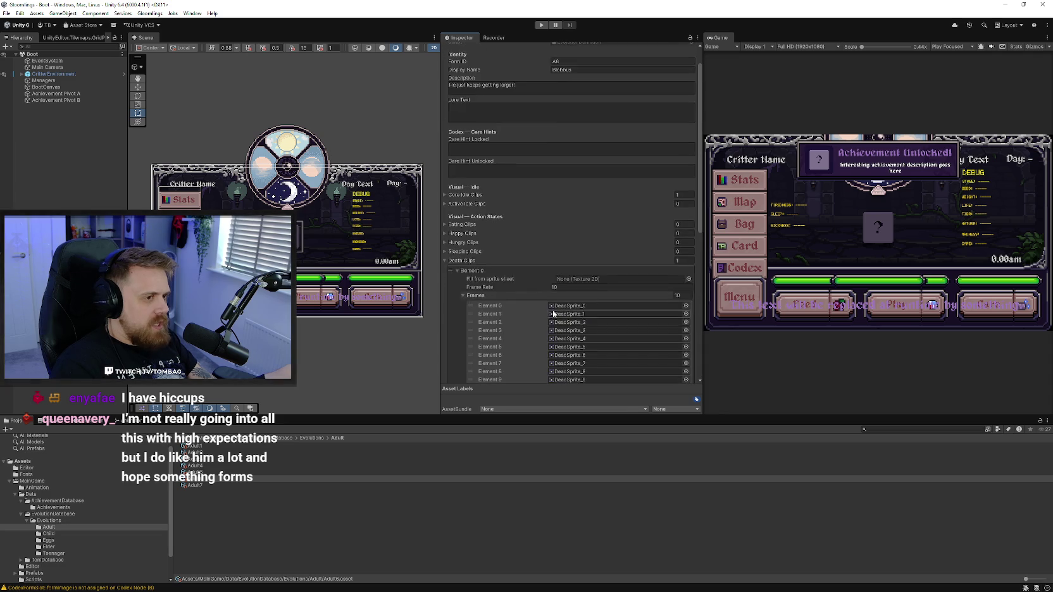
{"action": "scroll", "coordinate": [553, 312], "scroll_direction": "down", "scroll_amount": 4}
{"action": "scroll", "coordinate": [486, 272], "scroll_direction": "down", "scroll_amount": 9}
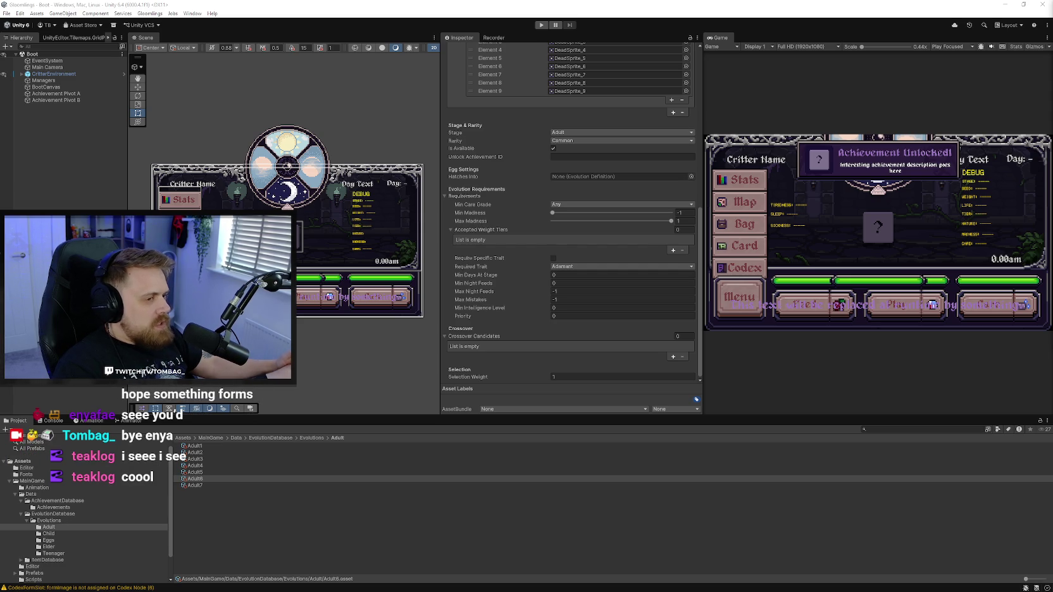
{"action": "key", "text": "alt+Tab"}
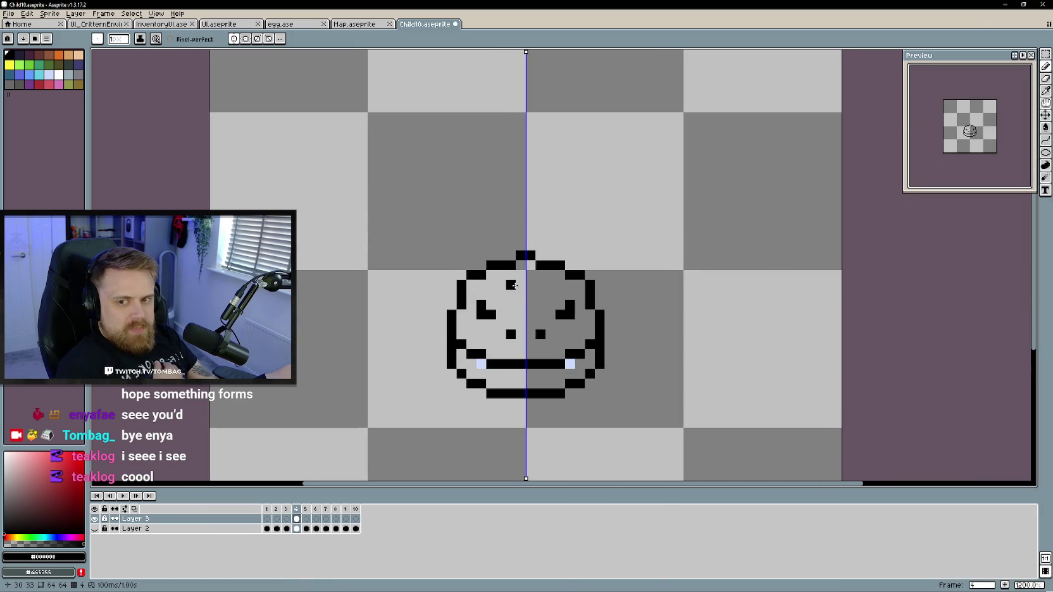
Place mirrored trial pixels atop and beside the head, then undo the last two pairs
{"action": "left_click", "coordinate": [582, 265]}
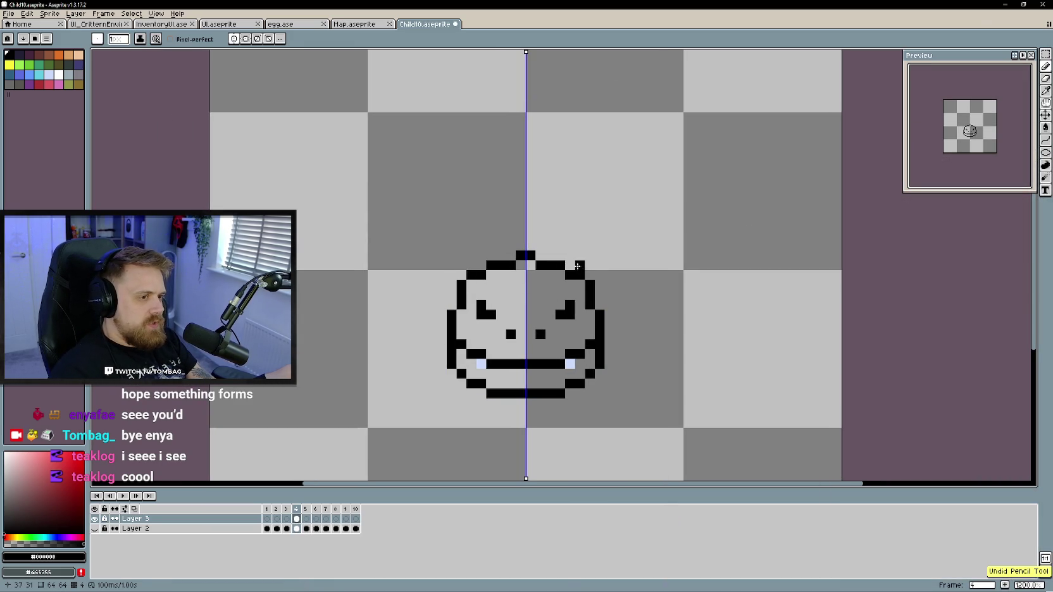
{"action": "left_click", "coordinate": [590, 245]}
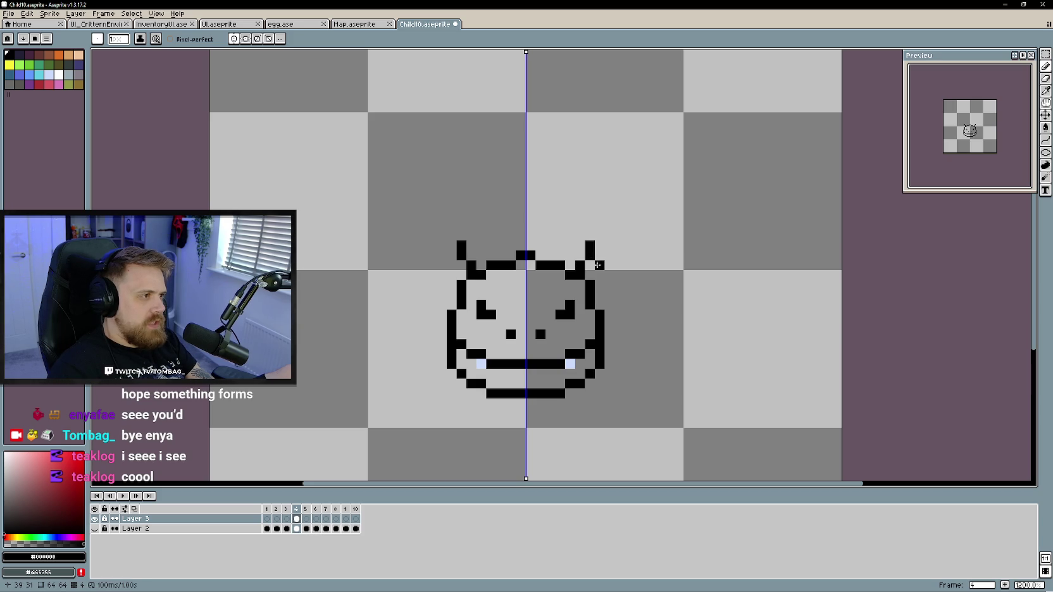
{"action": "left_click", "coordinate": [590, 278]}
{"action": "key", "text": "ctrl+z"}
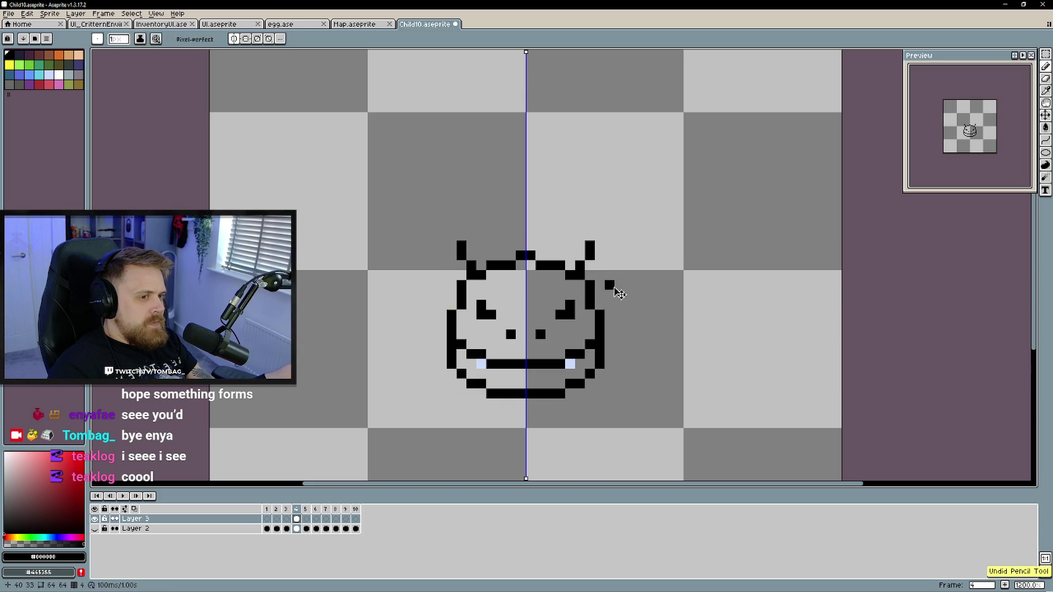
{"action": "key", "text": "ctrl+z"}
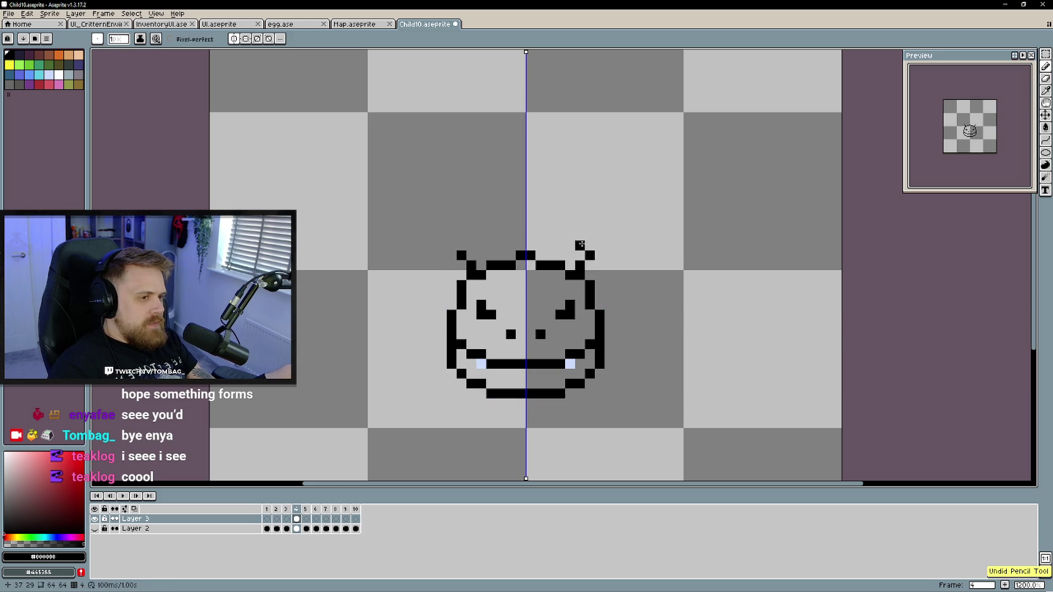
Draw mirrored ears with 2x2 tips and outer edges running down the cheeks
{"action": "left_click", "coordinate": [587, 243]}
{"action": "left_click_drag", "start_coordinate": [601, 248], "coordinate": [601, 255]}
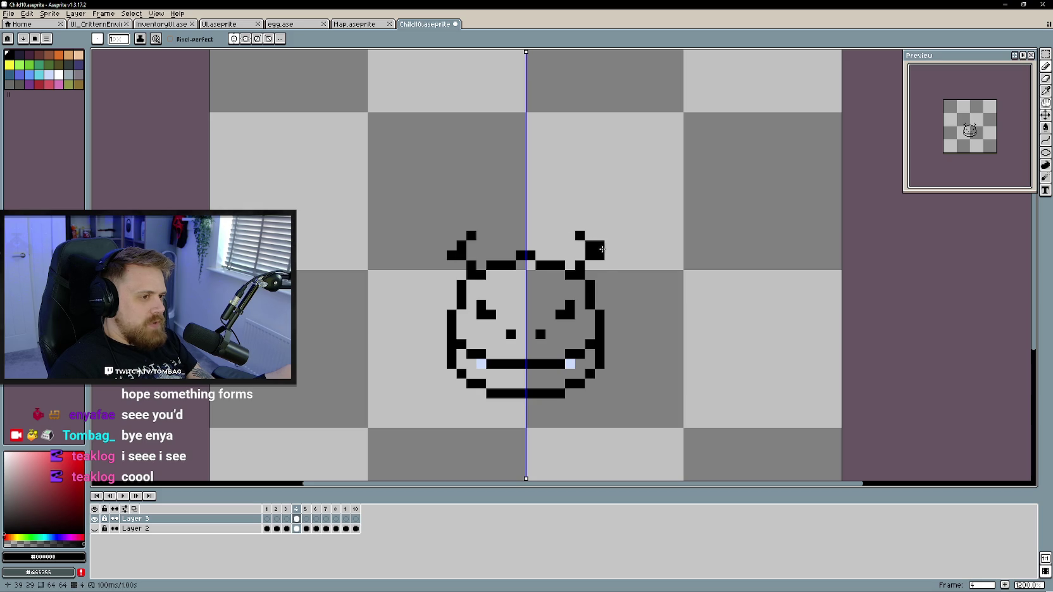
{"action": "key", "text": "e"}
{"action": "left_click", "coordinate": [601, 256]}
{"action": "key", "text": "b"}
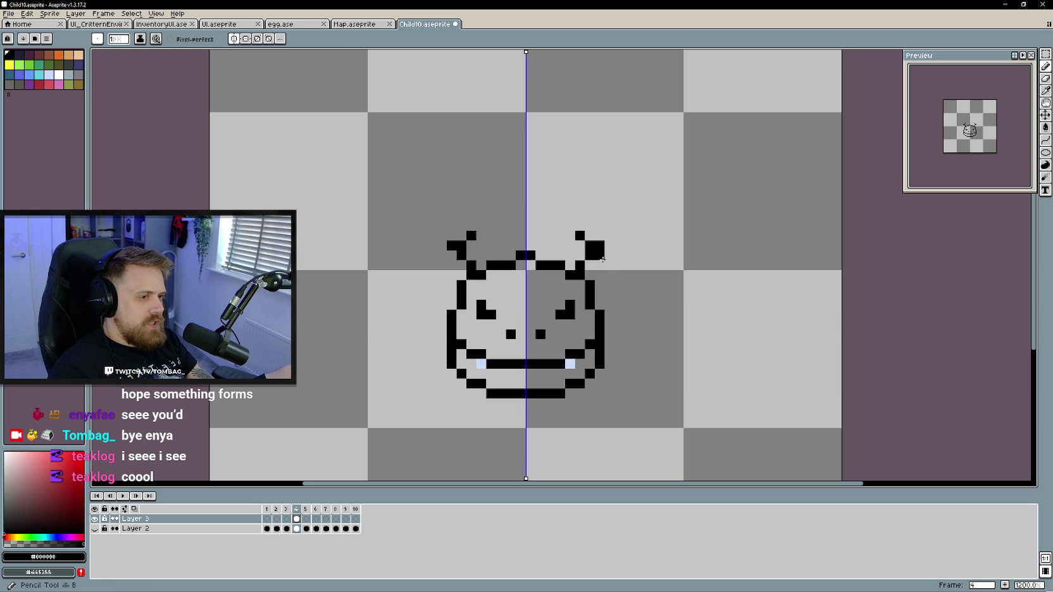
{"action": "left_click", "coordinate": [608, 255]}
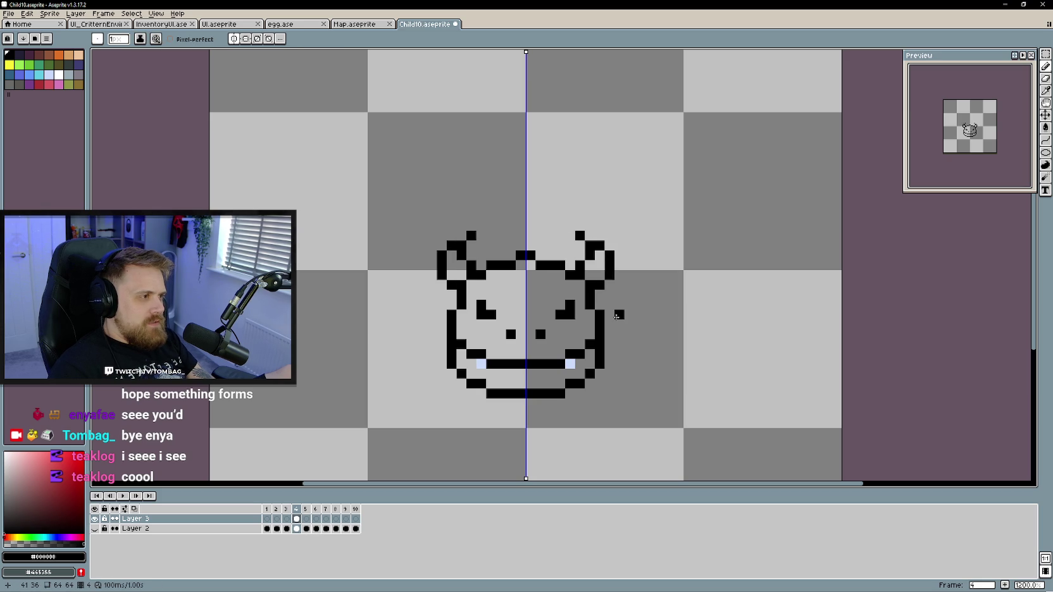
{"action": "left_click_drag", "start_coordinate": [609, 284], "coordinate": [603, 298]}
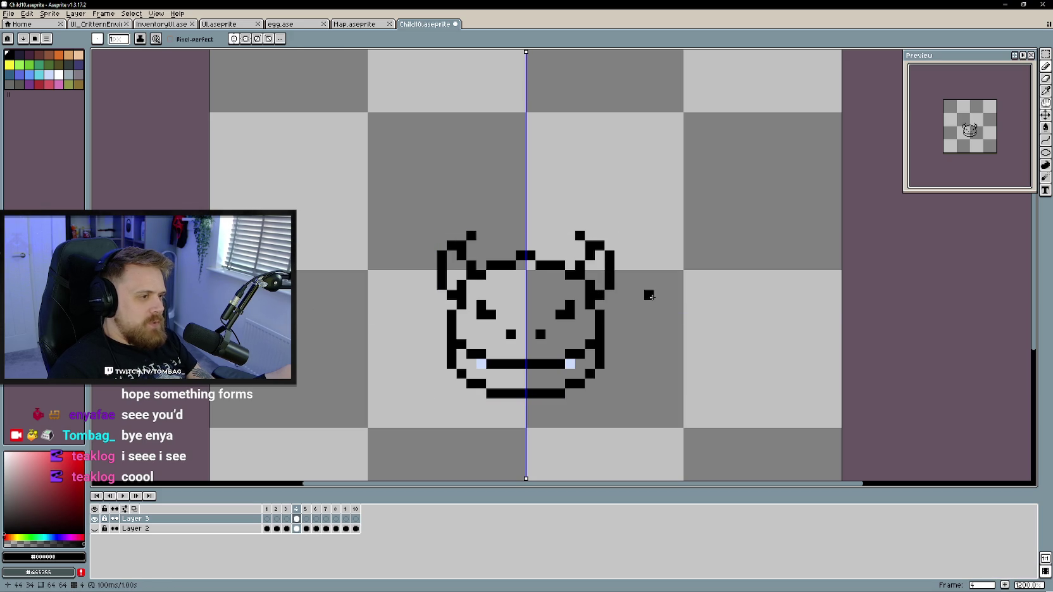
Erase both ears, restoring the plain round head outline
{"action": "key", "text": "e"}
{"action": "left_click", "coordinate": [590, 255]}
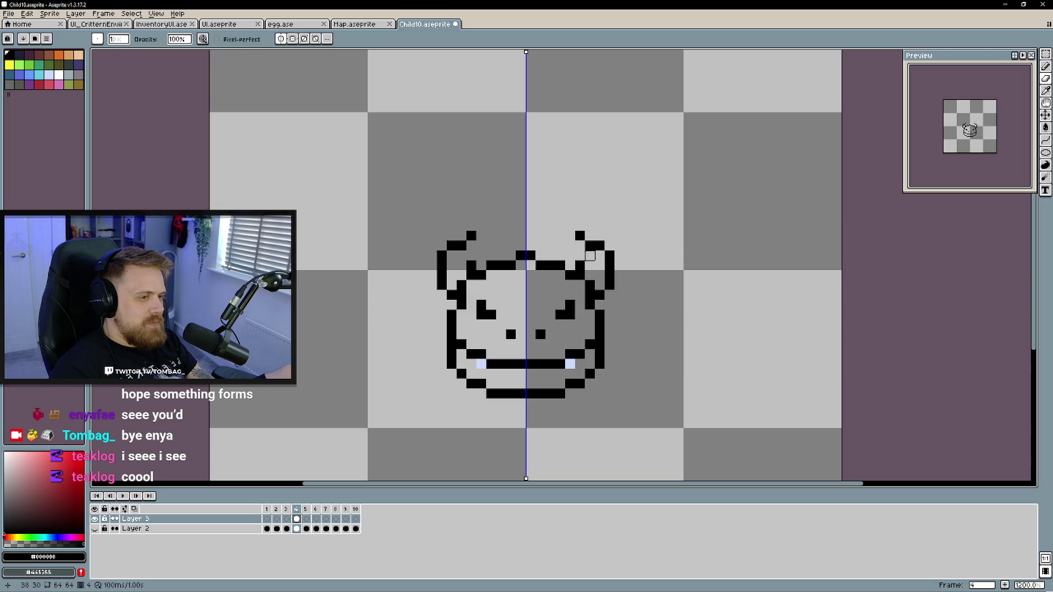
{"action": "left_click", "coordinate": [580, 236]}
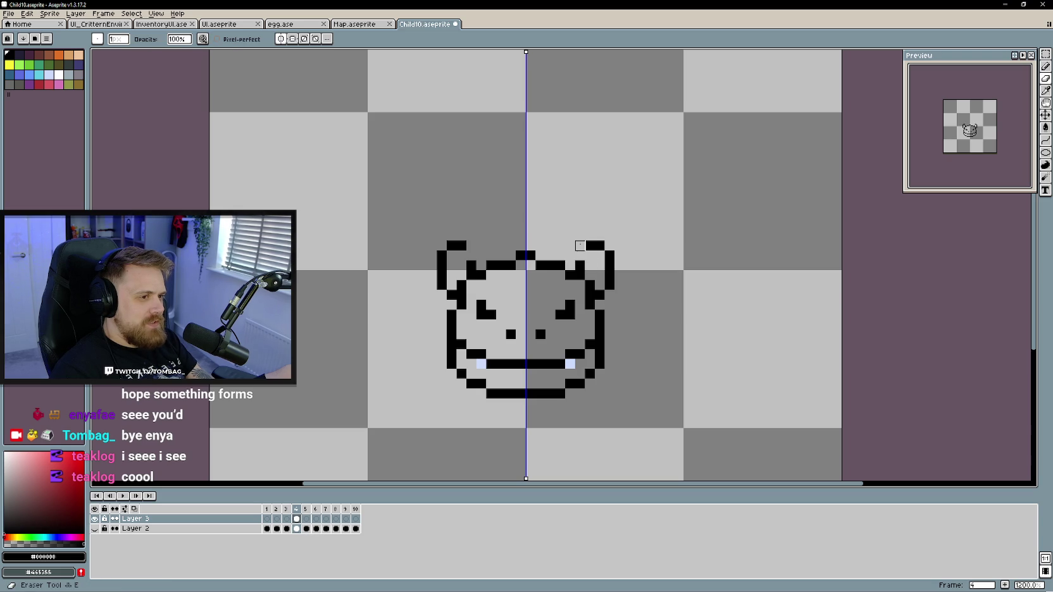
{"action": "left_click_drag", "start_coordinate": [606, 301], "coordinate": [590, 245]}
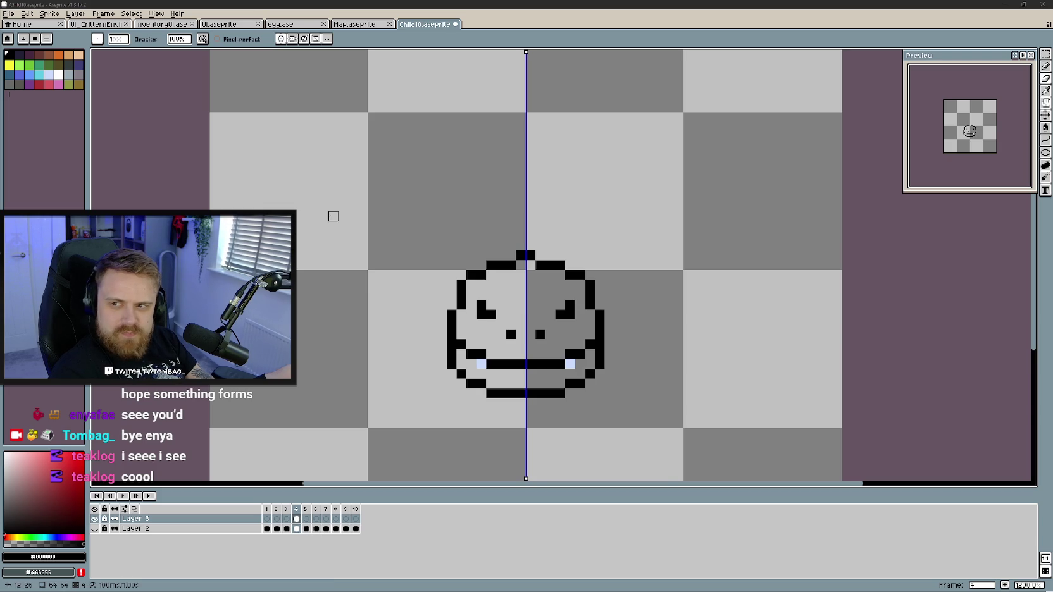
{"action": "scroll", "coordinate": [577, 268], "scroll_direction": "up", "scroll_amount": 1}
{"action": "key", "text": "b"}
{"action": "scroll", "coordinate": [546, 297], "scroll_direction": "down", "scroll_amount": 1}
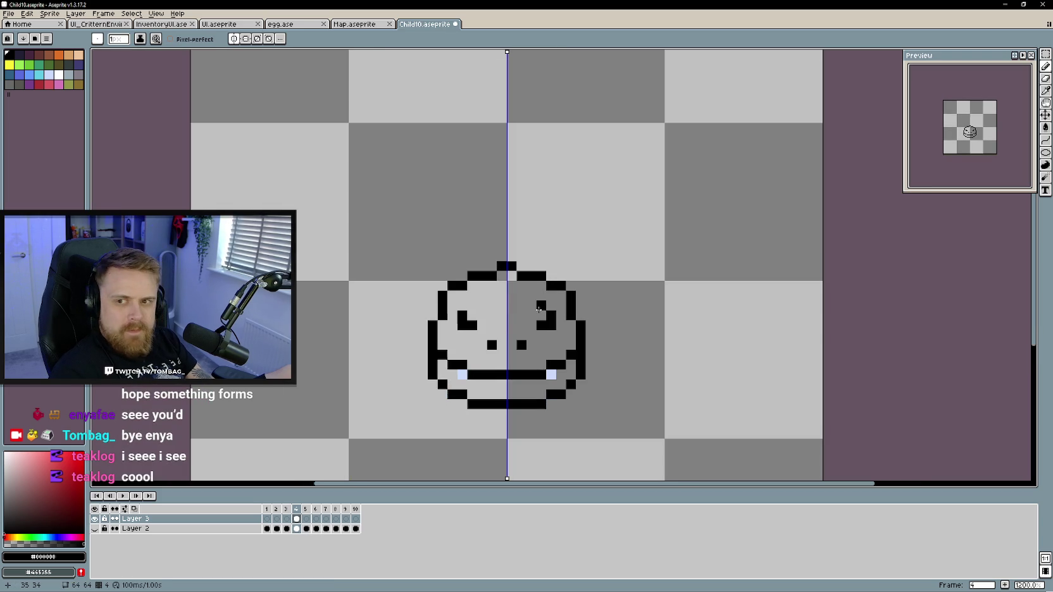
{"action": "left_click_drag", "start_coordinate": [520, 303], "coordinate": [526, 311]}
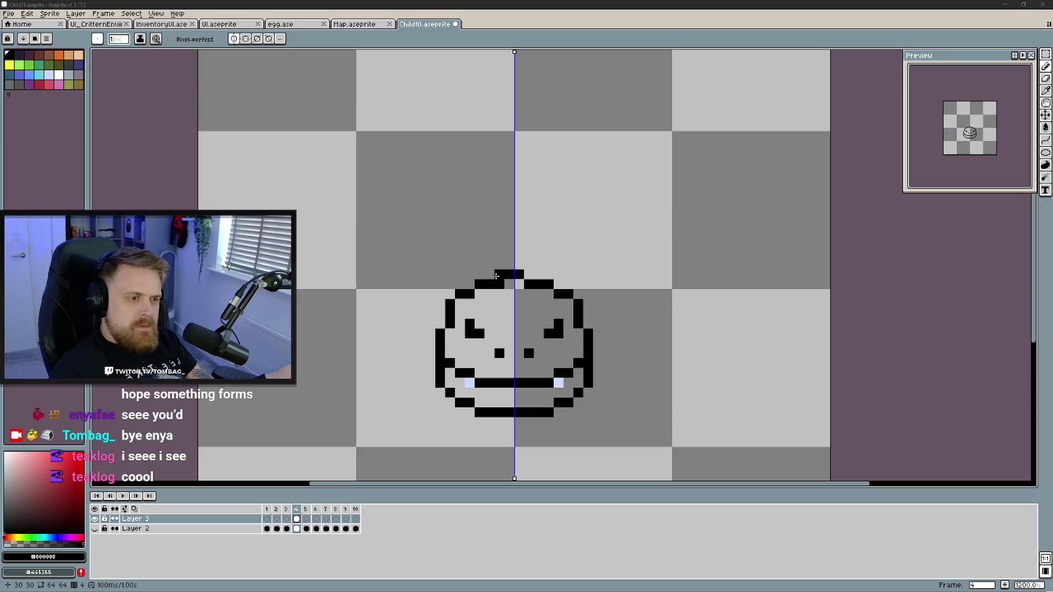
{"action": "left_click", "coordinate": [470, 286]}
{"action": "left_click_drag", "start_coordinate": [472, 296], "coordinate": [455, 282]}
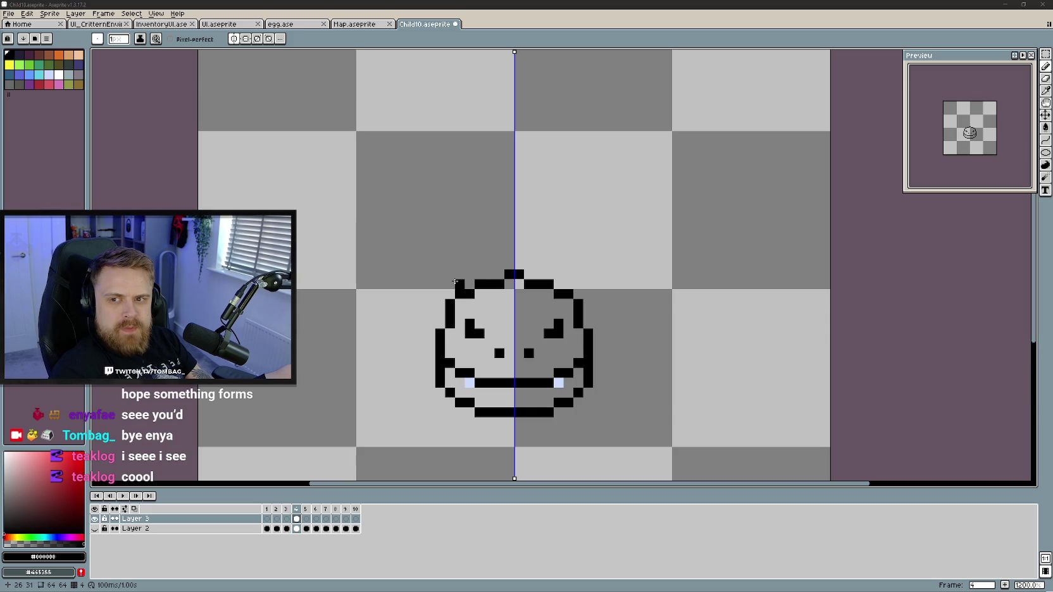
{"action": "key", "text": "ctrl+z"}
{"action": "left_click_drag", "start_coordinate": [450, 287], "coordinate": [450, 262]}
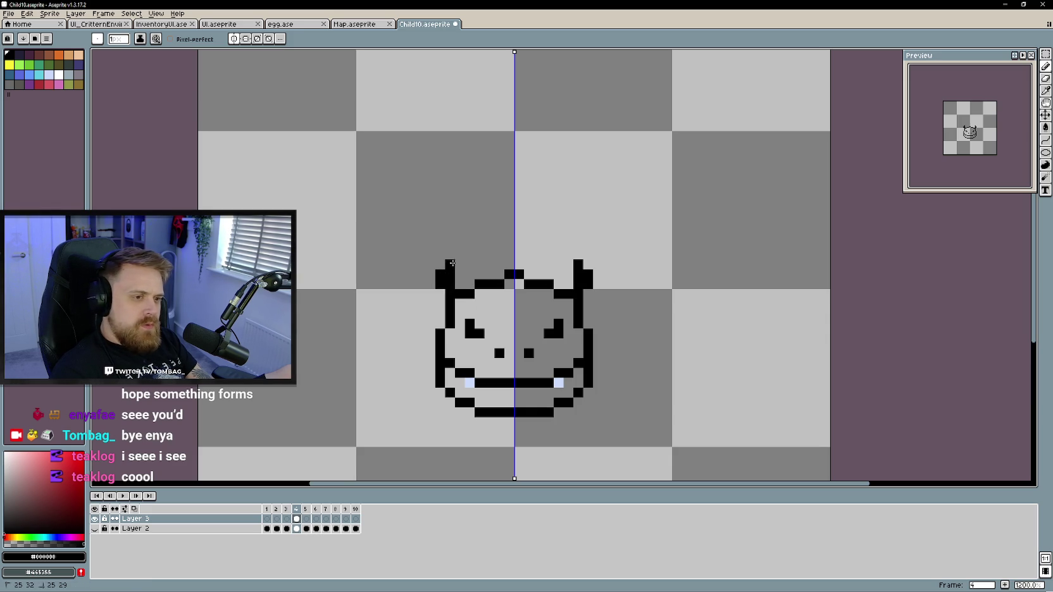
{"action": "left_click", "coordinate": [479, 252]}
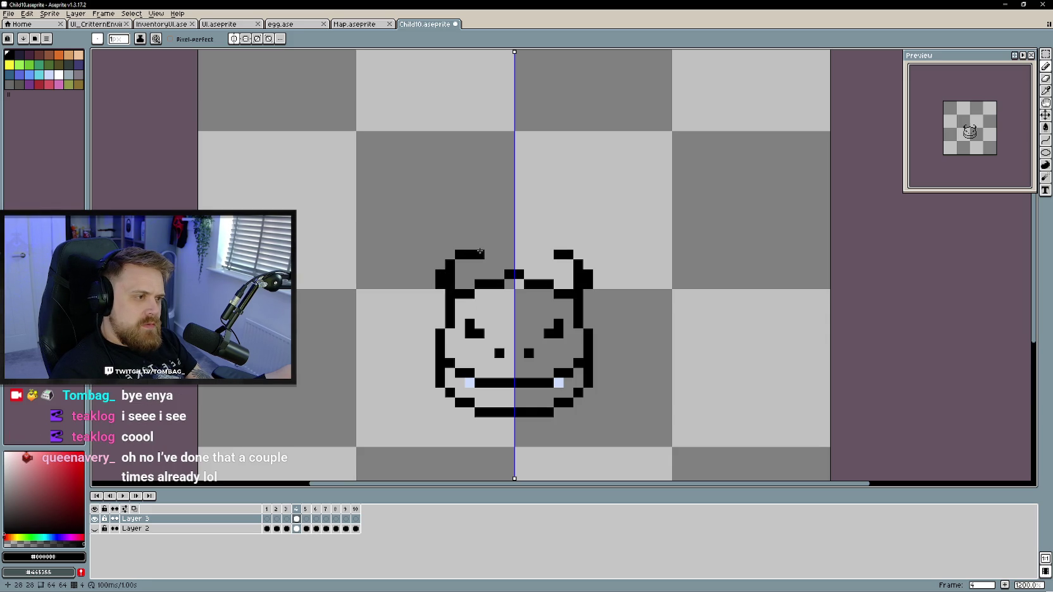
{"action": "key", "text": "ctrl+z"}
{"action": "key", "text": "ctrl+z"}
{"action": "key", "text": "ctrl+z"}
{"action": "mouse_move", "coordinate": [447, 309]}
{"action": "left_mouse_down"}
{"action": "mouse_move", "coordinate": [464, 305]}
{"action": "mouse_move", "coordinate": [440, 282]}
{"action": "mouse_move", "coordinate": [460, 283]}
{"action": "left_mouse_up"}
{"action": "left_click", "coordinate": [450, 264]}
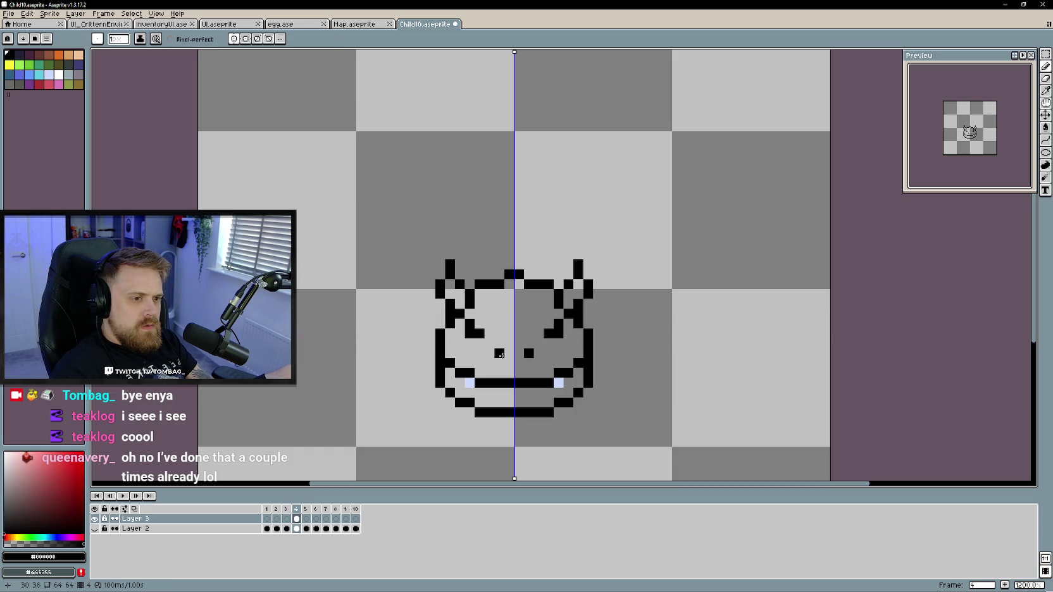
{"action": "scroll", "coordinate": [583, 364], "scroll_direction": "down", "scroll_amount": 3}
{"action": "scroll", "coordinate": [582, 364], "scroll_direction": "up", "scroll_amount": 1}
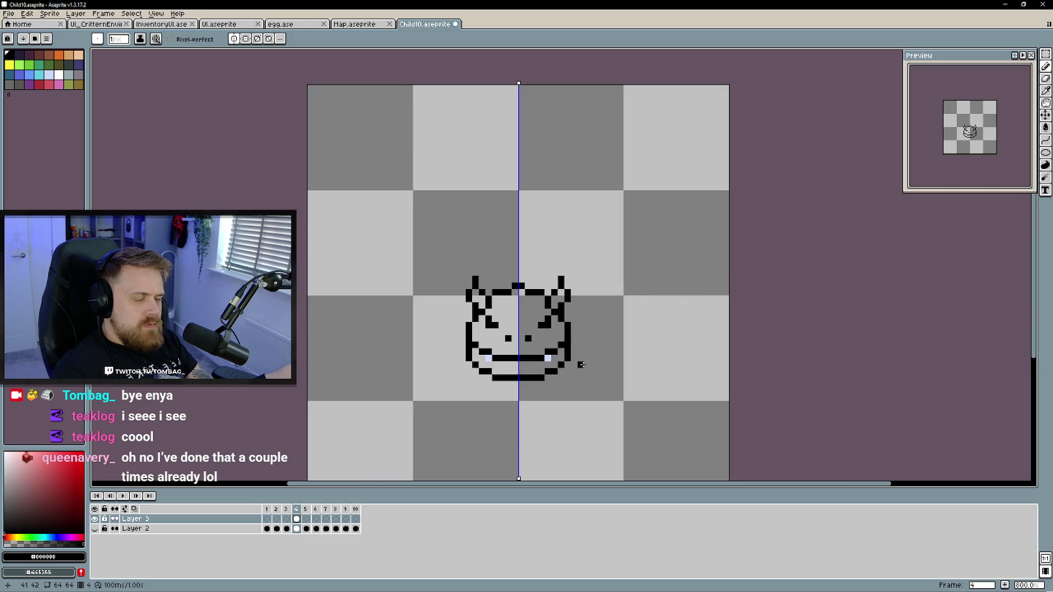
{"action": "key", "text": "v"}
{"action": "key", "text": "ctrl+z"}
{"action": "key", "text": "b"}
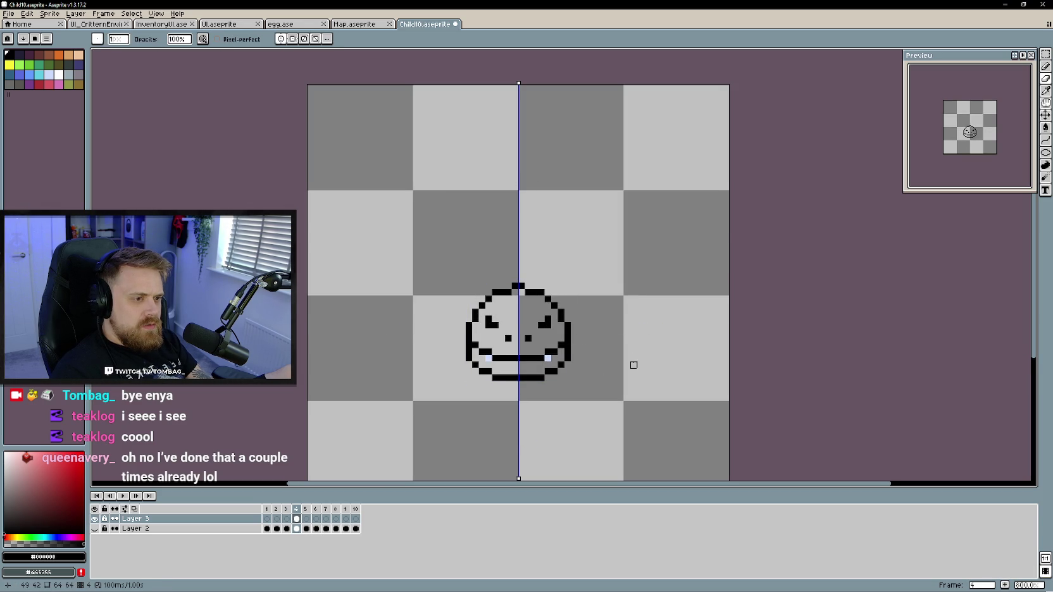
{"action": "scroll", "coordinate": [634, 365], "scroll_direction": "down", "scroll_amount": 1}
{"action": "scroll", "coordinate": [634, 365], "scroll_direction": "down", "scroll_amount": 1}
{"action": "scroll", "coordinate": [633, 365], "scroll_direction": "up", "scroll_amount": 2}
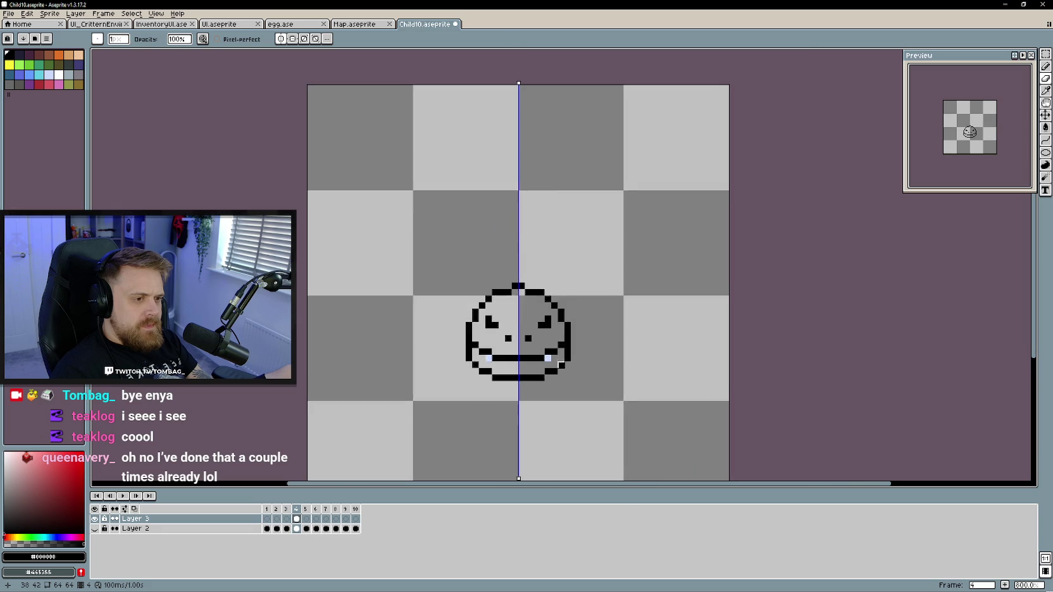
{"action": "scroll", "coordinate": [573, 364], "scroll_direction": "up", "scroll_amount": 2}
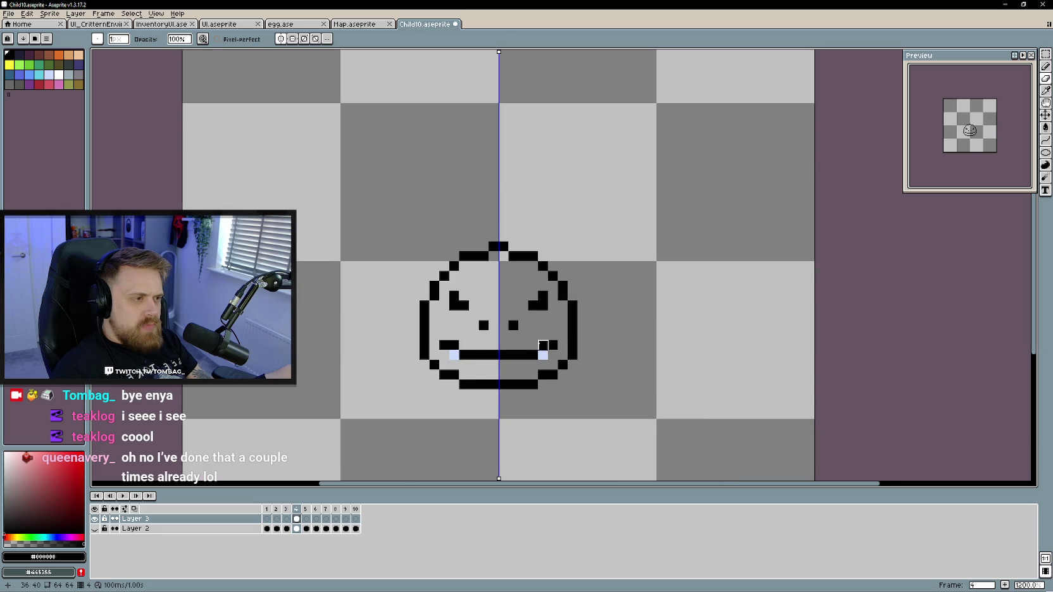
{"action": "scroll", "coordinate": [562, 355], "scroll_direction": "down", "scroll_amount": 2}
{"action": "scroll", "coordinate": [552, 360], "scroll_direction": "up", "scroll_amount": 2}
{"action": "scroll", "coordinate": [553, 359], "scroll_direction": "down", "scroll_amount": 2}
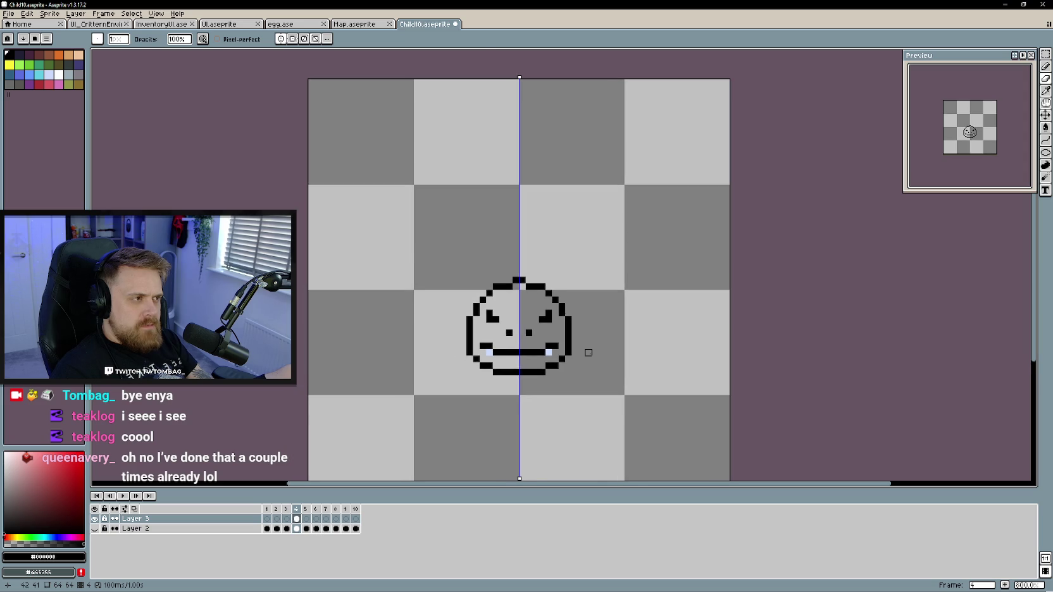
{"action": "scroll", "coordinate": [586, 352], "scroll_direction": "up", "scroll_amount": 2}
Draw mirrored horn stubs joined into a top peak, then erase the peak
{"action": "key", "text": "b"}
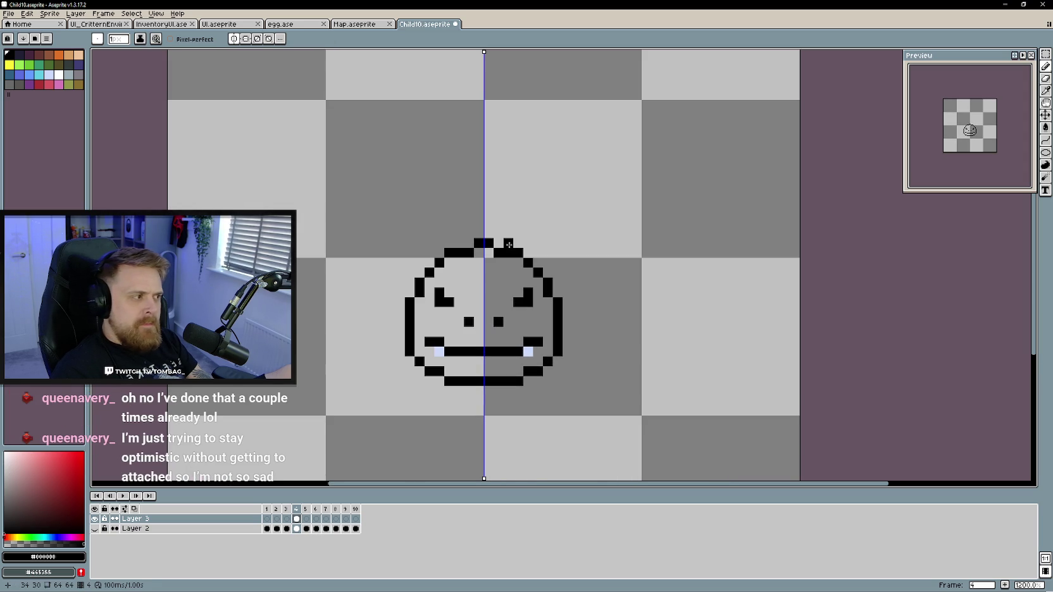
{"action": "mouse_move", "coordinate": [509, 244]}
{"action": "left_mouse_down"}
{"action": "mouse_move", "coordinate": [509, 234]}
{"action": "mouse_move", "coordinate": [459, 233]}
{"action": "left_mouse_up"}
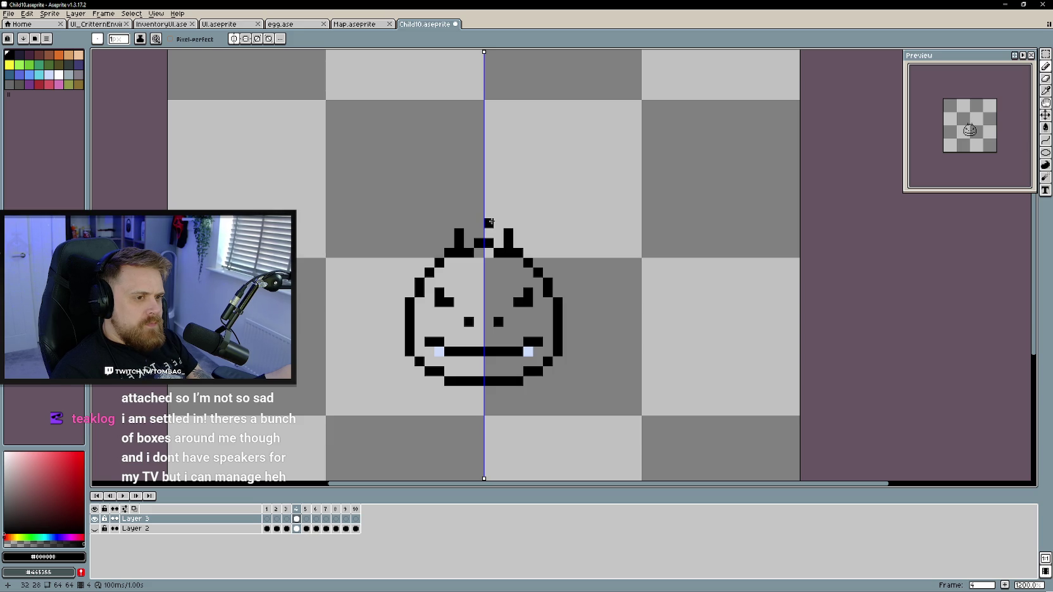
{"action": "left_click", "coordinate": [499, 223]}
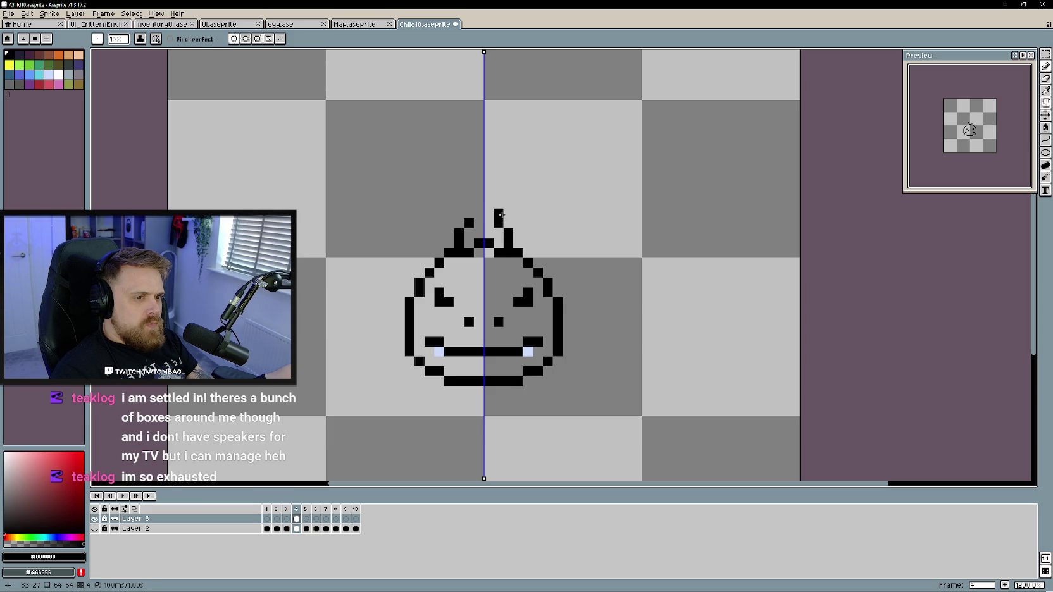
{"action": "left_click", "coordinate": [488, 213]}
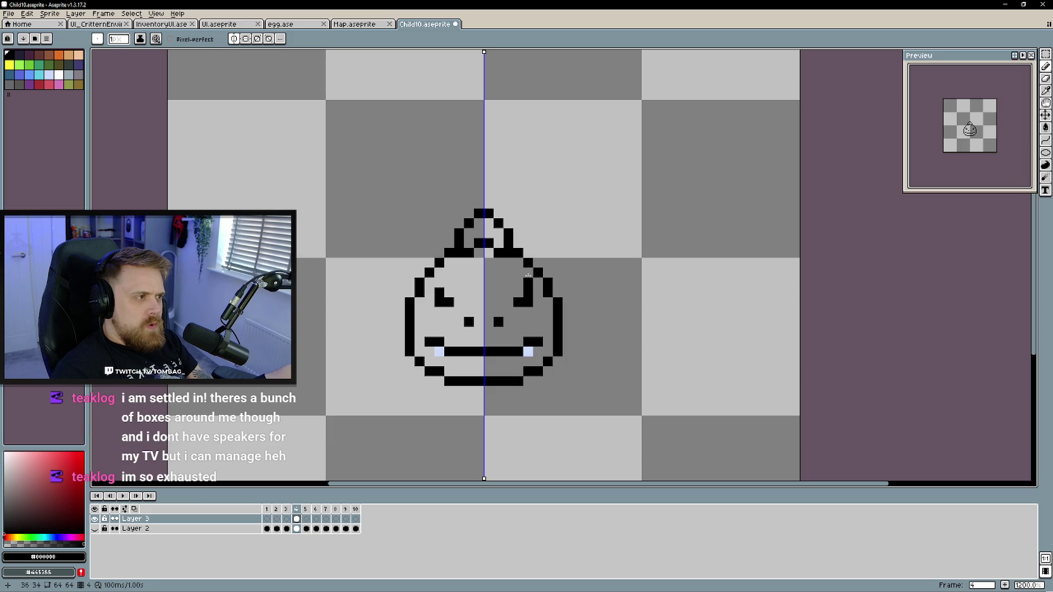
{"action": "left_click_drag", "start_coordinate": [478, 217], "coordinate": [514, 253]}
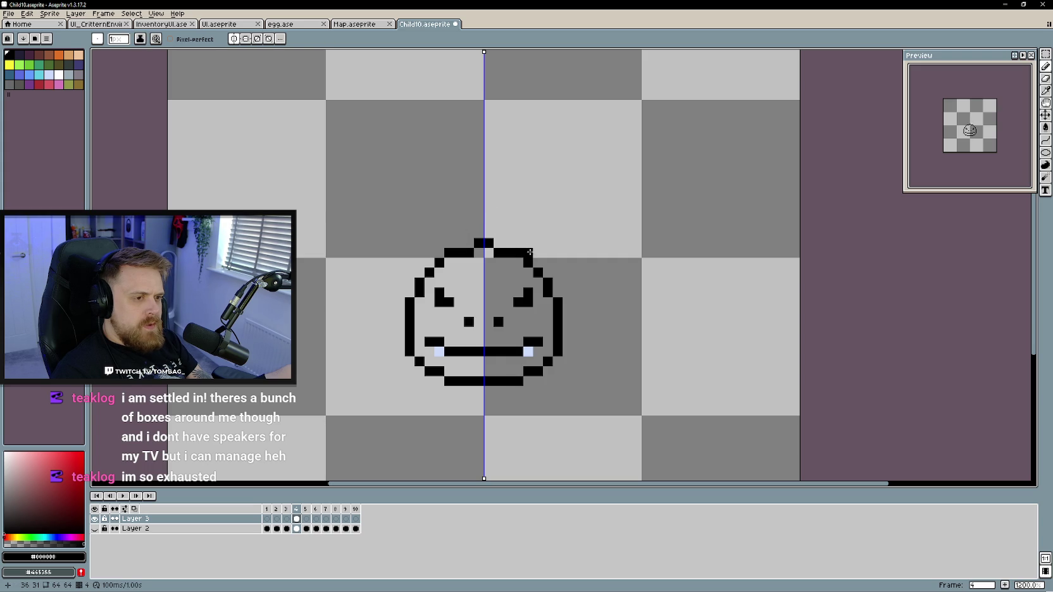
Draw ear shapes at the head's upper corners and extend strokes up its sides
{"action": "left_click_drag", "start_coordinate": [537, 253], "coordinate": [548, 243]}
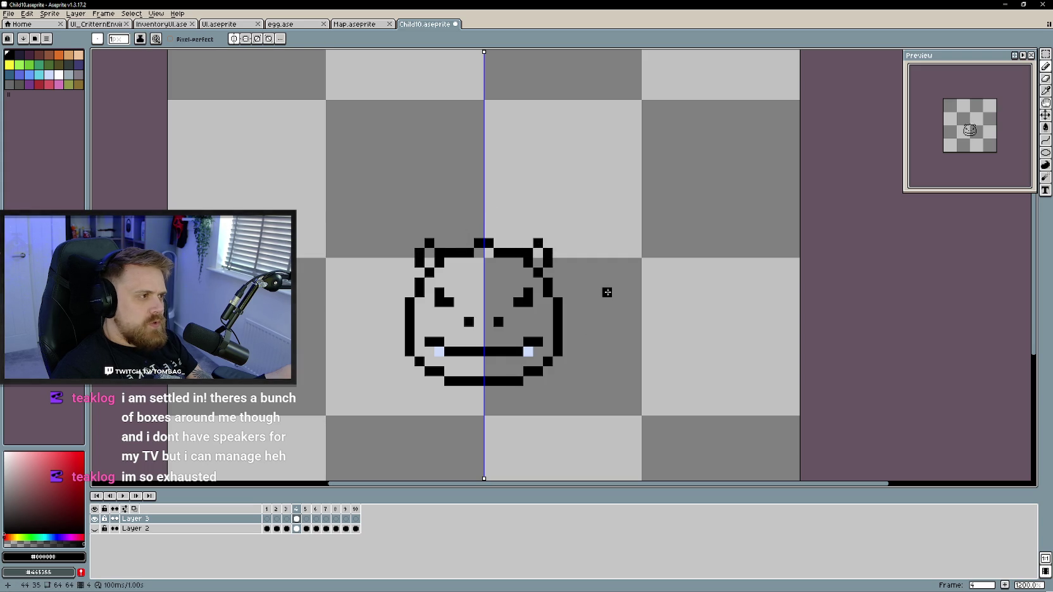
{"action": "left_click", "coordinate": [559, 290]}
{"action": "key", "text": "ctrl+z"}
{"action": "mouse_move", "coordinate": [566, 296]}
{"action": "left_mouse_down"}
{"action": "mouse_move", "coordinate": [577, 264]}
{"action": "mouse_move", "coordinate": [558, 274]}
{"action": "left_mouse_up"}
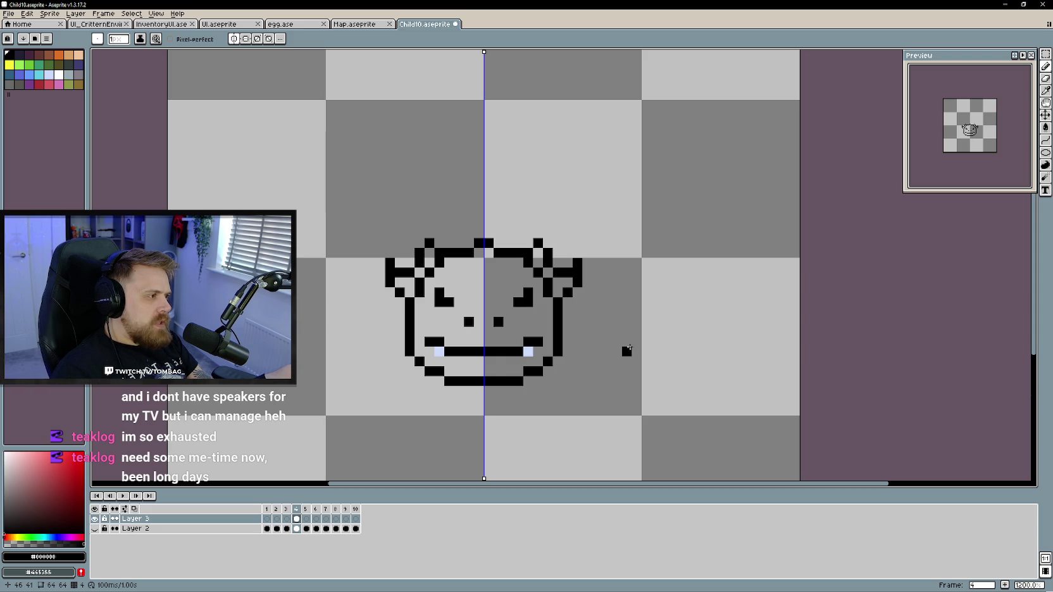
{"action": "key", "text": "e"}
{"action": "key", "text": "b"}
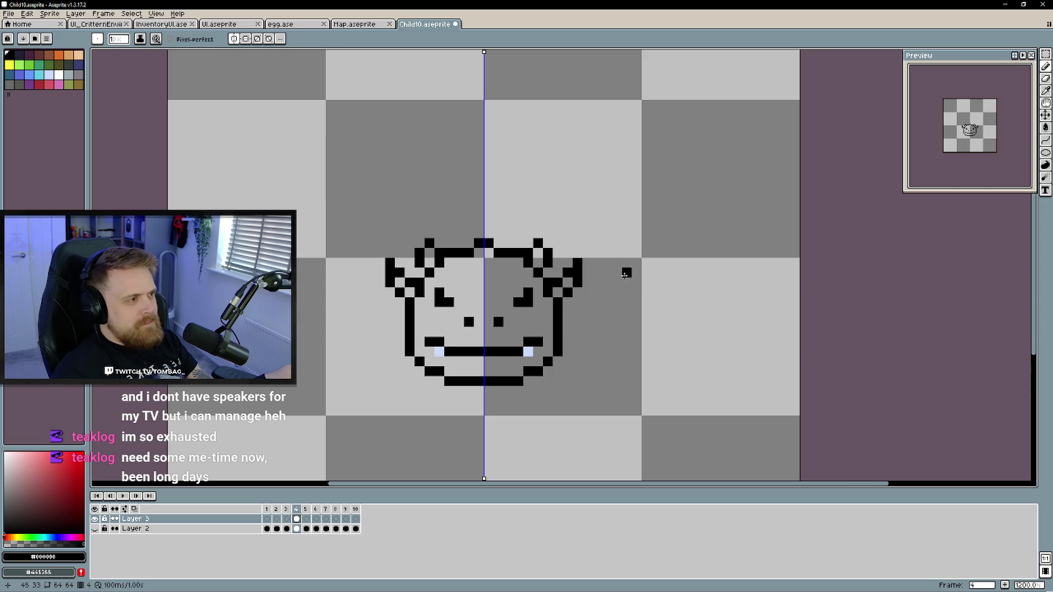
Paint jagged tufts up both cheeks and erase the horn-tip pixels
{"action": "left_click_drag", "start_coordinate": [567, 331], "coordinate": [577, 322]}
{"action": "left_click", "coordinate": [577, 311]}
{"action": "left_click", "coordinate": [578, 304]}
{"action": "key", "text": "e"}
{"action": "left_click_drag", "start_coordinate": [547, 263], "coordinate": [537, 243]}
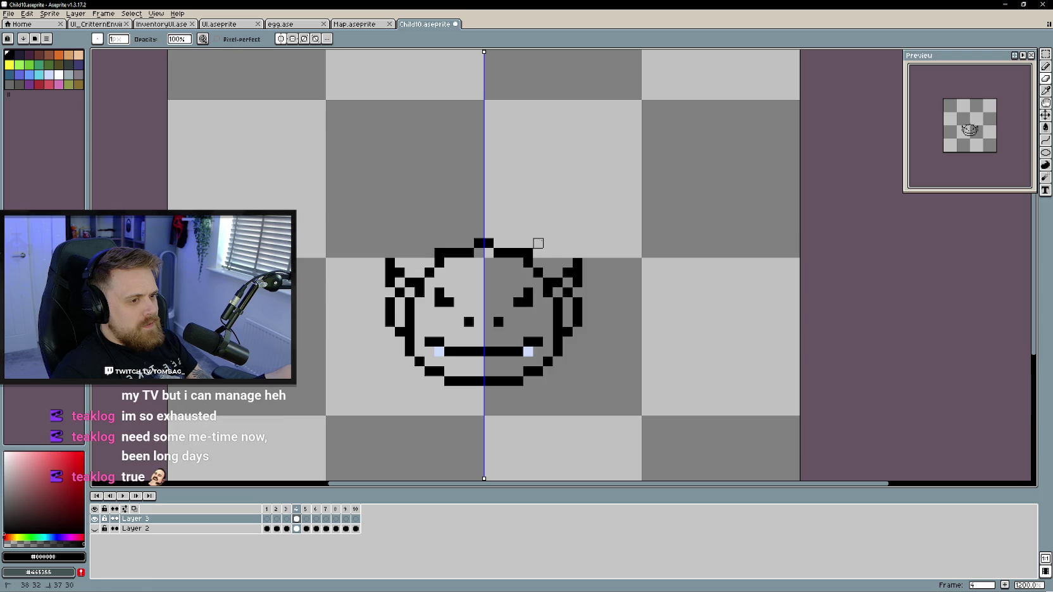
{"action": "key", "text": "b"}
Try a tall horn on the right side, undoing it and an accidental blur stroke
{"action": "left_click", "coordinate": [548, 263]}
{"action": "left_click_drag", "start_coordinate": [548, 269], "coordinate": [546, 226]}
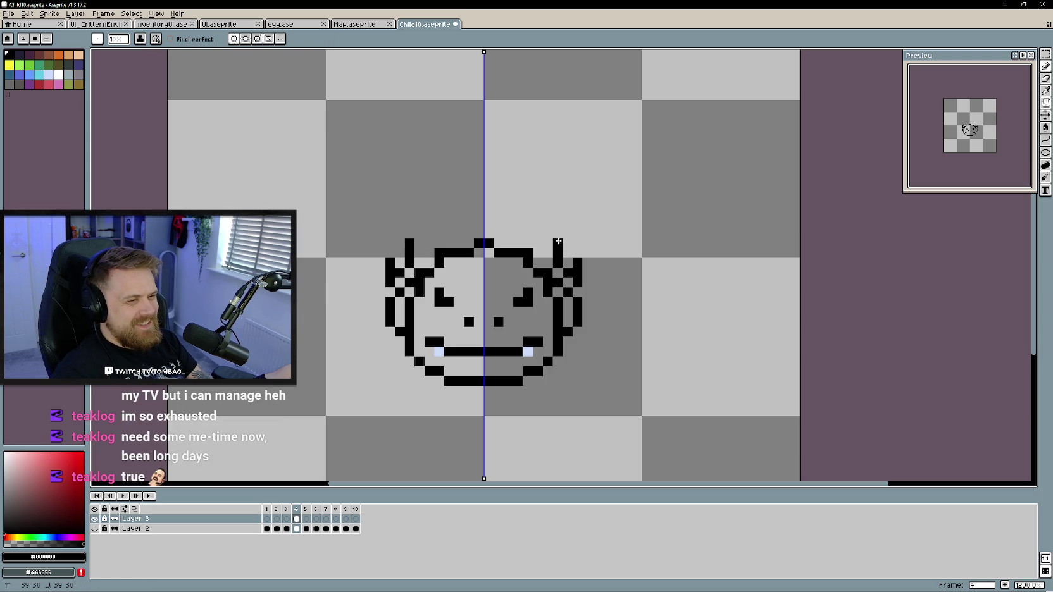
{"action": "key", "text": "ctrl+z"}
{"action": "left_click", "coordinate": [540, 233]}
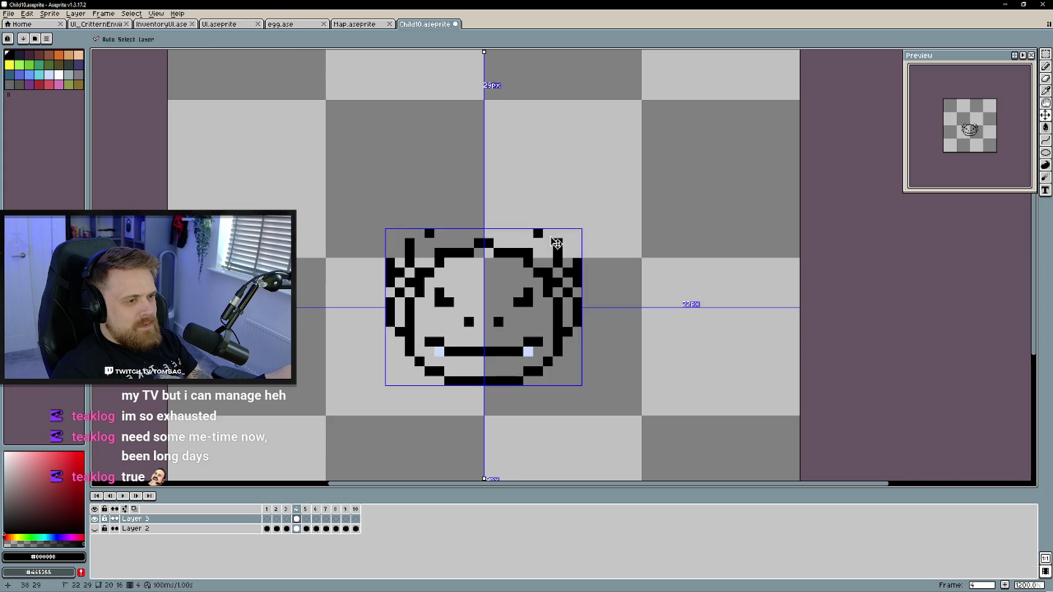
{"action": "key", "text": "ctrl+z"}
{"action": "key", "text": "r"}
{"action": "left_click", "coordinate": [553, 237]}
{"action": "key", "text": "ctrl+z"}
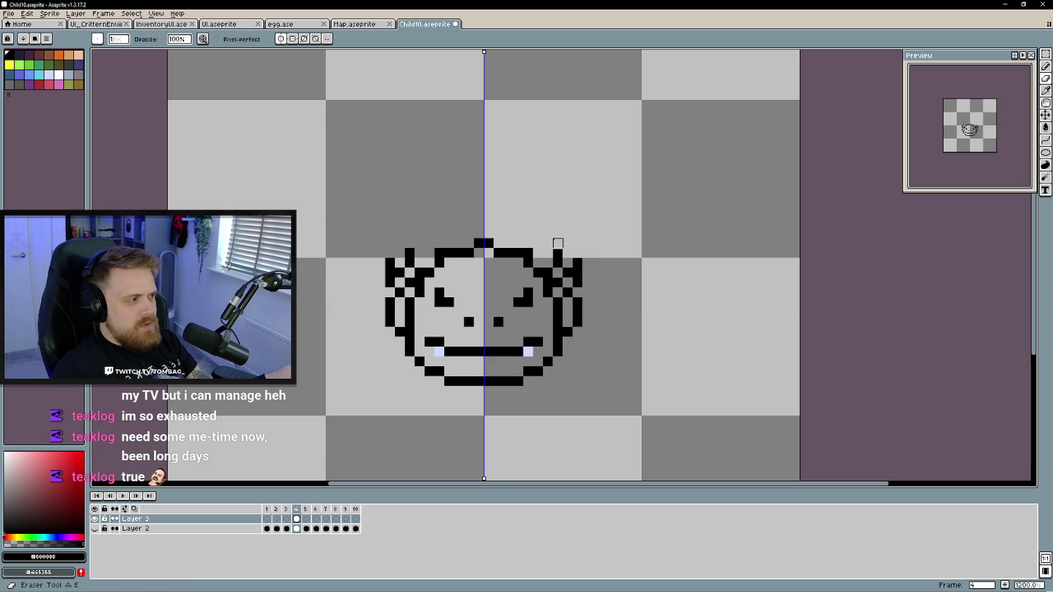
Reshape the ears into pointed tips with single mirrored pixels
{"action": "key", "text": "b"}
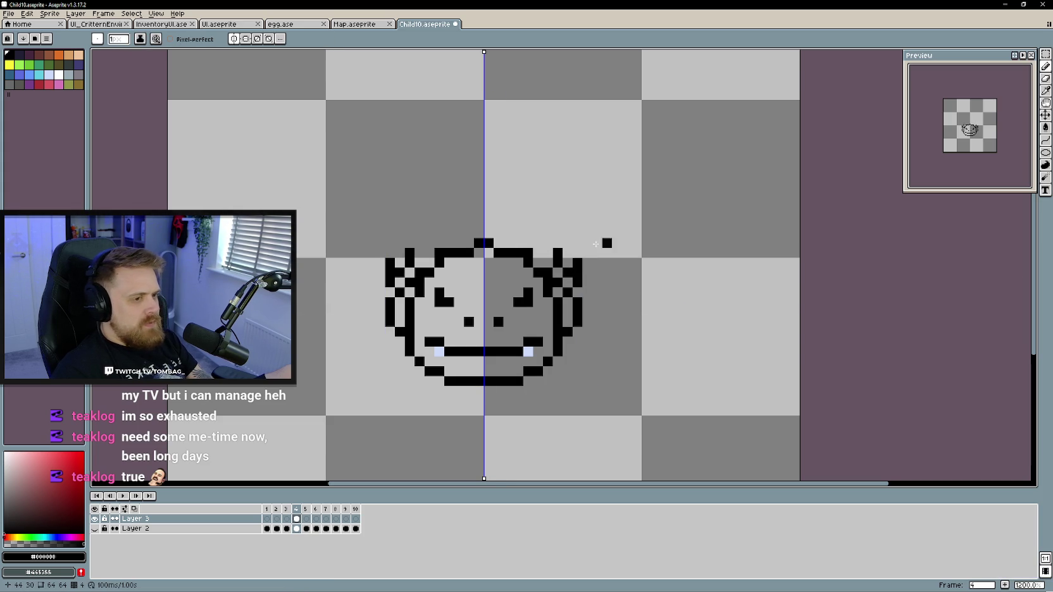
{"action": "left_click", "coordinate": [547, 242]}
{"action": "key", "text": "ctrl+z"}
{"action": "left_click", "coordinate": [538, 232]}
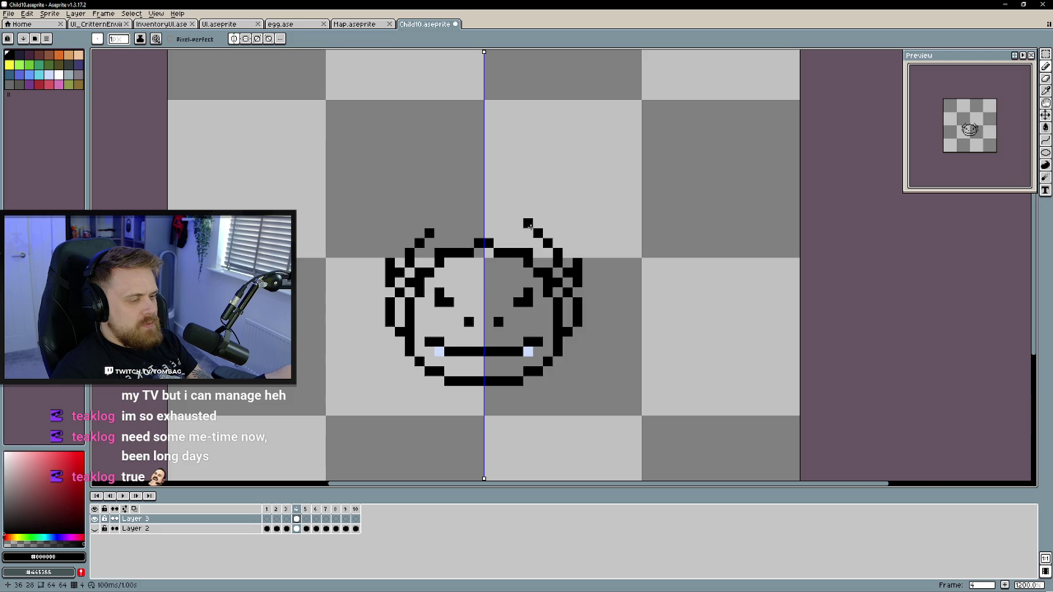
{"action": "left_click", "coordinate": [517, 233]}
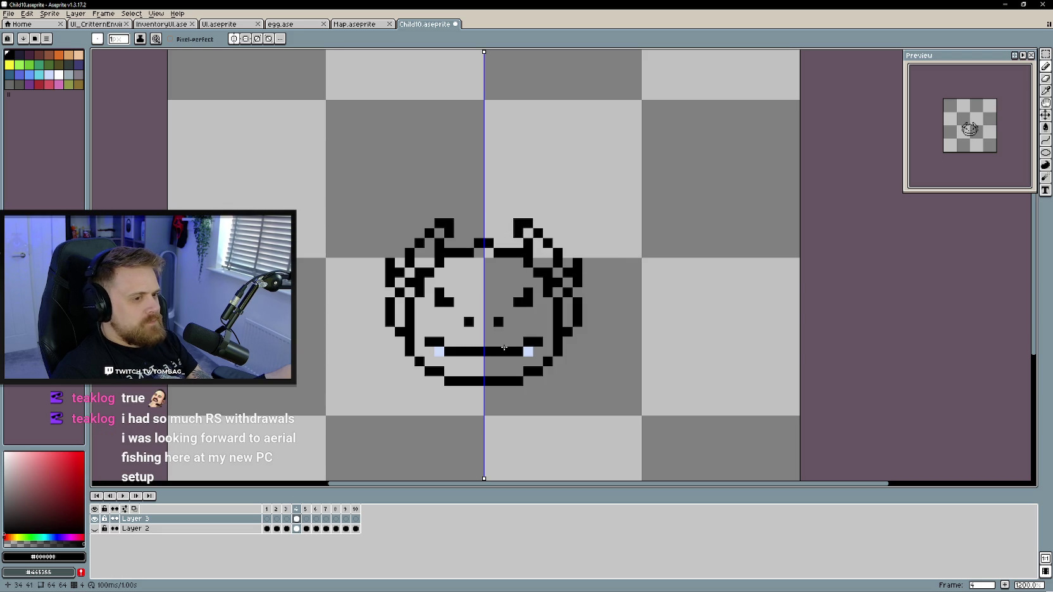
{"action": "key", "text": "e"}
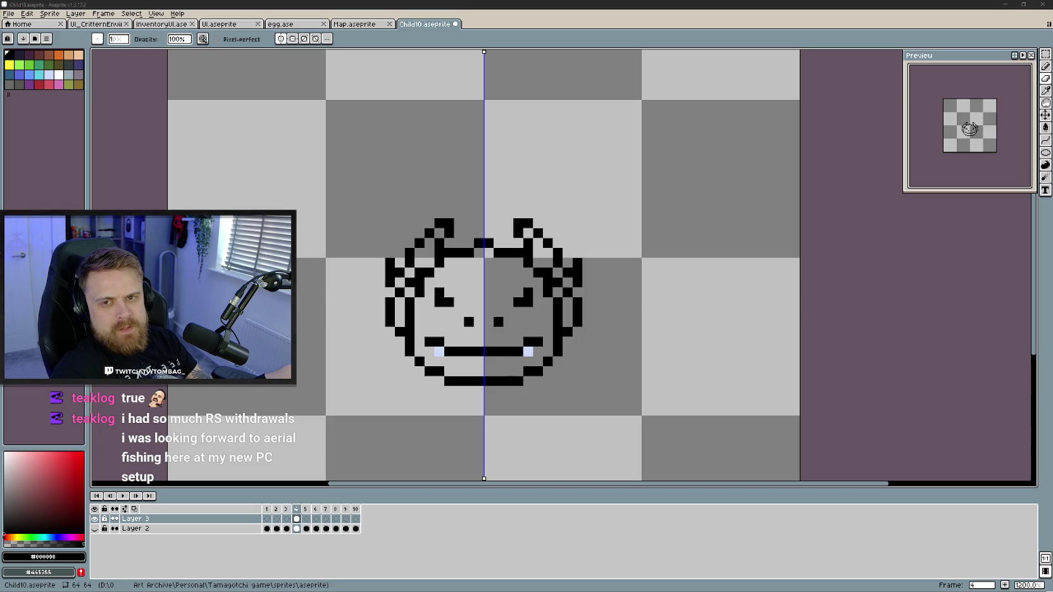
Erase the stray right-ear pixels, the extra side outlines and both ears from the head
{"action": "scroll", "coordinate": [501, 294], "scroll_direction": "down", "scroll_amount": 3}
{"action": "scroll", "coordinate": [569, 348], "scroll_direction": "up", "scroll_amount": 1}
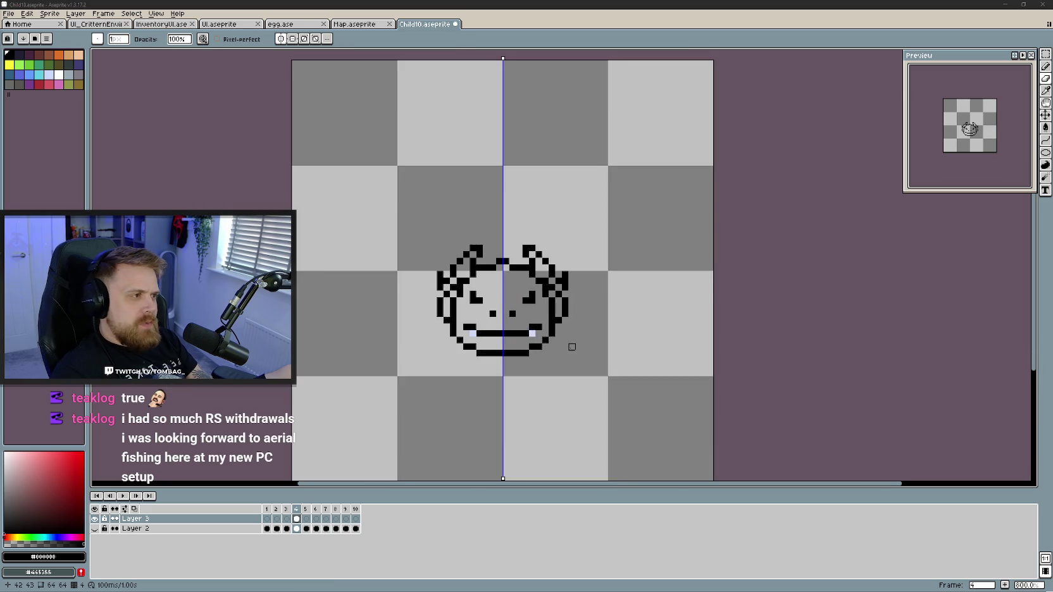
{"action": "scroll", "coordinate": [543, 307], "scroll_direction": "up", "scroll_amount": 2}
{"action": "mouse_move", "coordinate": [553, 267]}
{"action": "left_mouse_down"}
{"action": "mouse_move", "coordinate": [562, 237]}
{"action": "mouse_move", "coordinate": [559, 305]}
{"action": "mouse_move", "coordinate": [569, 242]}
{"action": "left_mouse_up"}
{"action": "key", "text": "b"}
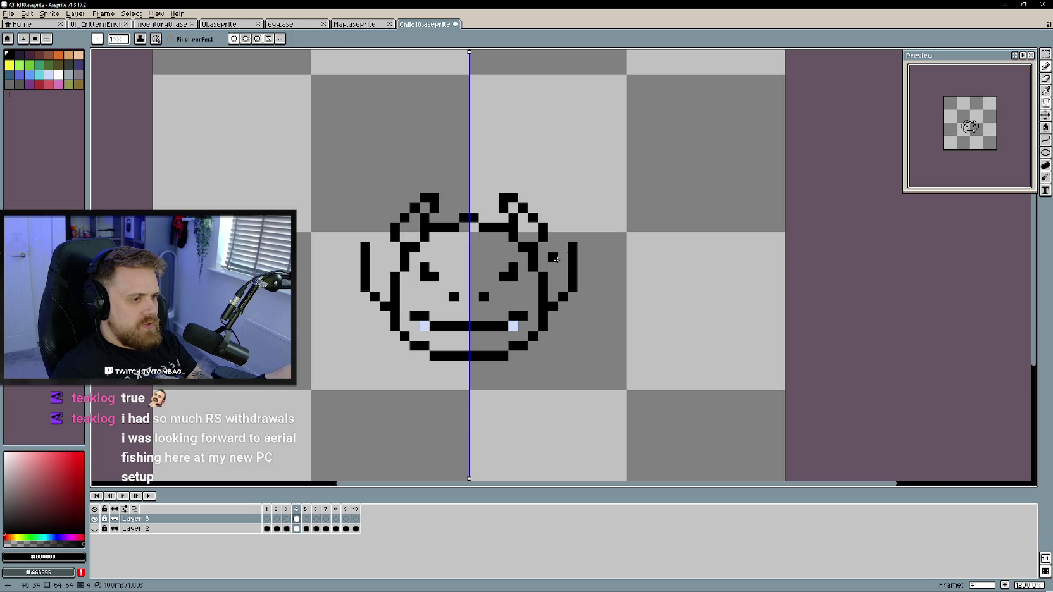
{"action": "scroll", "coordinate": [573, 346], "scroll_direction": "down", "scroll_amount": 5}
{"action": "key", "text": "e"}
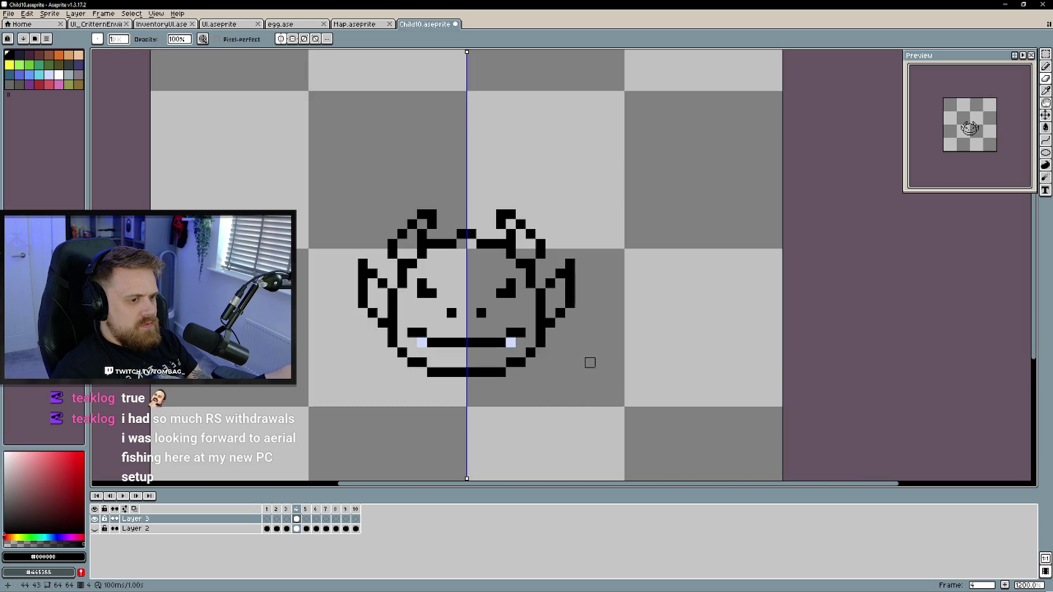
{"action": "scroll", "coordinate": [587, 359], "scroll_direction": "up", "scroll_amount": 5}
{"action": "mouse_move", "coordinate": [551, 284]}
{"action": "left_mouse_down"}
{"action": "mouse_move", "coordinate": [555, 319]}
{"action": "mouse_move", "coordinate": [568, 310]}
{"action": "mouse_move", "coordinate": [569, 253]}
{"action": "left_mouse_up"}
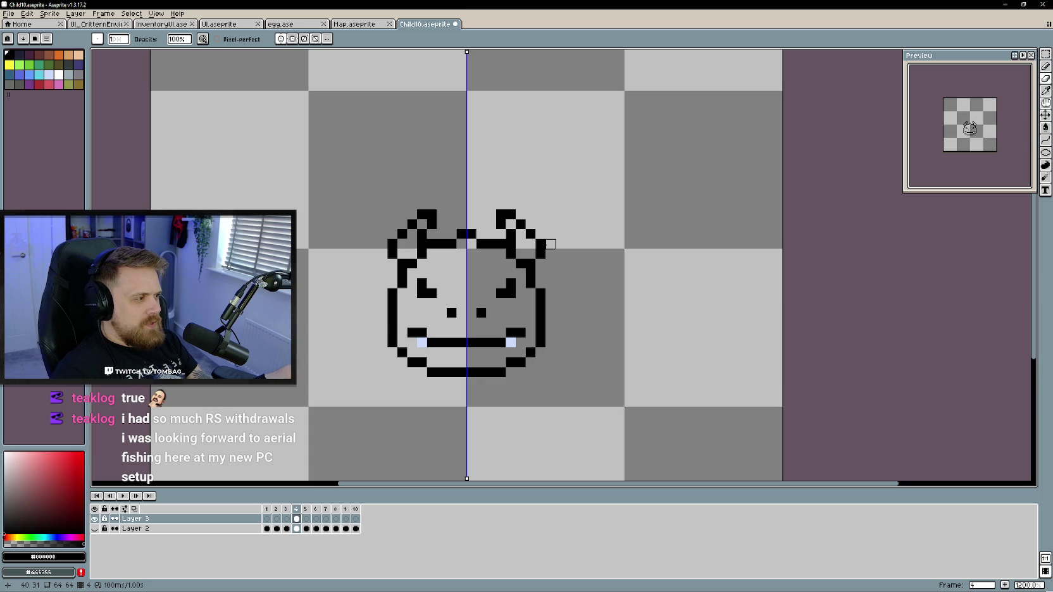
{"action": "mouse_move", "coordinate": [509, 237]}
{"action": "left_mouse_down"}
{"action": "mouse_move", "coordinate": [503, 215]}
{"action": "mouse_move", "coordinate": [551, 254]}
{"action": "mouse_move", "coordinate": [511, 244]}
{"action": "left_mouse_up"}
{"action": "key", "text": "b"}
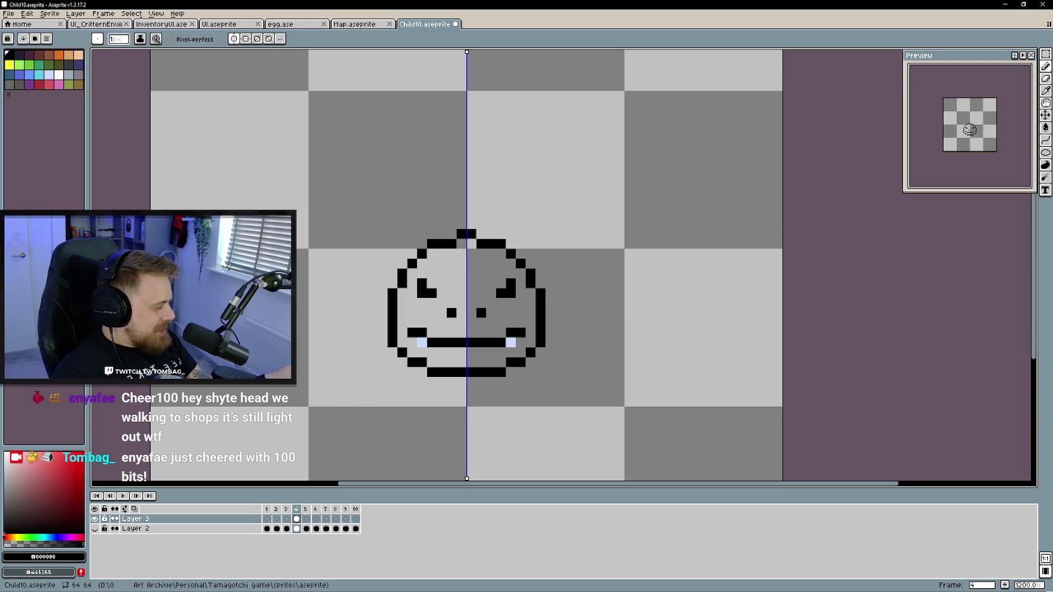
{"action": "left_click_drag", "start_coordinate": [607, 272], "coordinate": [620, 273]}
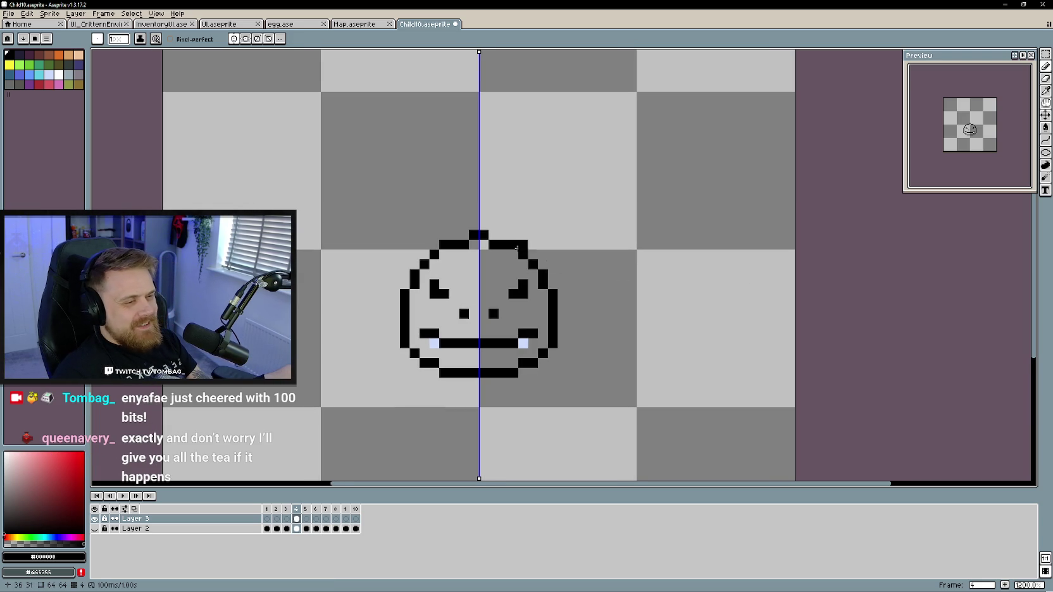
{"action": "left_click", "coordinate": [516, 237]}
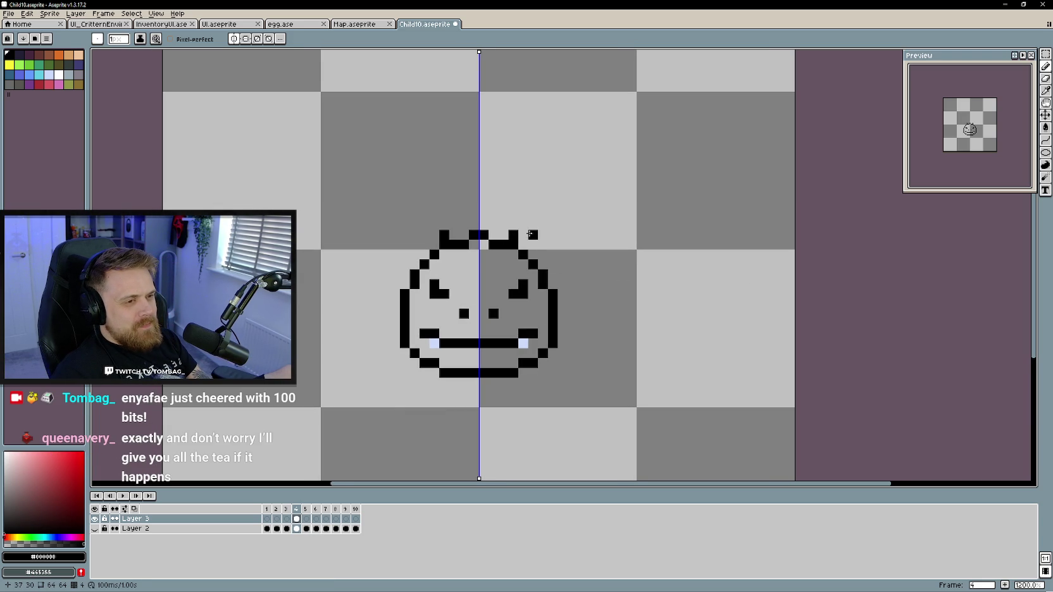
{"action": "mouse_move", "coordinate": [525, 234]}
{"action": "left_mouse_down"}
{"action": "mouse_move", "coordinate": [529, 223]}
{"action": "mouse_move", "coordinate": [549, 226]}
{"action": "mouse_move", "coordinate": [580, 285]}
{"action": "mouse_move", "coordinate": [552, 276]}
{"action": "left_mouse_up"}
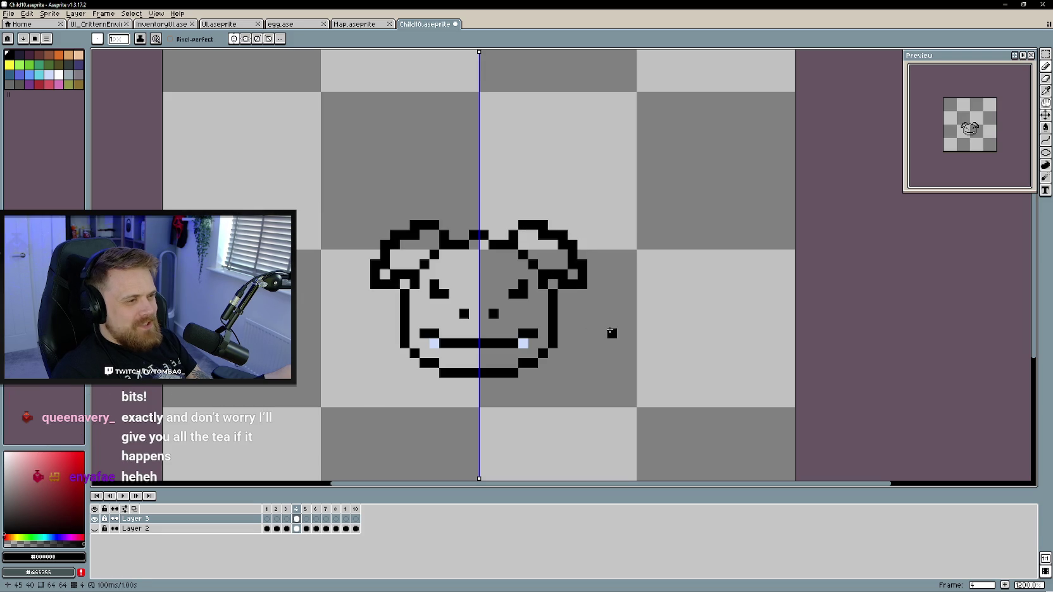
{"action": "key", "text": "ctrl+z"}
{"action": "key", "text": "ctrl+z"}
{"action": "key", "text": "ctrl+z"}
{"action": "key", "text": "ctrl+z"}
{"action": "key", "text": "ctrl+z"}
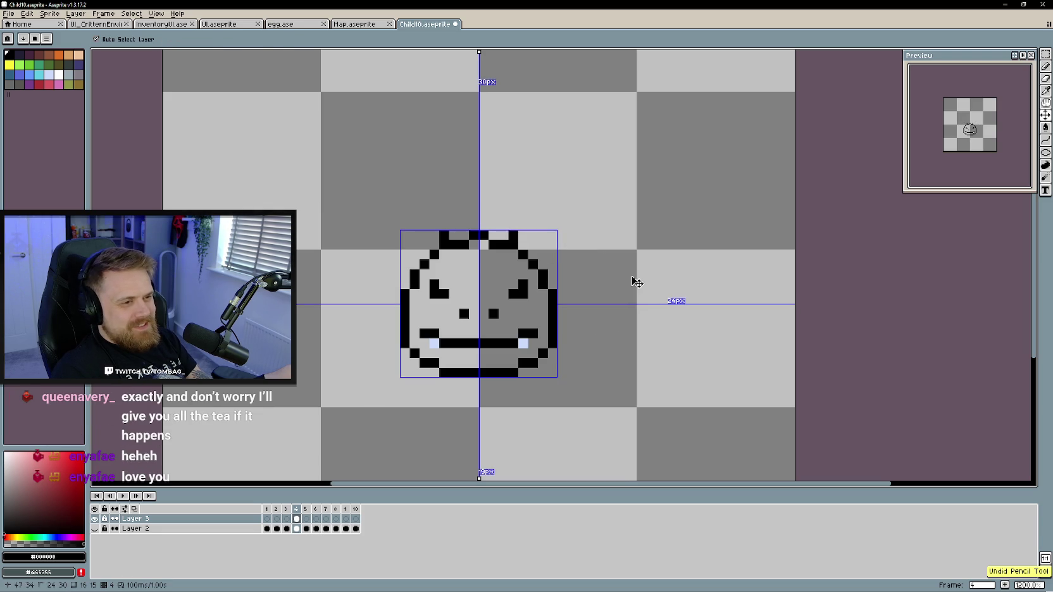
{"action": "key", "text": "ctrl+z"}
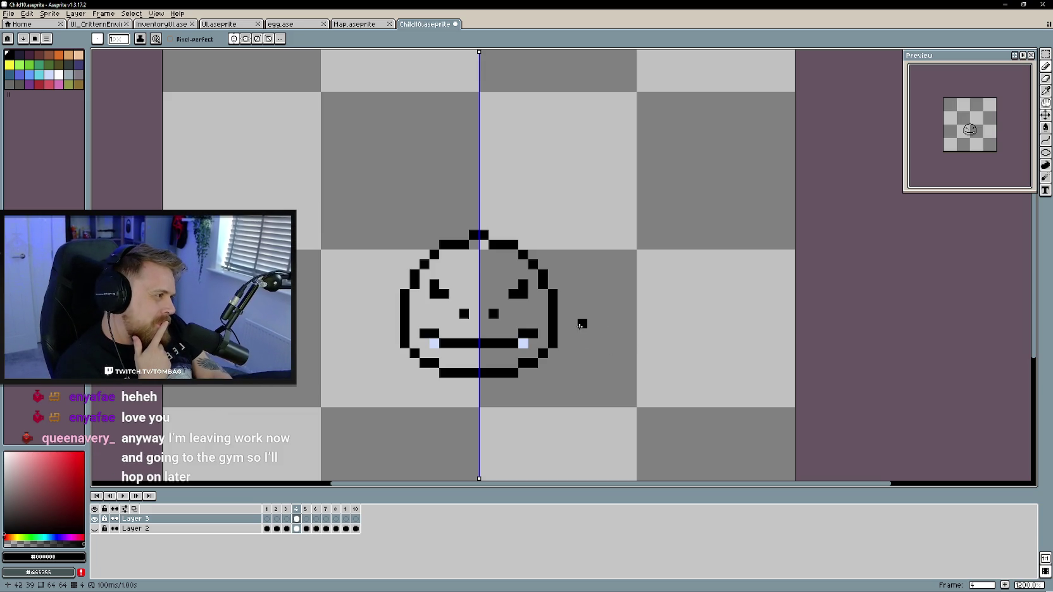
{"action": "left_click", "coordinate": [563, 324]}
{"action": "left_click", "coordinate": [582, 303]}
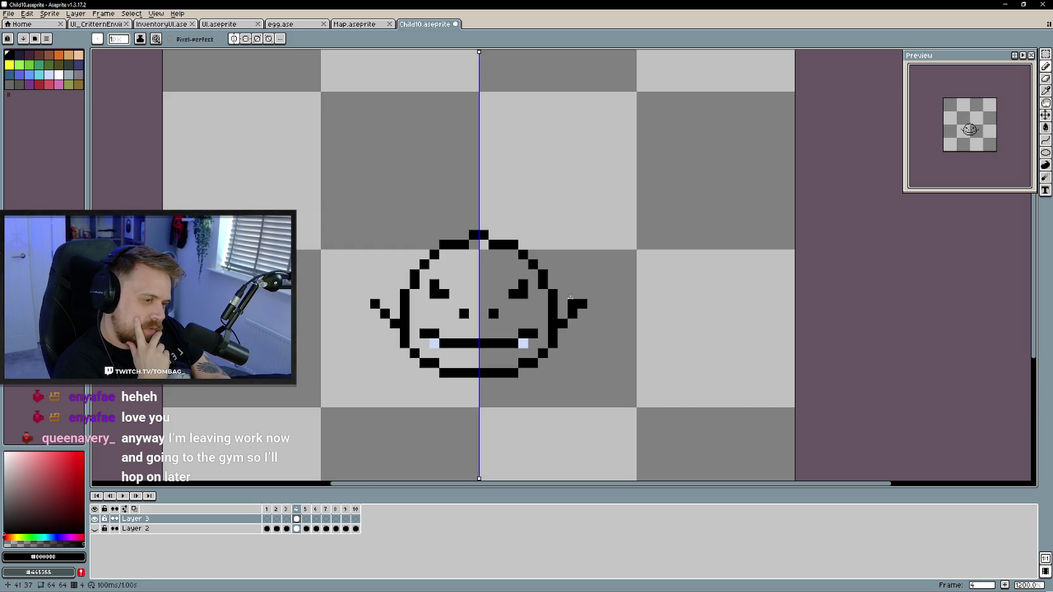
{"action": "left_click", "coordinate": [562, 294]}
{"action": "left_click", "coordinate": [560, 283]}
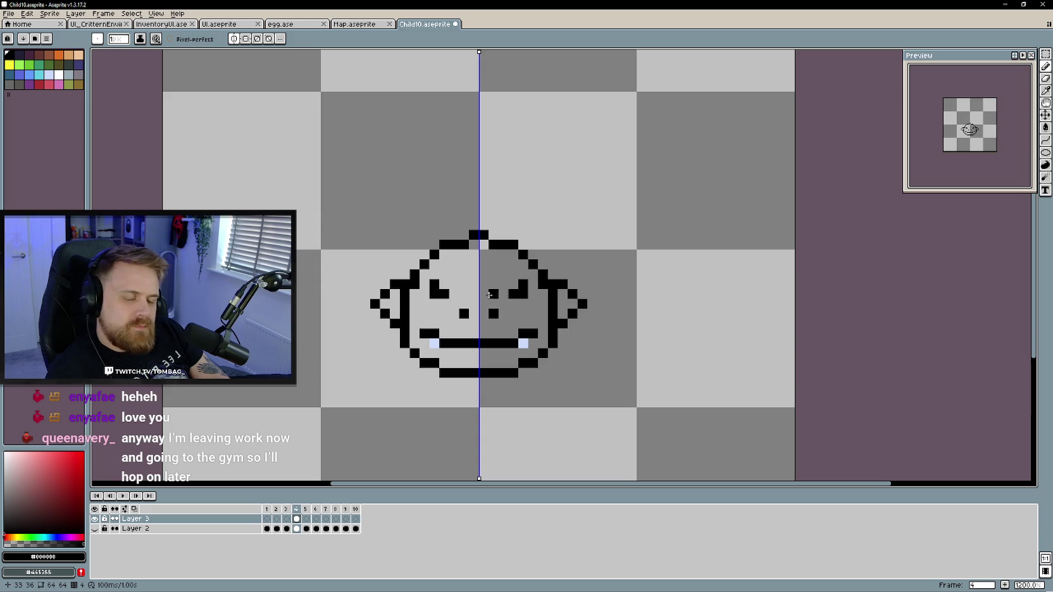
{"action": "left_click", "coordinate": [454, 303]}
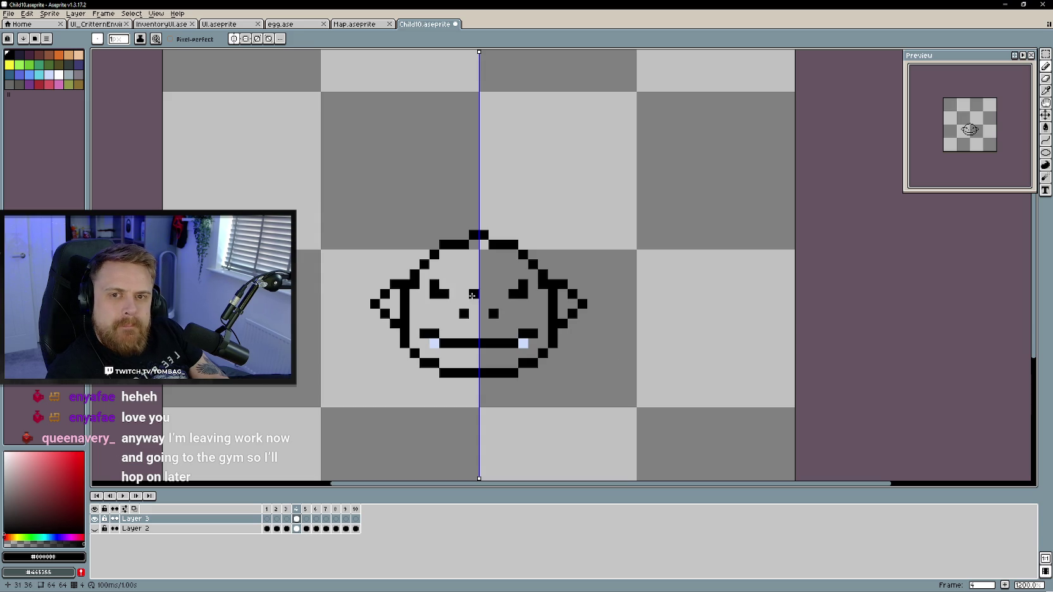
{"action": "mouse_move", "coordinate": [517, 289]}
{"action": "left_mouse_down"}
{"action": "mouse_move", "coordinate": [524, 296]}
{"action": "mouse_move", "coordinate": [546, 240]}
{"action": "mouse_move", "coordinate": [527, 242]}
{"action": "left_mouse_up"}
{"action": "left_click", "coordinate": [554, 272]}
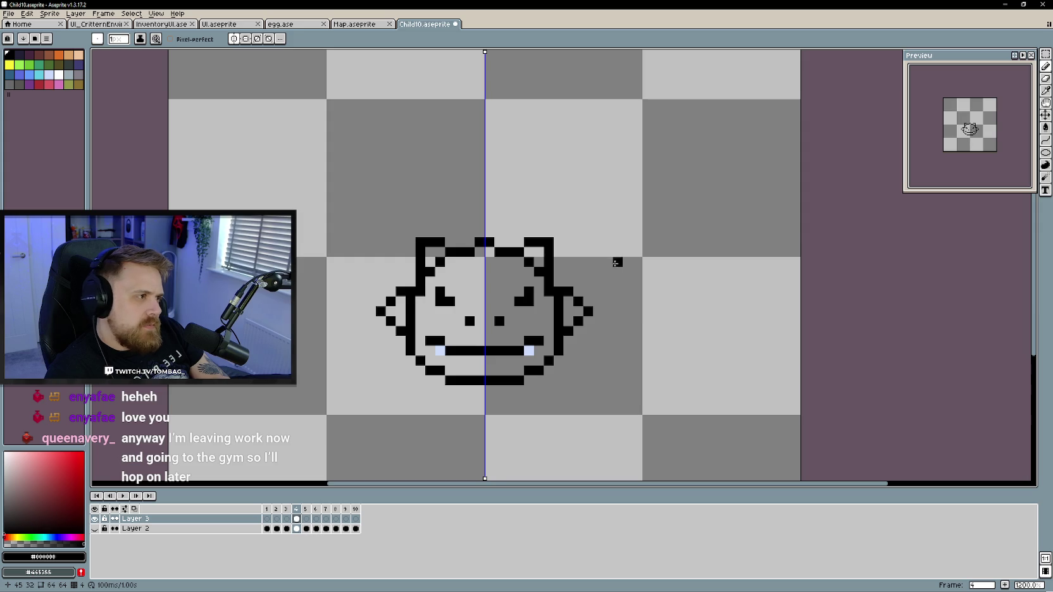
{"action": "key", "text": "ctrl+z"}
{"action": "key", "text": "ctrl+z"}
{"action": "key", "text": "ctrl+z"}
{"action": "key", "text": "ctrl+z"}
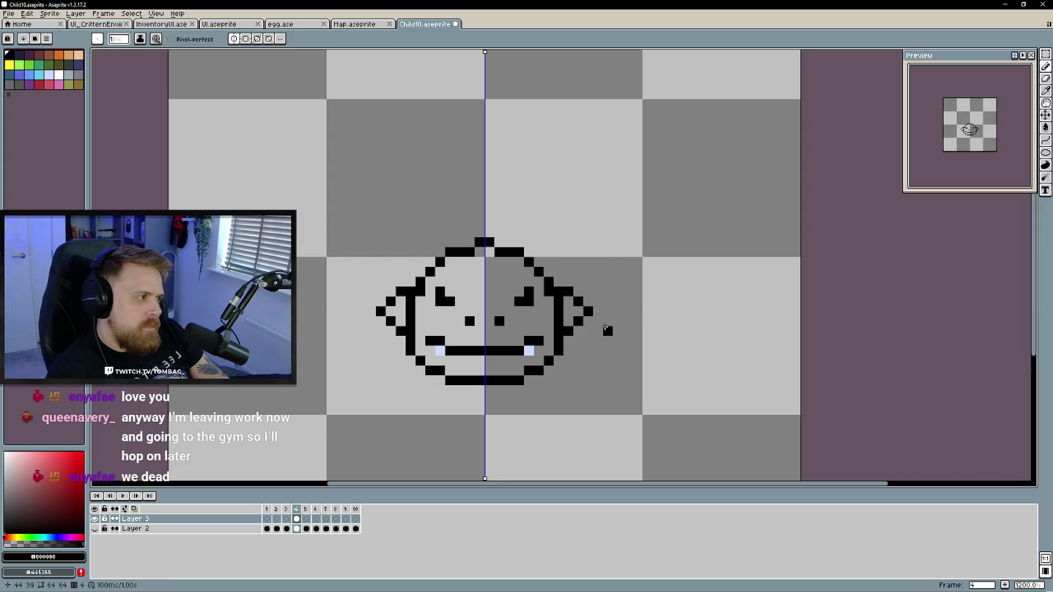
{"action": "left_click", "coordinate": [573, 311]}
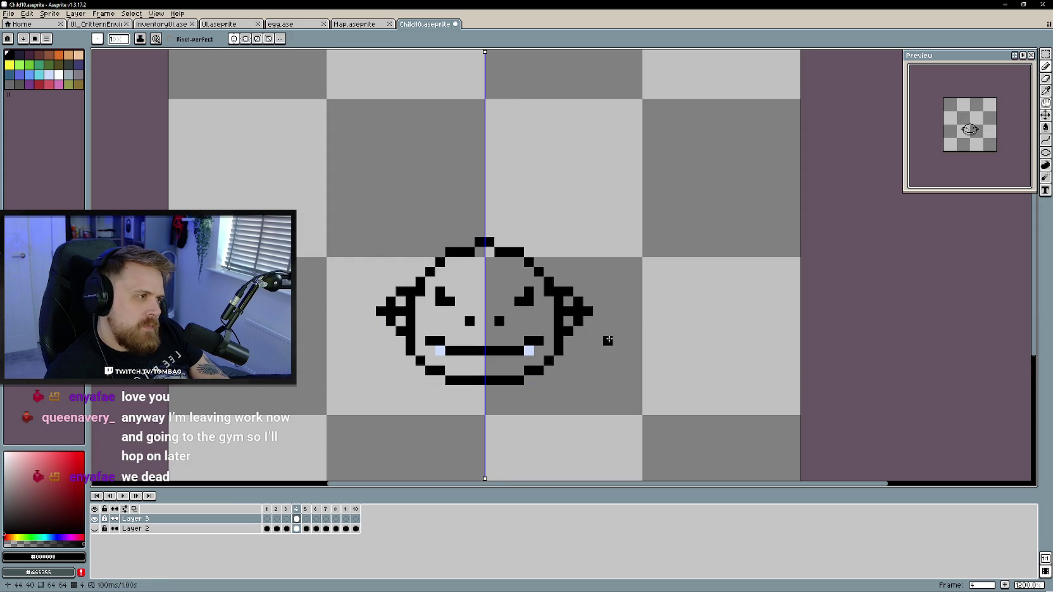
{"action": "key", "text": "ctrl+z"}
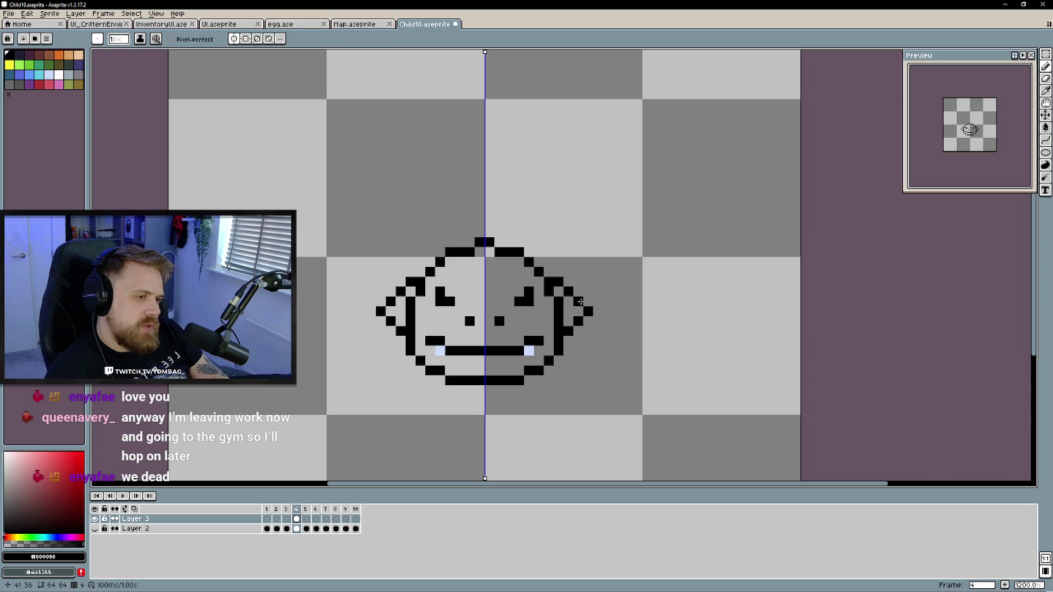
{"action": "key", "text": "ctrl+z"}
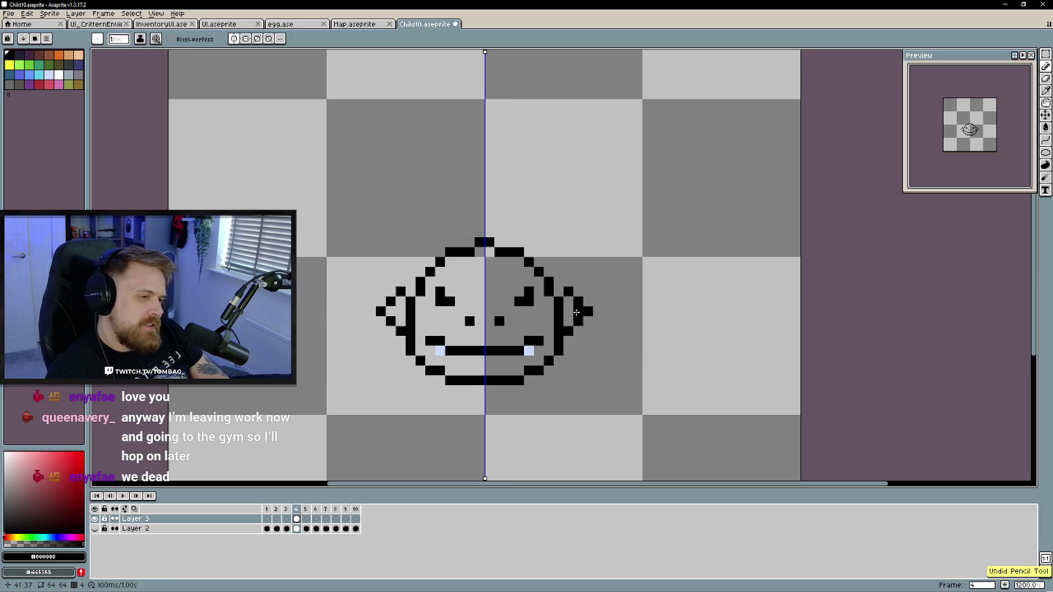
{"action": "key", "text": "ctrl+z"}
{"action": "key", "text": "ctrl+z"}
{"action": "key", "text": "ctrl+z"}
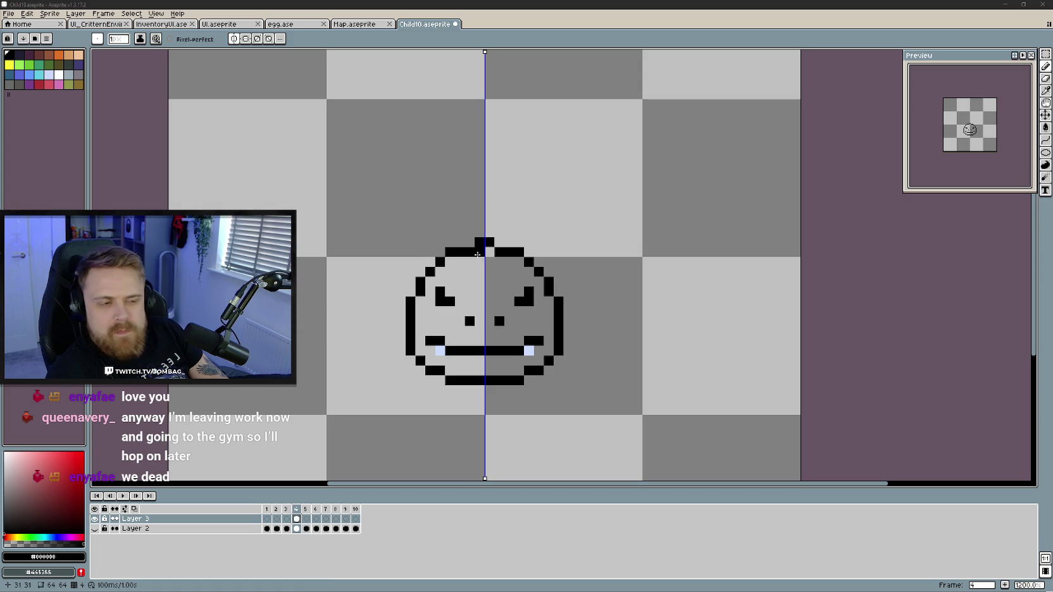
Draw mirrored pointed ears at the head's top corners, with tip pixels and diagonal inner edges
{"action": "left_click", "coordinate": [430, 261]}
{"action": "left_click", "coordinate": [421, 241]}
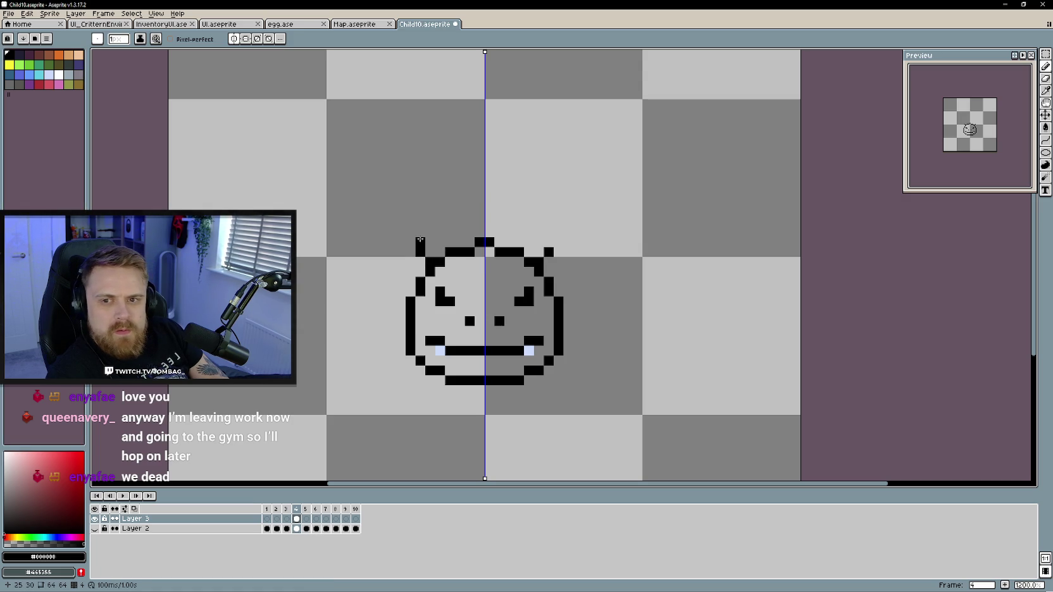
{"action": "left_click", "coordinate": [420, 242]}
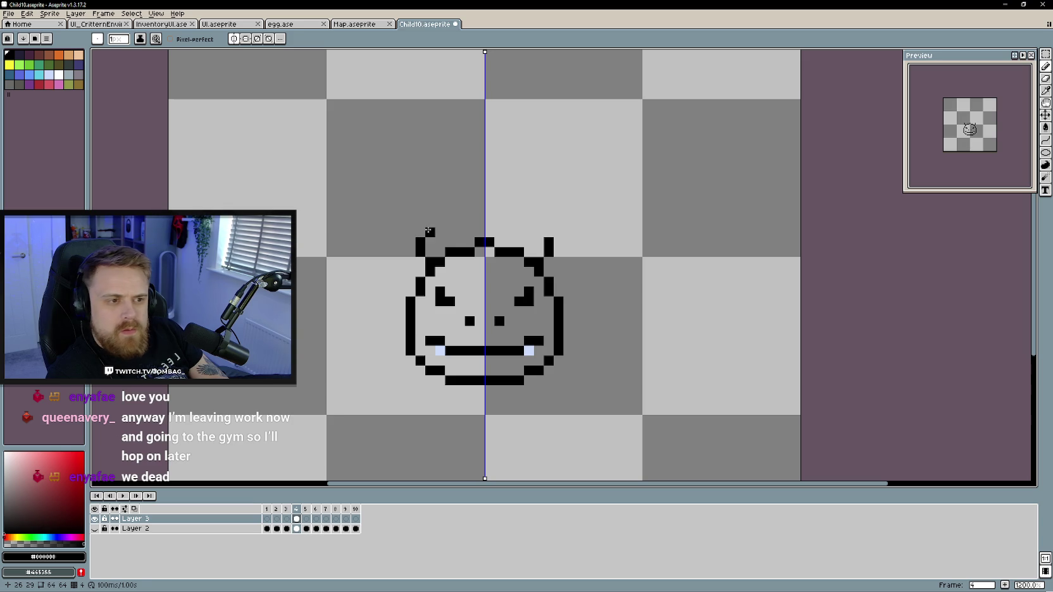
{"action": "left_click_drag", "start_coordinate": [431, 222], "coordinate": [450, 243]}
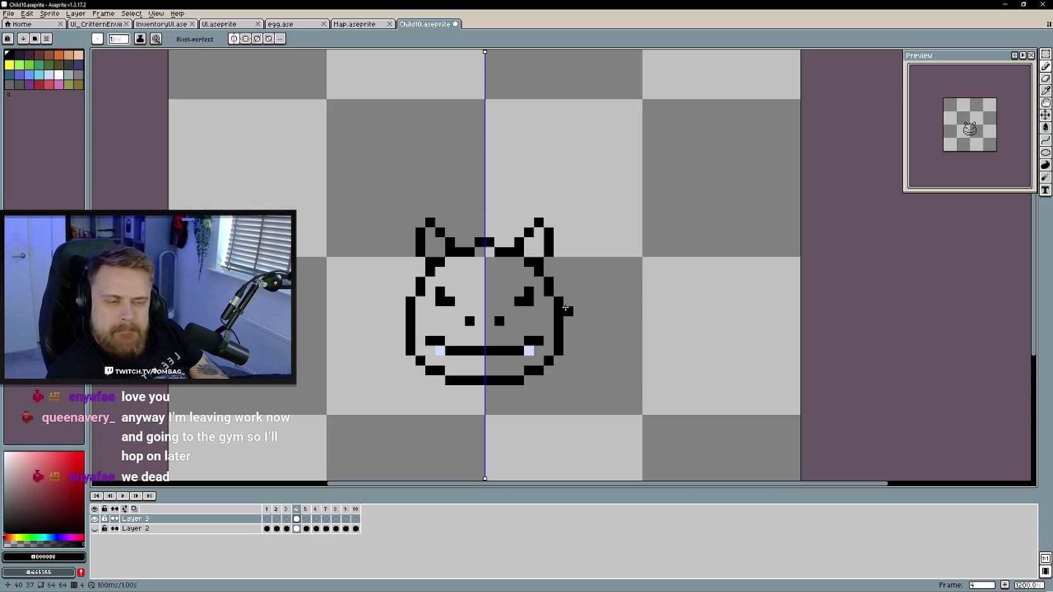
{"action": "key", "text": "e"}
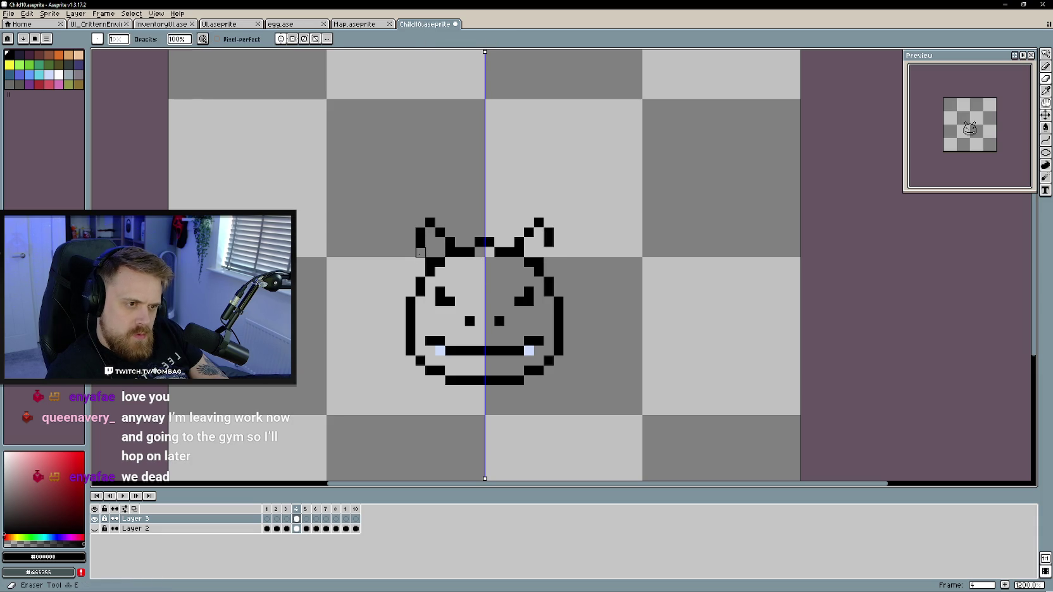
{"action": "key", "text": "b"}
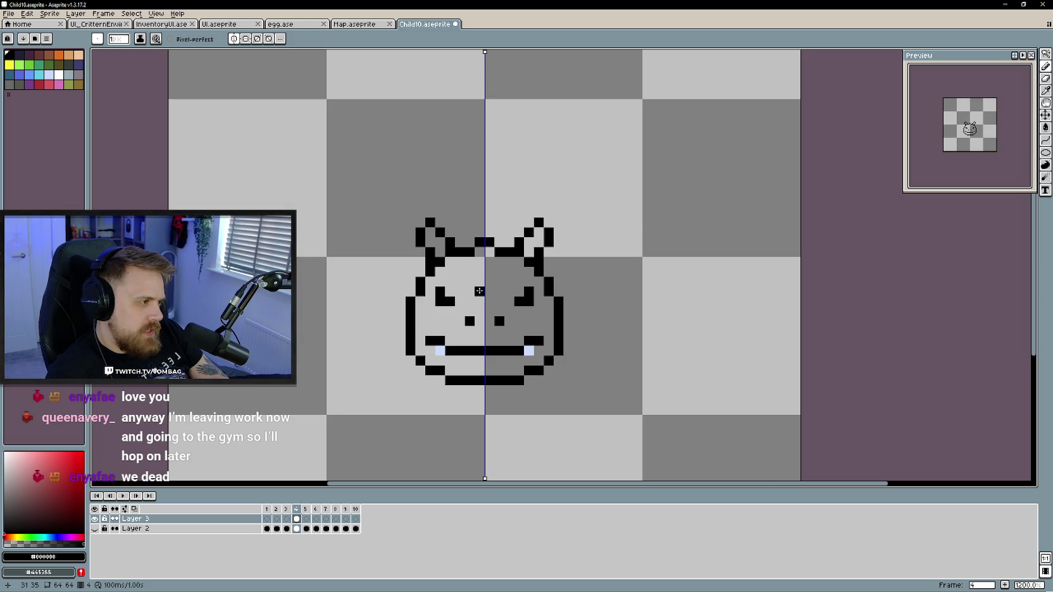
Draw a small diamond ring mark on the forehead, replacing a first attempt
{"action": "left_click_drag", "start_coordinate": [479, 291], "coordinate": [468, 280]}
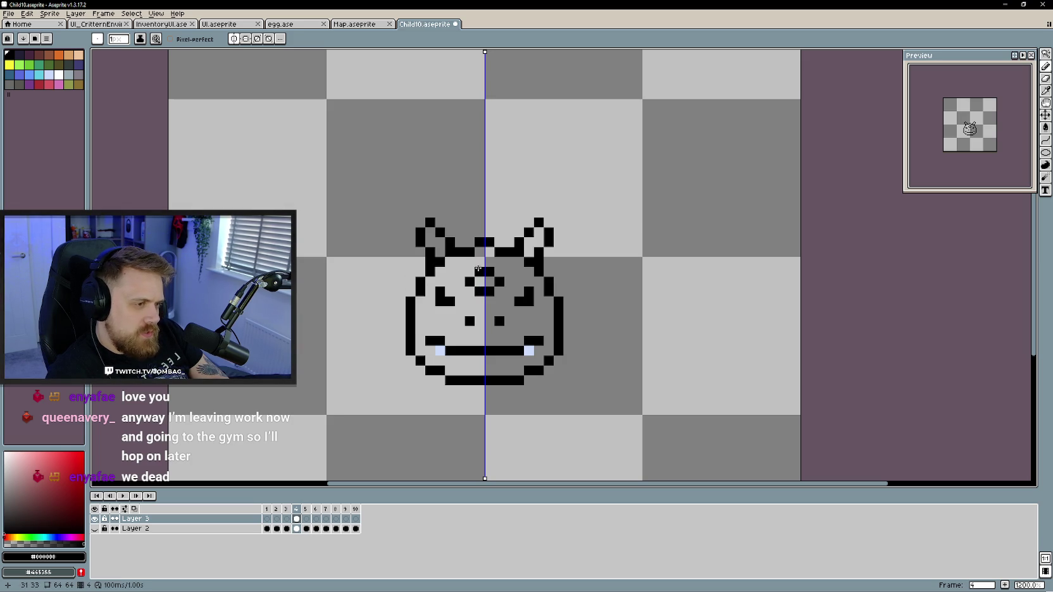
{"action": "right_click", "coordinate": [474, 281]}
{"action": "left_click_drag", "start_coordinate": [469, 285], "coordinate": [470, 274]}
{"action": "left_click", "coordinate": [479, 263]}
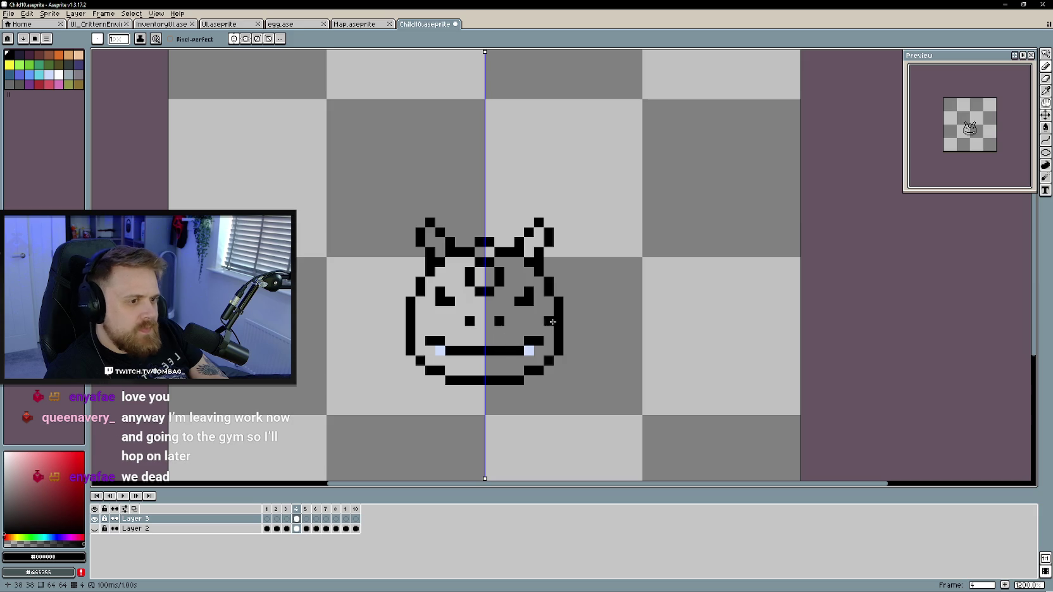
Touch up the head-top centre pixels between the ears, undoing a mistaken erase
{"action": "right_click", "coordinate": [496, 244]}
{"action": "left_click", "coordinate": [496, 243]}
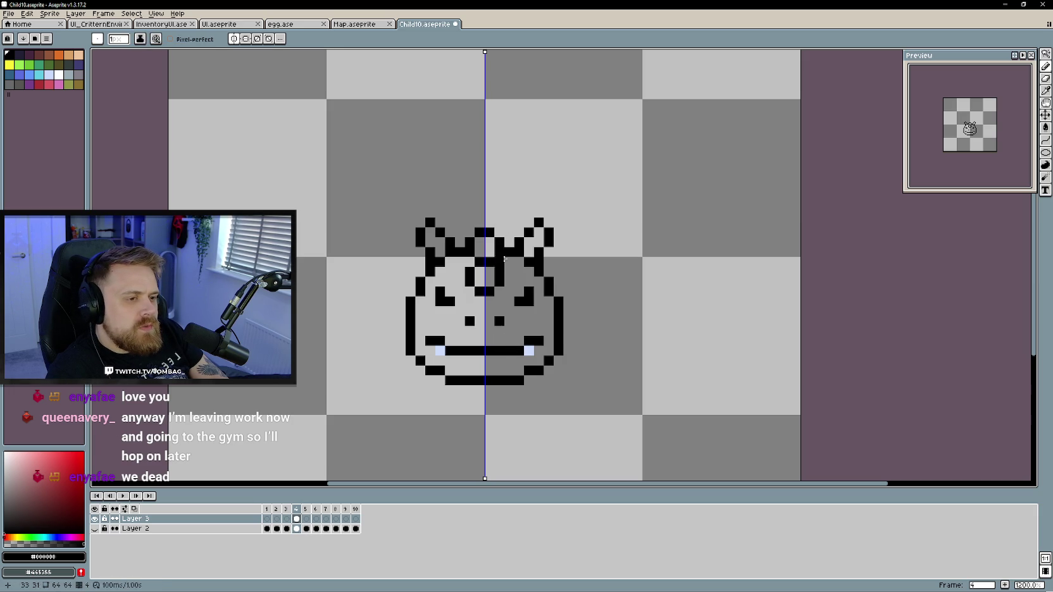
{"action": "right_click", "coordinate": [487, 231]}
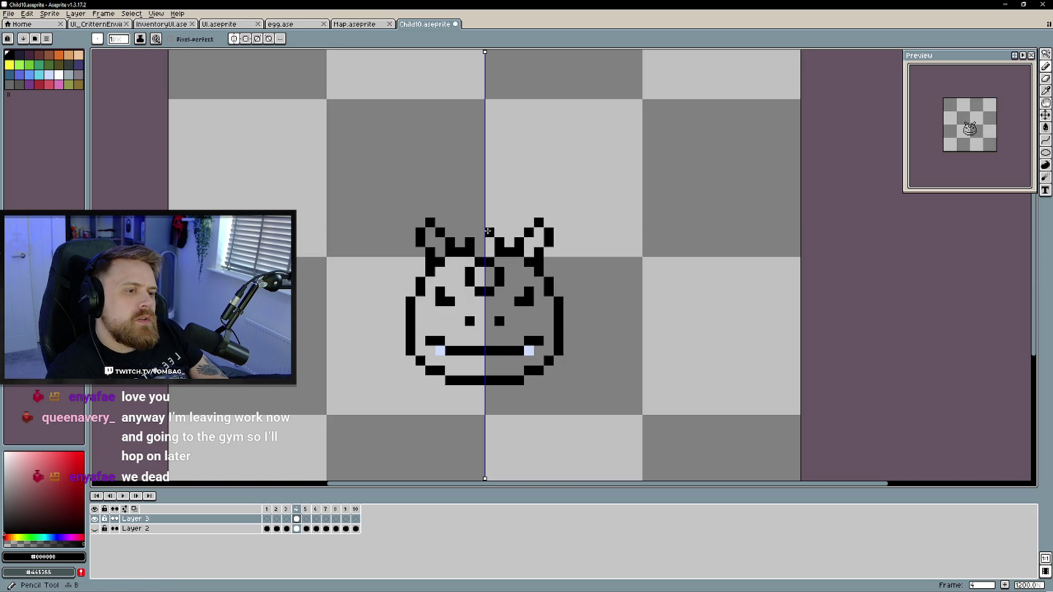
{"action": "key", "text": "ctrl+z"}
{"action": "key", "text": "v"}
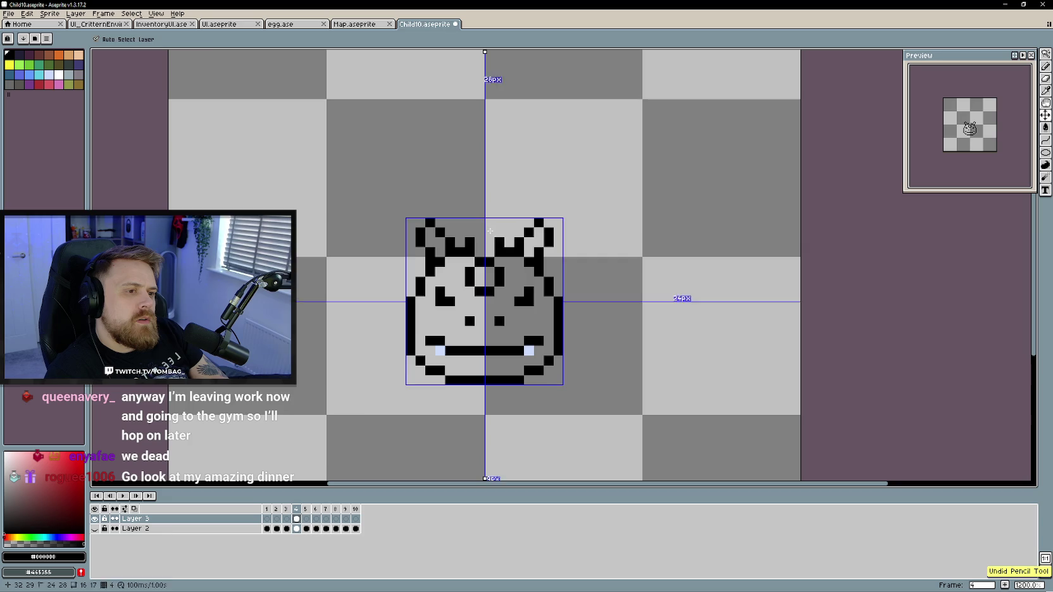
{"action": "key", "text": "b"}
{"action": "left_click", "coordinate": [500, 232]}
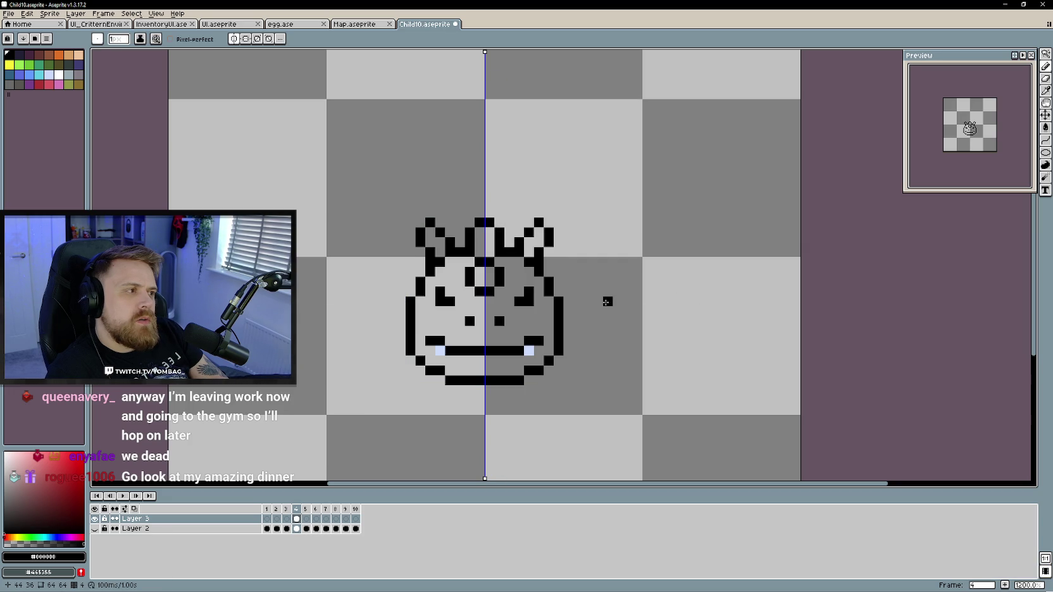
{"action": "scroll", "coordinate": [646, 298], "scroll_direction": "down", "scroll_amount": 1}
{"action": "scroll", "coordinate": [645, 298], "scroll_direction": "up", "scroll_amount": 1}
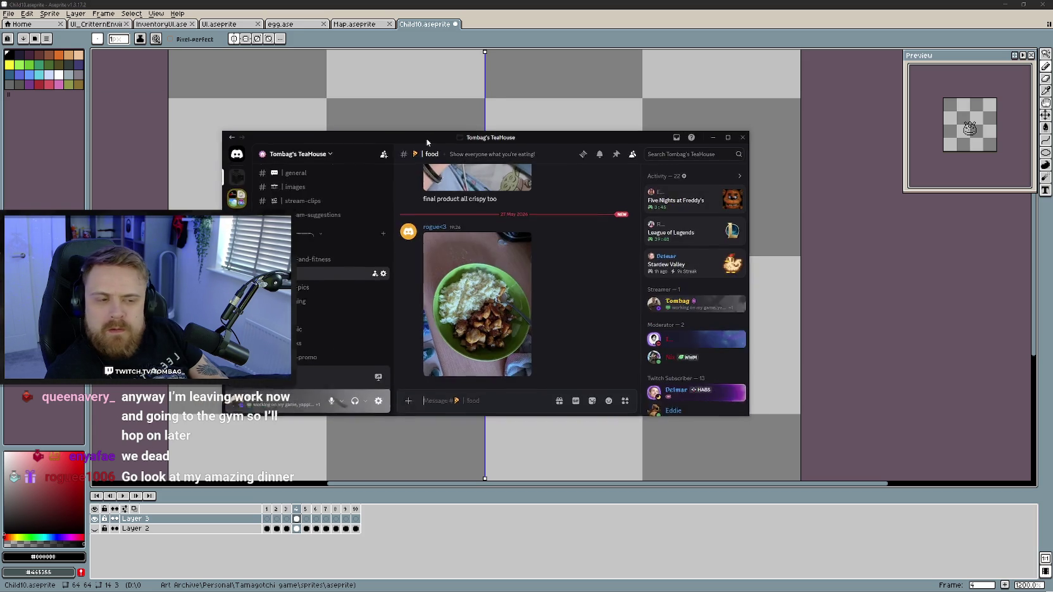
{"action": "left_click", "coordinate": [557, 310]}
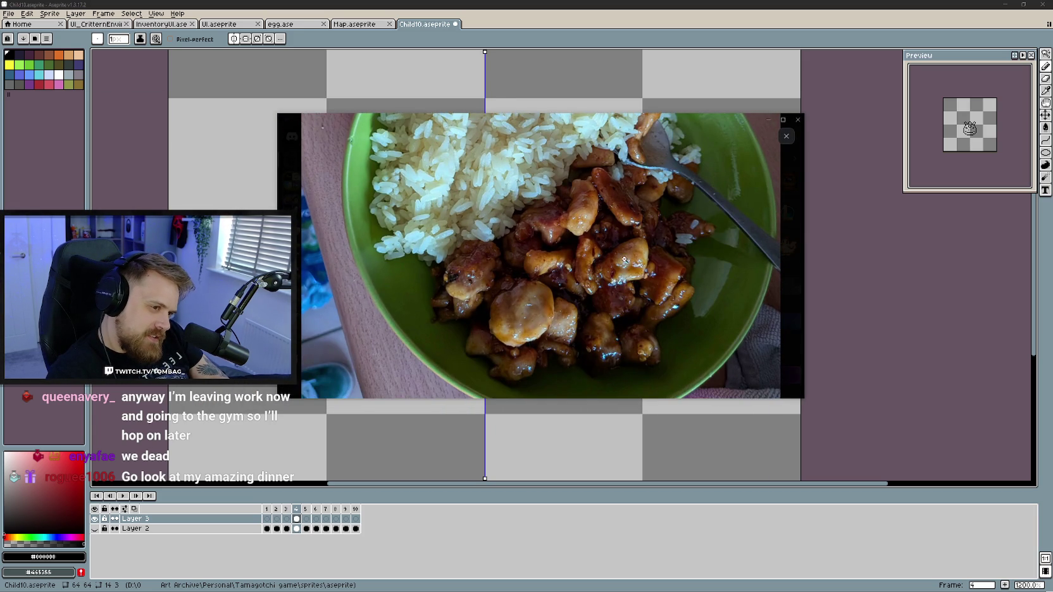
{"action": "left_click", "coordinate": [636, 293]}
{"action": "left_click", "coordinate": [596, 303]}
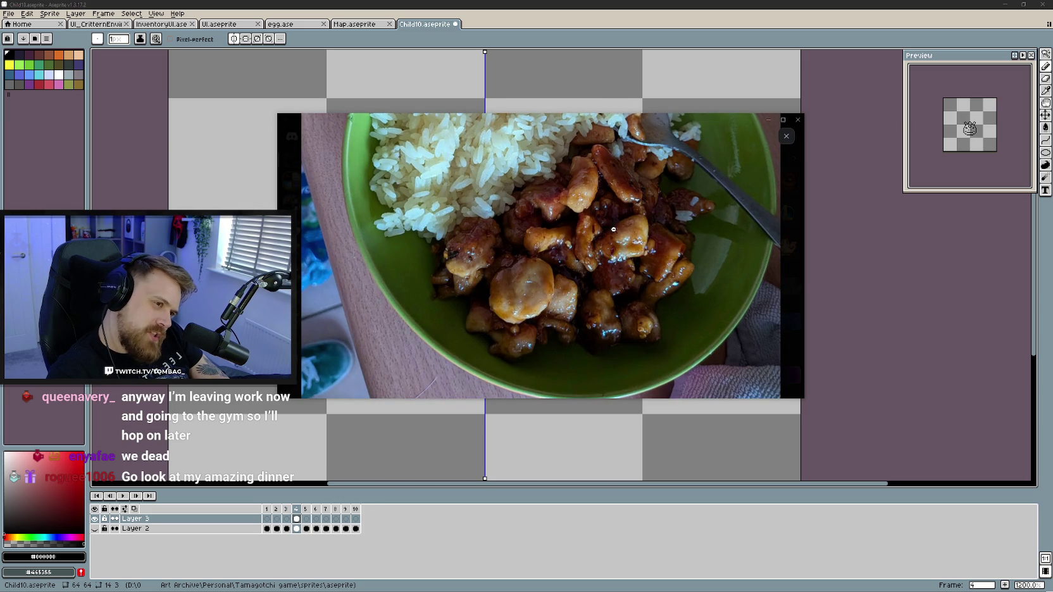
{"action": "left_click", "coordinate": [626, 207]}
{"action": "left_click", "coordinate": [630, 235]}
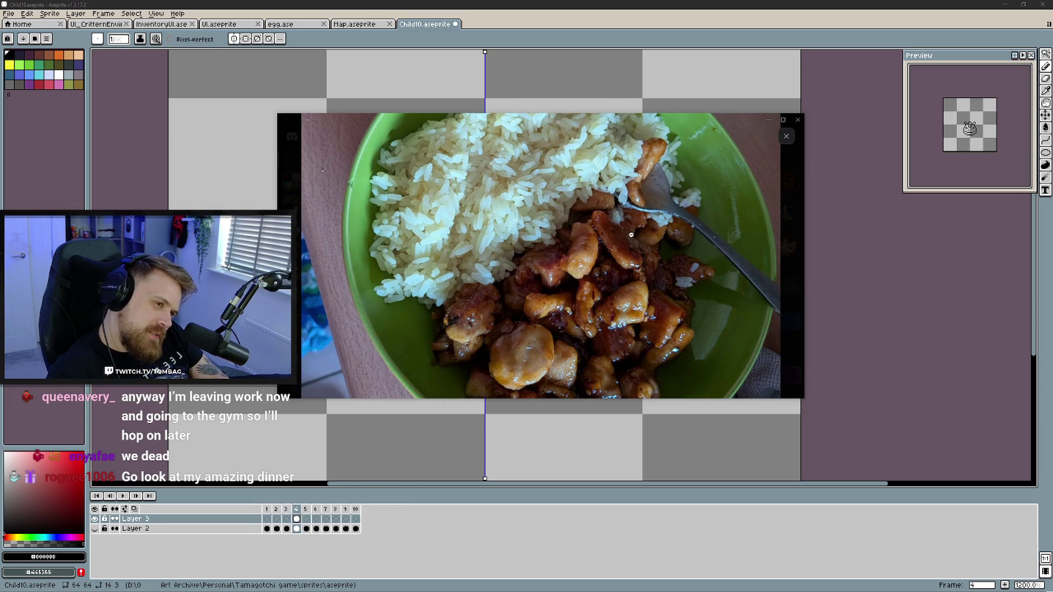
{"action": "key", "text": "Escape"}
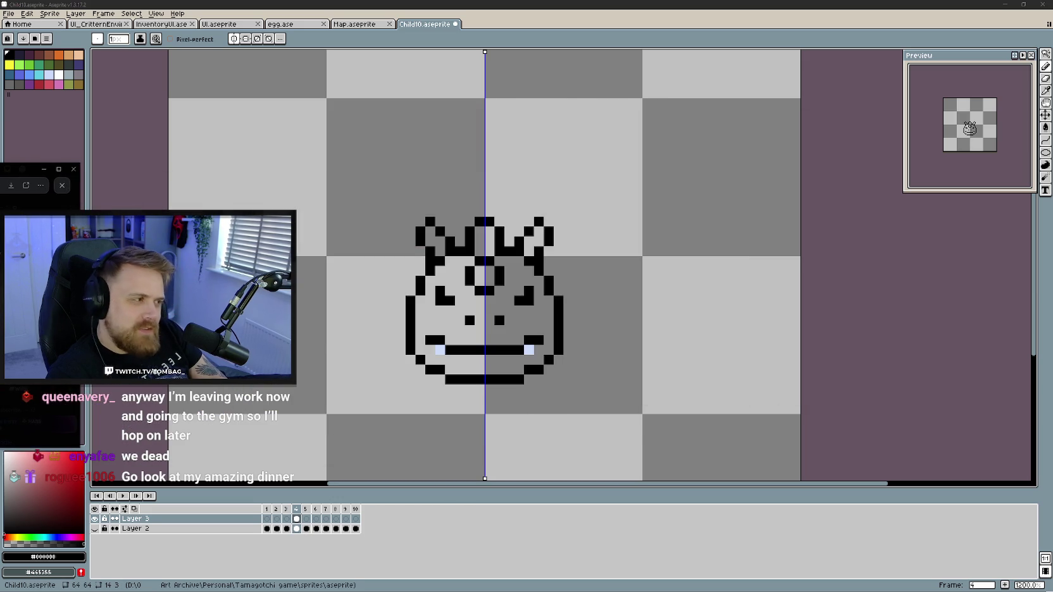
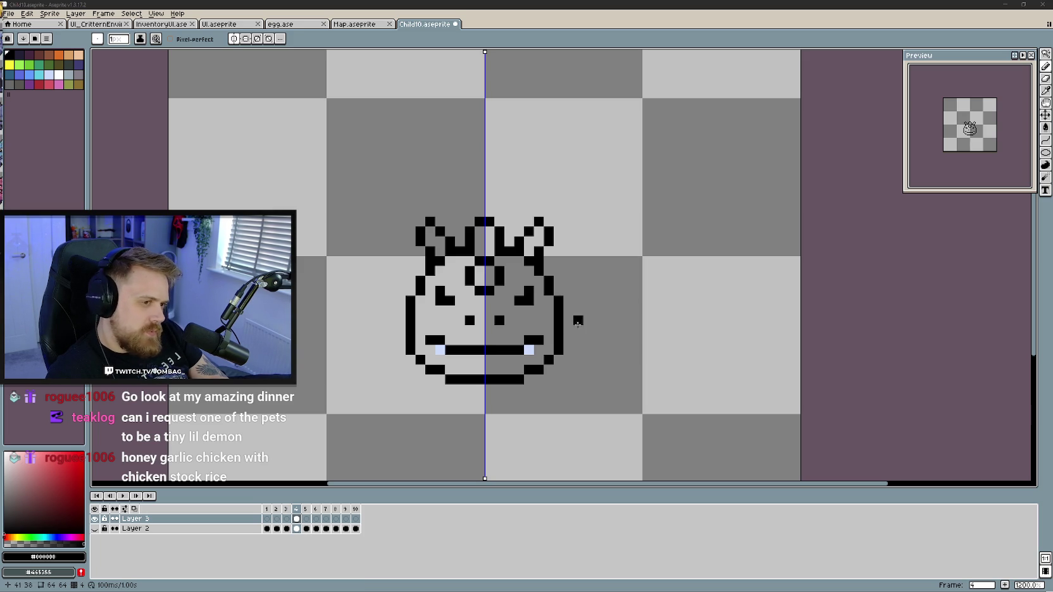
Draw black ear outline pixels beside the right side of the face with mirroring on
{"action": "scroll", "coordinate": [577, 321], "scroll_direction": "down", "scroll_amount": 1}
{"action": "scroll", "coordinate": [548, 294], "scroll_direction": "up", "scroll_amount": 1}
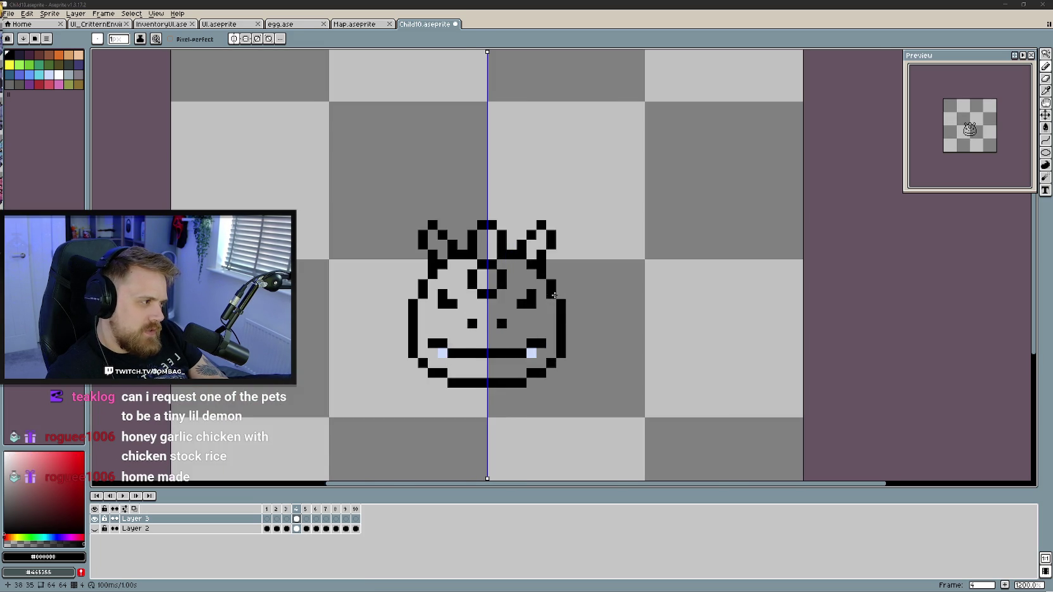
{"action": "scroll", "coordinate": [554, 296], "scroll_direction": "up", "scroll_amount": 1}
{"action": "left_click_drag", "start_coordinate": [563, 292], "coordinate": [570, 284]}
{"action": "left_click", "coordinate": [572, 283]}
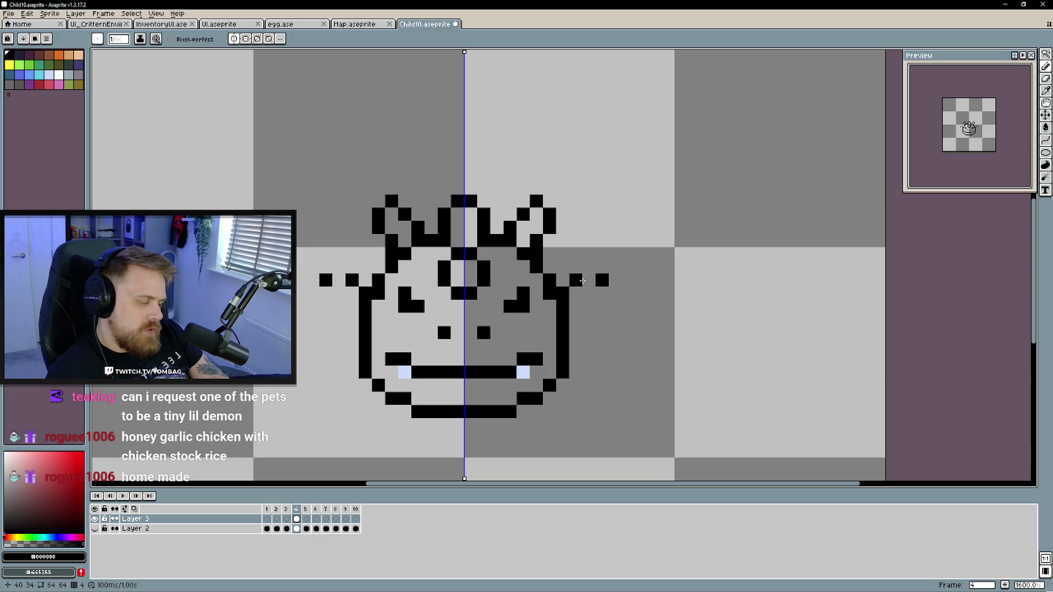
{"action": "left_click", "coordinate": [589, 280]}
{"action": "left_click", "coordinate": [615, 293]}
{"action": "left_click", "coordinate": [589, 306]}
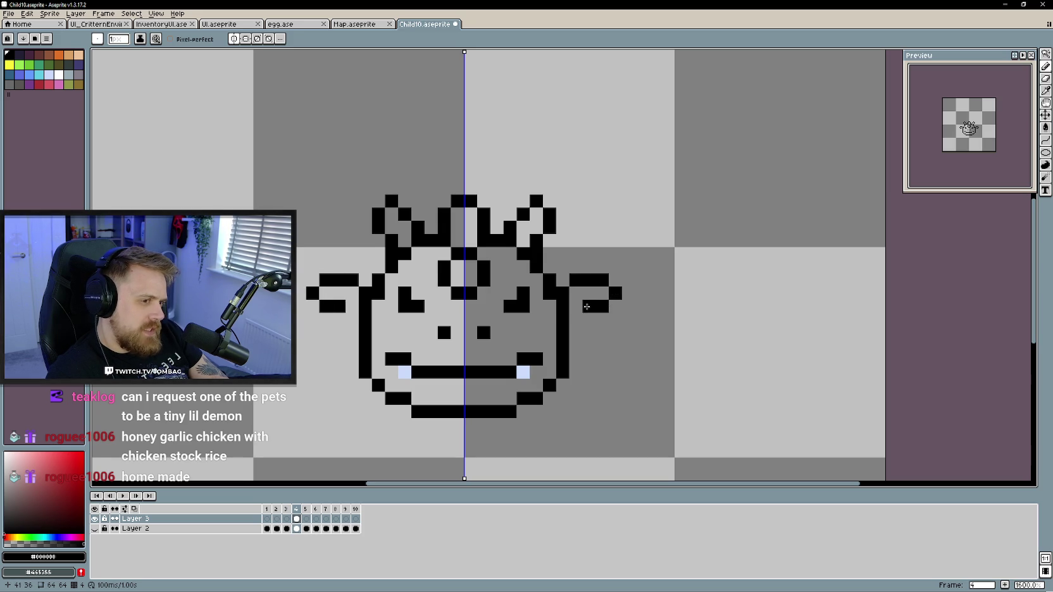
Undo the first ear strokes and redraw the mirrored ear pixels on both sides
{"action": "key", "text": "ctrl+z"}
{"action": "key", "text": "ctrl+z"}
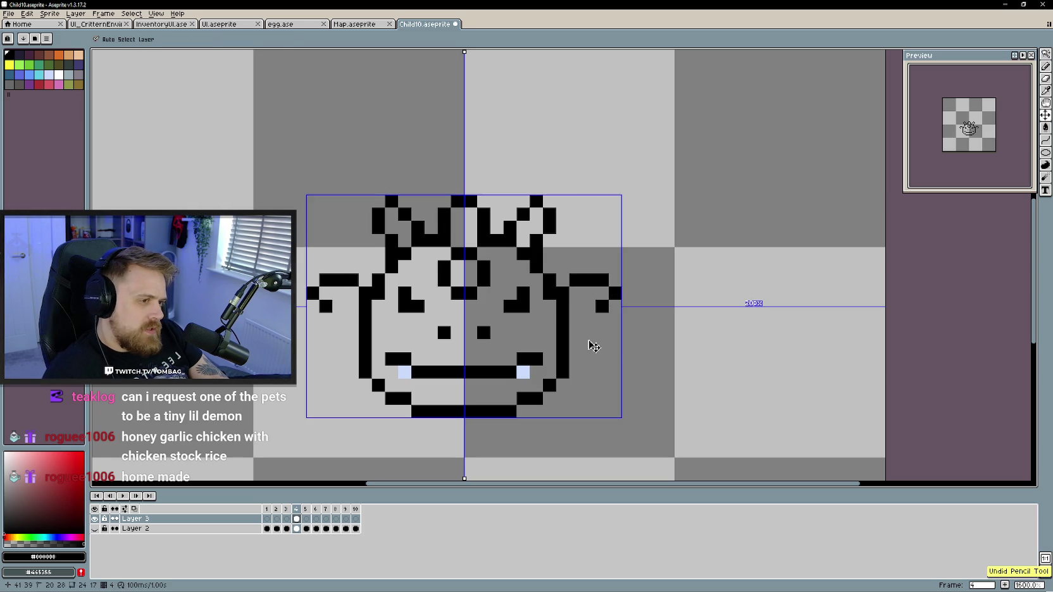
{"action": "key", "text": "ctrl+z"}
{"action": "key", "text": "ctrl+z"}
{"action": "key", "text": "ctrl+z"}
{"action": "key", "text": "ctrl+z"}
{"action": "key", "text": "ctrl+z"}
{"action": "key", "text": "ctrl+z"}
{"action": "mouse_move", "coordinate": [561, 280]}
{"action": "left_mouse_down"}
{"action": "mouse_move", "coordinate": [602, 267]}
{"action": "mouse_move", "coordinate": [574, 307]}
{"action": "left_mouse_up"}
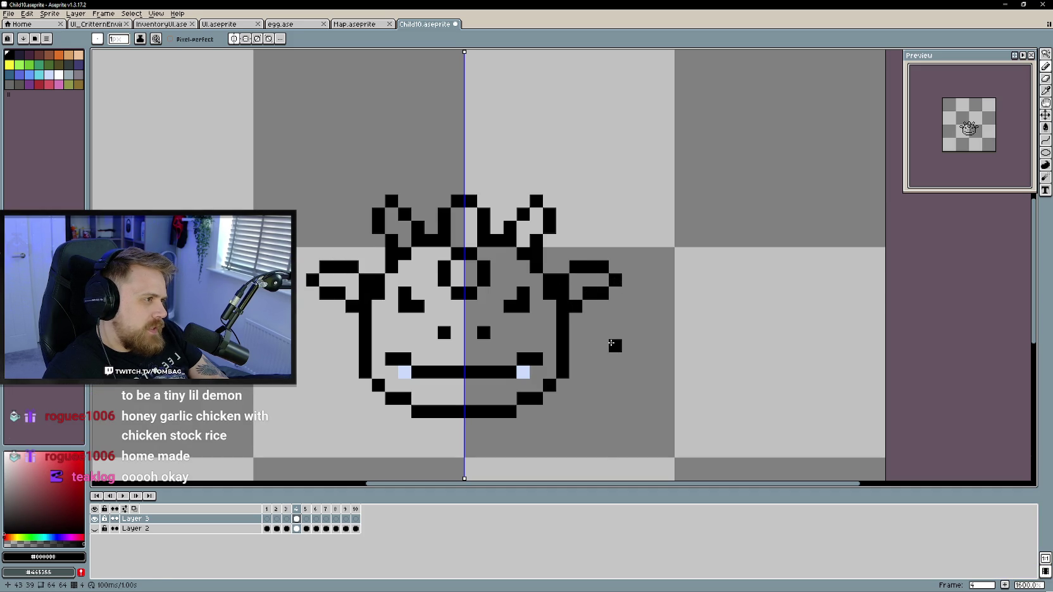
{"action": "key", "text": "v"}
{"action": "key", "text": "ctrl+z"}
{"action": "key", "text": "ctrl+z"}
{"action": "key", "text": "ctrl+z"}
{"action": "key", "text": "b"}
{"action": "left_click", "coordinate": [576, 293]}
{"action": "left_click", "coordinate": [583, 305]}
{"action": "left_click", "coordinate": [563, 267]}
Erase a stray ear pixel and turn vertical symmetry off
{"action": "key", "text": "e"}
{"action": "left_click", "coordinate": [563, 280]}
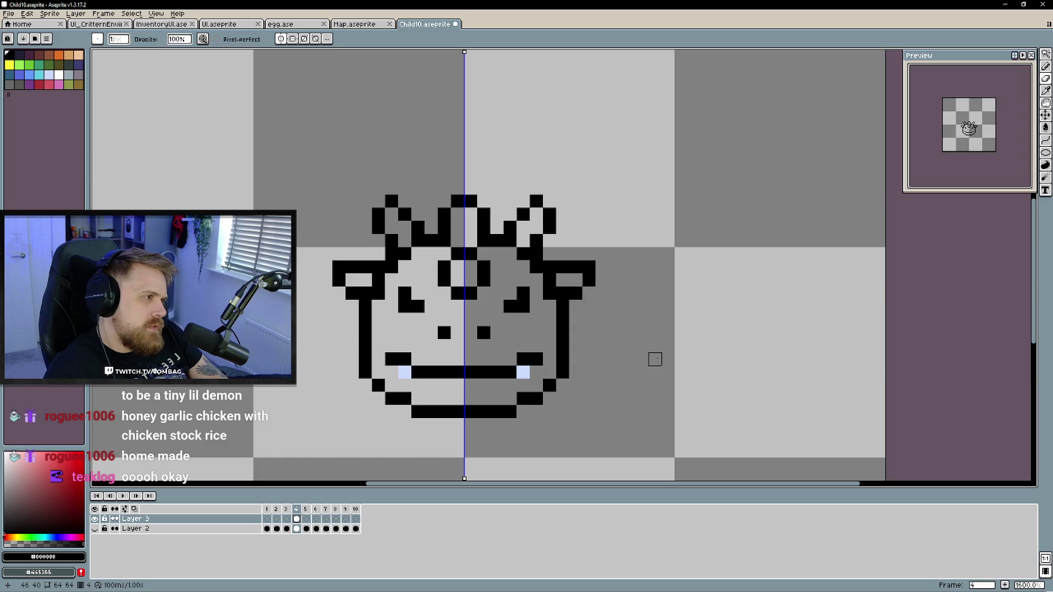
{"action": "scroll", "coordinate": [654, 359], "scroll_direction": "down", "scroll_amount": 2}
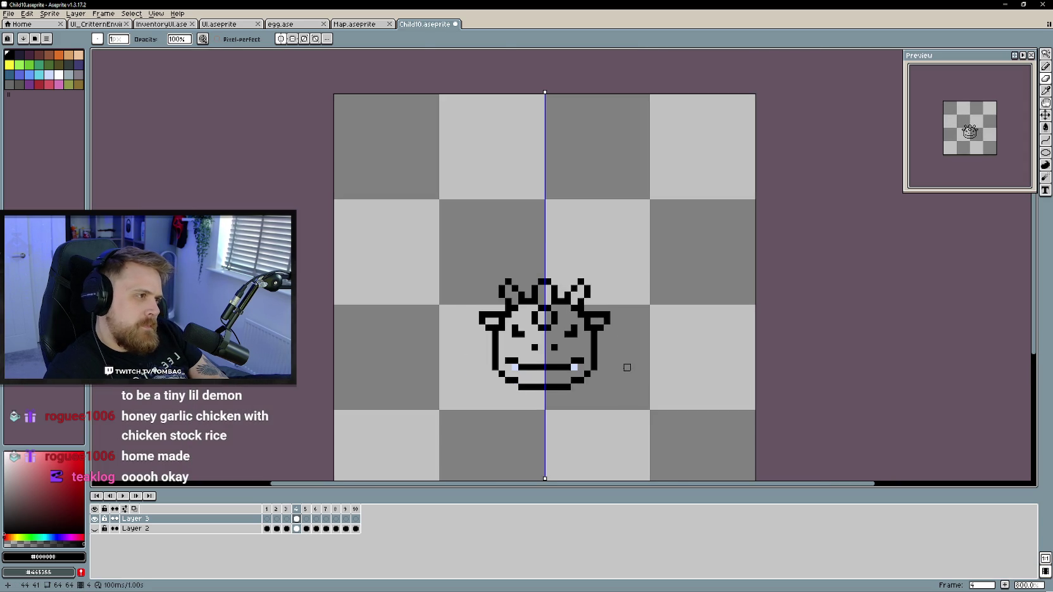
{"action": "scroll", "coordinate": [623, 360], "scroll_direction": "up", "scroll_amount": 1}
{"action": "left_click_drag", "start_coordinate": [609, 366], "coordinate": [604, 352]}
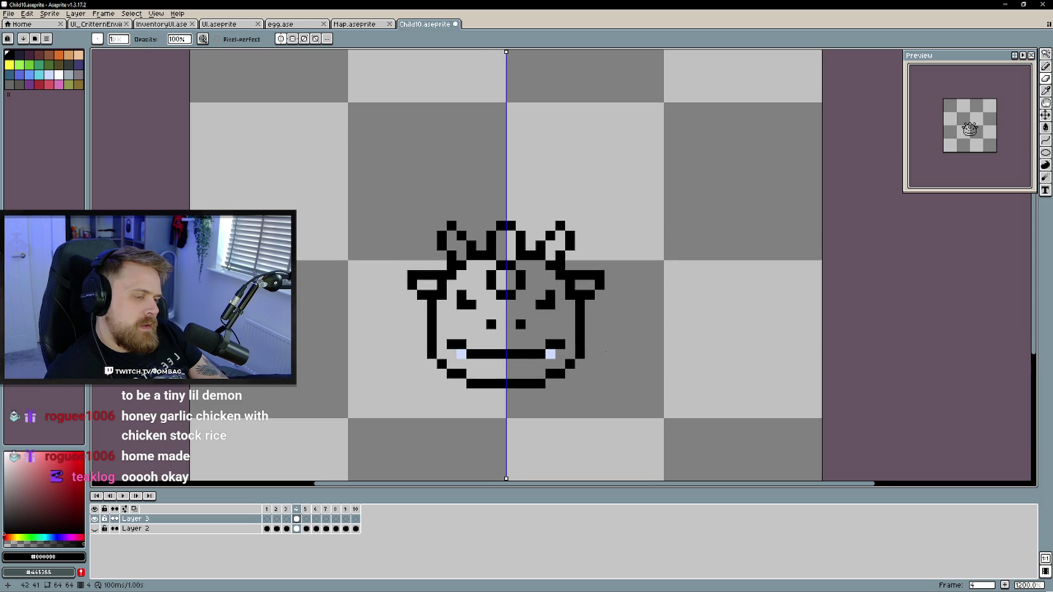
{"action": "left_click", "coordinate": [280, 39]}
{"action": "scroll", "coordinate": [572, 374], "scroll_direction": "down", "scroll_amount": 2}
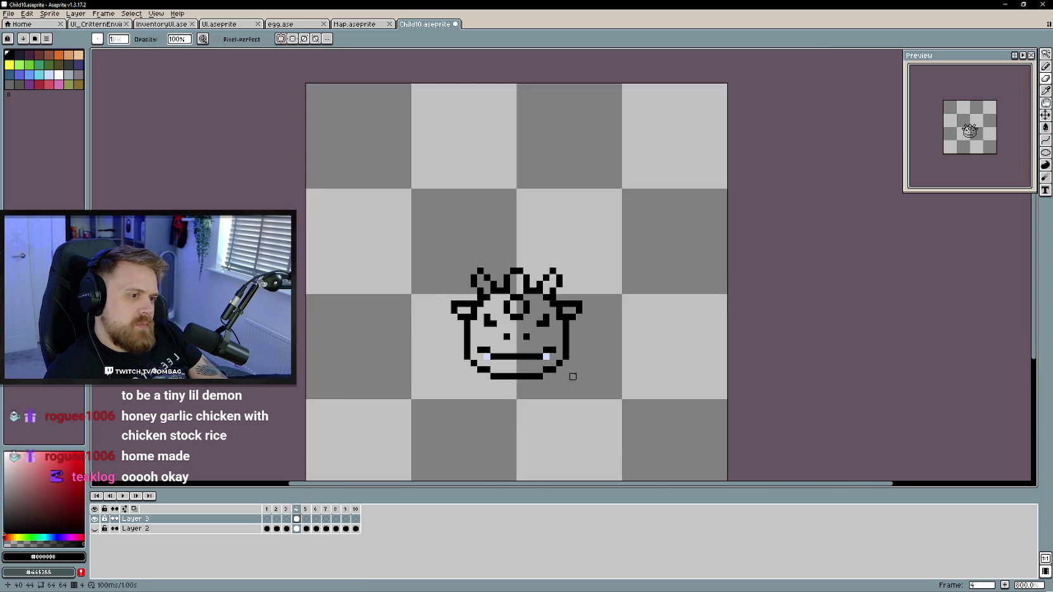
{"action": "scroll", "coordinate": [581, 376], "scroll_direction": "down", "scroll_amount": 1}
{"action": "scroll", "coordinate": [555, 327], "scroll_direction": "down", "scroll_amount": 1}
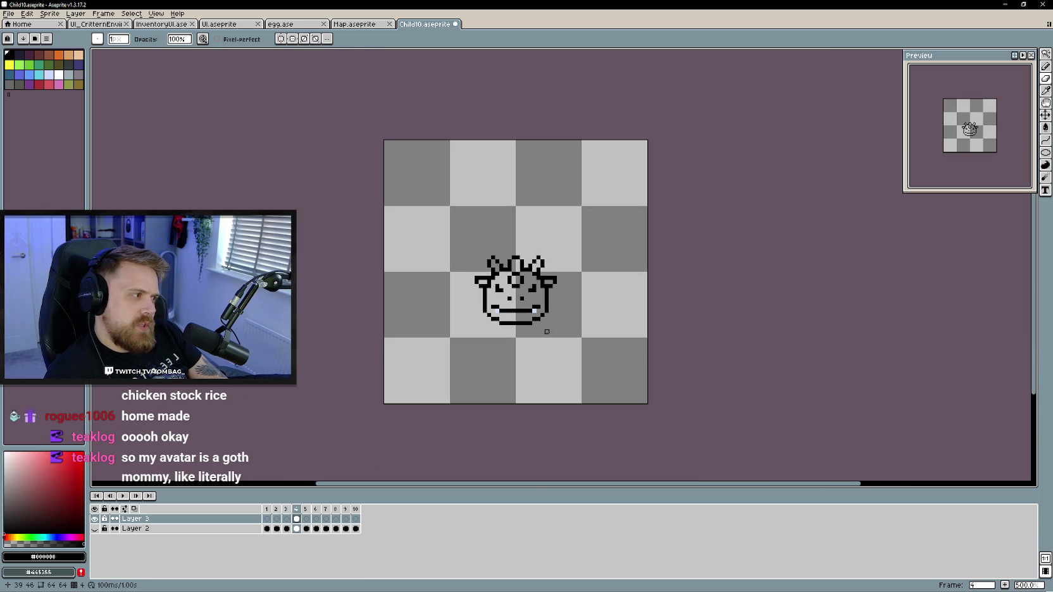
{"action": "scroll", "coordinate": [546, 332], "scroll_direction": "up", "scroll_amount": 1}
{"action": "scroll", "coordinate": [506, 310], "scroll_direction": "up", "scroll_amount": 1}
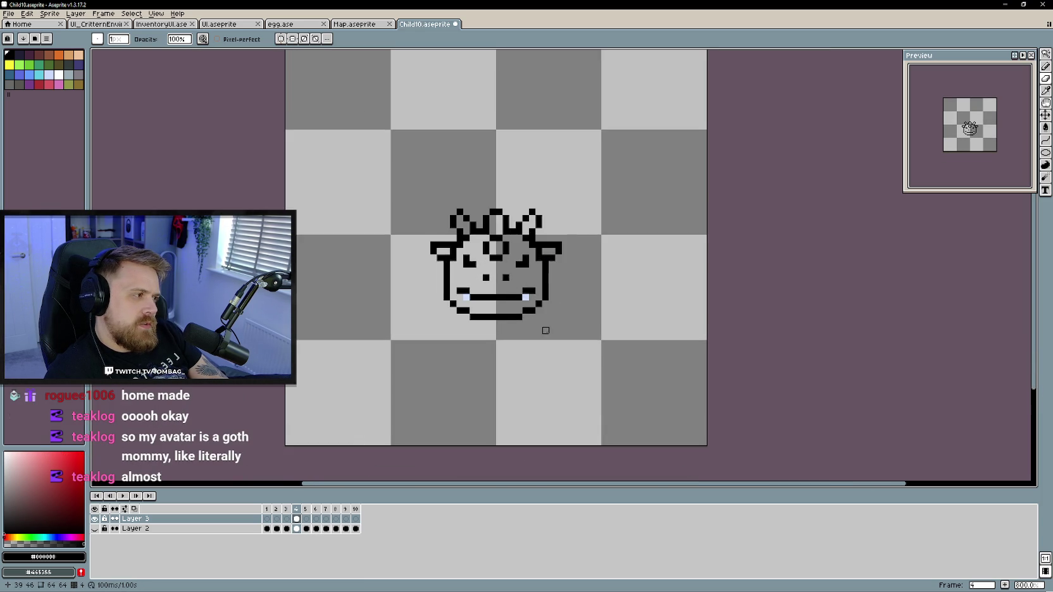
{"action": "scroll", "coordinate": [455, 279], "scroll_direction": "up", "scroll_amount": 1}
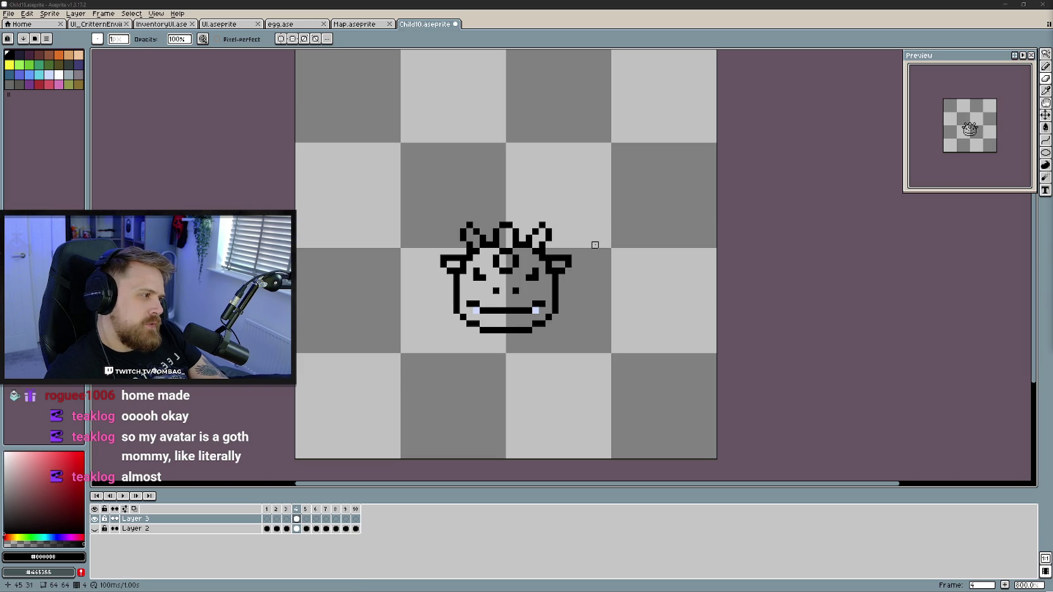
{"action": "left_click_drag", "start_coordinate": [497, 298], "coordinate": [495, 311]}
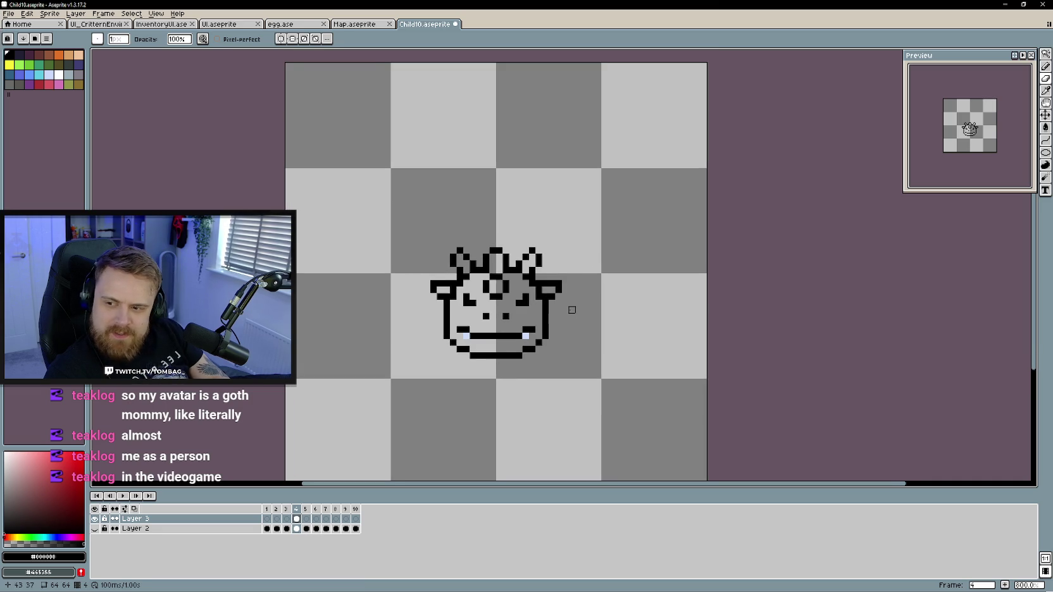
{"action": "scroll", "coordinate": [569, 308], "scroll_direction": "up", "scroll_amount": 2}
Bucket-fill the face orange and the three horns, forehead gem and both ear patches pink
{"action": "key", "text": "g"}
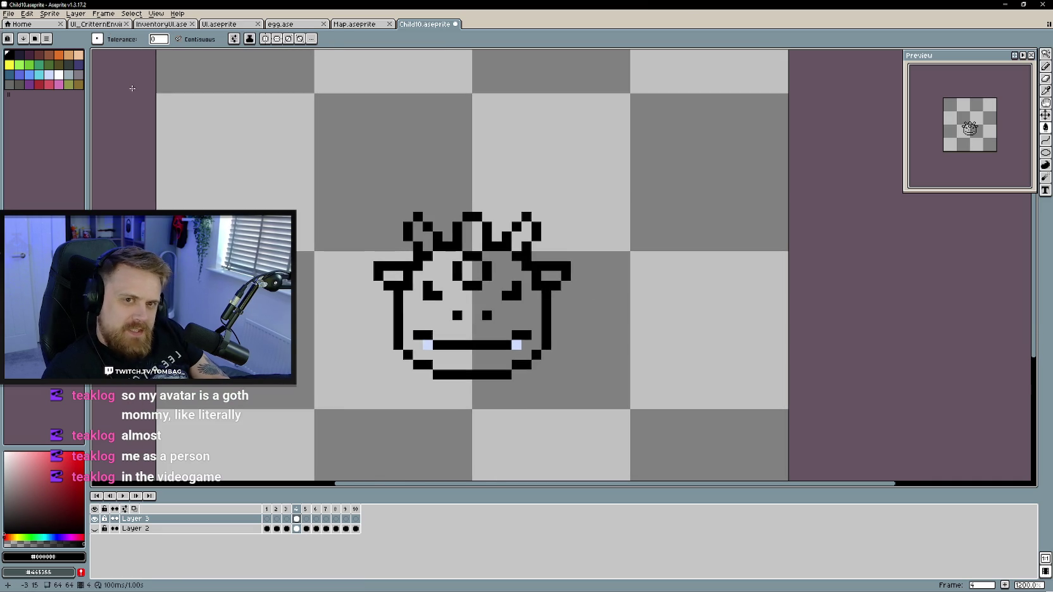
{"action": "left_click", "coordinate": [59, 55]}
{"action": "left_click", "coordinate": [484, 330]}
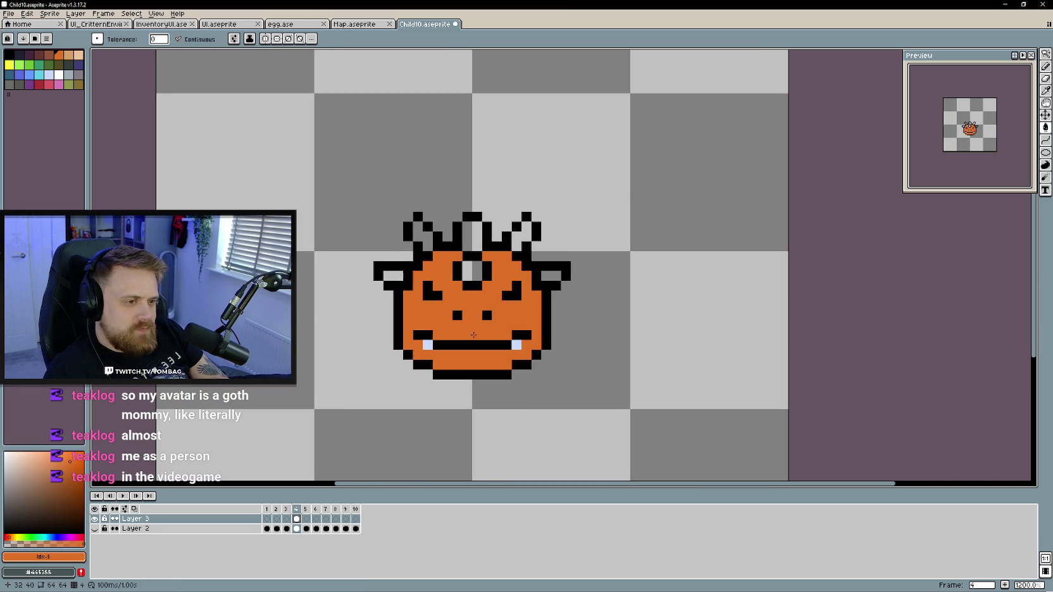
{"action": "left_click", "coordinate": [44, 84]}
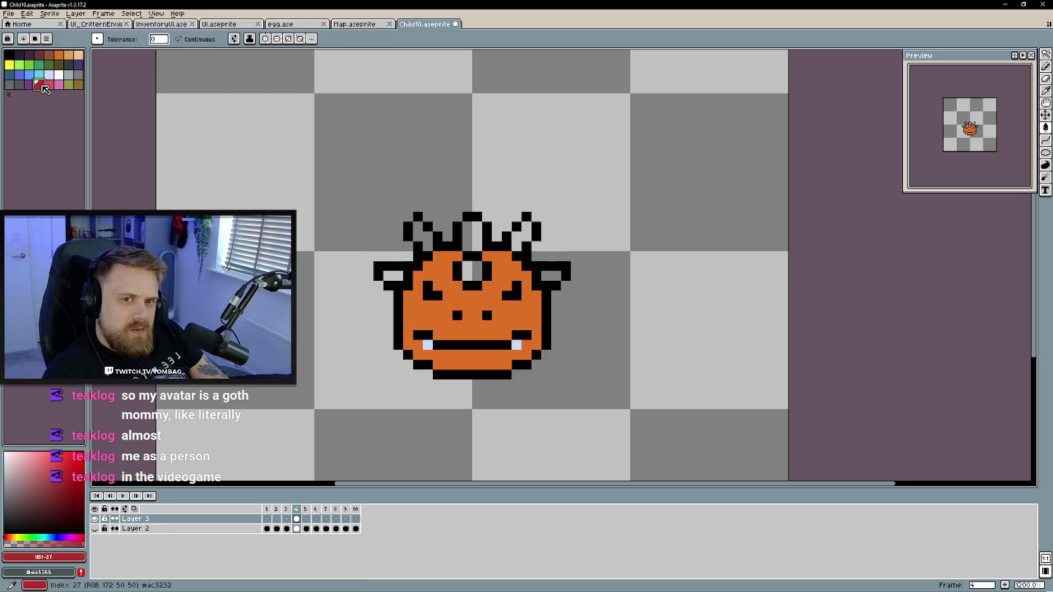
{"action": "left_click", "coordinate": [467, 235]}
{"action": "left_click", "coordinate": [471, 271]}
{"action": "left_click", "coordinate": [515, 236]}
{"action": "left_click", "coordinate": [551, 276]}
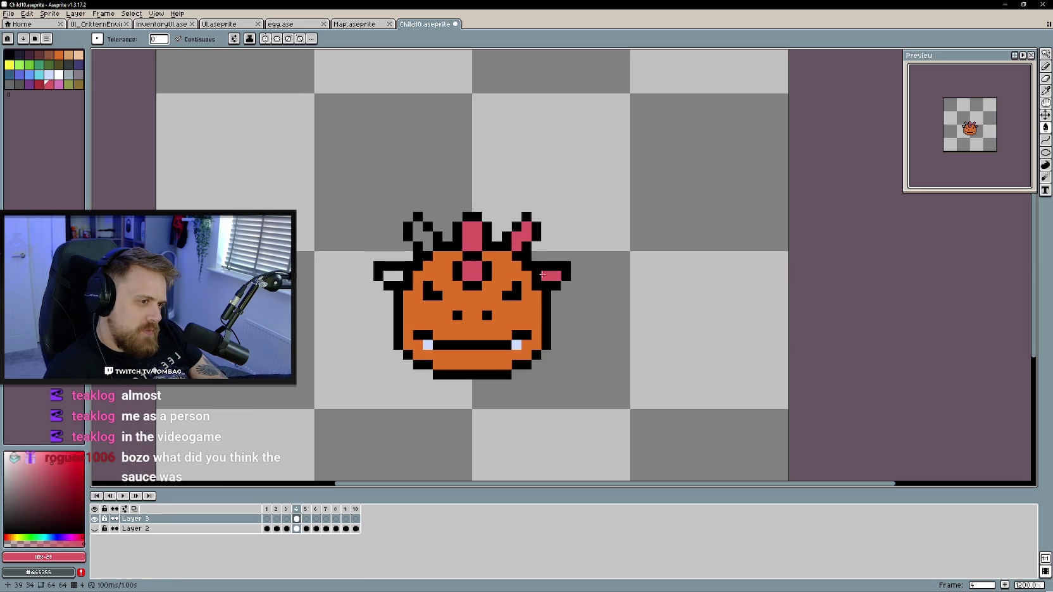
{"action": "left_click", "coordinate": [427, 238]}
{"action": "left_click", "coordinate": [392, 276]}
Pick a darker orange than the face and shade a pixel on the right cheek
{"action": "scroll", "coordinate": [519, 334], "scroll_direction": "down", "scroll_amount": 3}
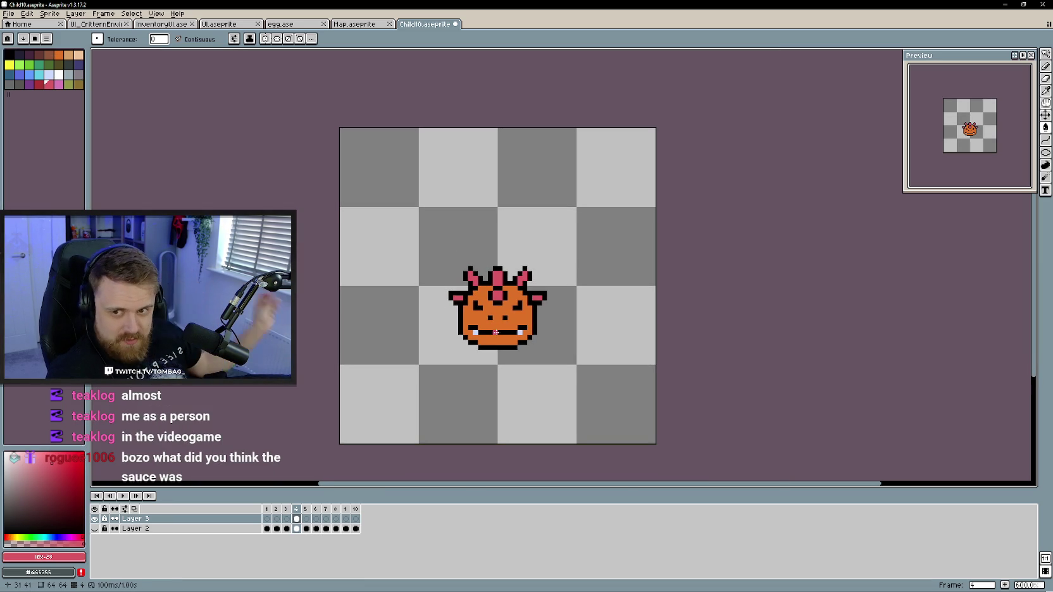
{"action": "scroll", "coordinate": [481, 325], "scroll_direction": "up", "scroll_amount": 1}
{"action": "scroll", "coordinate": [484, 328], "scroll_direction": "up", "scroll_amount": 2}
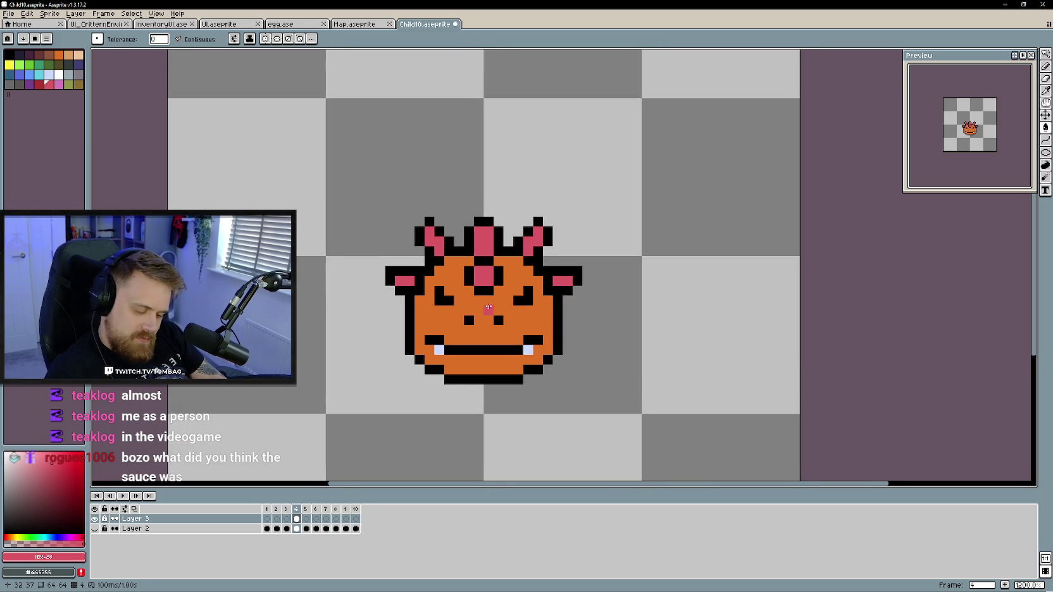
{"action": "left_click", "coordinate": [489, 331], "text": "alt"}
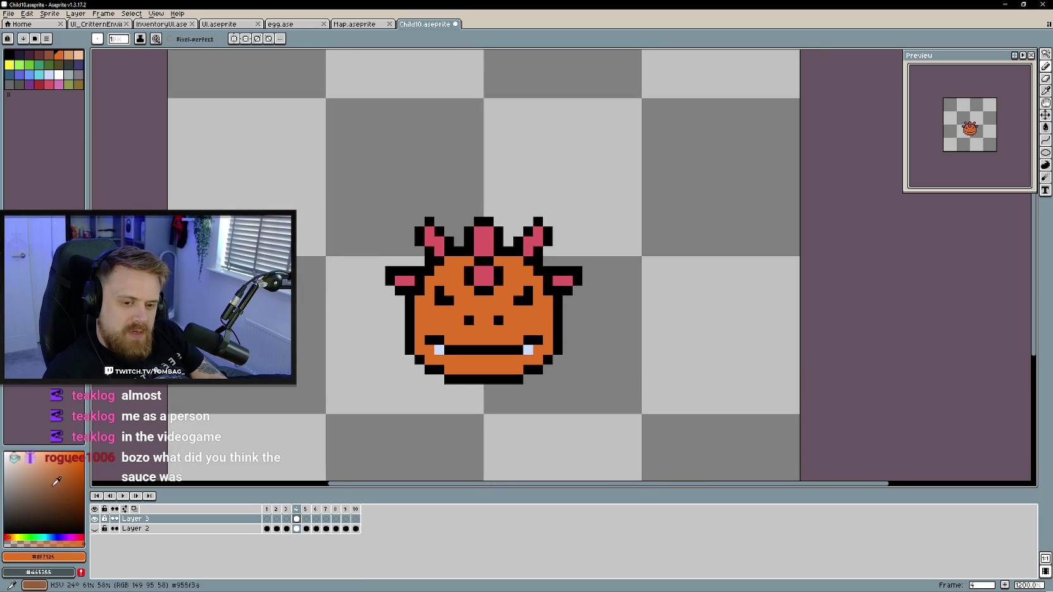
{"action": "left_click", "coordinate": [81, 480]}
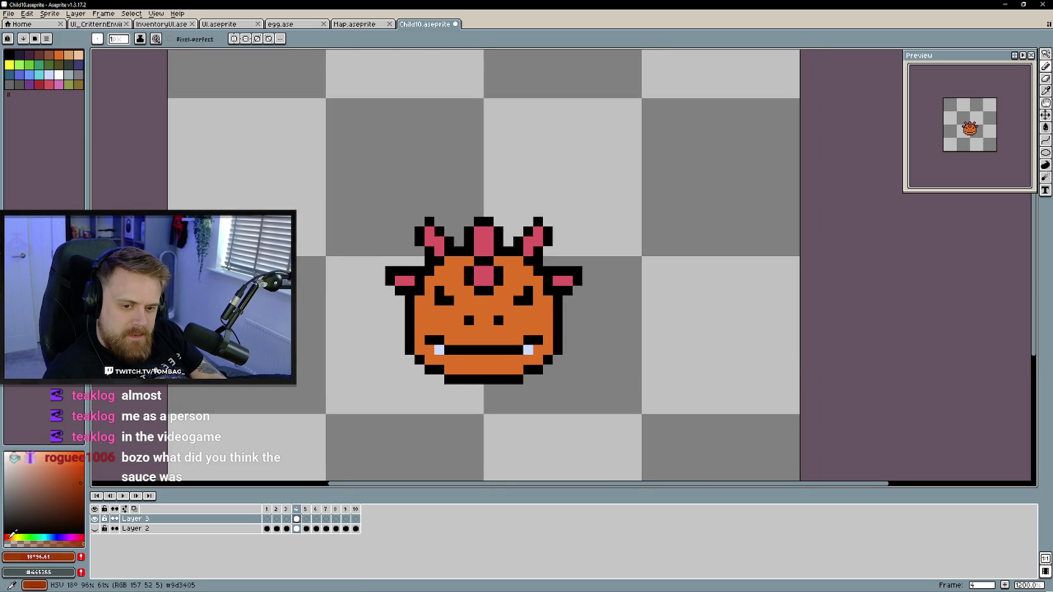
{"action": "left_click", "coordinate": [527, 320]}
With symmetry on, shade the lower lip, mouth corners, cheeks and between the eyes dark orange
{"action": "left_click", "coordinate": [234, 39]}
{"action": "left_click_drag", "start_coordinate": [517, 359], "coordinate": [490, 360]}
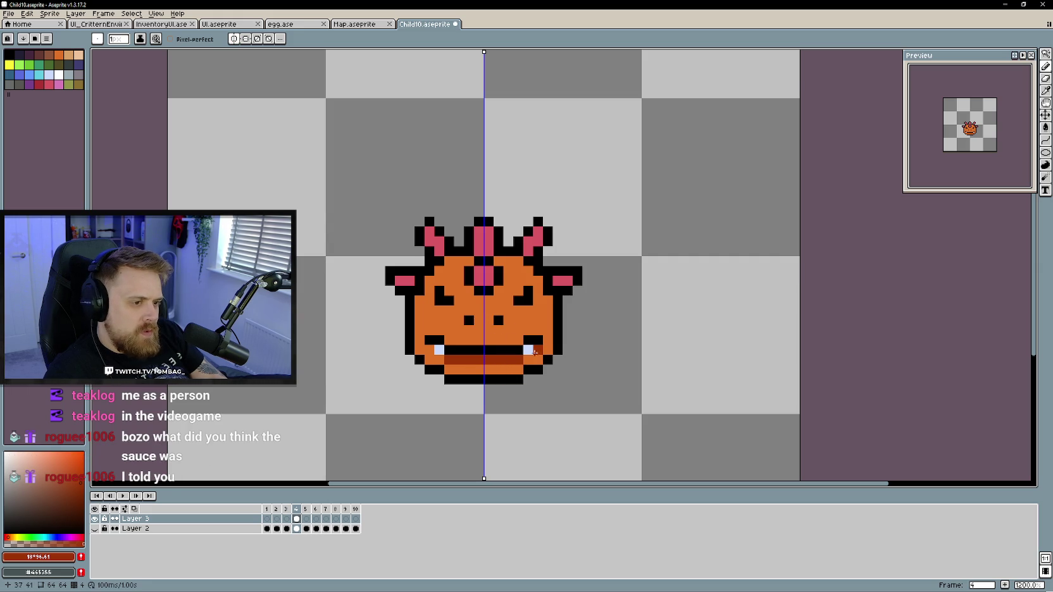
{"action": "left_click", "coordinate": [538, 351]}
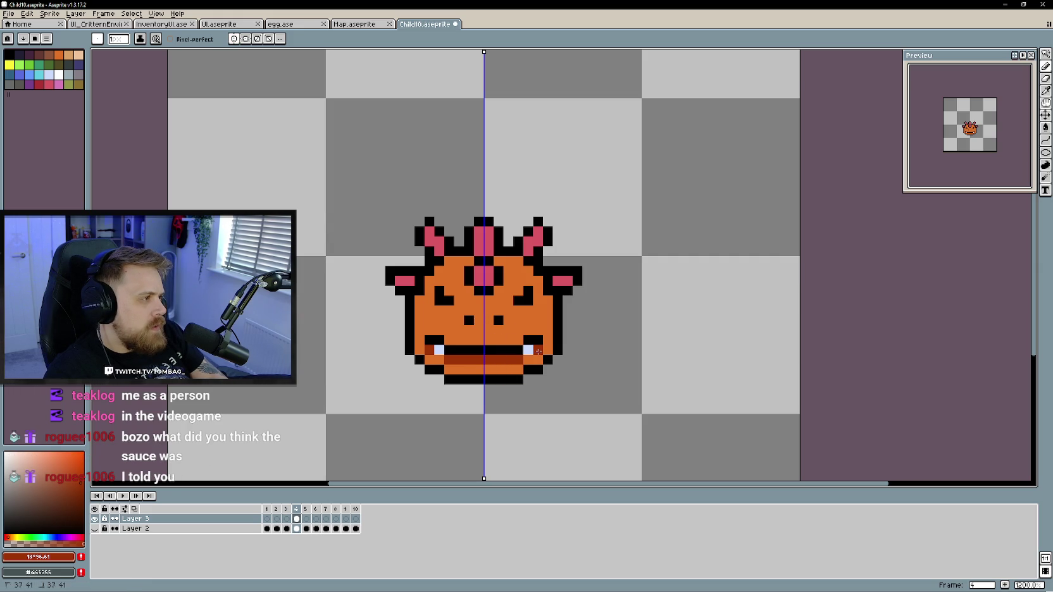
{"action": "left_click_drag", "start_coordinate": [548, 327], "coordinate": [548, 343]}
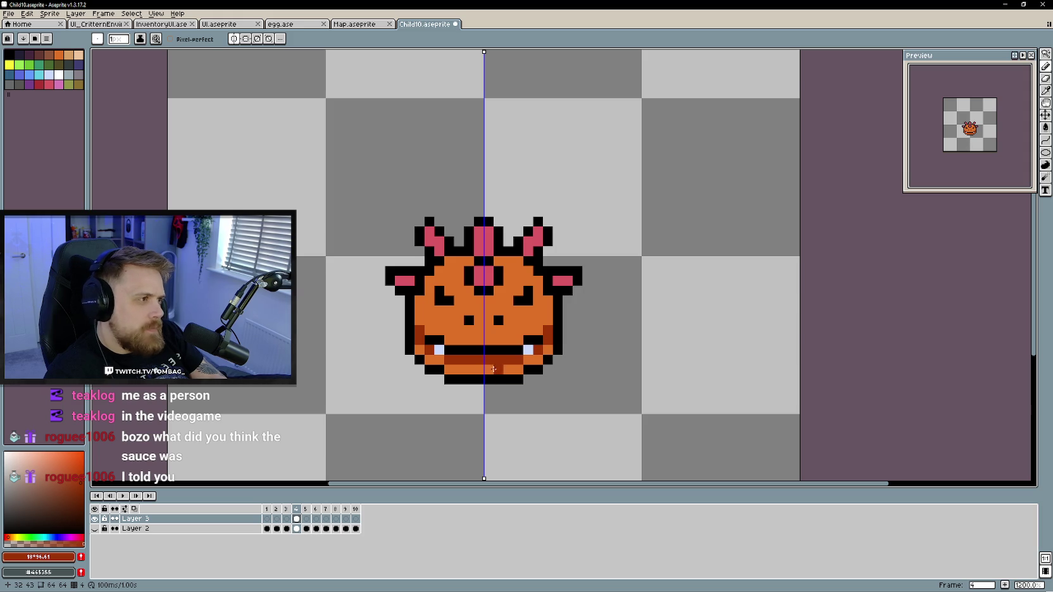
{"action": "scroll", "coordinate": [518, 389], "scroll_direction": "down", "scroll_amount": 1}
{"action": "left_click_drag", "start_coordinate": [512, 378], "coordinate": [539, 364]}
{"action": "left_click_drag", "start_coordinate": [505, 324], "coordinate": [499, 329]}
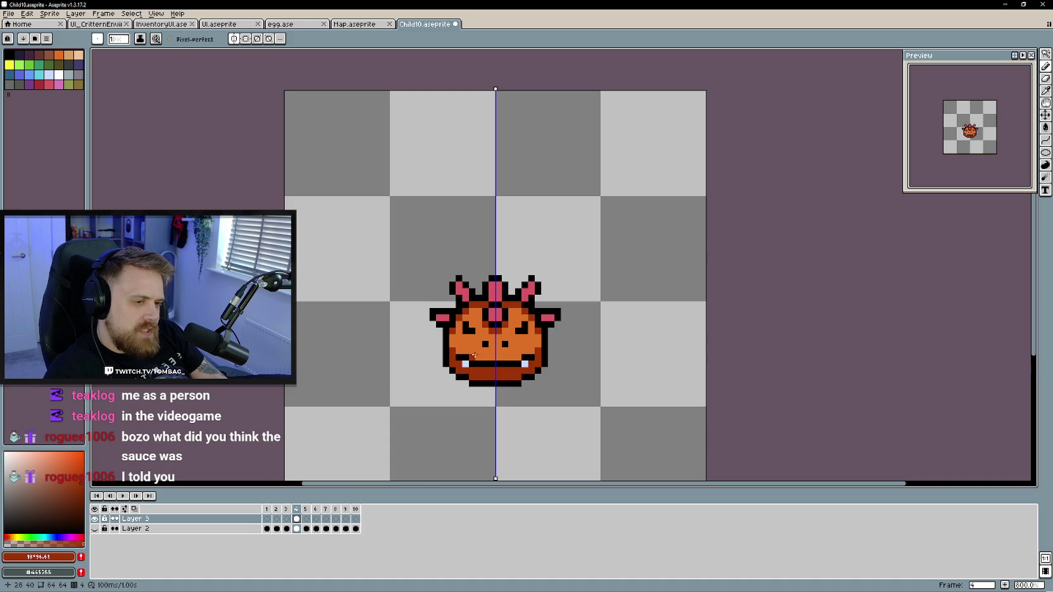
{"action": "scroll", "coordinate": [471, 367], "scroll_direction": "up", "scroll_amount": 1}
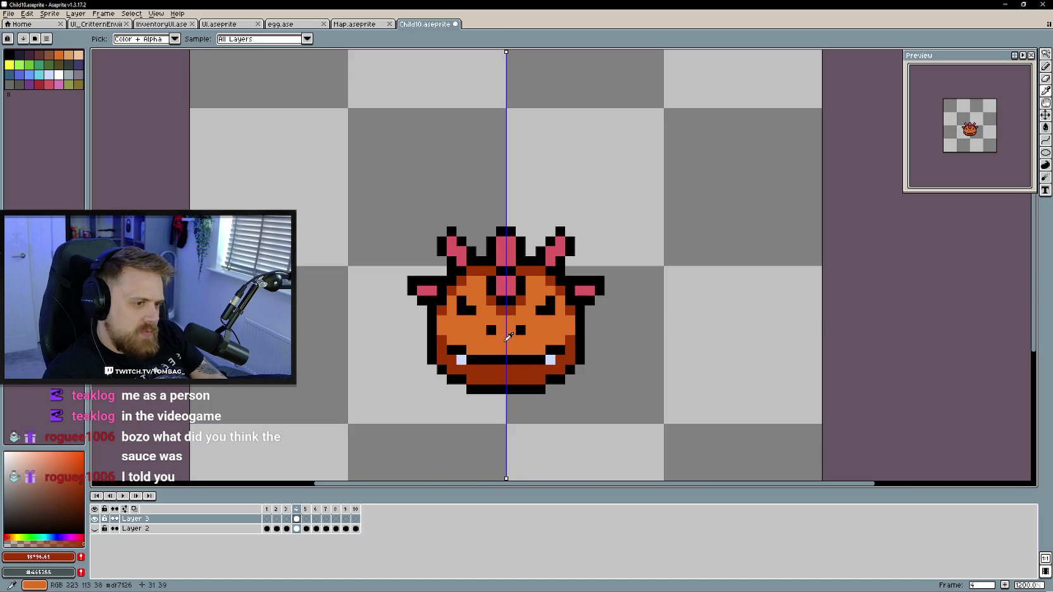
Add yellow-orange highlights under, between and above the eyes
{"action": "left_click", "coordinate": [52, 457]}
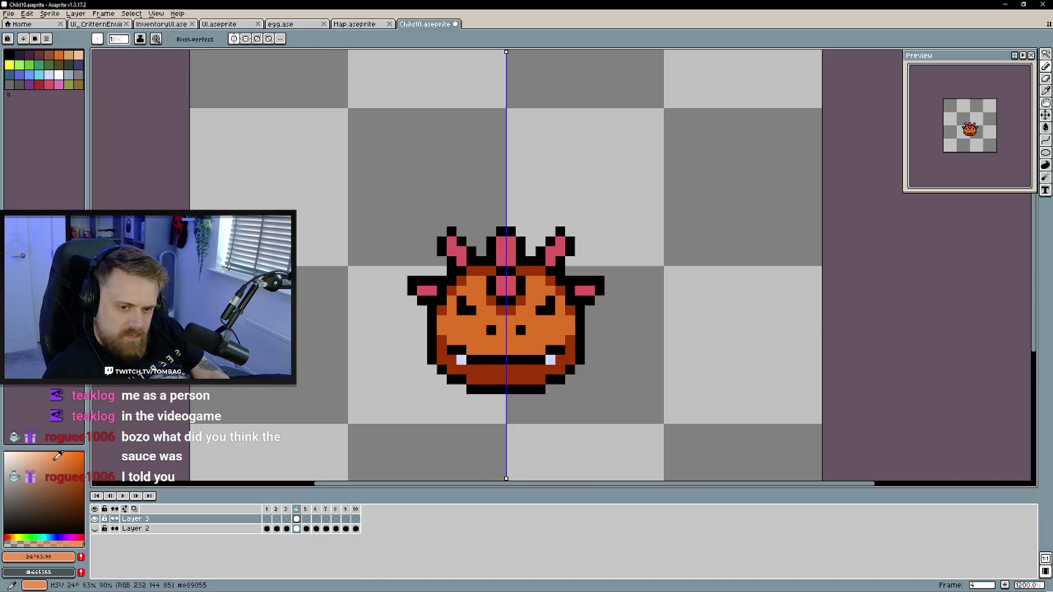
{"action": "left_click", "coordinate": [12, 537]}
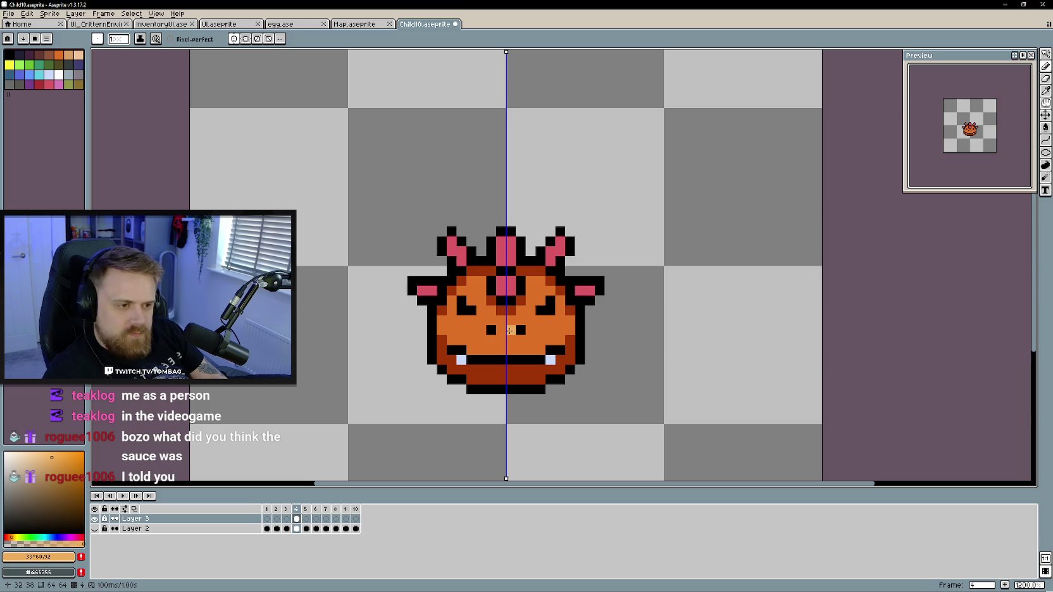
{"action": "left_click", "coordinate": [491, 340]}
{"action": "left_click_drag", "start_coordinate": [495, 342], "coordinate": [499, 339]}
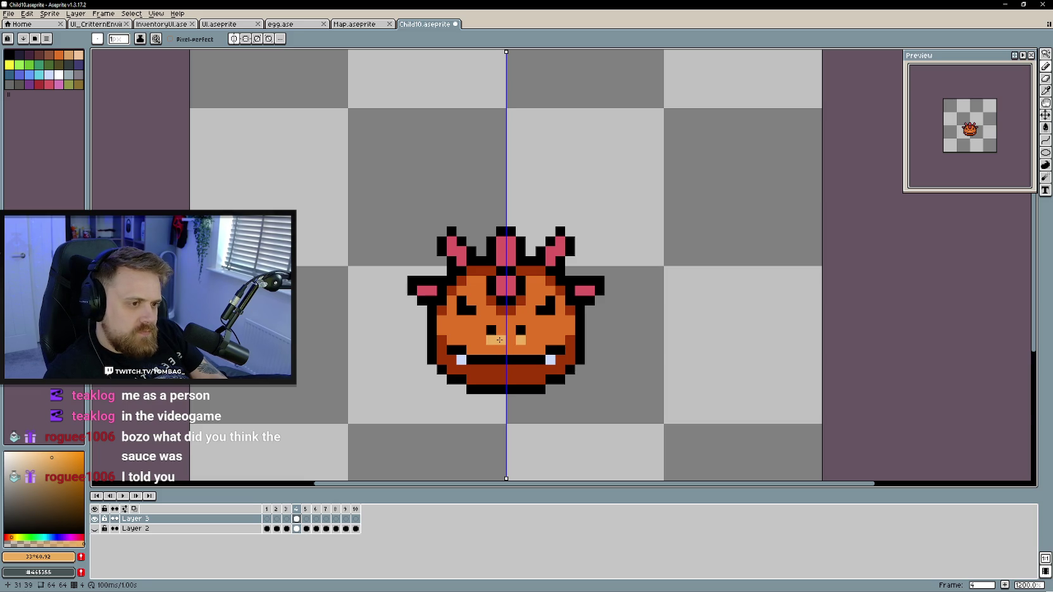
{"action": "left_click", "coordinate": [501, 330]}
{"action": "left_click", "coordinate": [492, 321]}
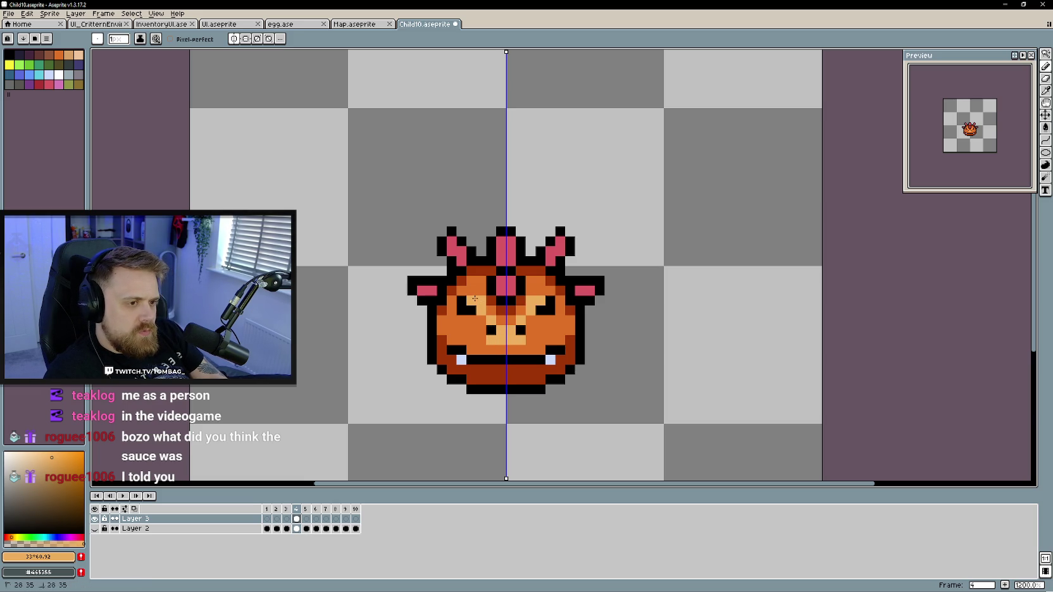
{"action": "scroll", "coordinate": [550, 349], "scroll_direction": "down", "scroll_amount": 3}
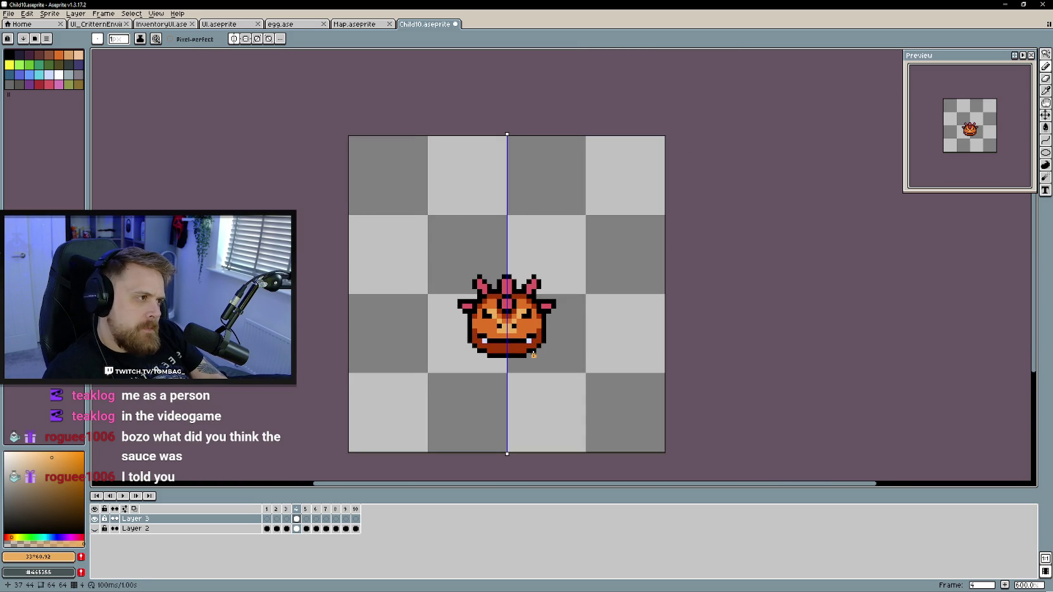
{"action": "scroll", "coordinate": [533, 355], "scroll_direction": "up", "scroll_amount": 1}
Darken the chin's orange toward red and paint it along the bottom of the mouth
{"action": "left_click", "coordinate": [513, 342], "text": "alt"}
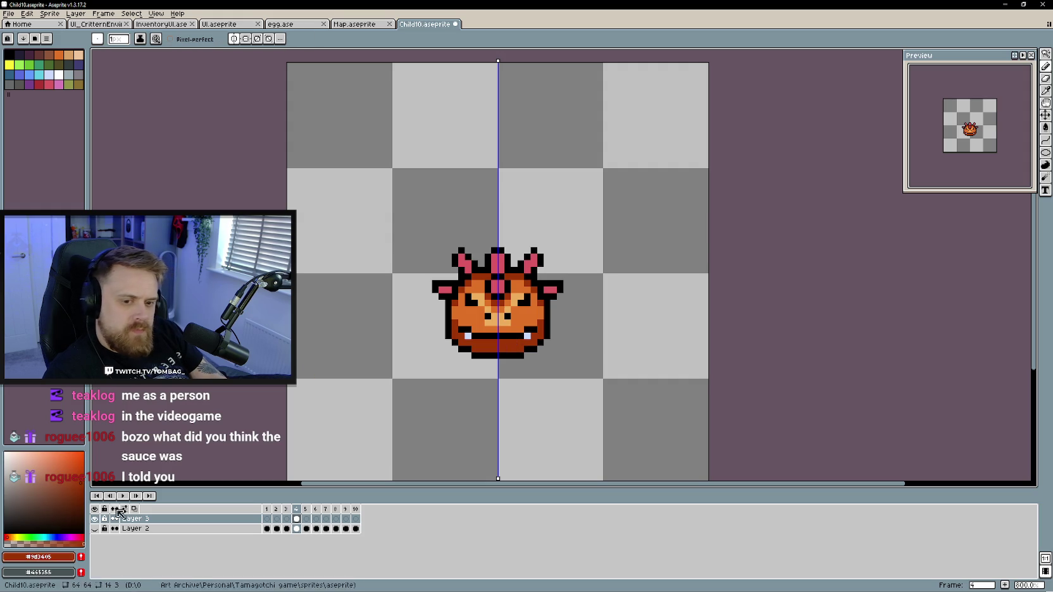
{"action": "left_click", "coordinate": [82, 492]}
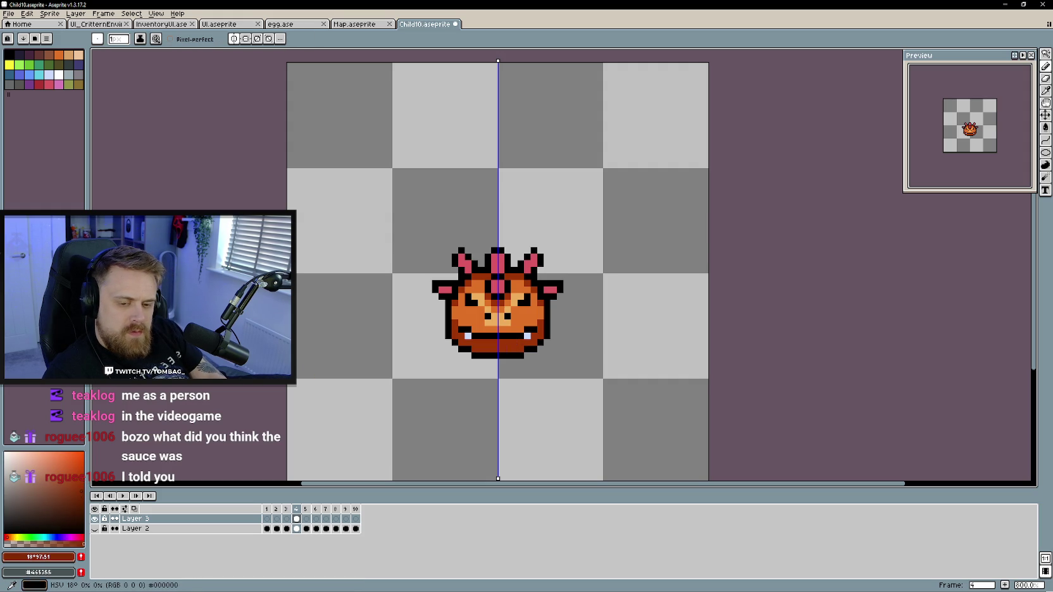
{"action": "left_click", "coordinate": [6, 536]}
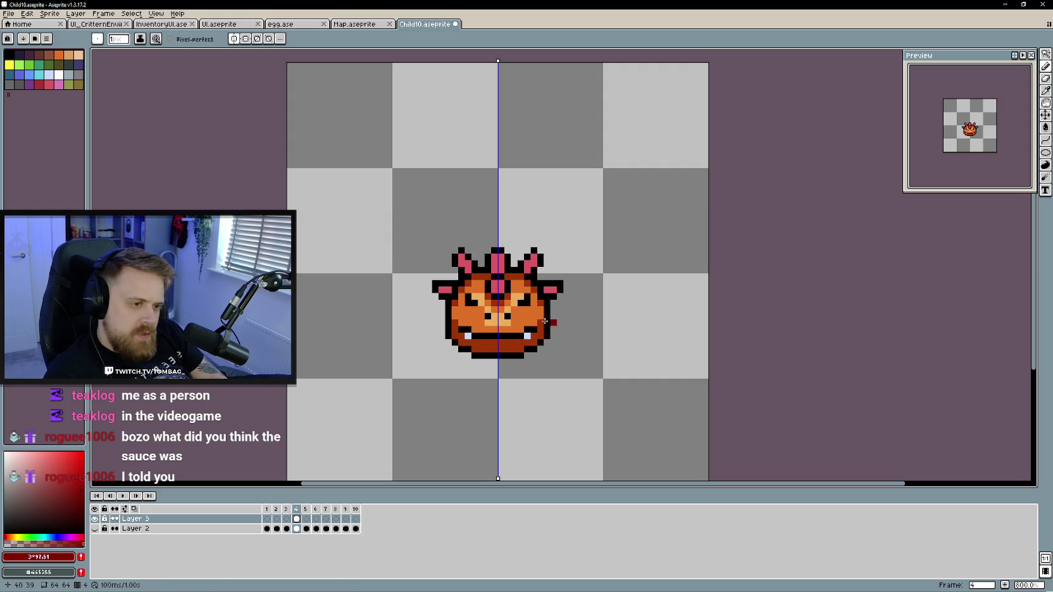
{"action": "left_click_drag", "start_coordinate": [492, 348], "coordinate": [454, 335]}
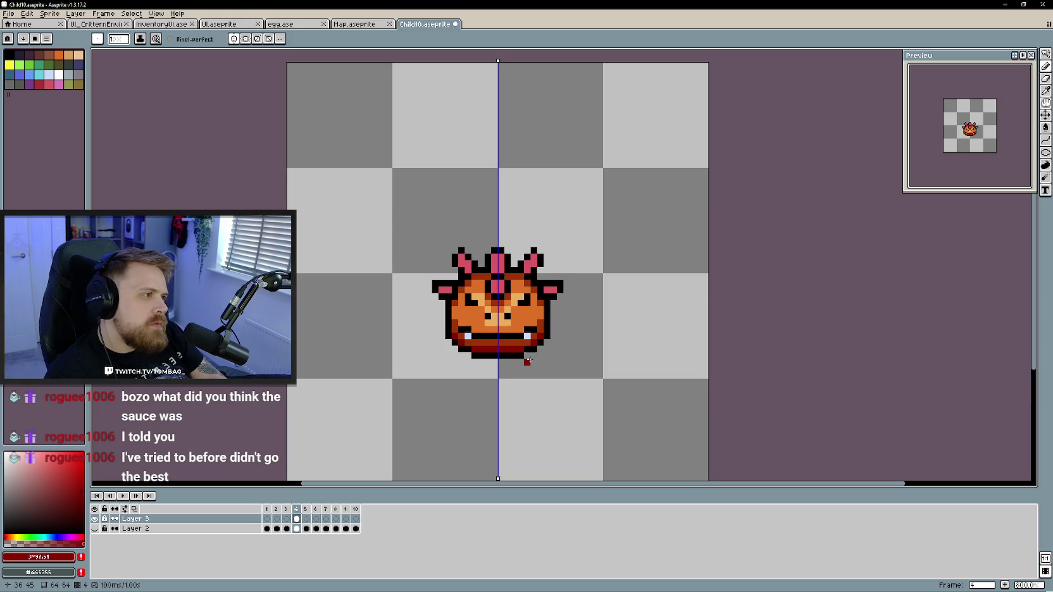
Sample the face's light orange and the dark red #830b03, then bring up recent files
{"action": "key", "text": "alt"}
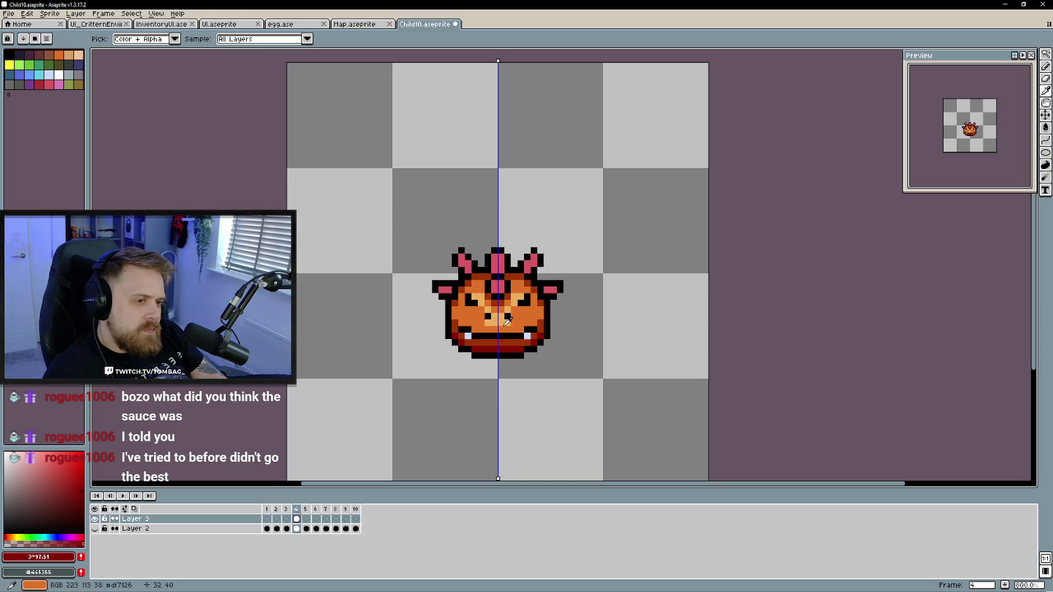
{"action": "left_click", "coordinate": [515, 315], "text": "alt"}
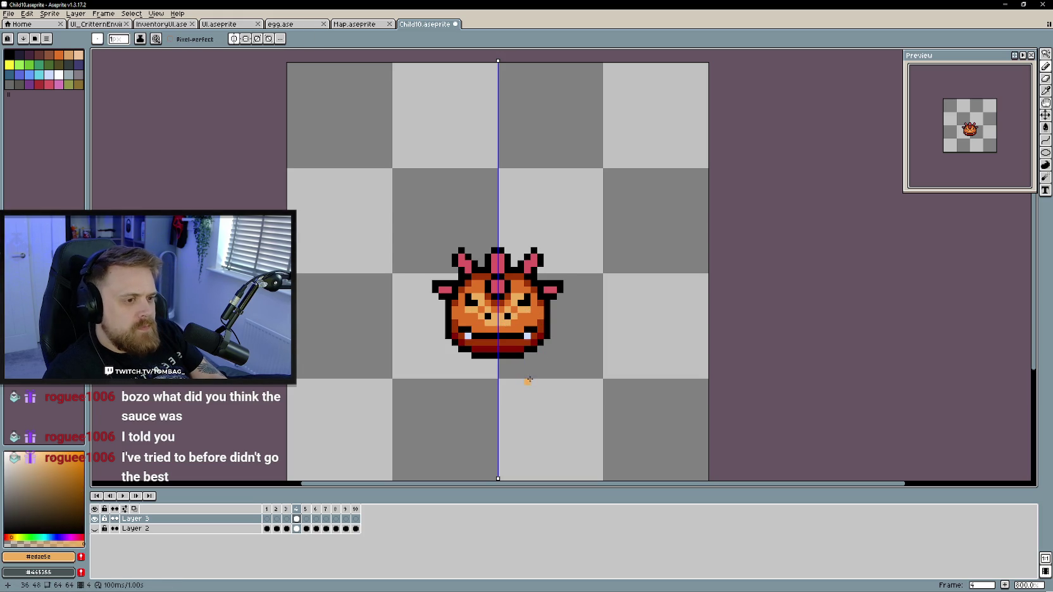
{"action": "left_click", "coordinate": [524, 347], "text": "alt"}
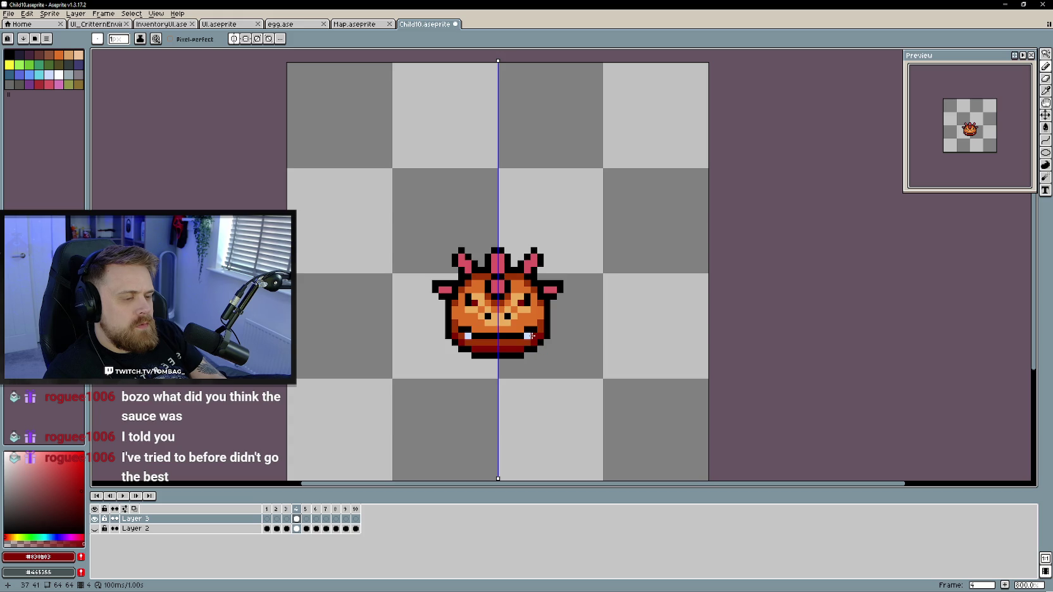
{"action": "scroll", "coordinate": [547, 362], "scroll_direction": "down", "scroll_amount": 2}
{"action": "scroll", "coordinate": [546, 366], "scroll_direction": "down", "scroll_amount": 2}
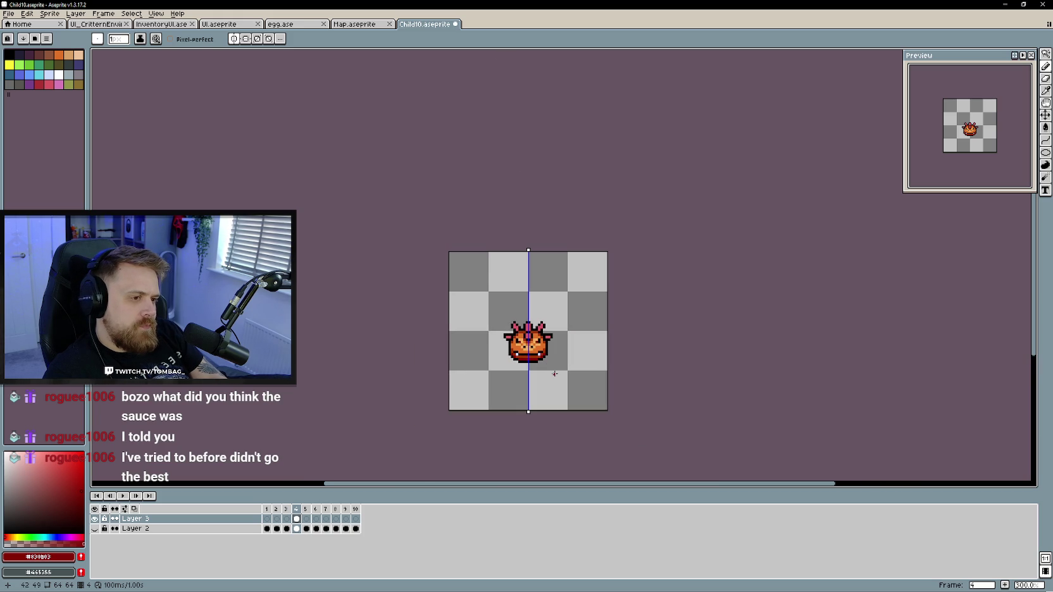
{"action": "scroll", "coordinate": [554, 374], "scroll_direction": "up", "scroll_amount": 1}
{"action": "scroll", "coordinate": [553, 372], "scroll_direction": "up", "scroll_amount": 1}
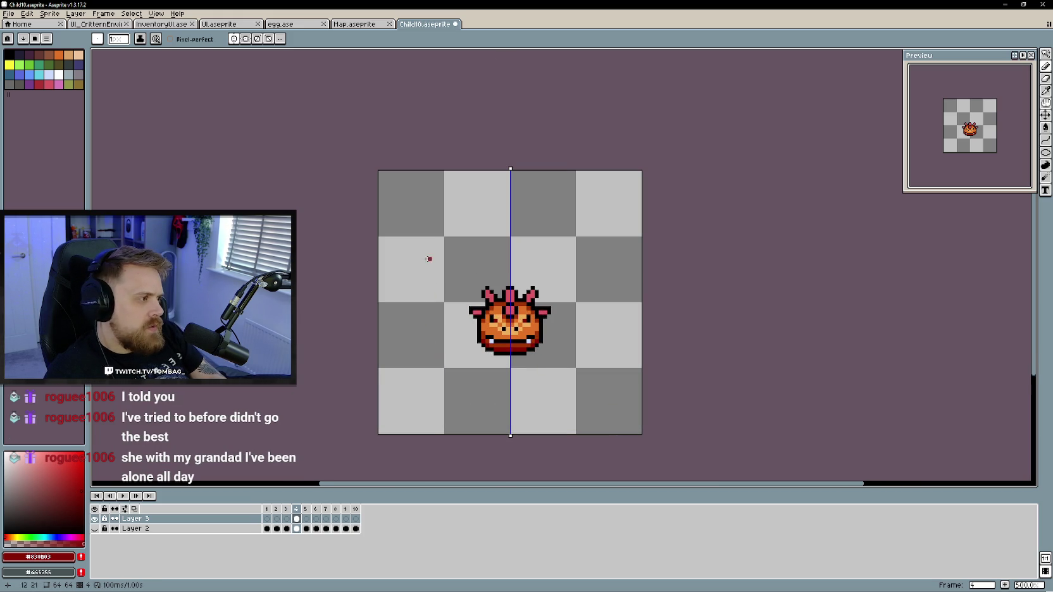
{"action": "left_click", "coordinate": [13, 14]}
{"action": "mouse_move", "coordinate": [31, 43]}
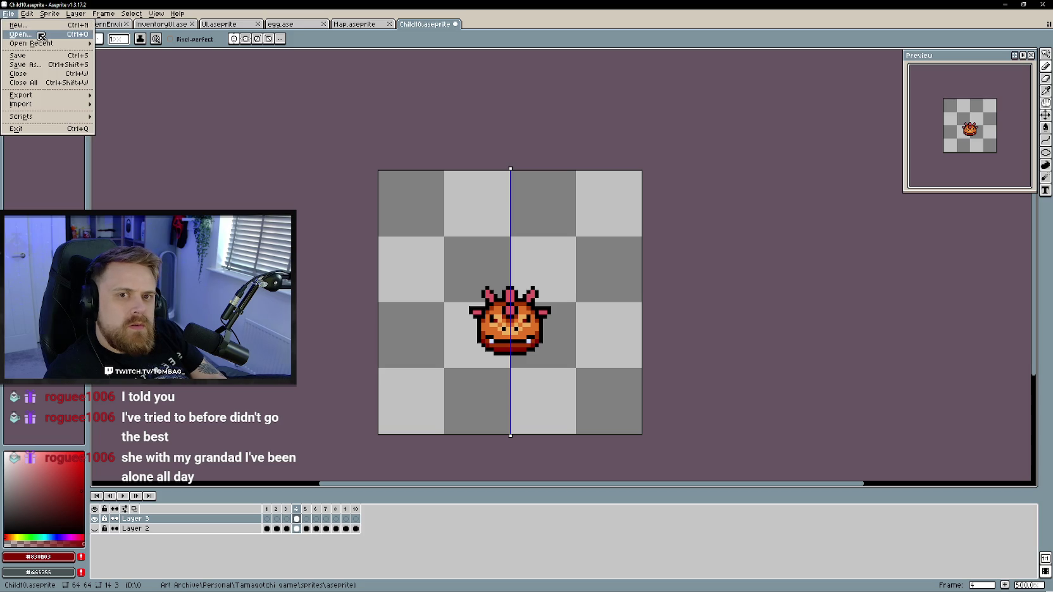
Open Child1.aseprite, eyedrop the slime's black outline, and switch back to the Child10.aseprite tab
{"action": "left_click", "coordinate": [129, 65]}
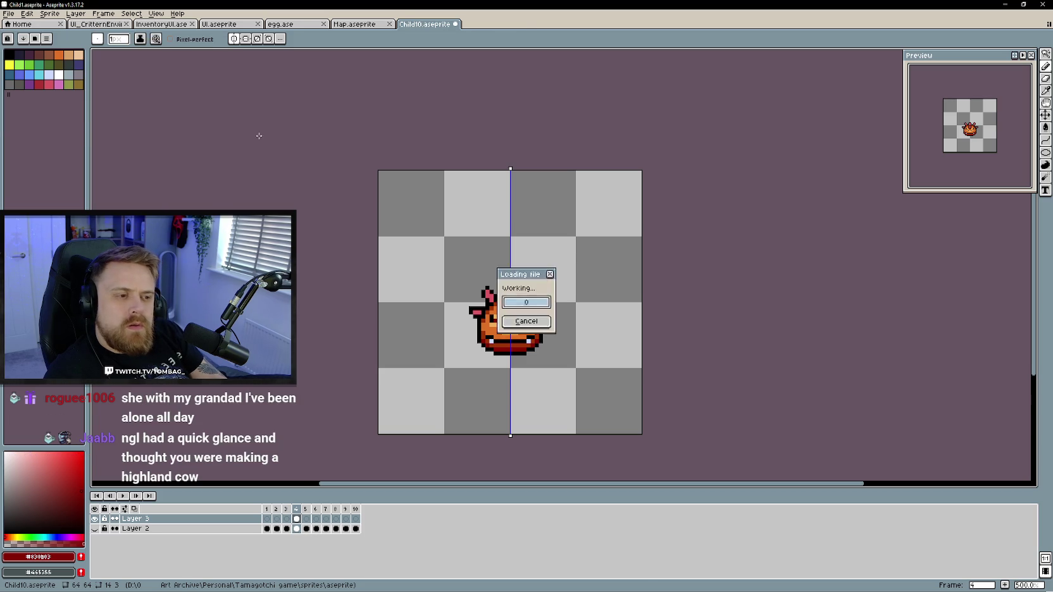
{"action": "scroll", "coordinate": [520, 306], "scroll_direction": "up", "scroll_amount": 3}
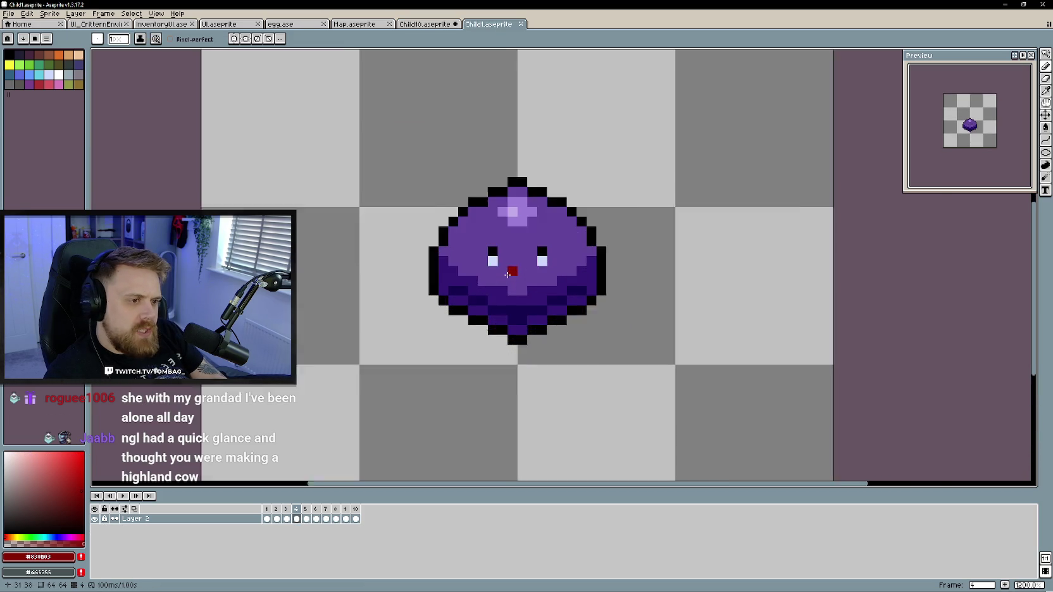
{"action": "scroll", "coordinate": [519, 306], "scroll_direction": "up", "scroll_amount": 2}
{"action": "key", "text": "i"}
{"action": "left_click", "coordinate": [555, 160]}
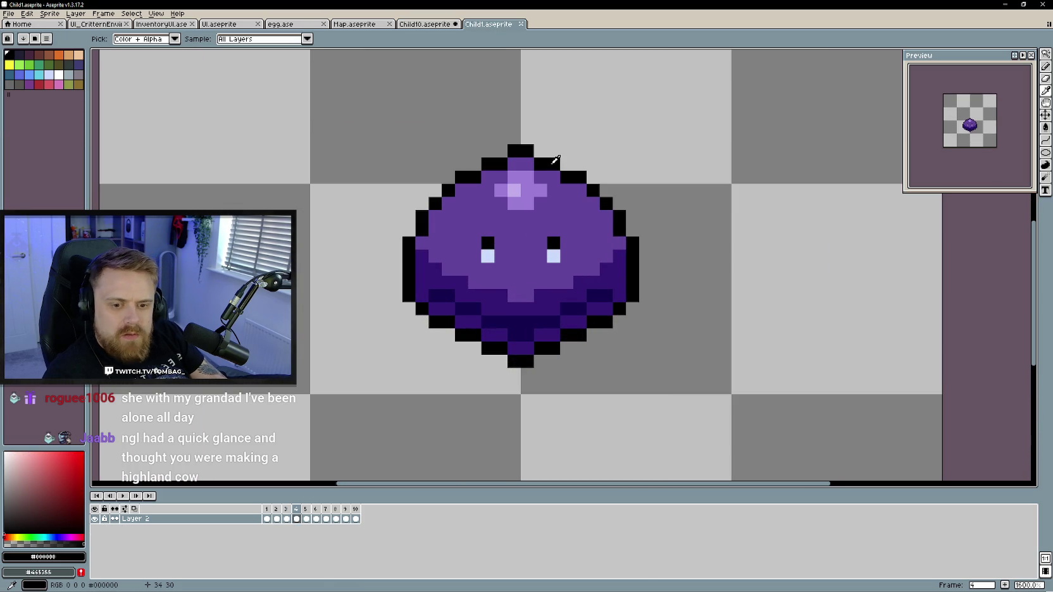
{"action": "key", "text": "b"}
{"action": "left_click", "coordinate": [424, 24]}
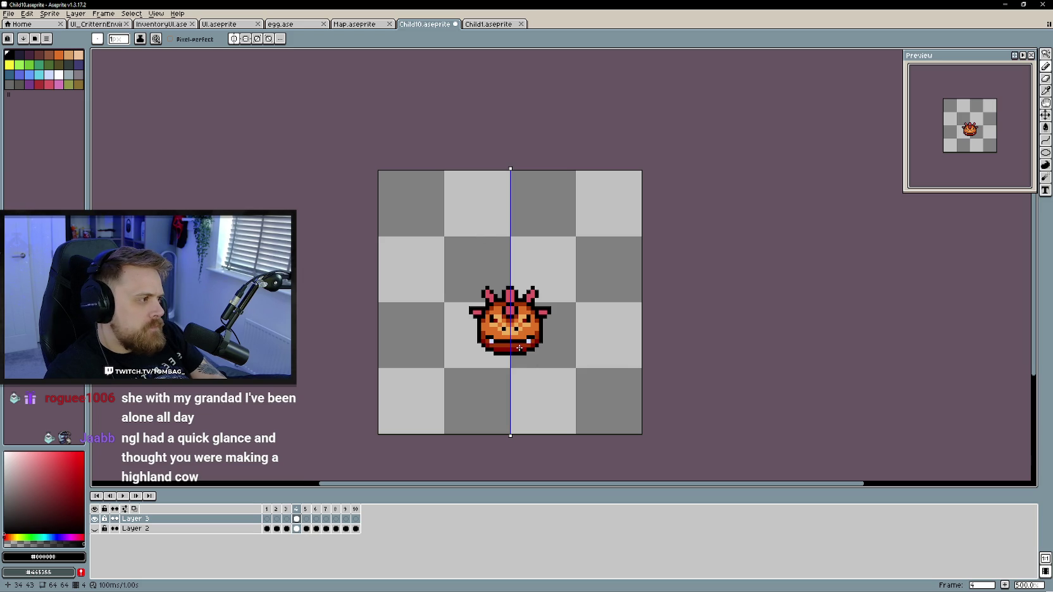
Sample the face's light orange and dark orange #9d3405, and undo the last pencil stroke
{"action": "scroll", "coordinate": [519, 348], "scroll_direction": "up", "scroll_amount": 1}
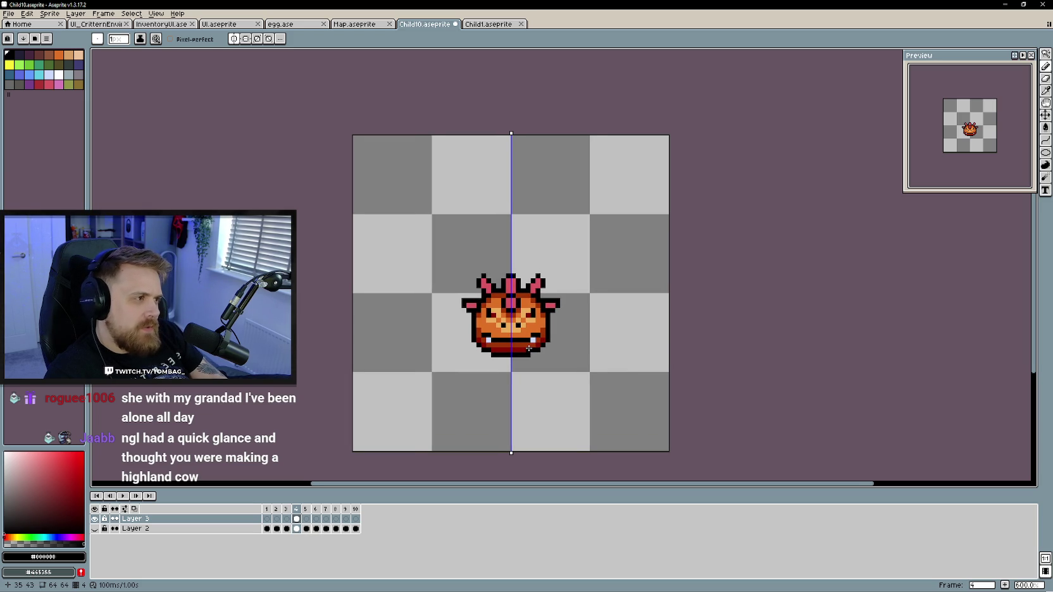
{"action": "scroll", "coordinate": [529, 348], "scroll_direction": "up", "scroll_amount": 1}
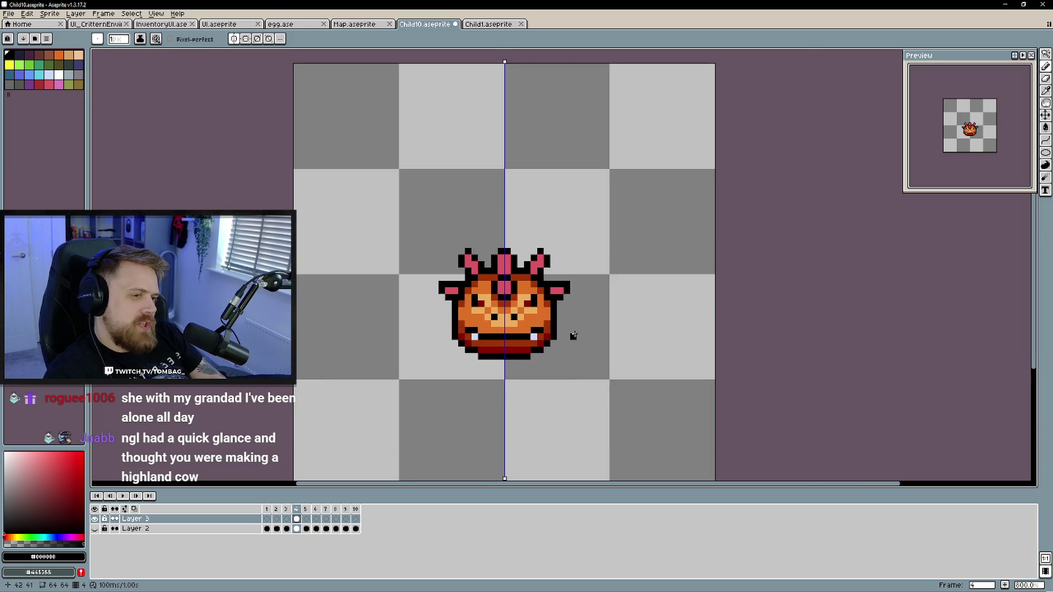
{"action": "scroll", "coordinate": [573, 335], "scroll_direction": "up", "scroll_amount": 2}
{"action": "left_click", "coordinate": [501, 304], "text": "alt"}
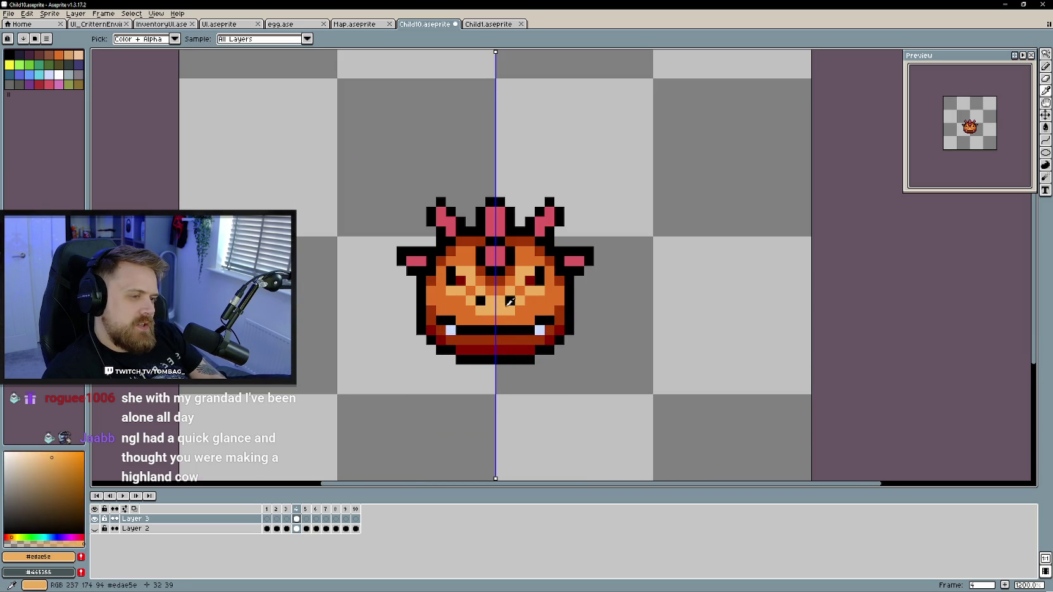
{"action": "left_click", "coordinate": [564, 308], "text": "alt"}
{"action": "scroll", "coordinate": [513, 332], "scroll_direction": "down", "scroll_amount": 2}
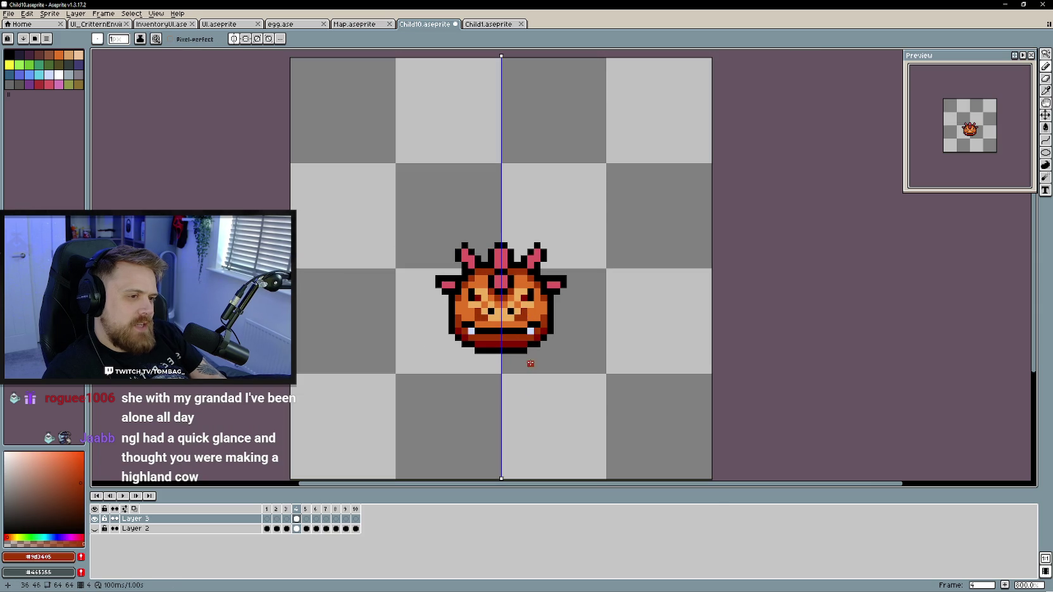
{"action": "scroll", "coordinate": [534, 387], "scroll_direction": "down", "scroll_amount": 1}
{"action": "scroll", "coordinate": [534, 389], "scroll_direction": "down", "scroll_amount": 1}
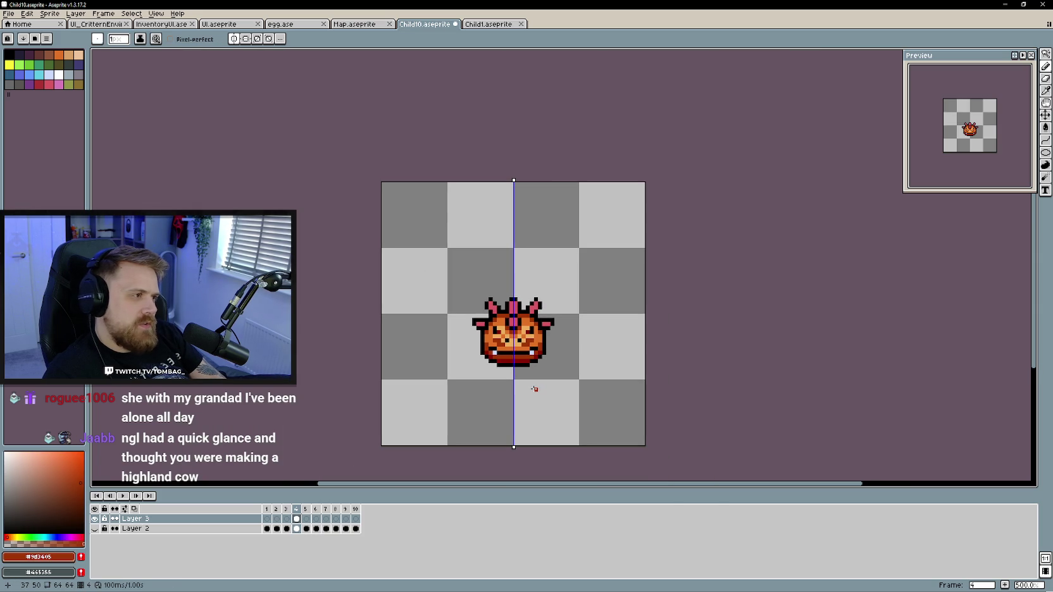
{"action": "scroll", "coordinate": [533, 388], "scroll_direction": "up", "scroll_amount": 1}
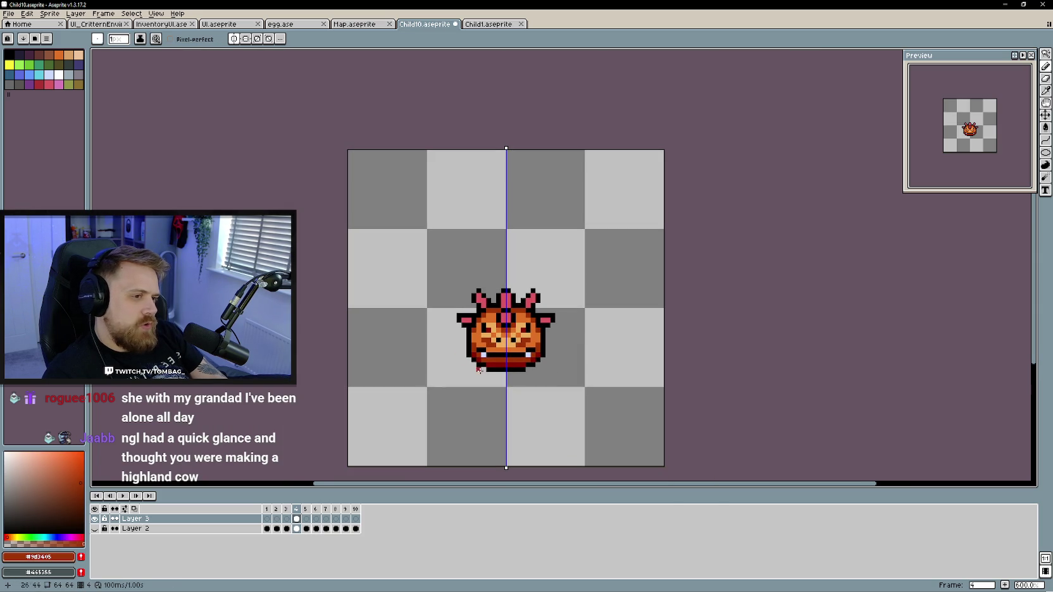
{"action": "key", "text": "ctrl+z"}
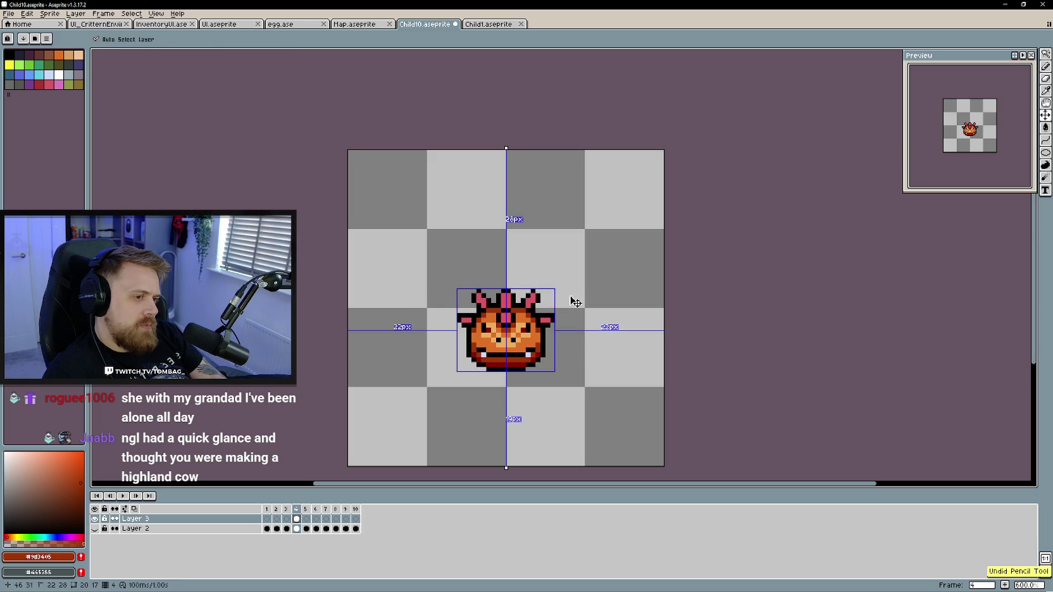
Choose red #d95763 from the palette and step to the next darker palette colour
{"action": "scroll", "coordinate": [573, 354], "scroll_direction": "up", "scroll_amount": 1}
{"action": "scroll", "coordinate": [544, 367], "scroll_direction": "up", "scroll_amount": 1}
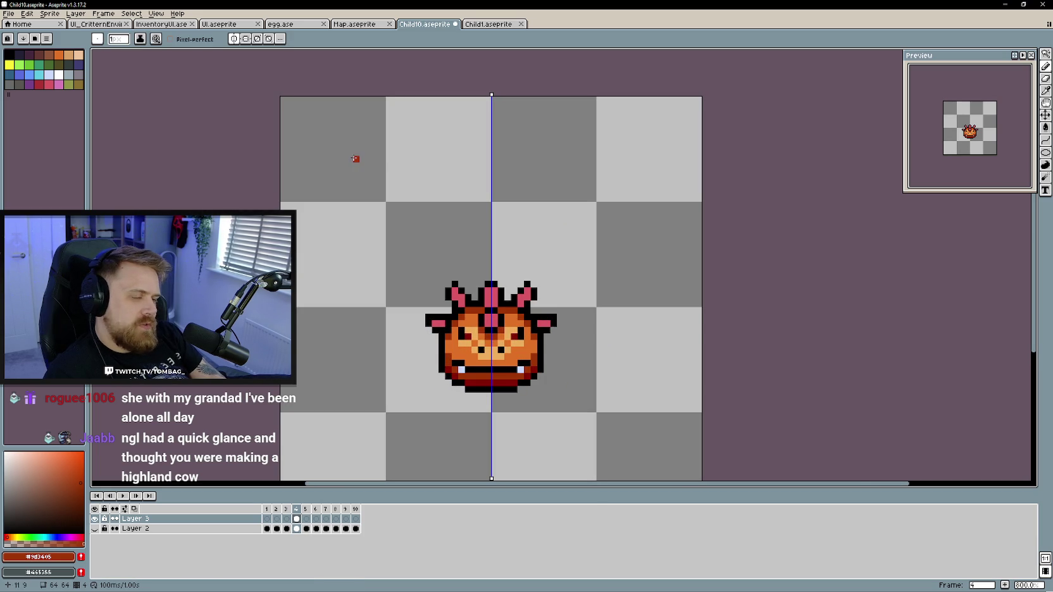
{"action": "left_click_drag", "start_coordinate": [514, 375], "coordinate": [508, 372]}
{"action": "scroll", "coordinate": [508, 371], "scroll_direction": "up", "scroll_amount": 2}
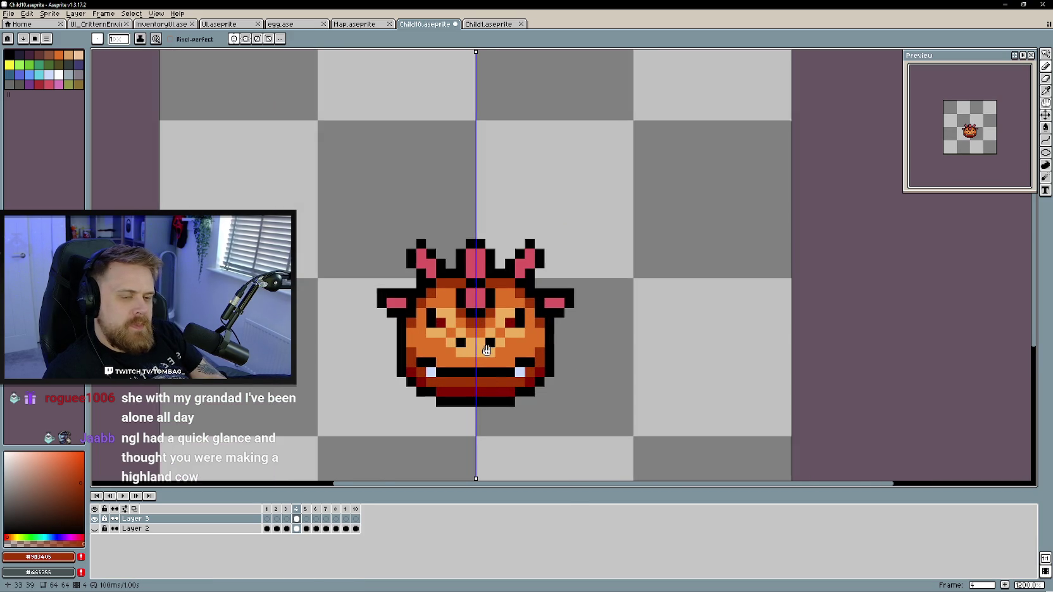
{"action": "left_click", "coordinate": [62, 88]}
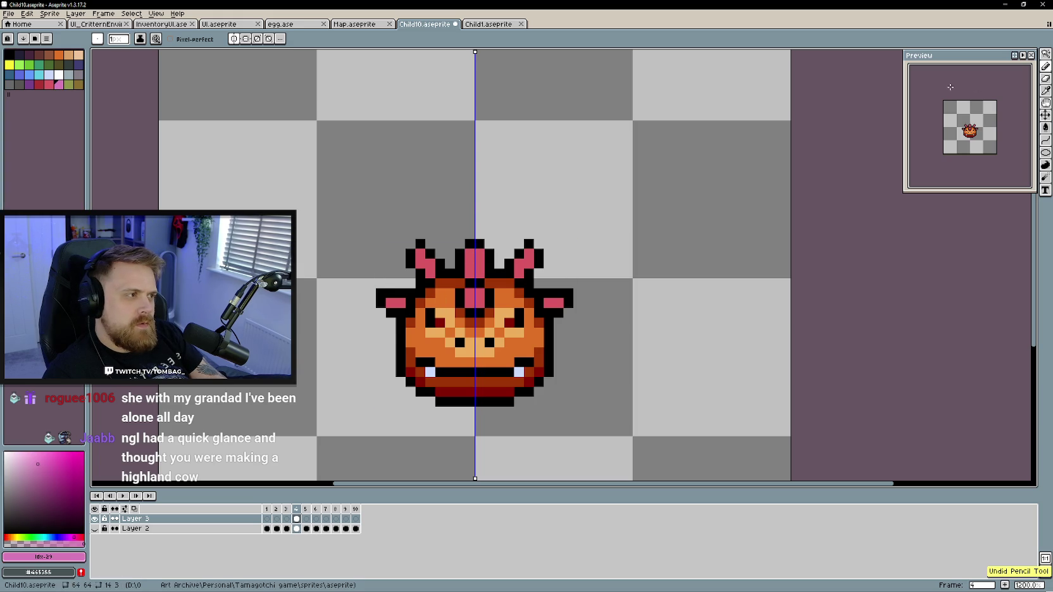
{"action": "left_click", "coordinate": [49, 84]}
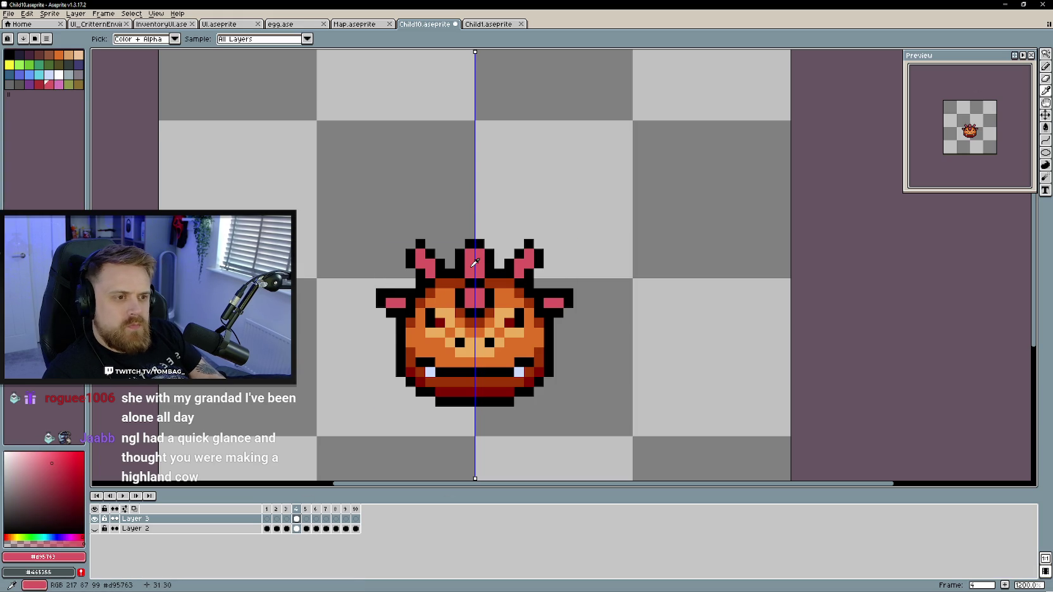
{"action": "key", "text": "bracketleft"}
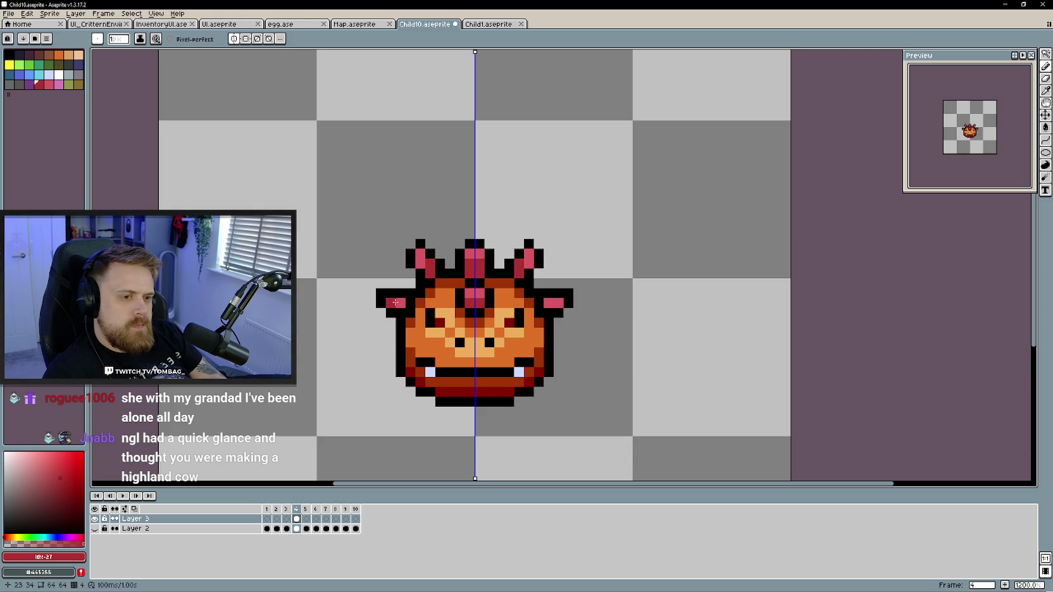
Sample the horns' red #d95763, then the face's light orange #edae5e
{"action": "scroll", "coordinate": [568, 371], "scroll_direction": "down", "scroll_amount": 3}
{"action": "scroll", "coordinate": [568, 371], "scroll_direction": "up", "scroll_amount": 1}
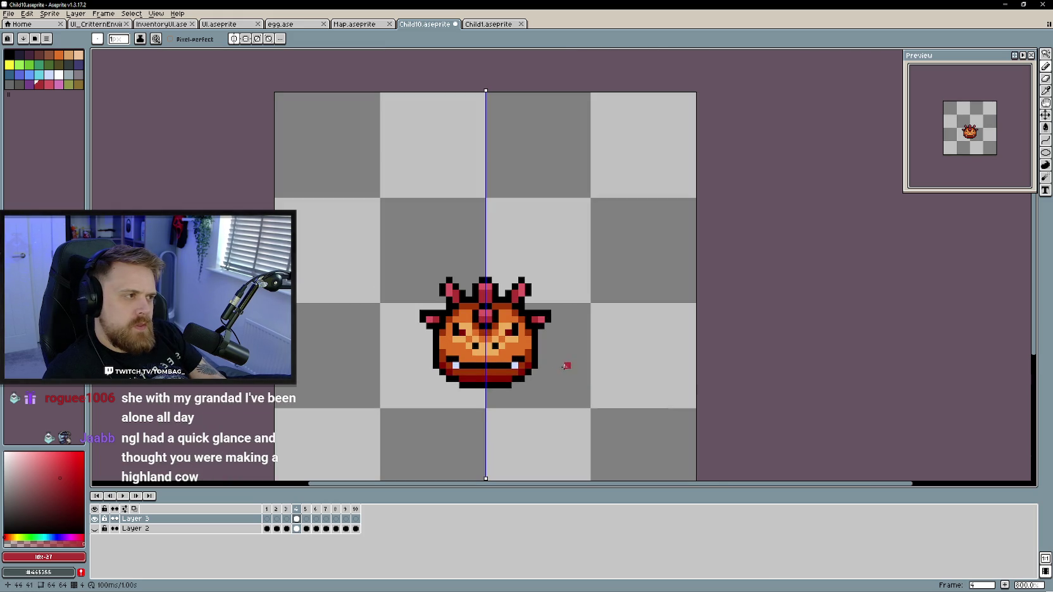
{"action": "scroll", "coordinate": [548, 363], "scroll_direction": "down", "scroll_amount": 1}
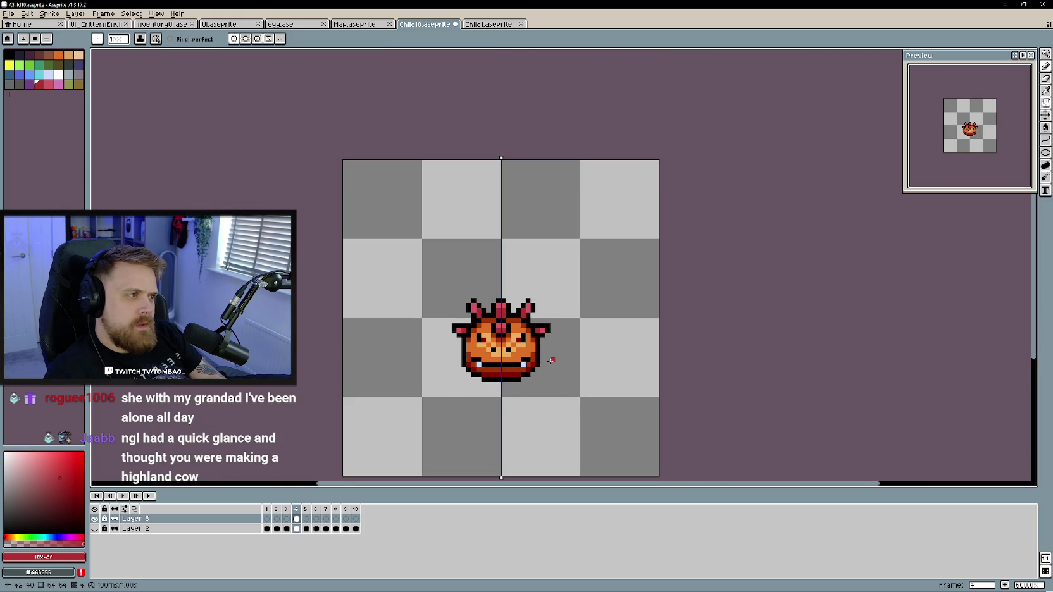
{"action": "scroll", "coordinate": [551, 360], "scroll_direction": "up", "scroll_amount": 1}
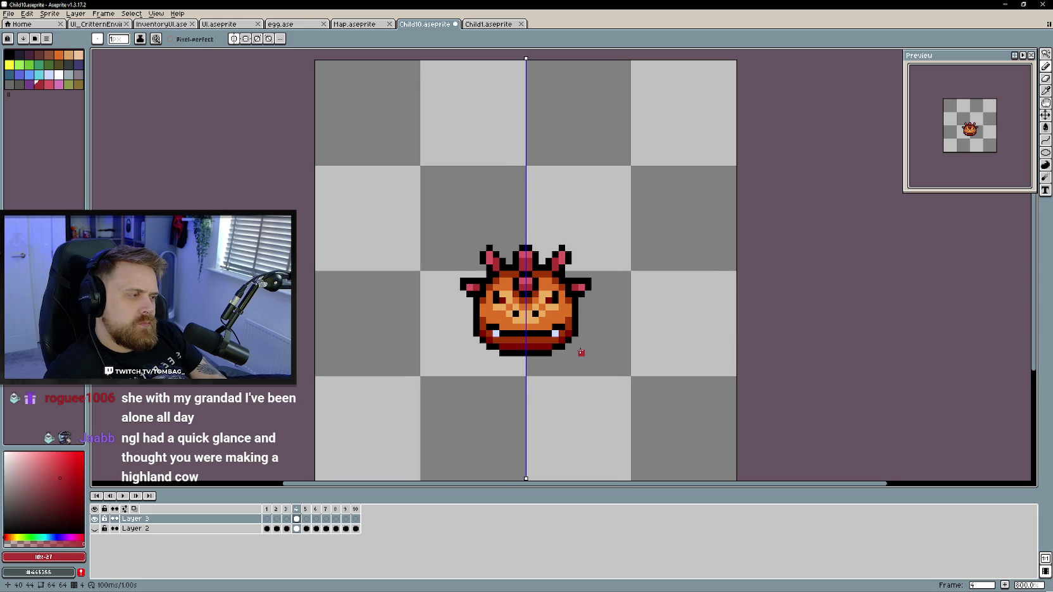
{"action": "scroll", "coordinate": [581, 353], "scroll_direction": "up", "scroll_amount": 2}
{"action": "left_click", "coordinate": [497, 255], "text": "alt"}
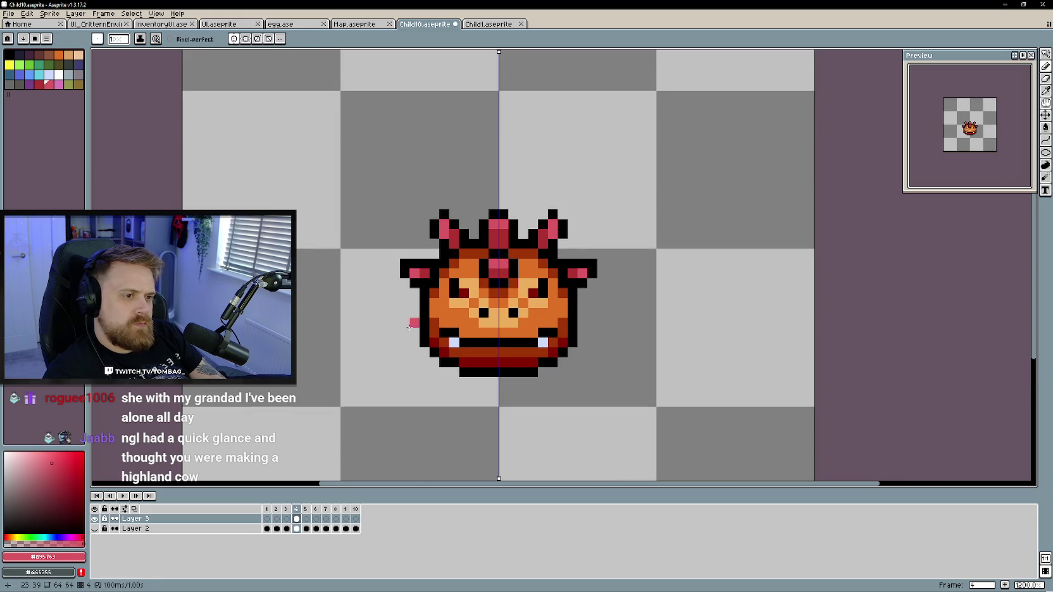
{"action": "scroll", "coordinate": [355, 361], "scroll_direction": "down", "scroll_amount": 2}
{"action": "scroll", "coordinate": [355, 361], "scroll_direction": "up", "scroll_amount": 2}
{"action": "left_click", "coordinate": [480, 335], "text": "alt"}
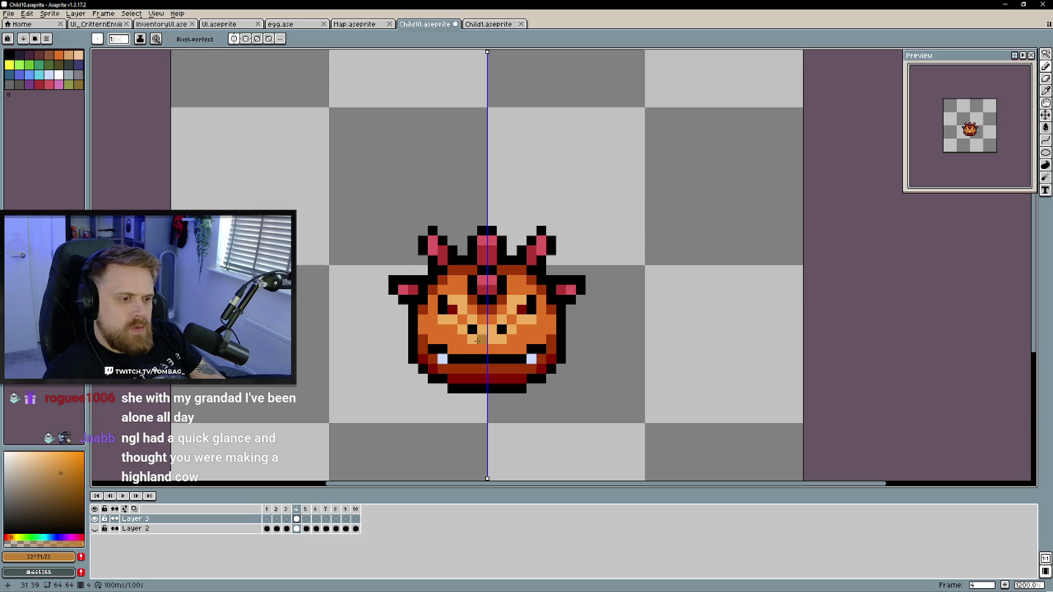
Darken the two mirrored nose pixels
{"action": "left_click", "coordinate": [472, 320]}
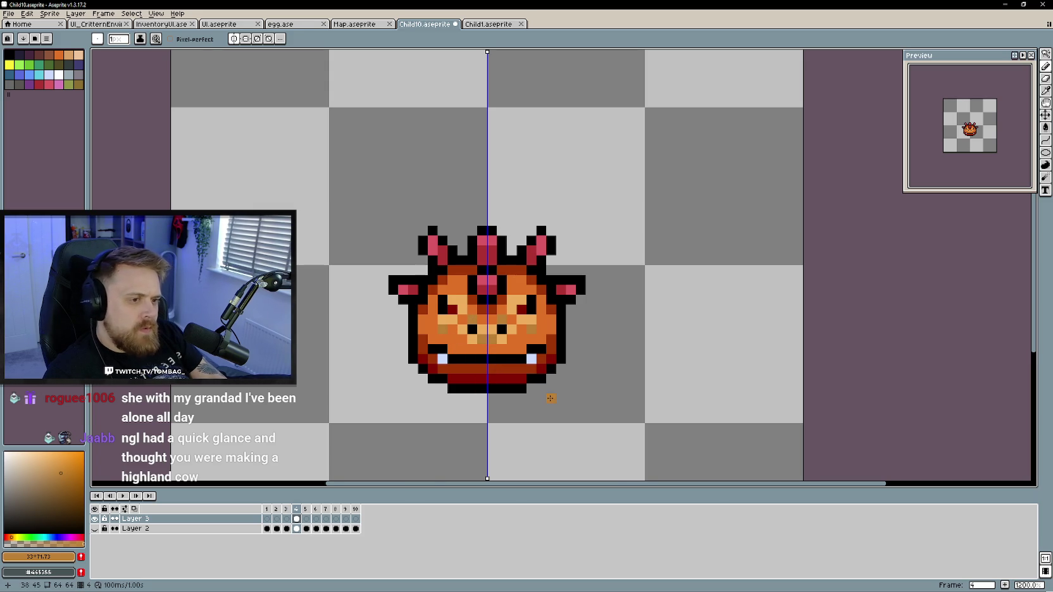
{"action": "scroll", "coordinate": [550, 402], "scroll_direction": "down", "scroll_amount": 3}
{"action": "scroll", "coordinate": [550, 406], "scroll_direction": "down", "scroll_amount": 1}
{"action": "scroll", "coordinate": [550, 405], "scroll_direction": "up", "scroll_amount": 2}
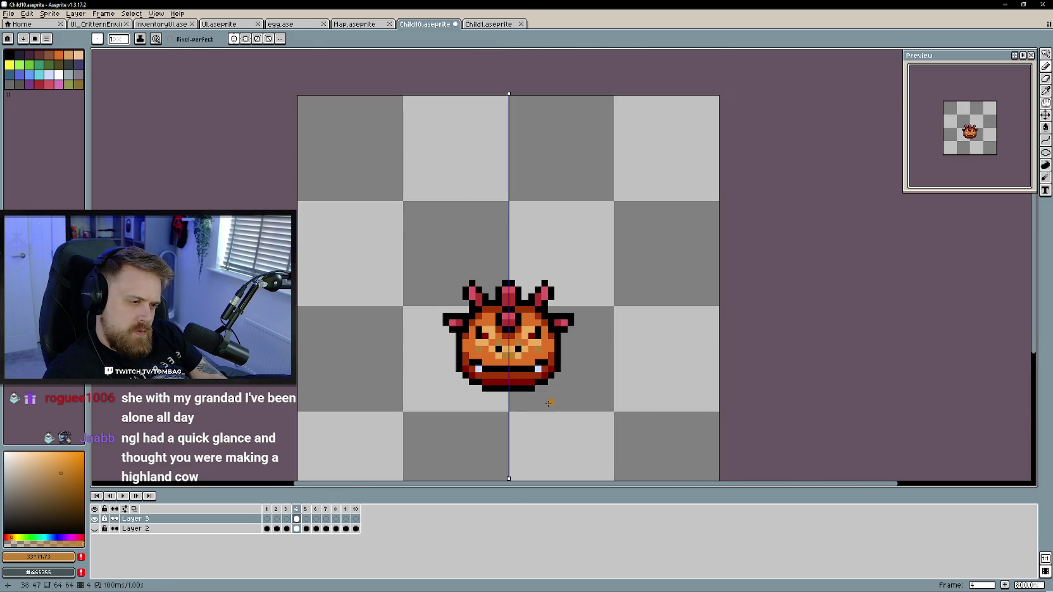
Paint a lighter orange highlight along the top of the mouth
{"action": "left_click", "coordinate": [528, 367], "text": "alt"}
{"action": "scroll", "coordinate": [528, 367], "scroll_direction": "up", "scroll_amount": 2}
{"action": "left_click", "coordinate": [59, 451]}
{"action": "left_click_drag", "start_coordinate": [495, 358], "coordinate": [444, 351]}
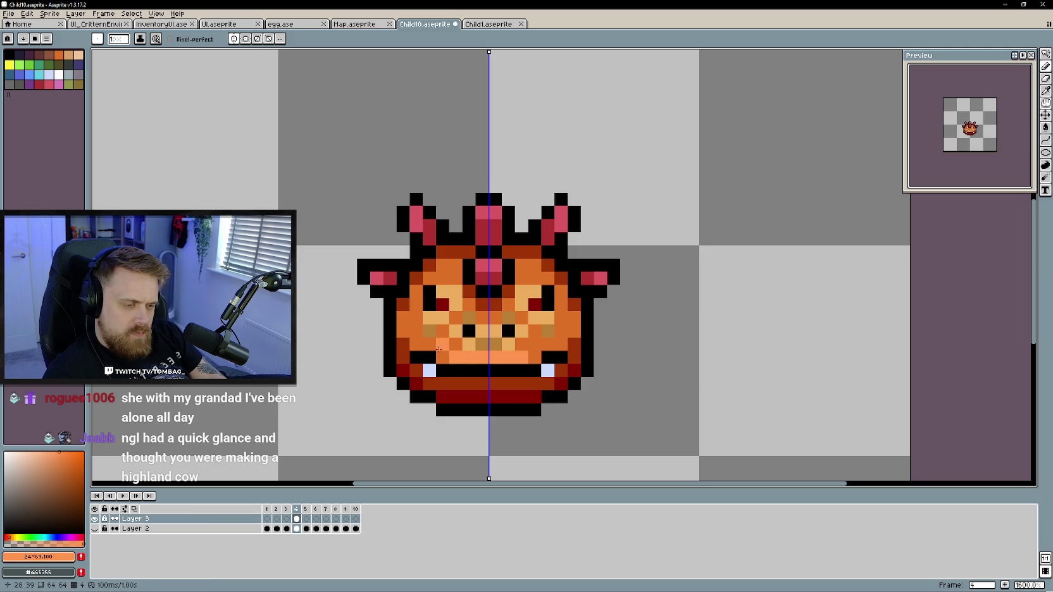
{"action": "scroll", "coordinate": [475, 407], "scroll_direction": "down", "scroll_amount": 3}
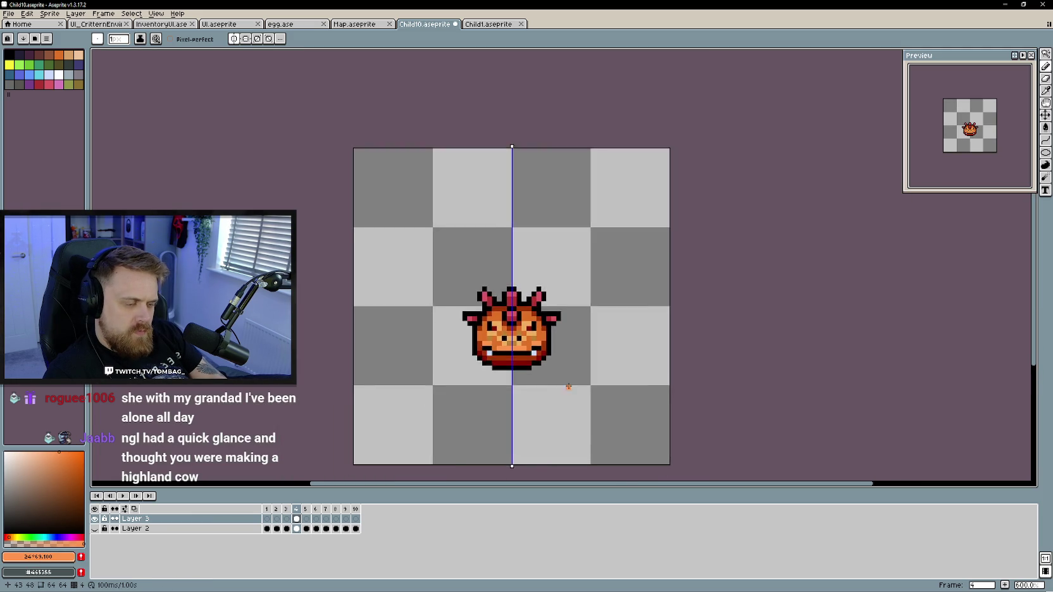
{"action": "scroll", "coordinate": [563, 383], "scroll_direction": "down", "scroll_amount": 1}
{"action": "scroll", "coordinate": [563, 391], "scroll_direction": "down", "scroll_amount": 1}
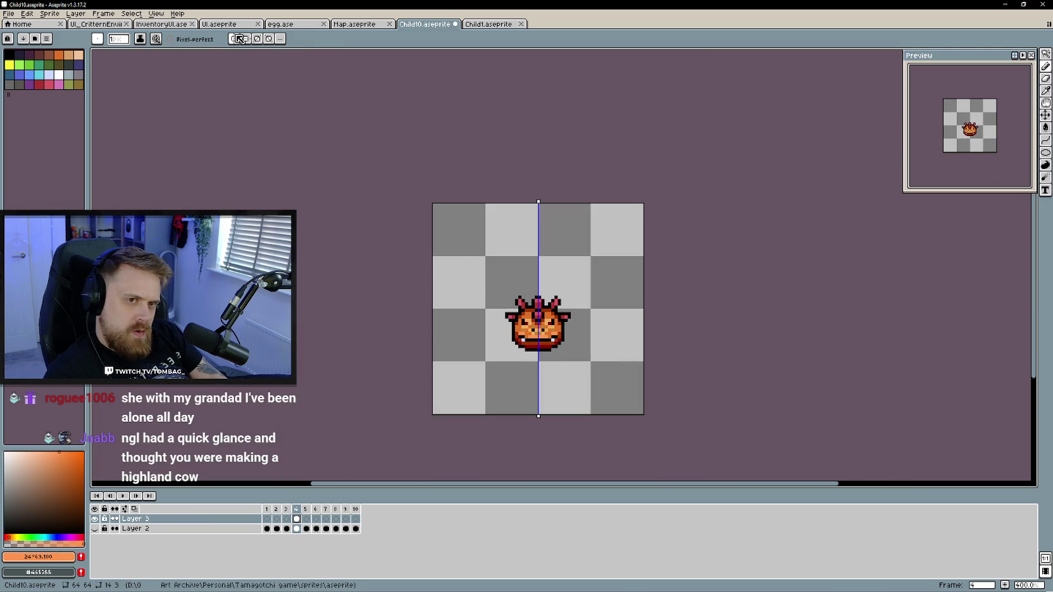
{"action": "scroll", "coordinate": [461, 319], "scroll_direction": "up", "scroll_amount": 1}
{"action": "scroll", "coordinate": [483, 338], "scroll_direction": "up", "scroll_amount": 1}
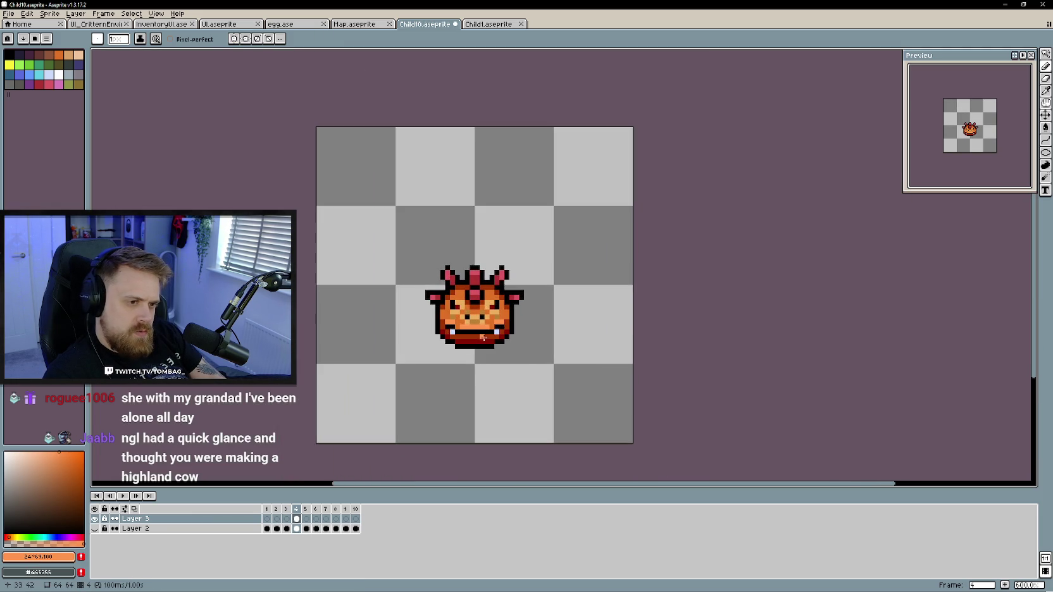
{"action": "scroll", "coordinate": [489, 332], "scroll_direction": "up", "scroll_amount": 3}
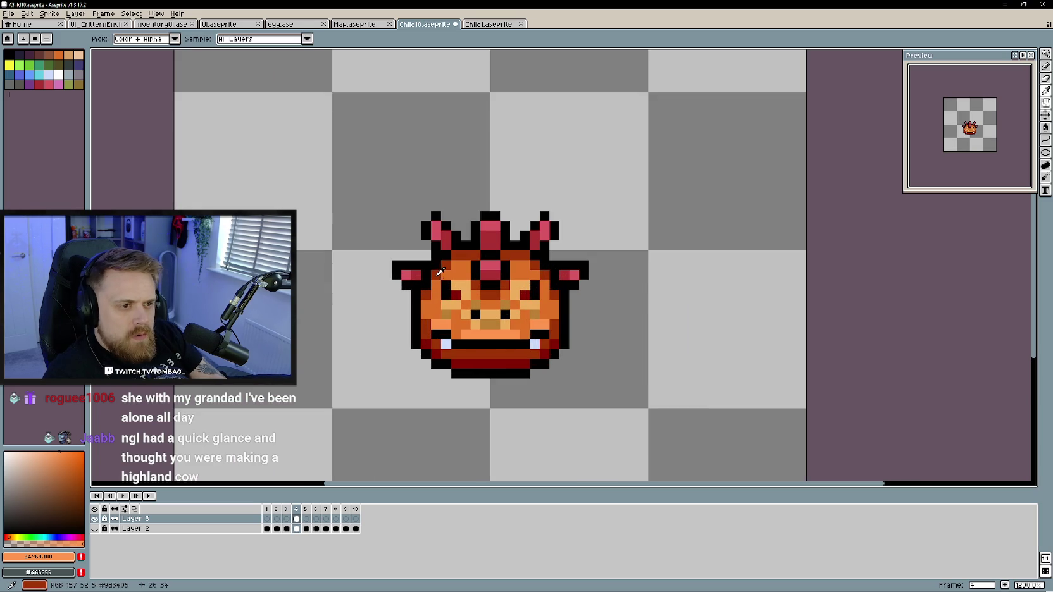
Eyedrop the dark shade beside the mouth as the active paint colour
{"action": "left_click", "coordinate": [443, 344], "text": "alt"}
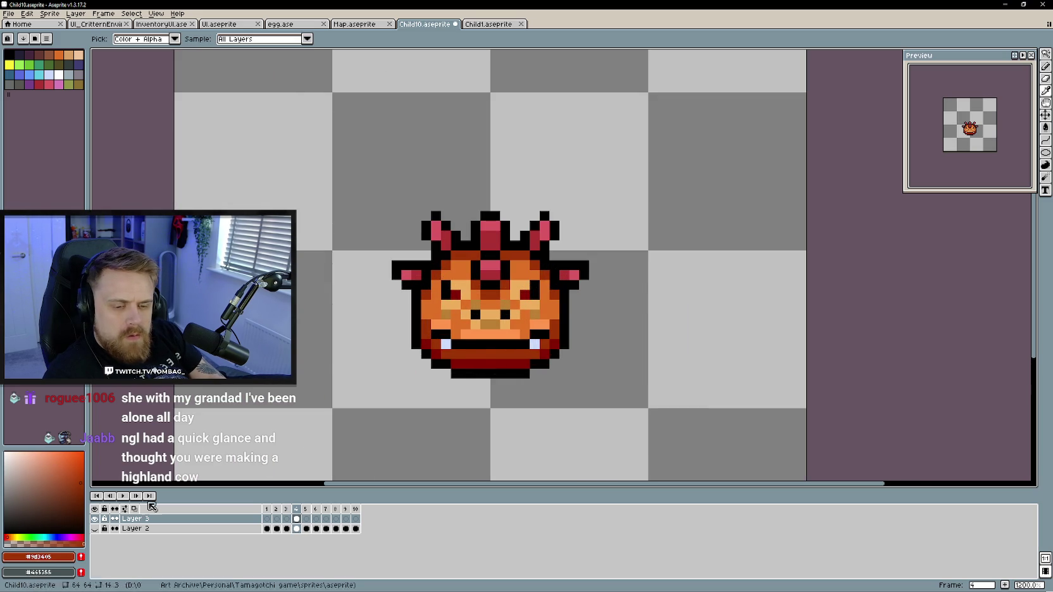
{"action": "scroll", "coordinate": [535, 394], "scroll_direction": "down", "scroll_amount": 2}
{"action": "scroll", "coordinate": [534, 356], "scroll_direction": "down", "scroll_amount": 2}
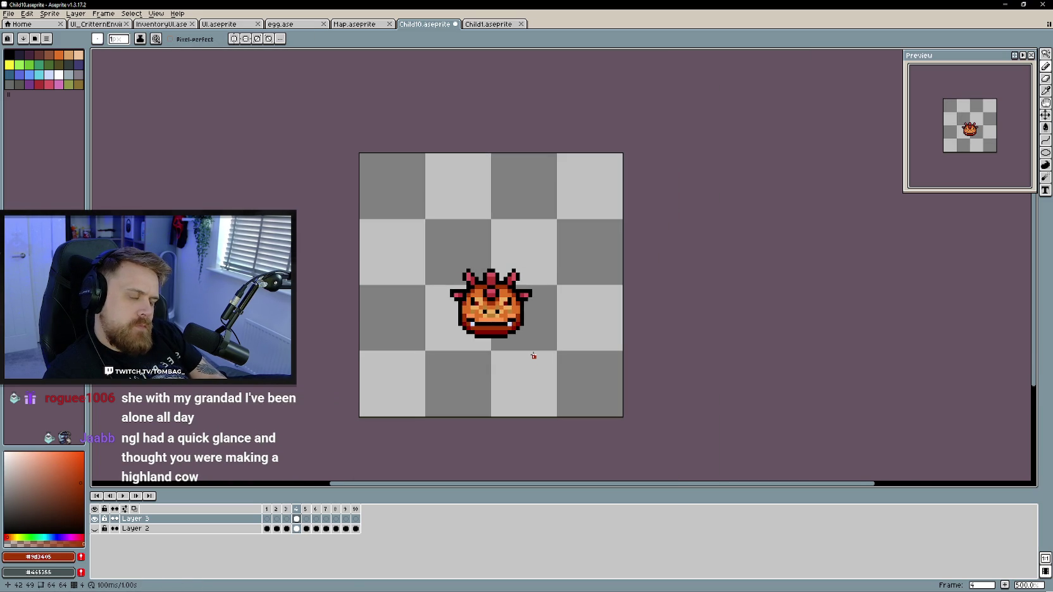
{"action": "scroll", "coordinate": [534, 353], "scroll_direction": "up", "scroll_amount": 2}
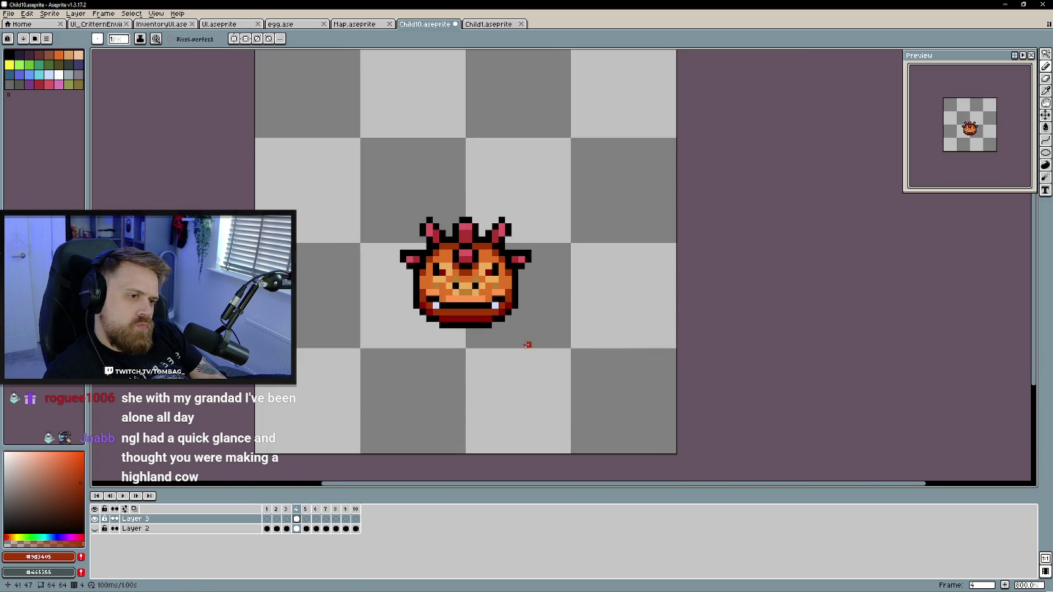
{"action": "scroll", "coordinate": [481, 292], "scroll_direction": "up", "scroll_amount": 3}
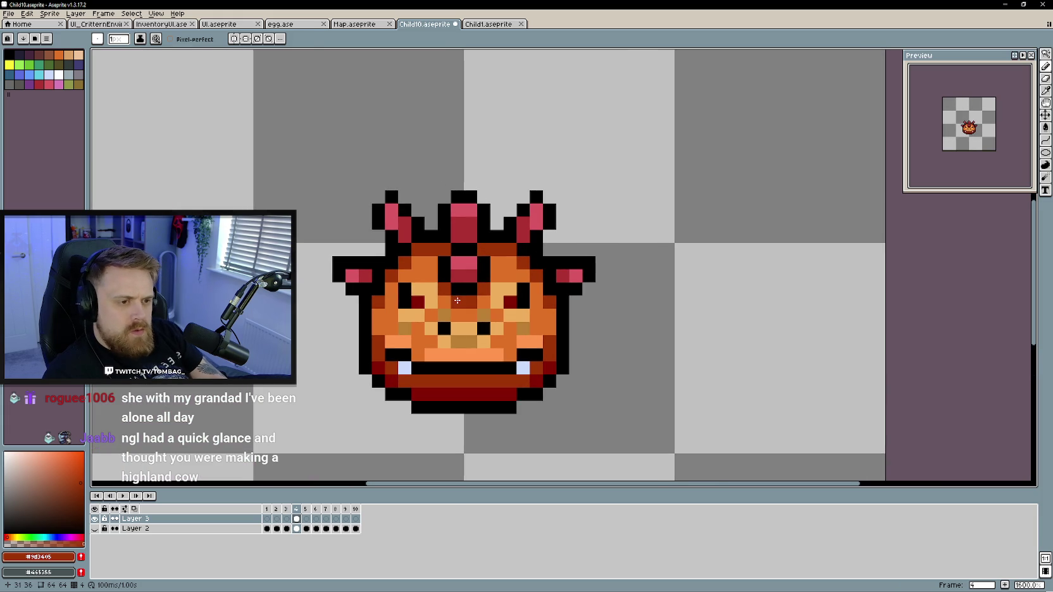
Pick a darker crimson and paint accent pixels beside the nose stripe and on the crown
{"action": "left_click", "coordinate": [405, 292], "text": "alt"}
{"action": "left_click_drag", "start_coordinate": [74, 491], "coordinate": [79, 506]}
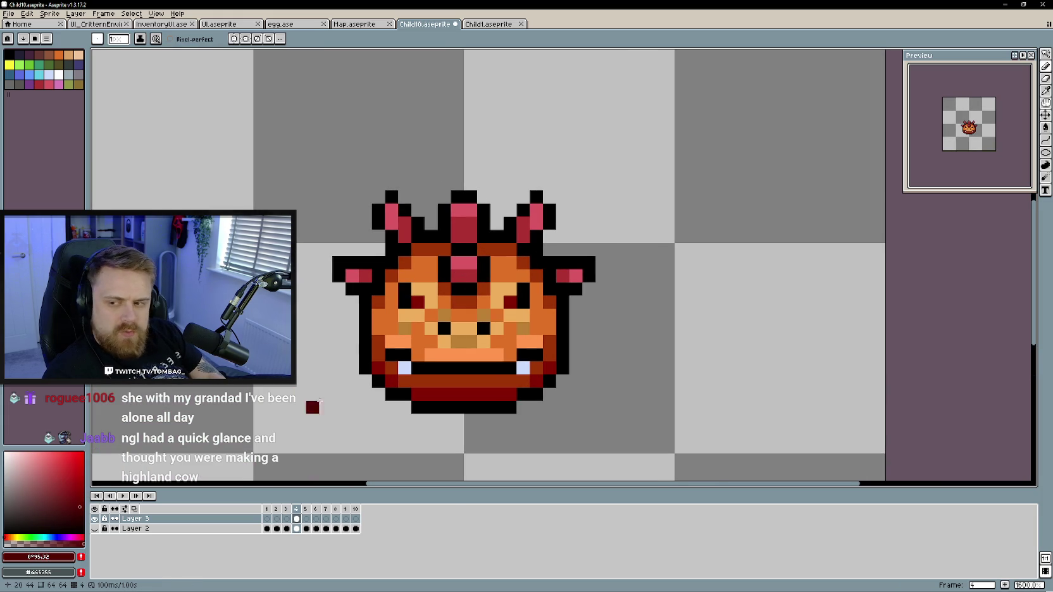
{"action": "left_click", "coordinate": [468, 289]}
{"action": "key", "text": "ctrl+z"}
{"action": "left_click", "coordinate": [484, 276]}
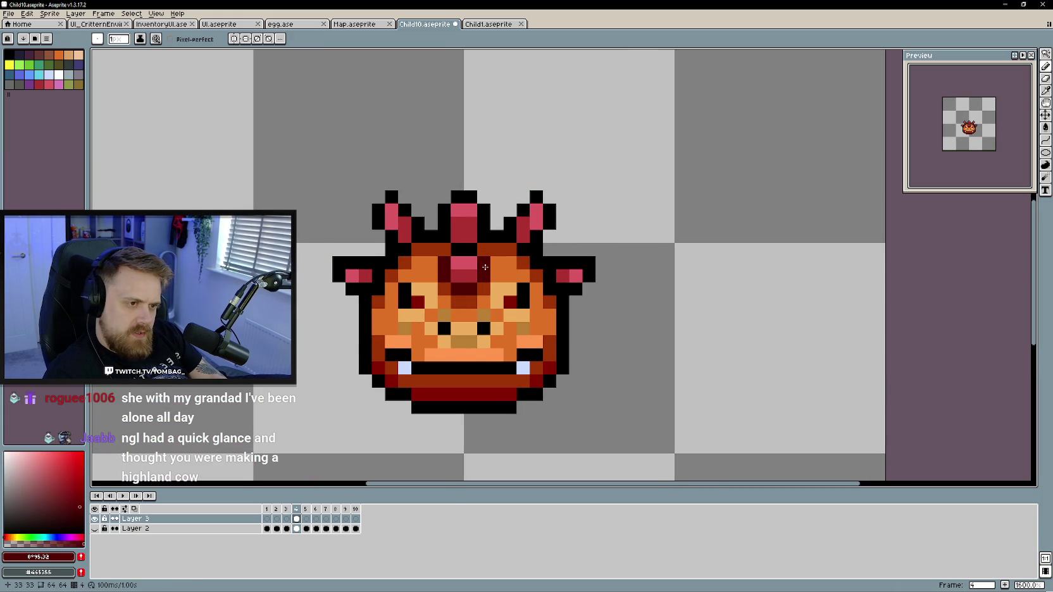
{"action": "left_click", "coordinate": [496, 236]}
Zoom in and out on the canvas to inspect the new dark red accents
{"action": "scroll", "coordinate": [495, 376], "scroll_direction": "down", "scroll_amount": 4}
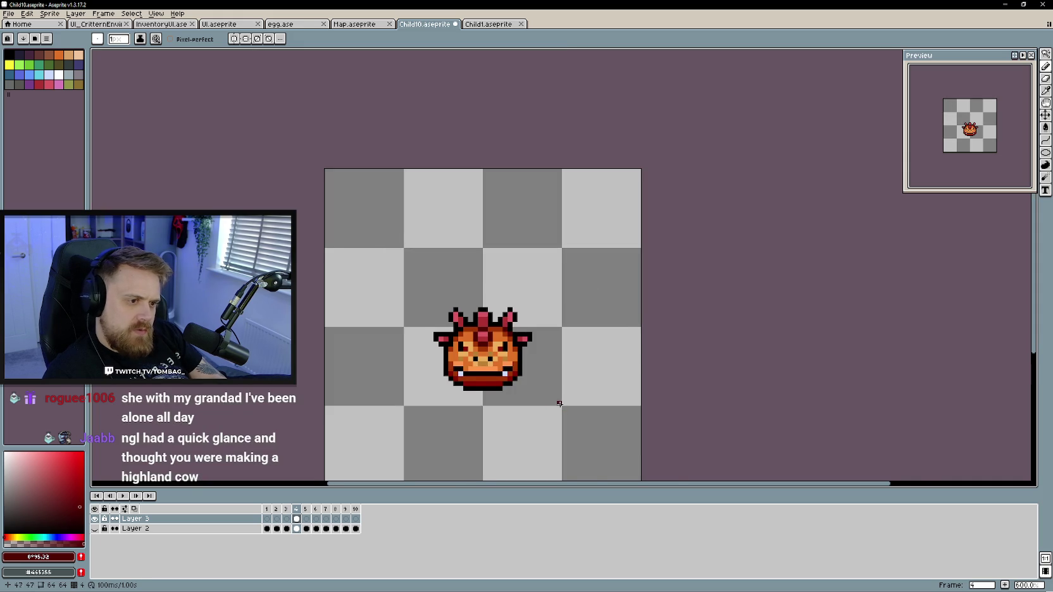
{"action": "scroll", "coordinate": [562, 407], "scroll_direction": "up", "scroll_amount": 1}
{"action": "scroll", "coordinate": [505, 310], "scroll_direction": "up", "scroll_amount": 2}
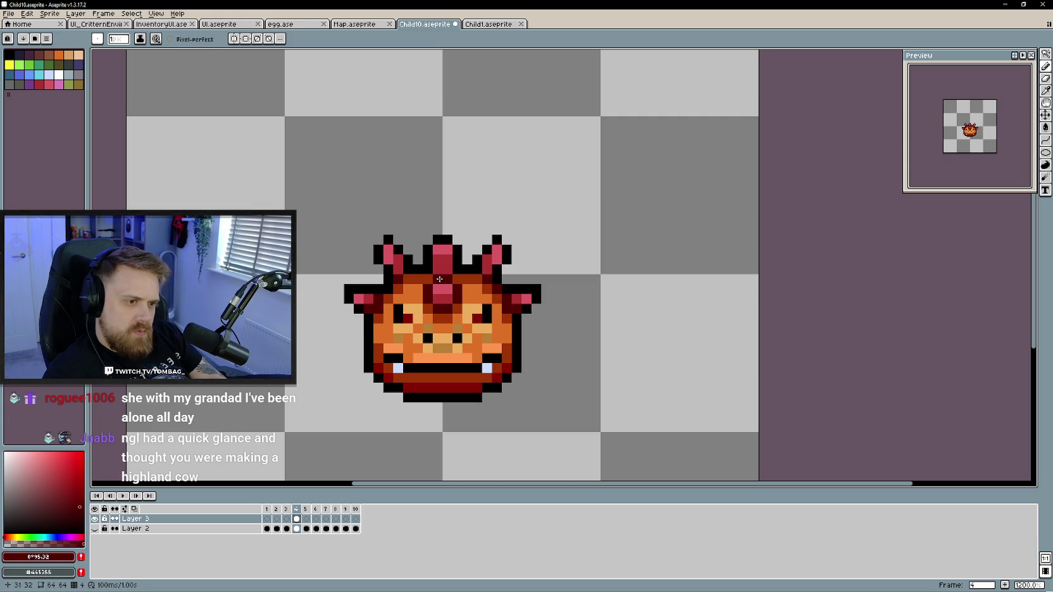
{"action": "scroll", "coordinate": [400, 306], "scroll_direction": "down", "scroll_amount": 2}
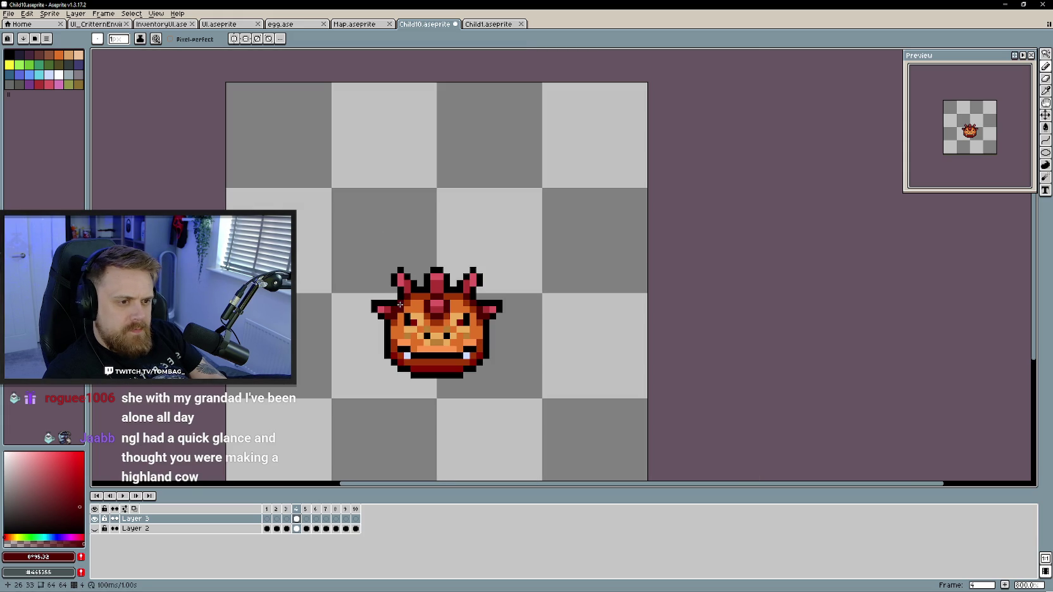
{"action": "scroll", "coordinate": [453, 350], "scroll_direction": "down", "scroll_amount": 1}
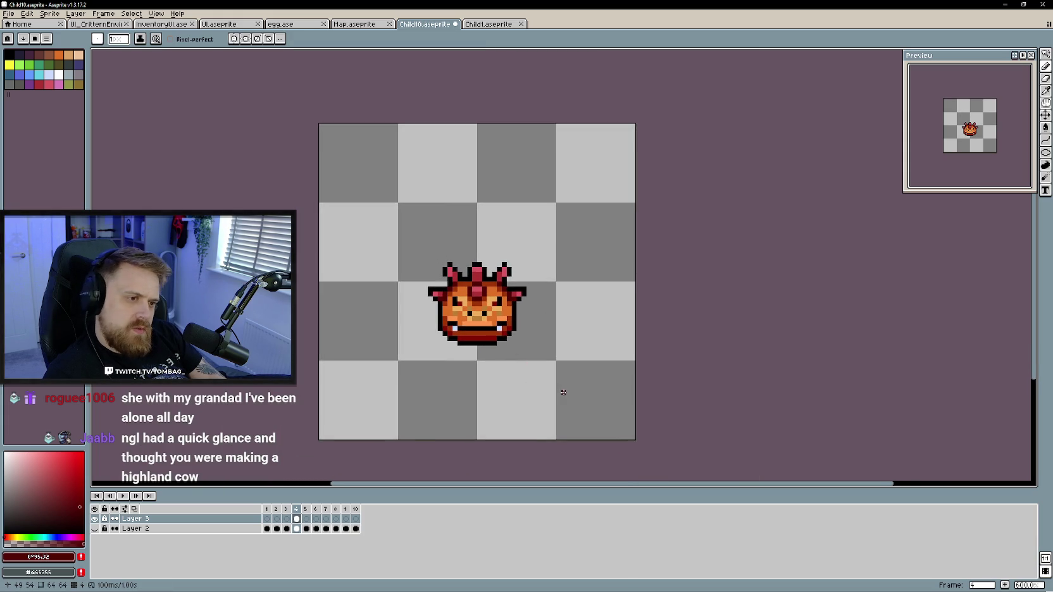
{"action": "scroll", "coordinate": [563, 392], "scroll_direction": "down", "scroll_amount": 1}
{"action": "scroll", "coordinate": [562, 392], "scroll_direction": "down", "scroll_amount": 1}
{"action": "scroll", "coordinate": [552, 385], "scroll_direction": "down", "scroll_amount": 1}
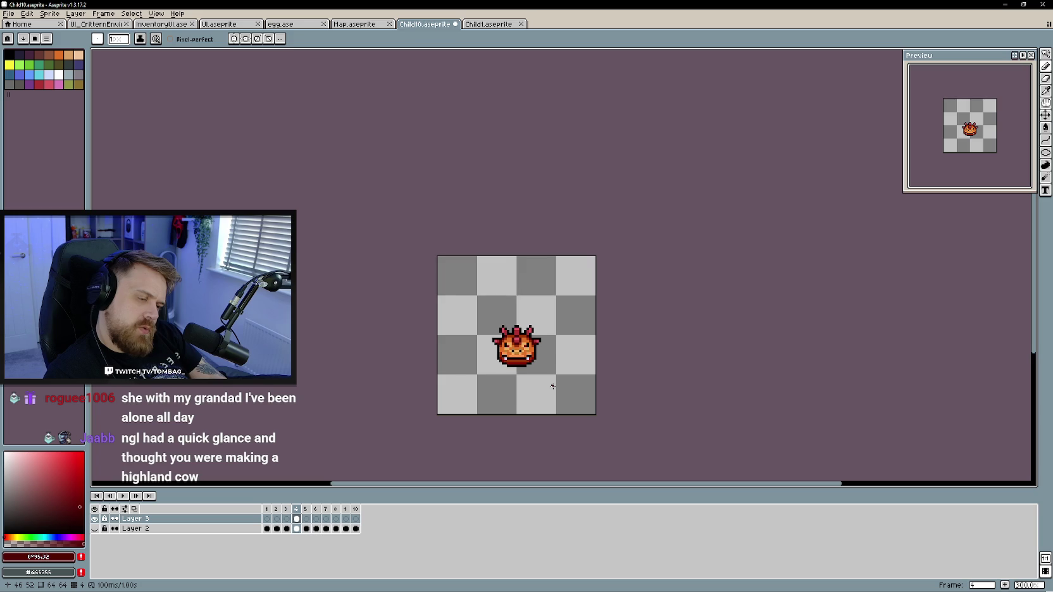
{"action": "scroll", "coordinate": [553, 386], "scroll_direction": "up", "scroll_amount": 2}
{"action": "scroll", "coordinate": [549, 383], "scroll_direction": "up", "scroll_amount": 1}
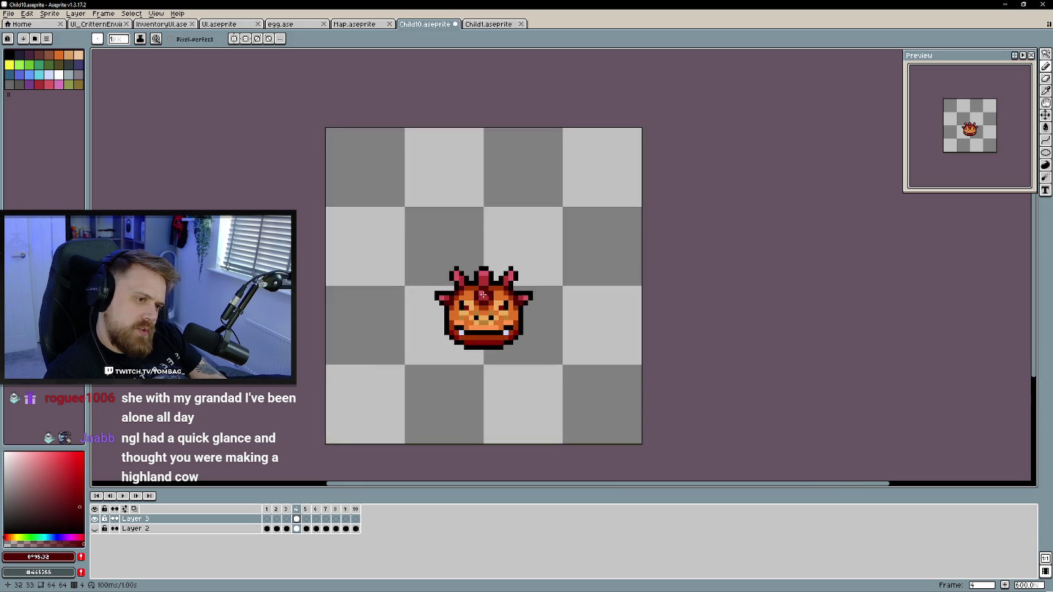
{"action": "scroll", "coordinate": [506, 360], "scroll_direction": "up", "scroll_amount": 1}
{"action": "scroll", "coordinate": [451, 333], "scroll_direction": "up", "scroll_amount": 2}
{"action": "scroll", "coordinate": [474, 399], "scroll_direction": "down", "scroll_amount": 1}
Select frame 1's cel on Layer 3, then switch to the Unity editor
{"action": "scroll", "coordinate": [483, 401], "scroll_direction": "down", "scroll_amount": 1}
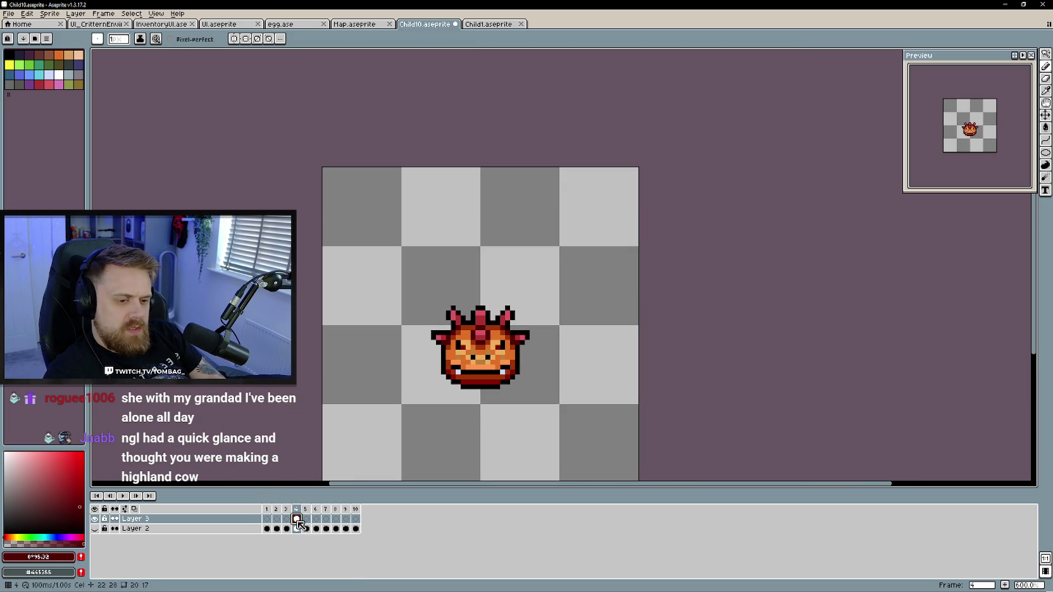
{"action": "left_click_drag", "start_coordinate": [296, 519], "coordinate": [266, 519]}
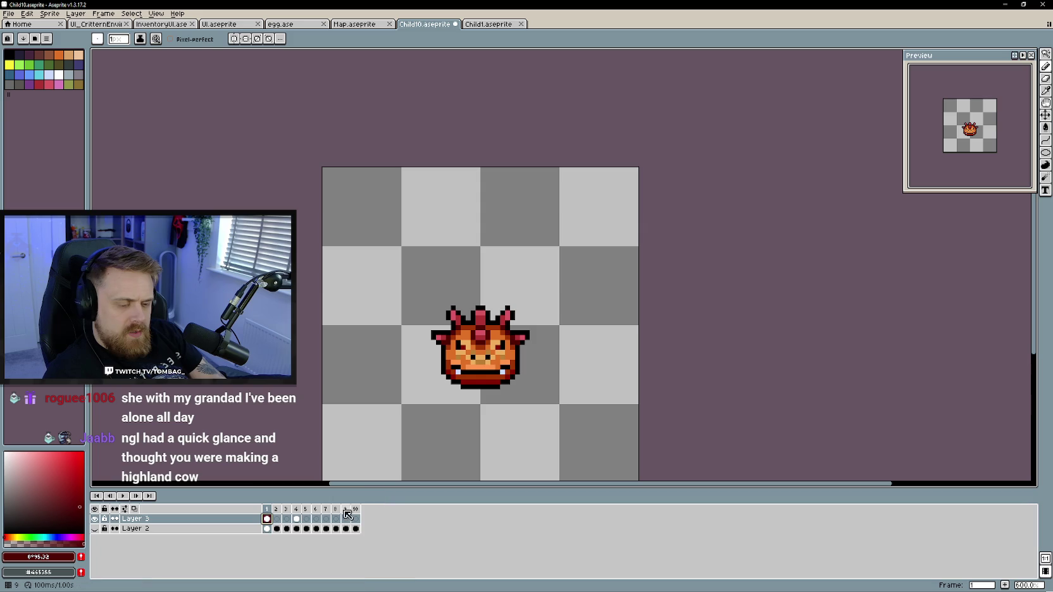
{"action": "right_click", "coordinate": [302, 522]}
{"action": "left_click", "coordinate": [297, 518]}
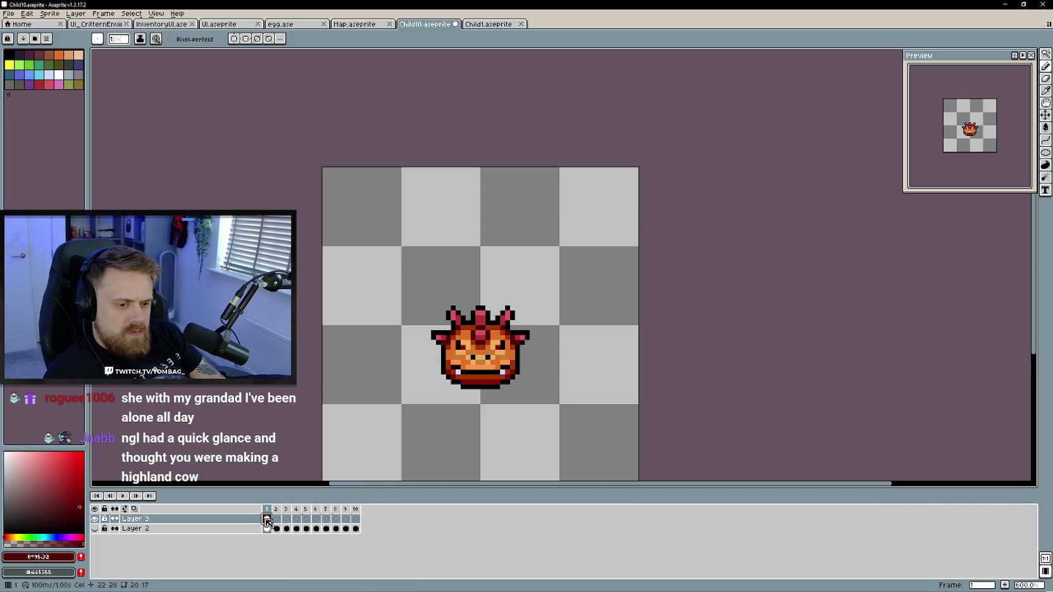
{"action": "left_click_drag", "start_coordinate": [530, 415], "coordinate": [521, 394]}
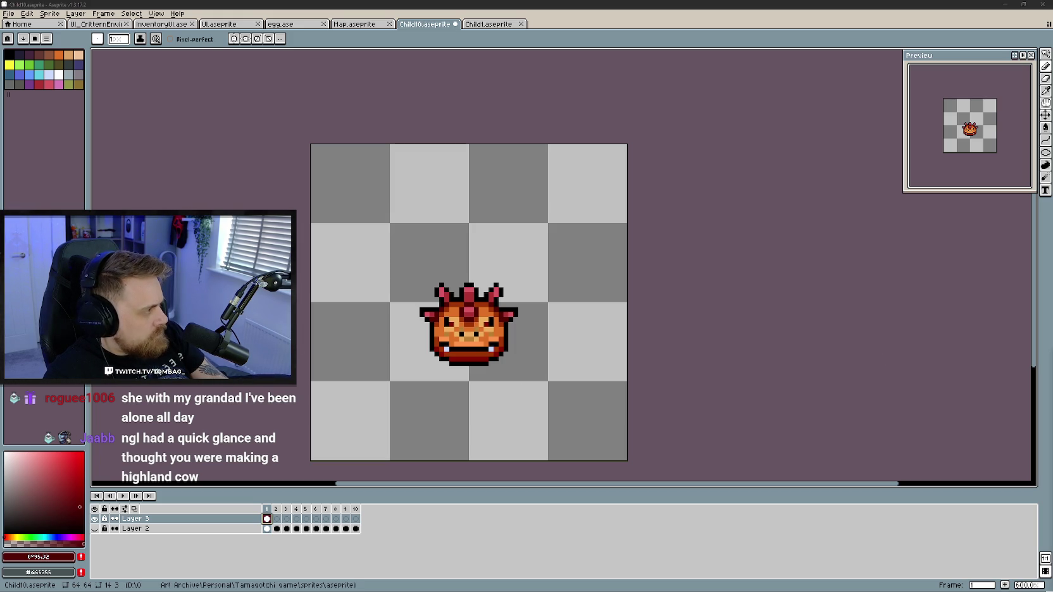
{"action": "key", "text": "alt+Tab"}
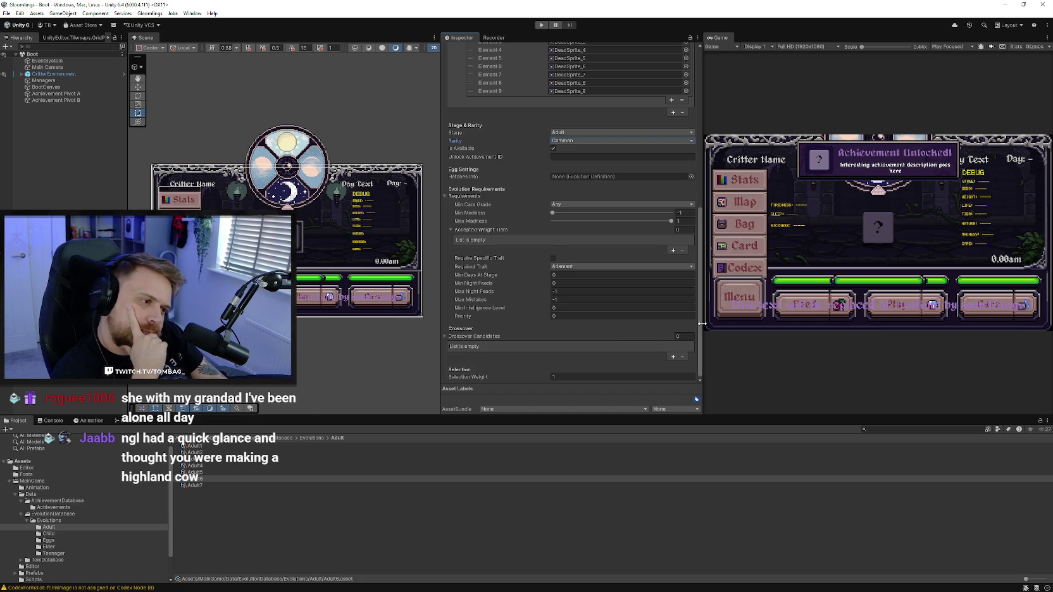
Wipe all save data via Gloomlings > Debug > New Game, then enter Play mode
{"action": "scroll", "coordinate": [633, 304], "scroll_direction": "up", "scroll_amount": 3}
{"action": "scroll", "coordinate": [633, 304], "scroll_direction": "down", "scroll_amount": 3}
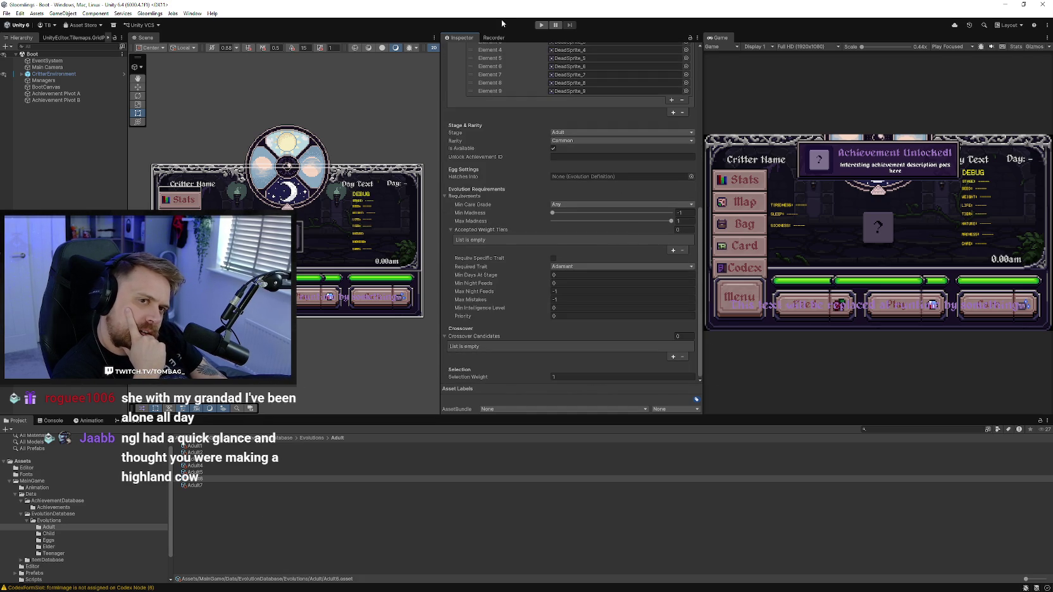
{"action": "left_click", "coordinate": [150, 13]}
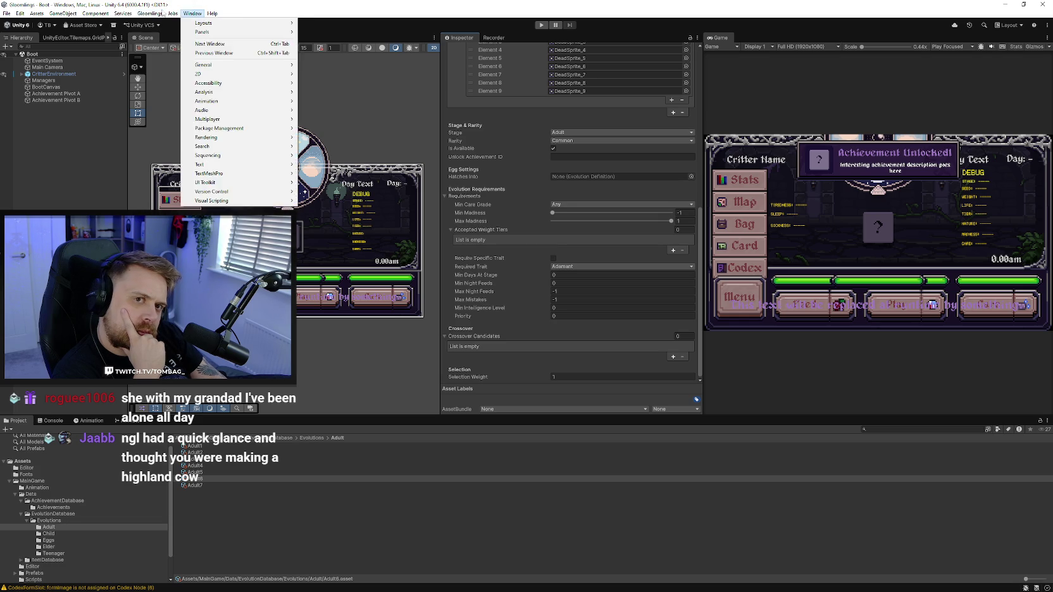
{"action": "mouse_move", "coordinate": [167, 22]}
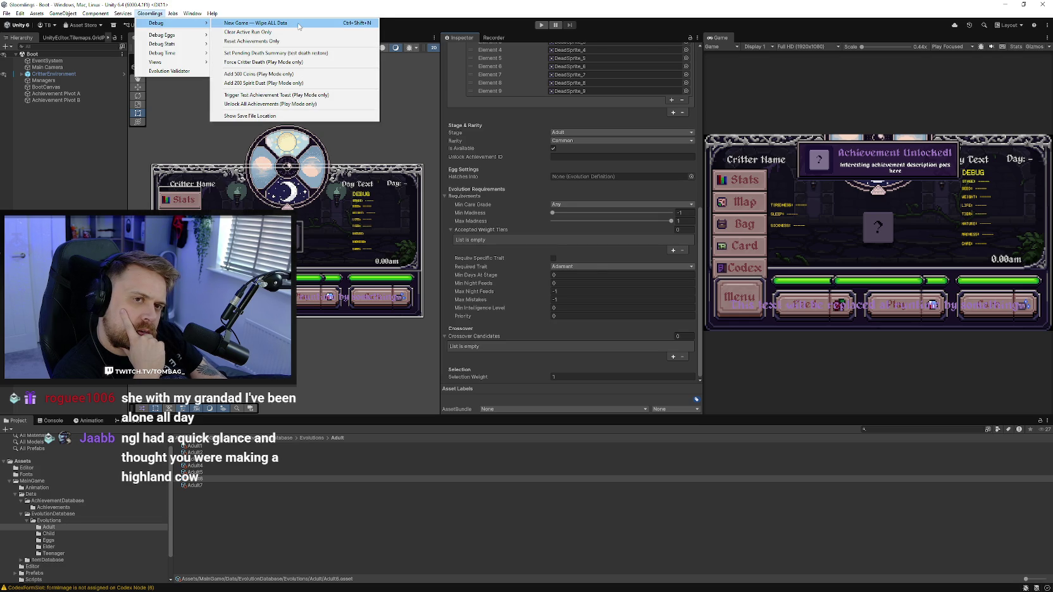
{"action": "left_click", "coordinate": [297, 23]}
{"action": "left_click", "coordinate": [539, 316]}
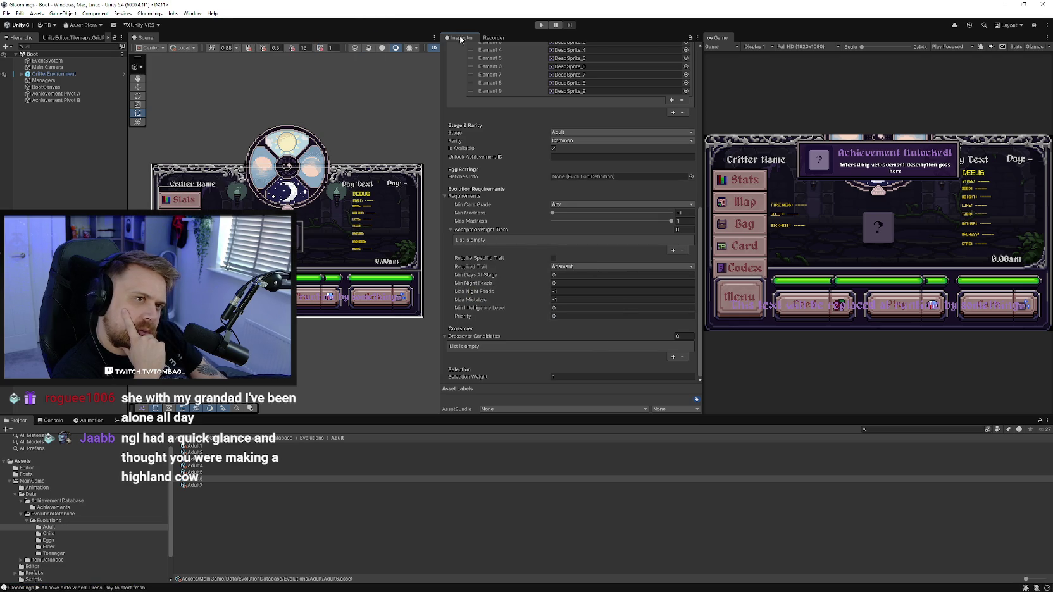
{"action": "left_click", "coordinate": [540, 25]}
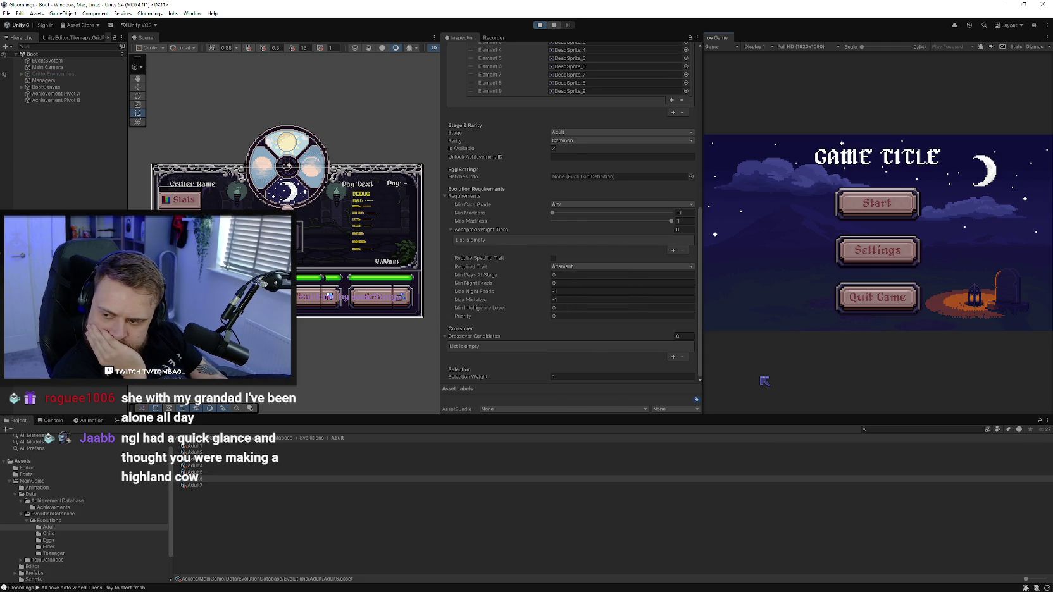
Start a trial run named 'sdhfjsdfhwsg', then restart and pick the Dusk Egg before stopping
{"action": "left_click", "coordinate": [855, 203]}
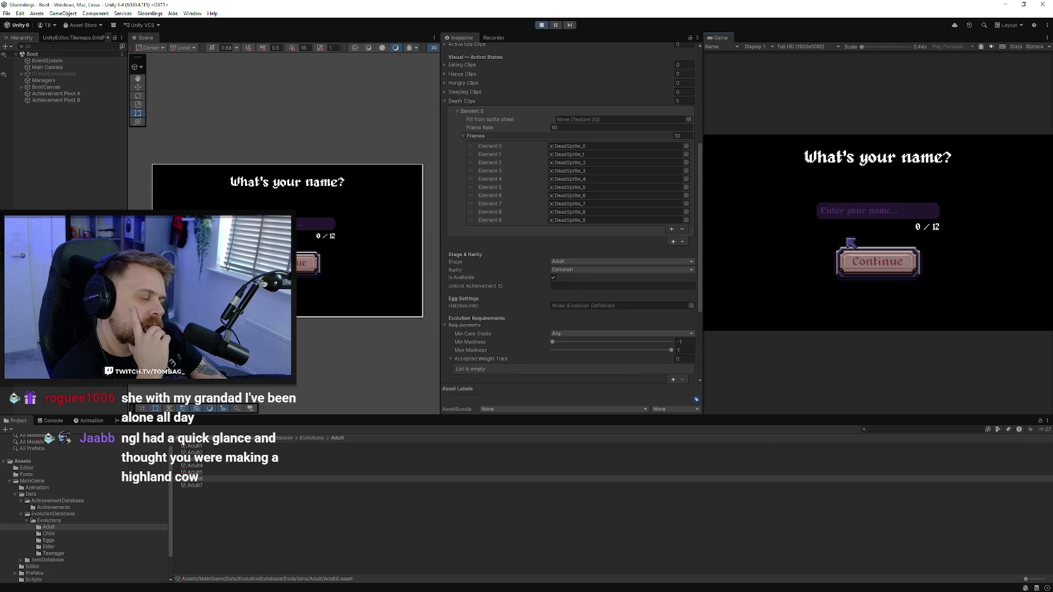
{"action": "type", "text": "sdhfjsdfhwsg"}
{"action": "left_click", "coordinate": [884, 263]}
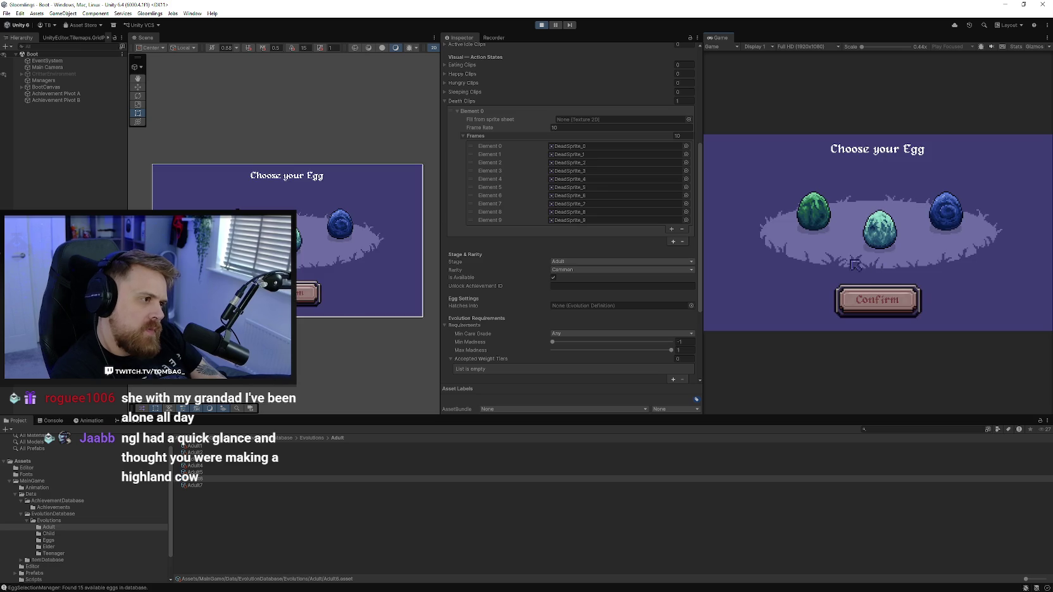
{"action": "left_click", "coordinate": [541, 25]}
{"action": "left_click", "coordinate": [541, 24]}
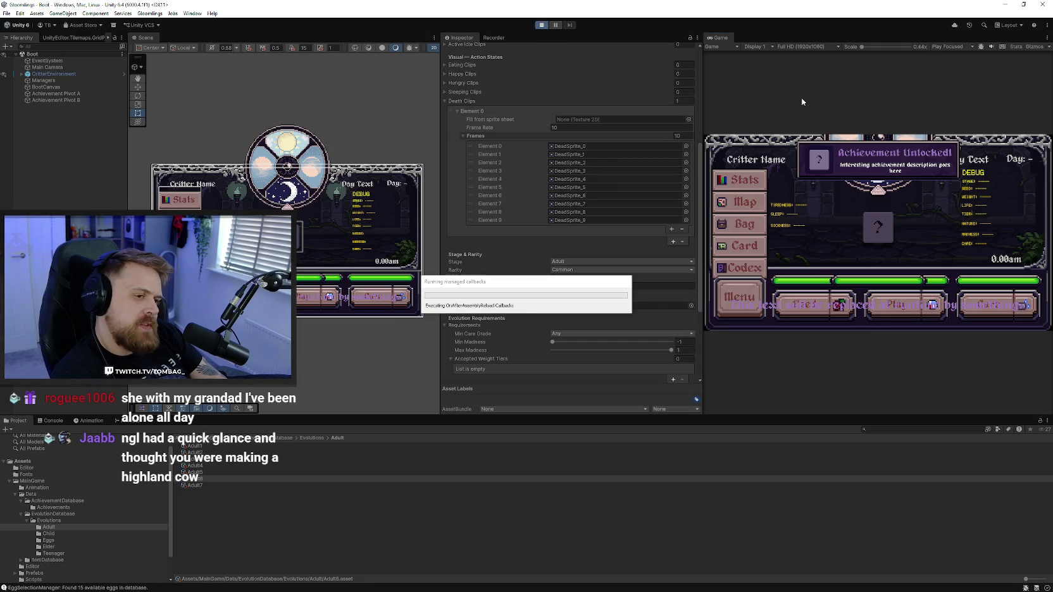
{"action": "left_click", "coordinate": [873, 203]}
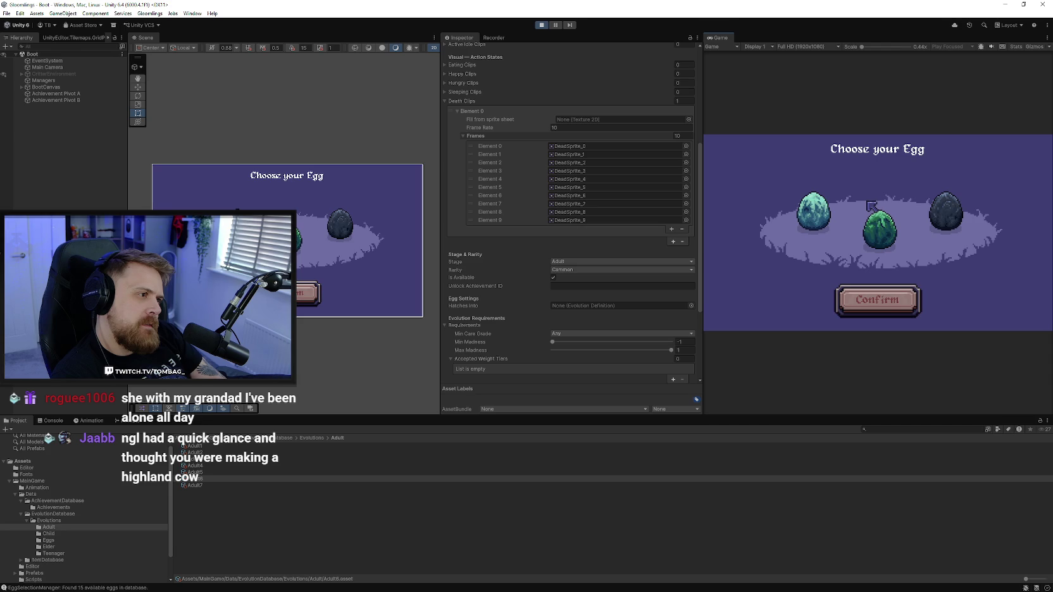
{"action": "left_click", "coordinate": [949, 215]}
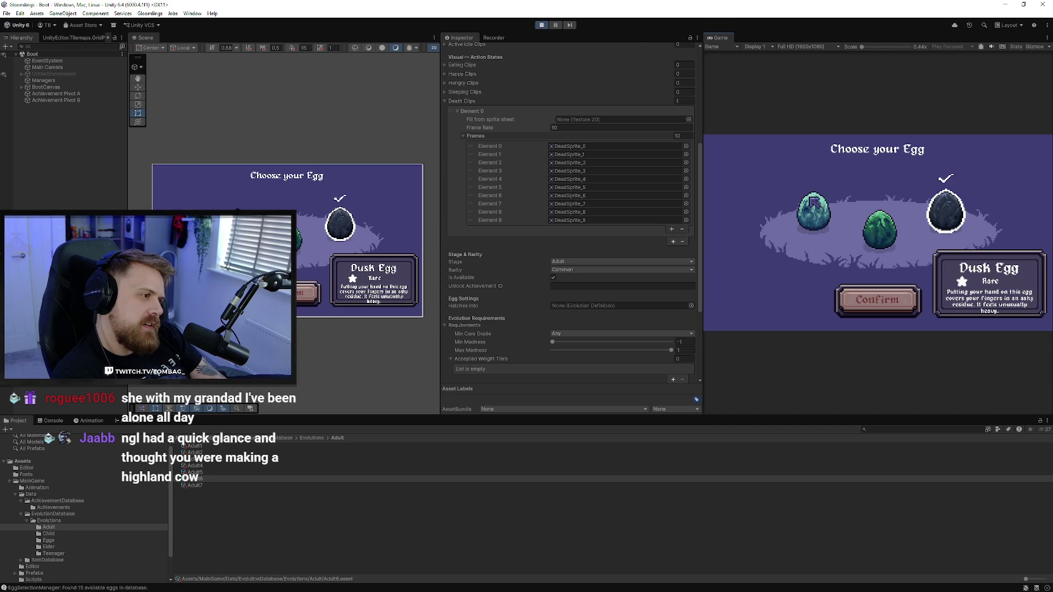
{"action": "left_click", "coordinate": [541, 25]}
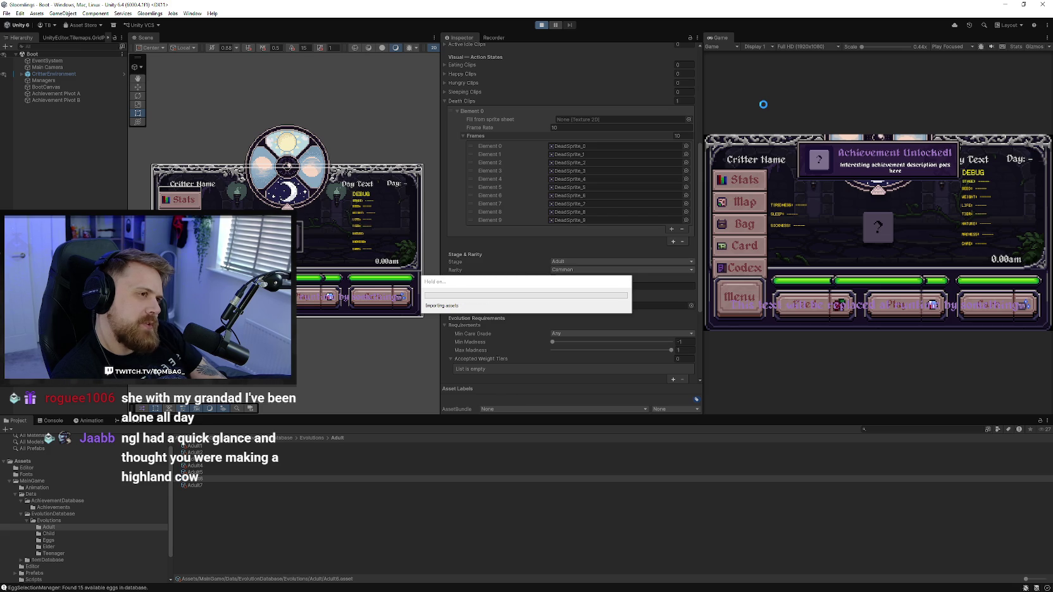
Relaunch Play mode, start a new game, and confirm the Goopy Egg
{"action": "left_click", "coordinate": [861, 214]}
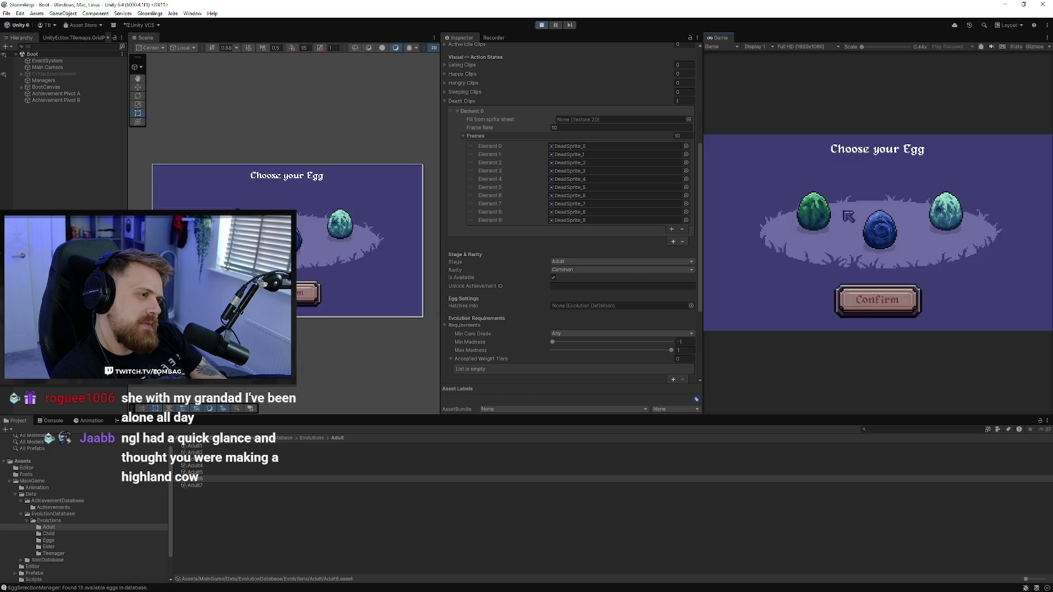
{"action": "left_click", "coordinate": [541, 25]}
{"action": "left_click", "coordinate": [542, 25]}
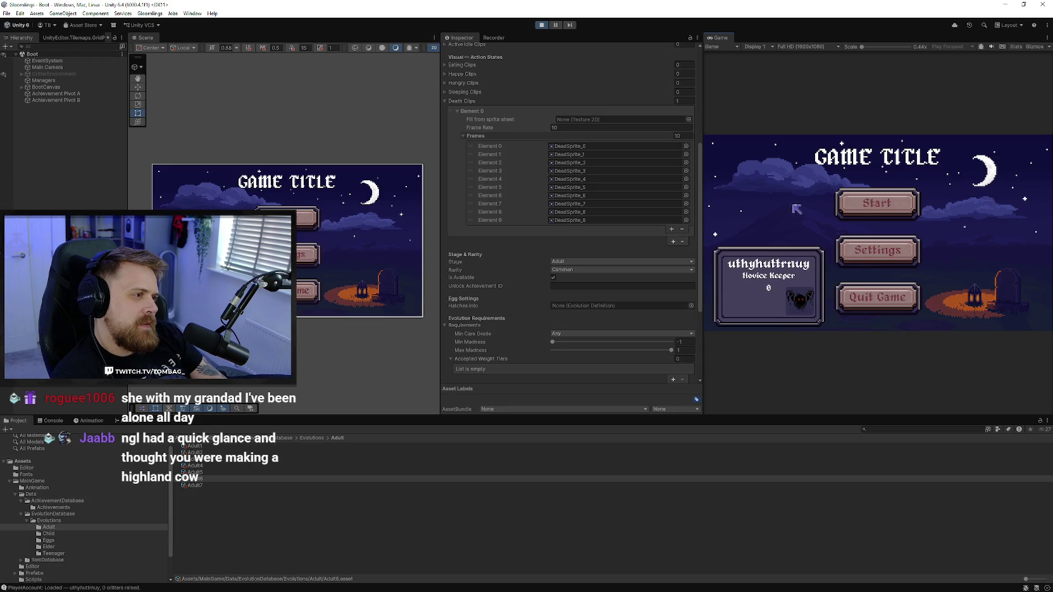
{"action": "left_click", "coordinate": [845, 203]}
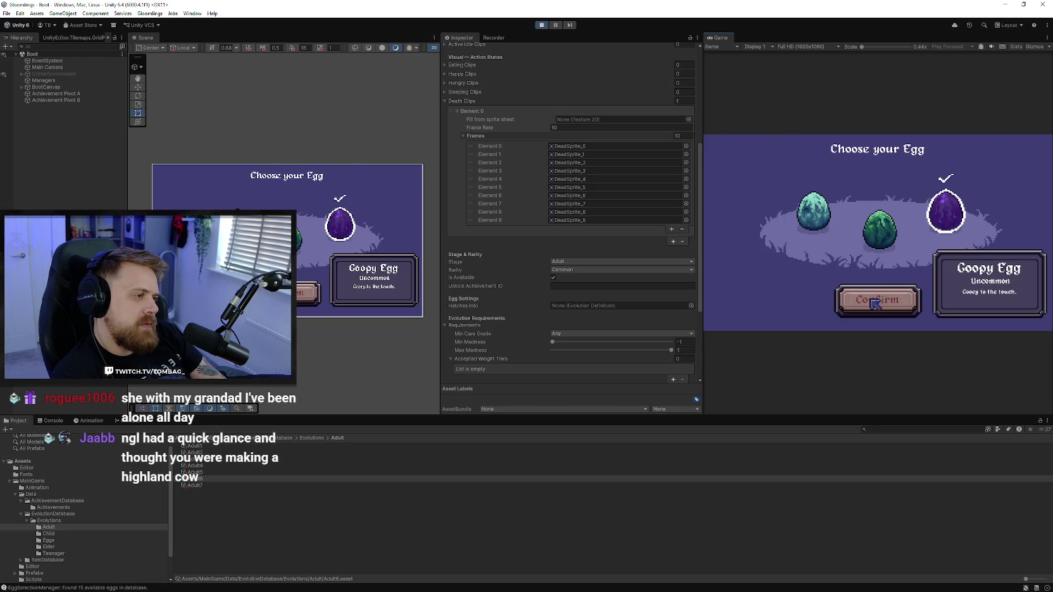
{"action": "left_click", "coordinate": [877, 304]}
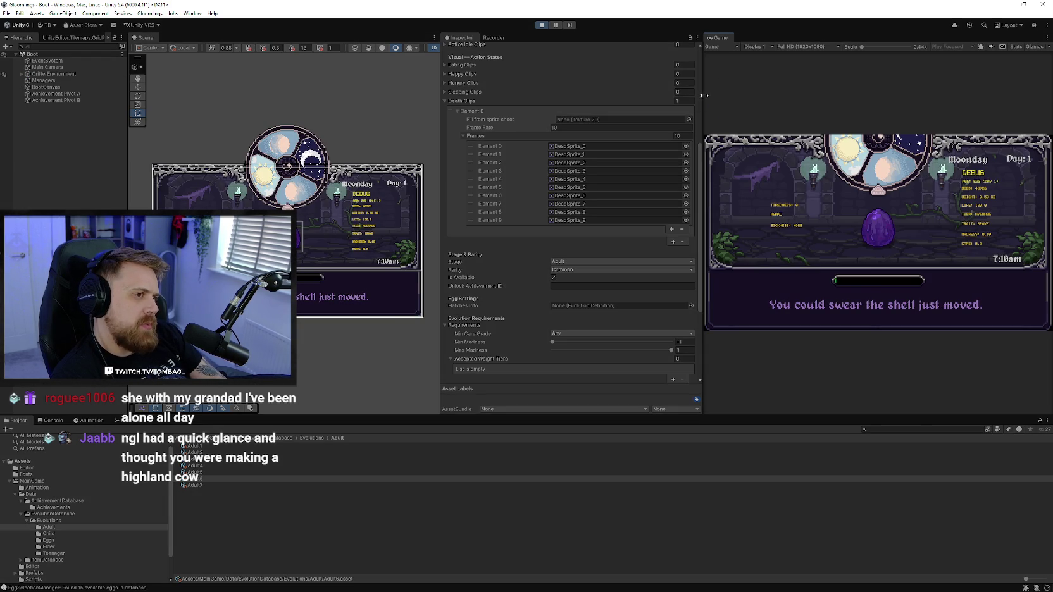
Hatch the egg with Force Age Up, name it 'hturynutynhh', hide the F1 overlay, widen the view
{"action": "left_click_drag", "start_coordinate": [702, 190], "coordinate": [674, 190]}
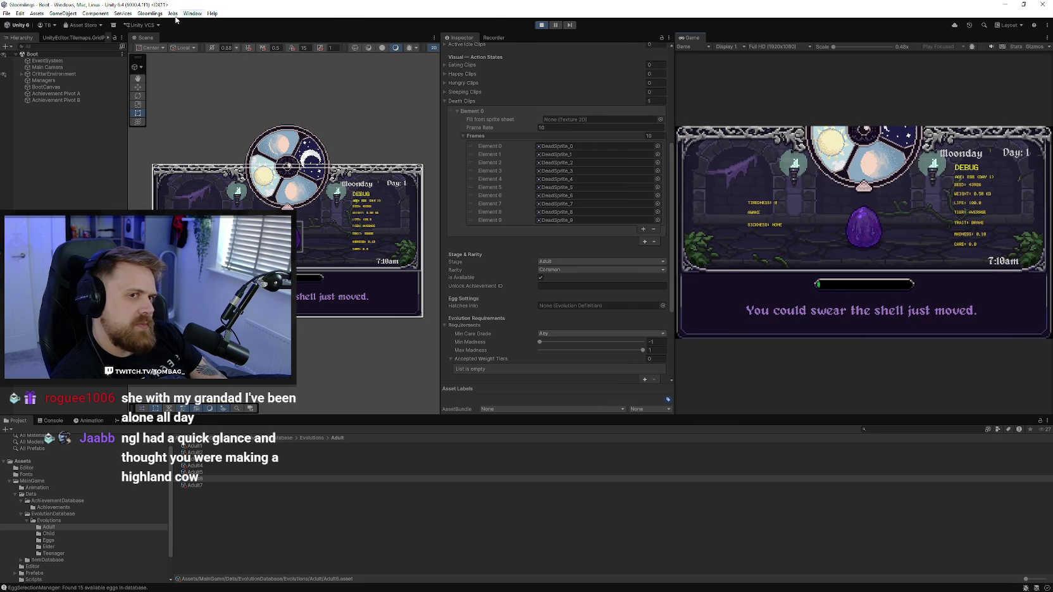
{"action": "left_click", "coordinate": [150, 13]}
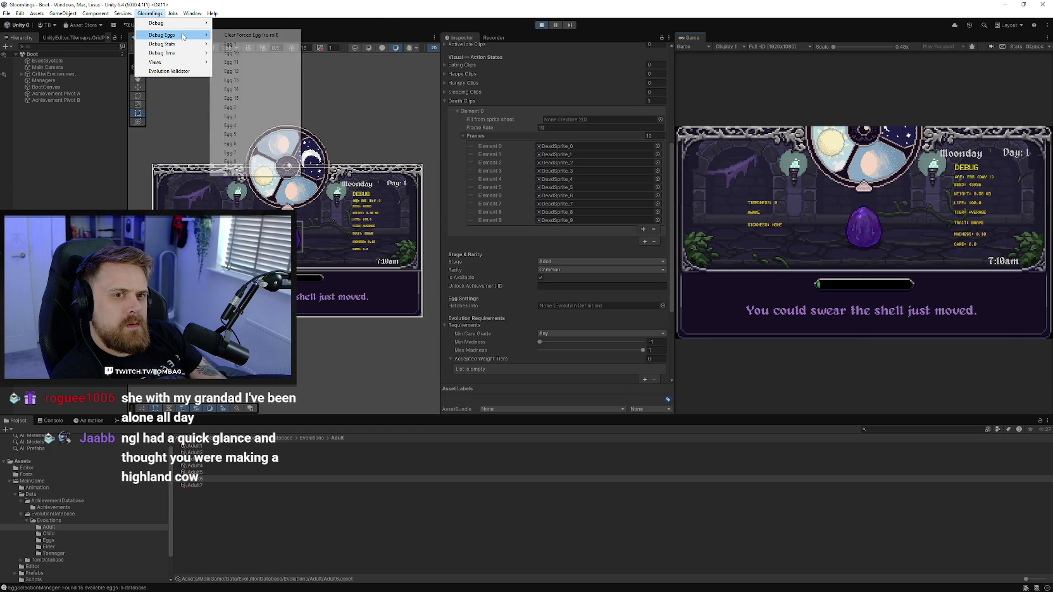
{"action": "mouse_move", "coordinate": [168, 44]}
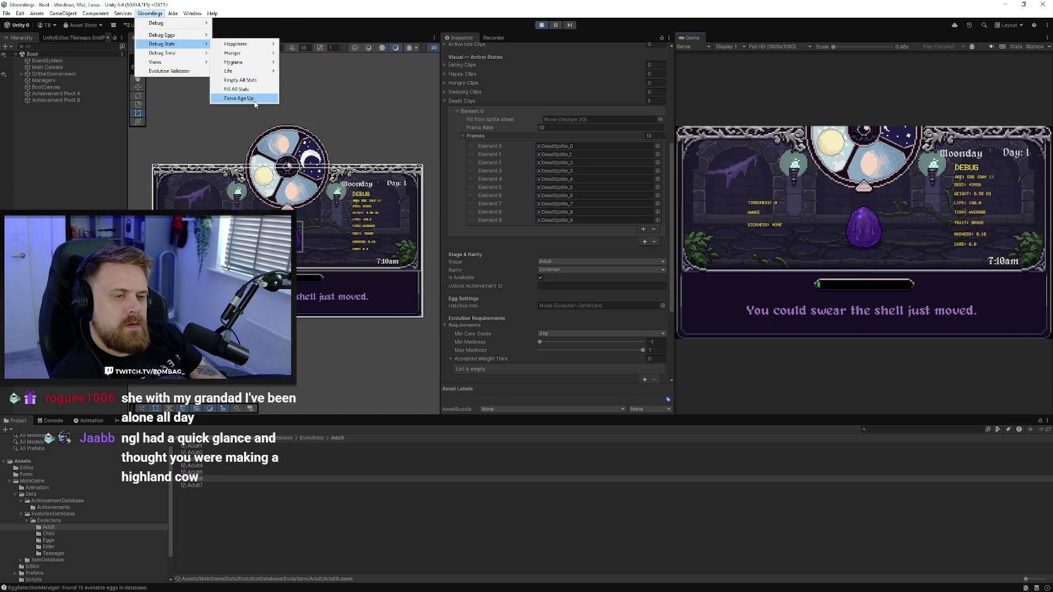
{"action": "left_click", "coordinate": [243, 101]}
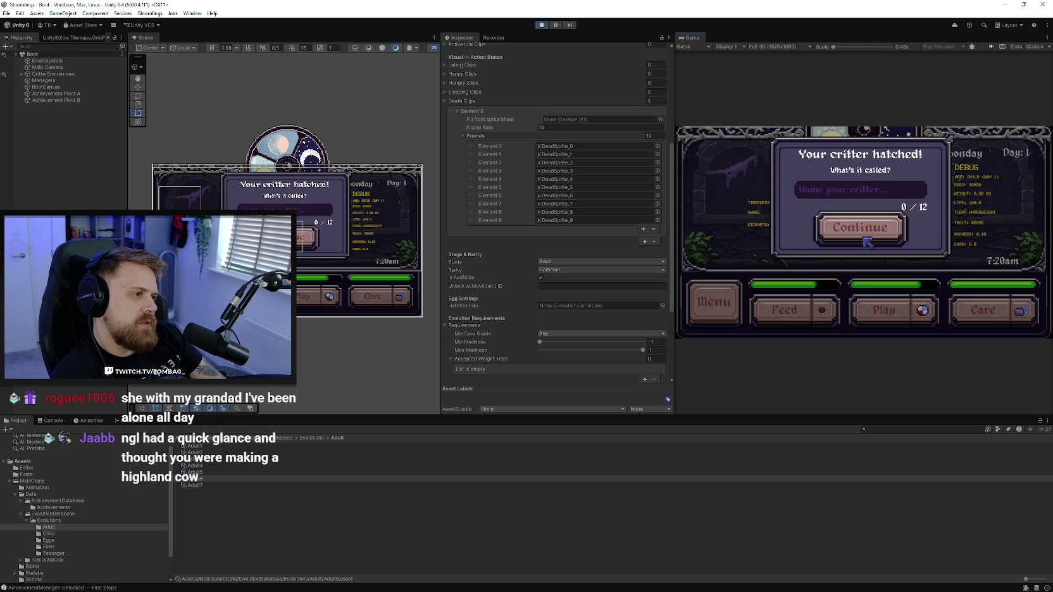
{"action": "type", "text": "hturynutynhh"}
{"action": "left_click", "coordinate": [852, 227]}
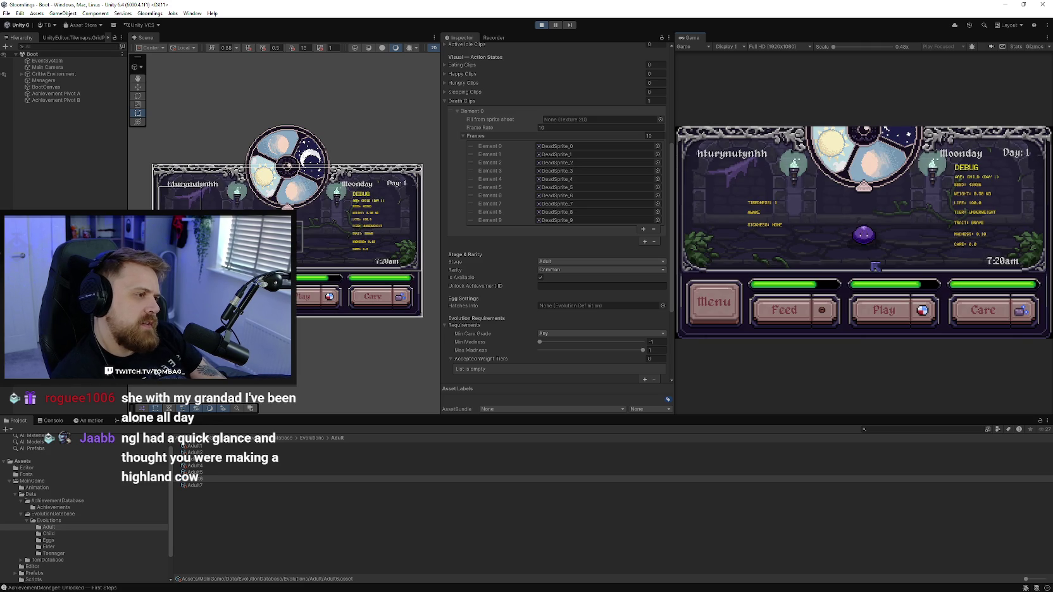
{"action": "key", "text": "F1"}
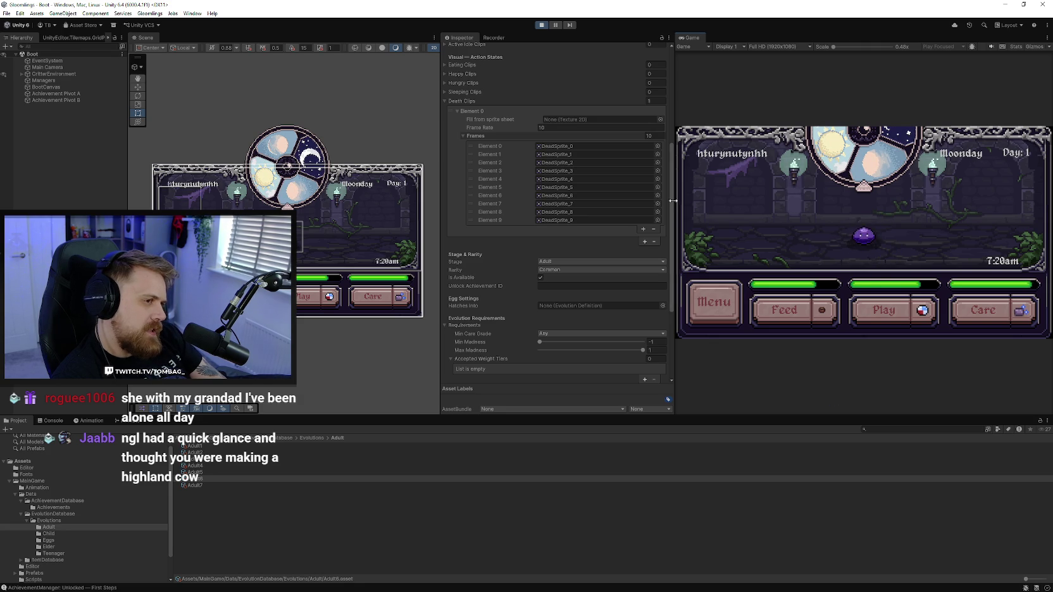
{"action": "left_click_drag", "start_coordinate": [673, 201], "coordinate": [581, 199]}
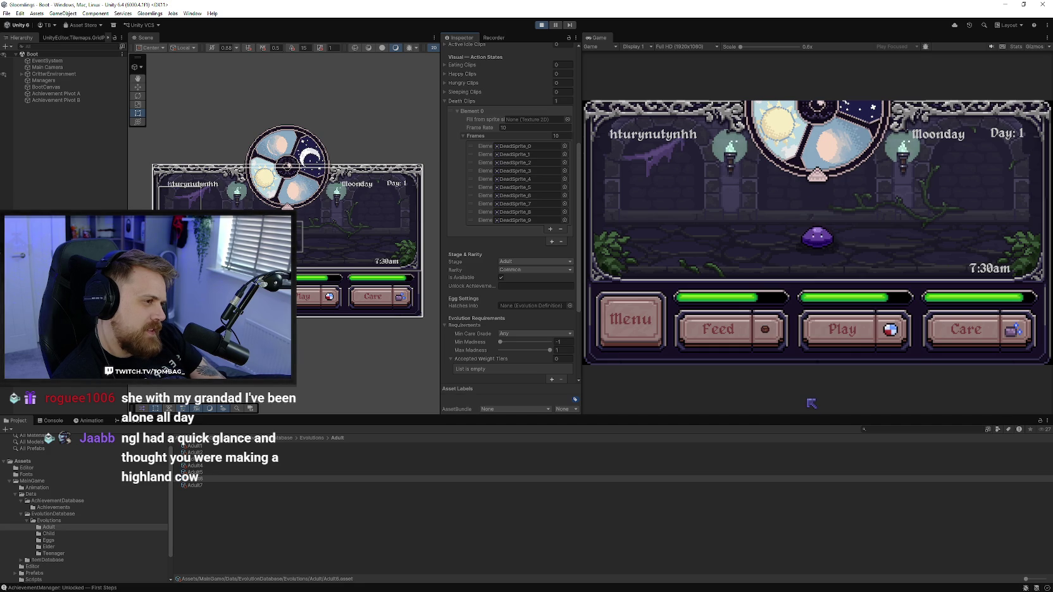
Toggle the in-game menu, then age the critter up one stage with Force Age Up
{"action": "left_click", "coordinate": [654, 336]}
{"action": "left_click", "coordinate": [654, 341]}
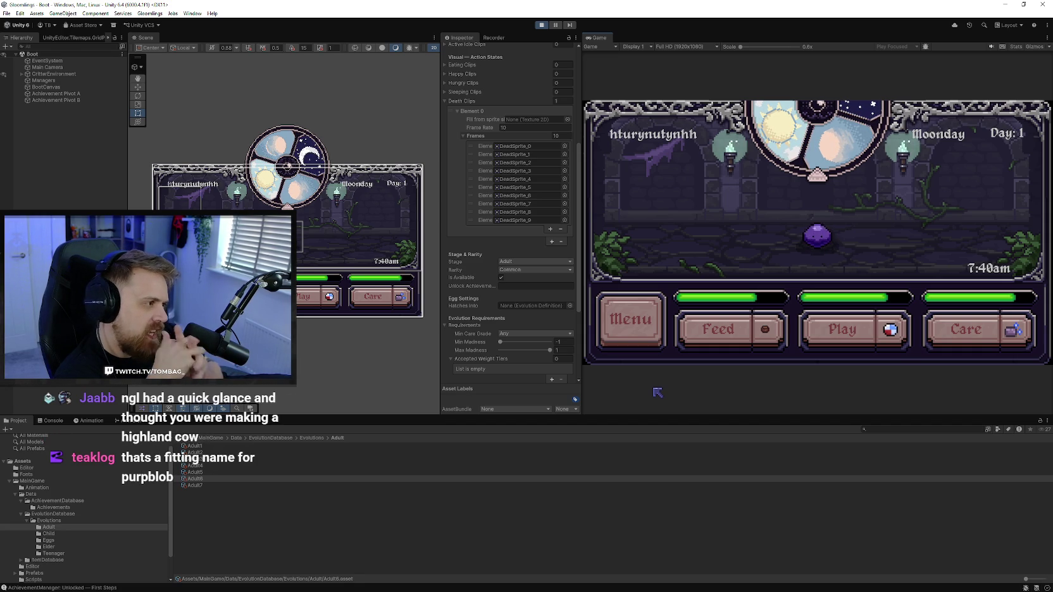
{"action": "left_click", "coordinate": [150, 13]}
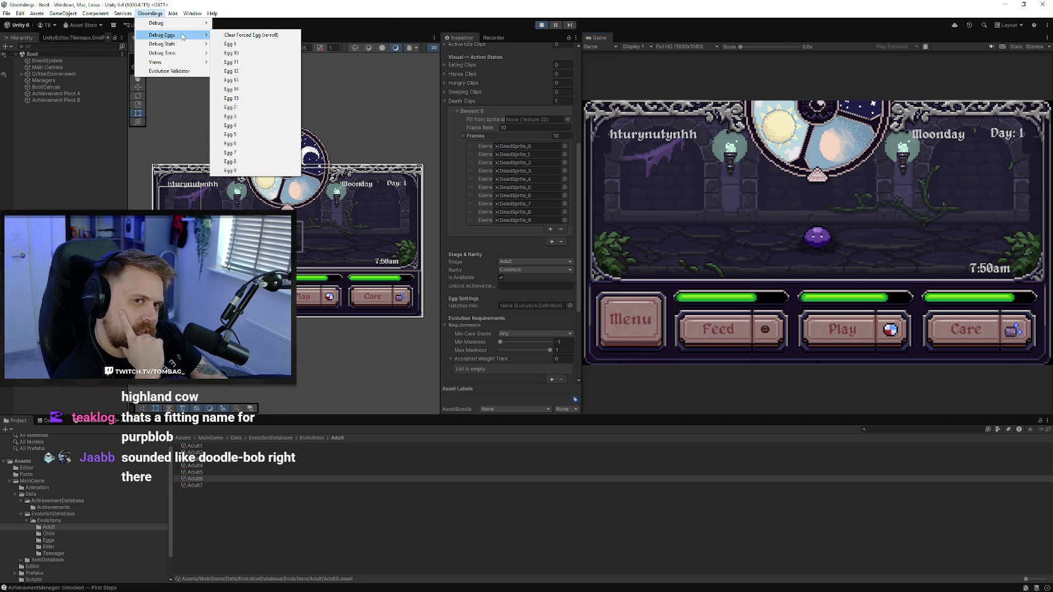
{"action": "mouse_move", "coordinate": [162, 44]}
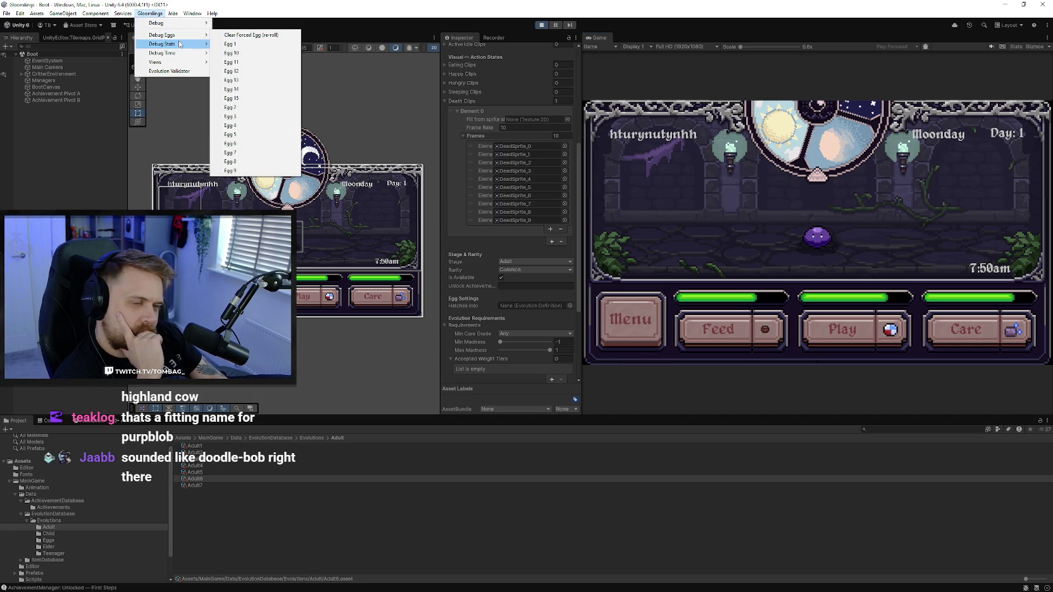
{"action": "left_click", "coordinate": [244, 98]}
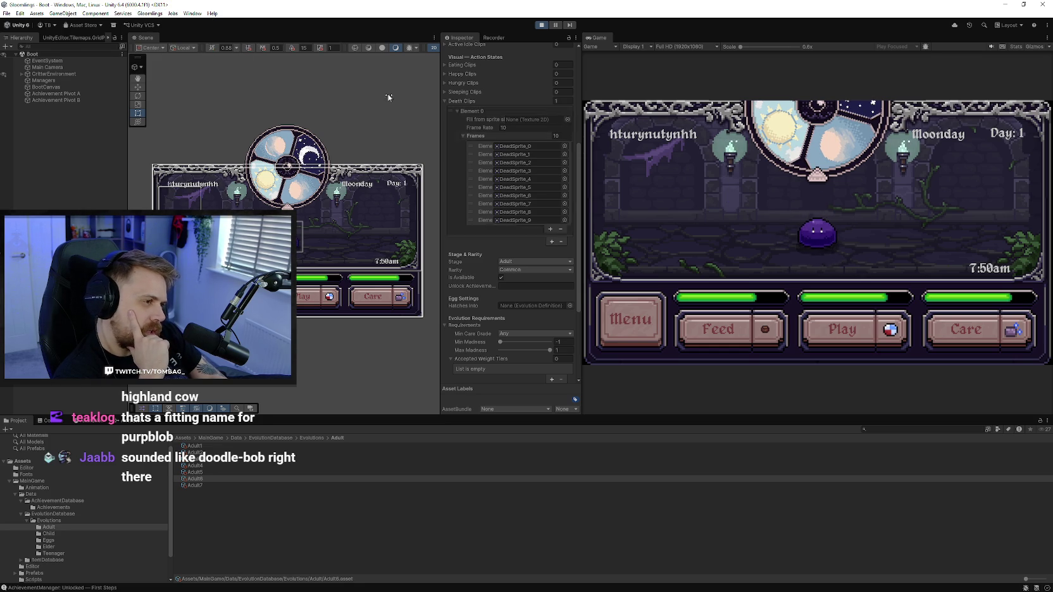
Fill all the critter's stats, then Force Age Up again to reach the elder stage
{"action": "left_click", "coordinate": [150, 14]}
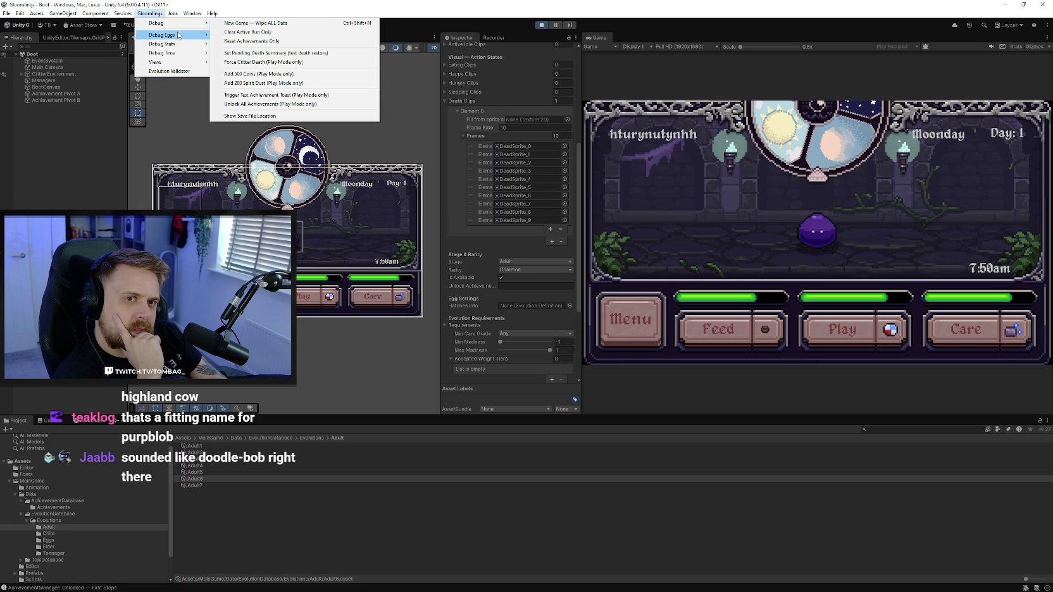
{"action": "mouse_move", "coordinate": [161, 43]}
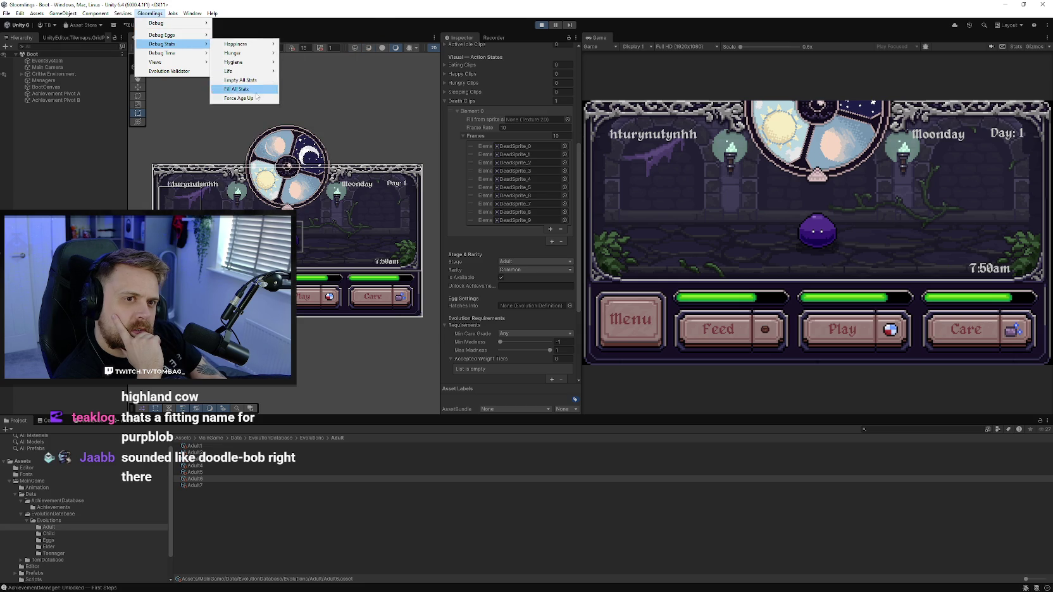
{"action": "left_click", "coordinate": [257, 94]}
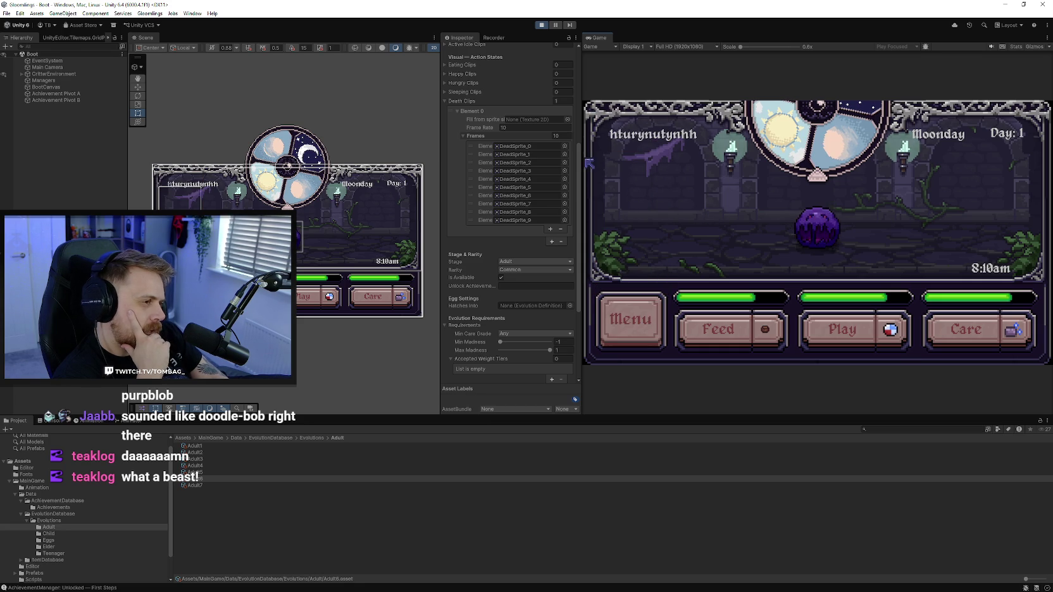
{"action": "left_click", "coordinate": [150, 13]}
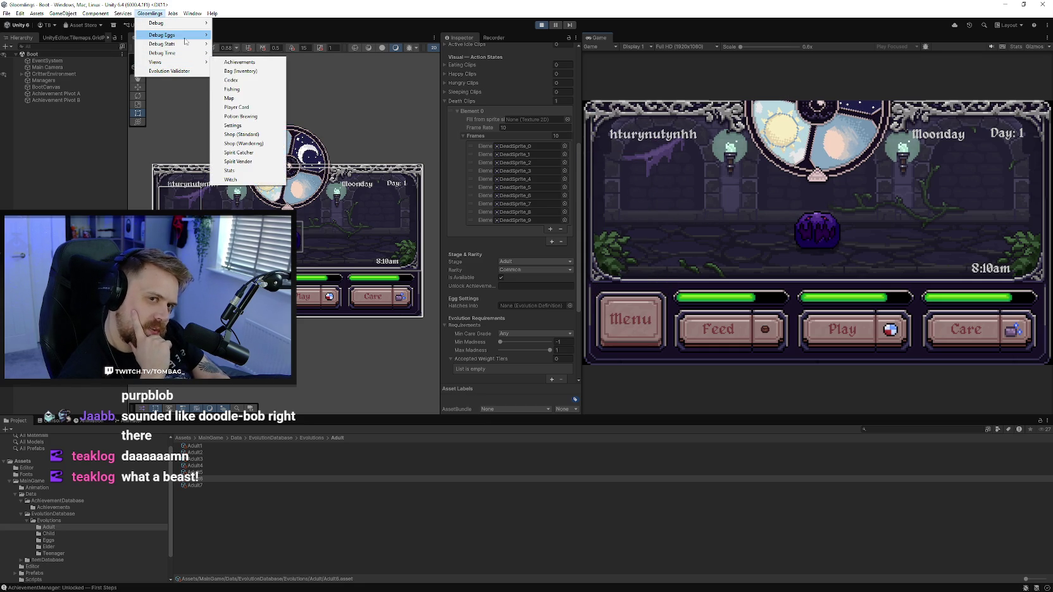
{"action": "mouse_move", "coordinate": [169, 44]}
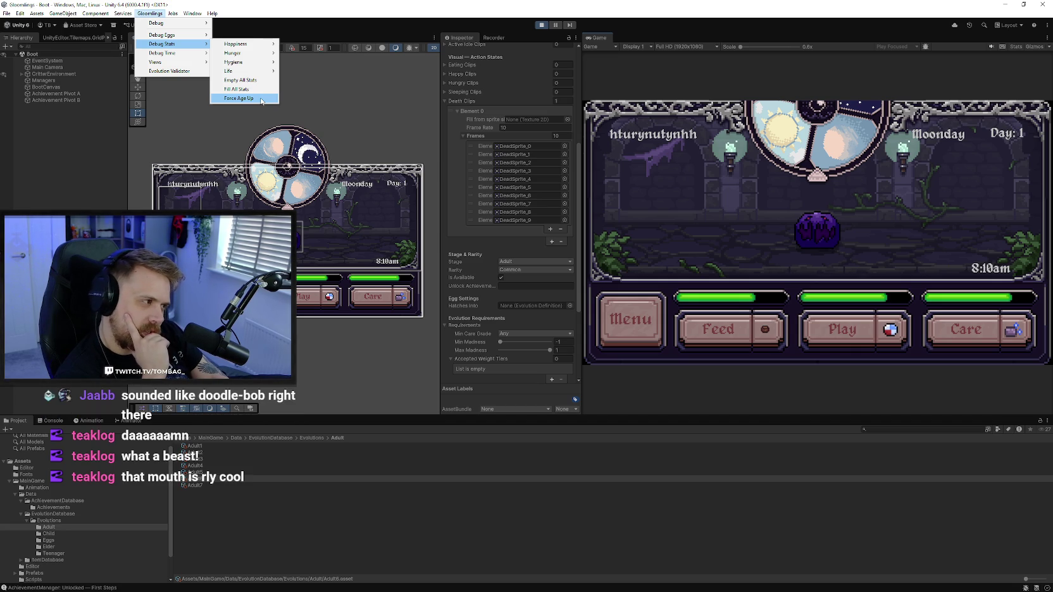
{"action": "left_click", "coordinate": [260, 98]}
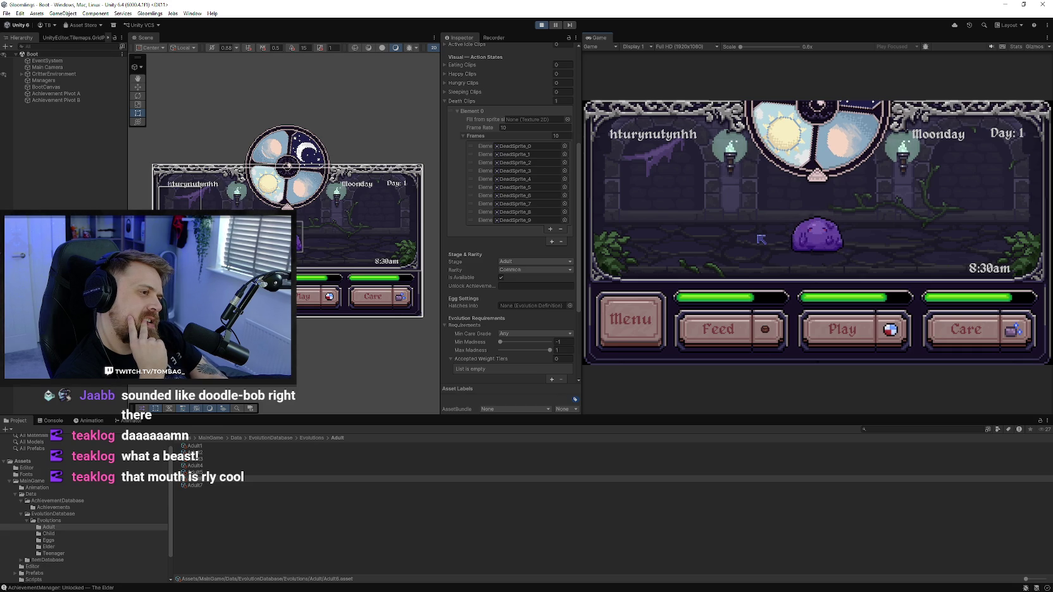
Open and close the in-game menu, then bring up the Gloomlings debug options
{"action": "left_click", "coordinate": [663, 310]}
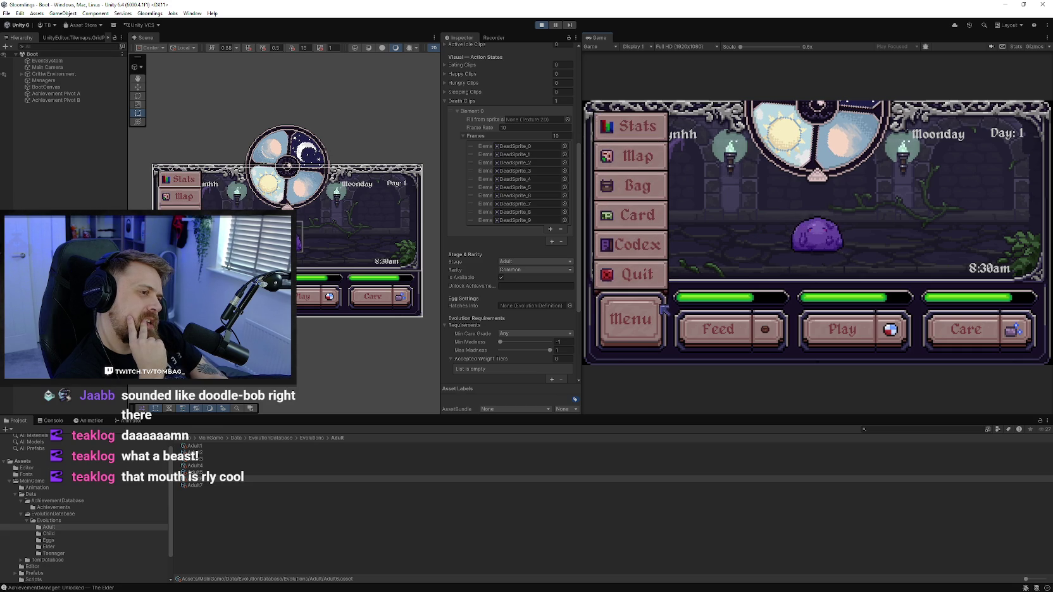
{"action": "left_click", "coordinate": [647, 329]}
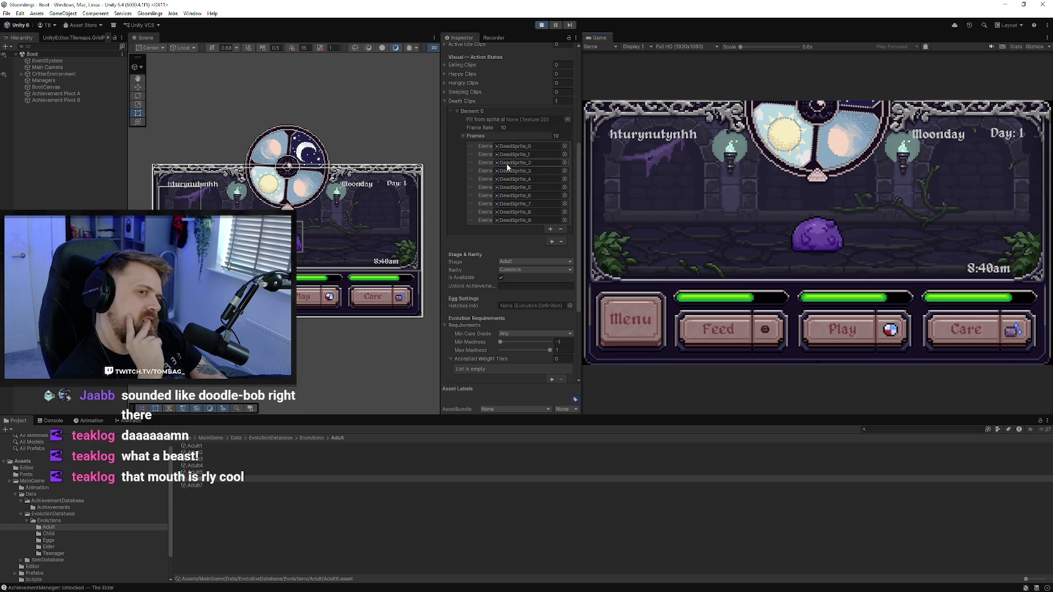
{"action": "left_click", "coordinate": [150, 13]}
{"action": "left_click", "coordinate": [150, 13]}
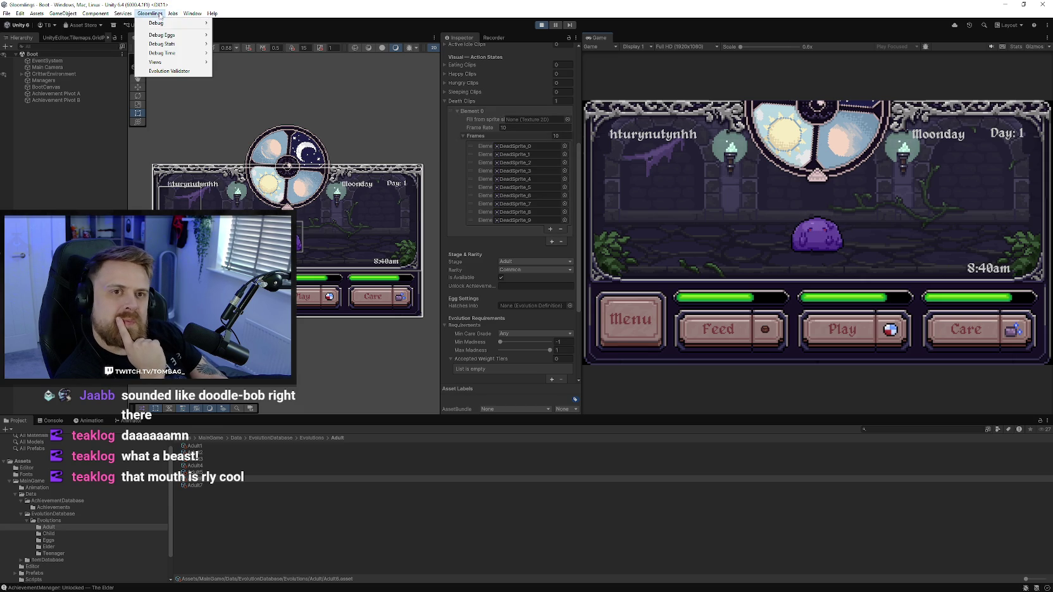
{"action": "mouse_move", "coordinate": [161, 23]}
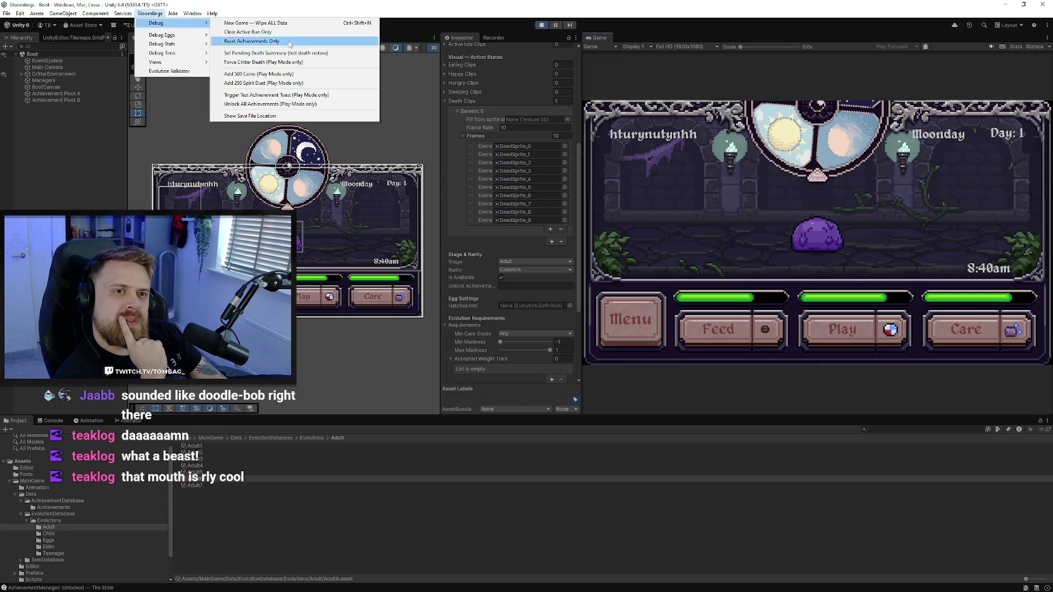
Force Critter Death, view the death Summary, and Restart to the Choose your Egg screen
{"action": "left_click", "coordinate": [266, 62]}
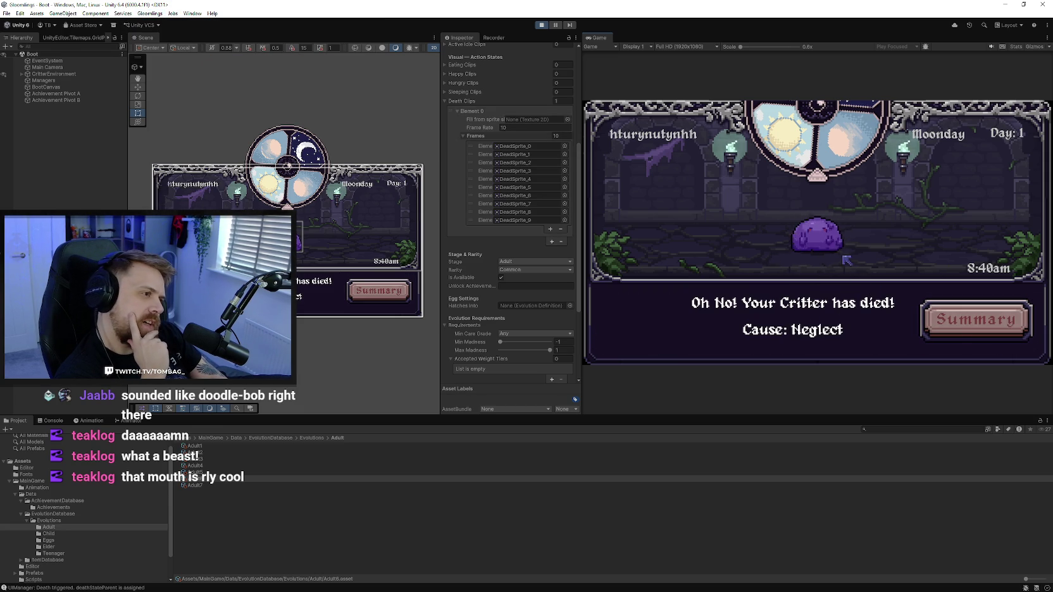
{"action": "left_click", "coordinate": [957, 331]}
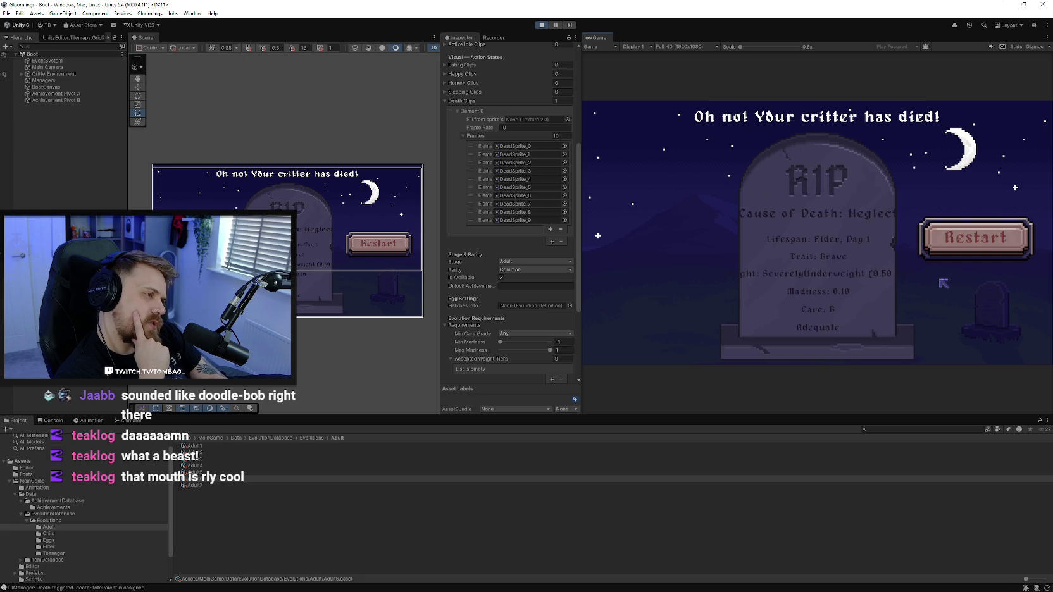
{"action": "left_click", "coordinate": [942, 245]}
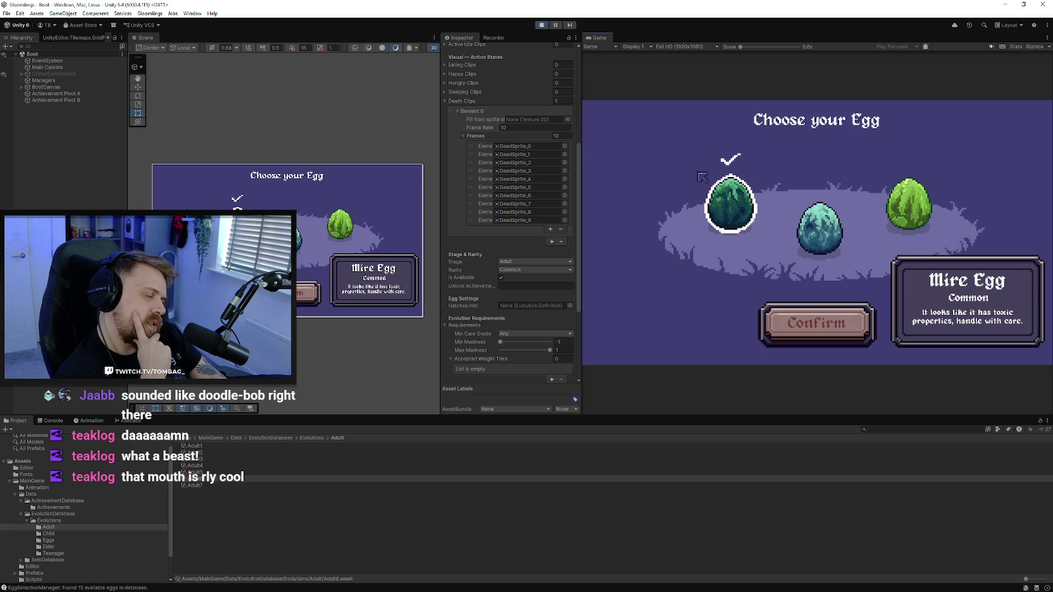
Relaunch Play mode, start from the title screen, stop, and return to Aseprite's sprite tabs
{"action": "left_click", "coordinate": [542, 25]}
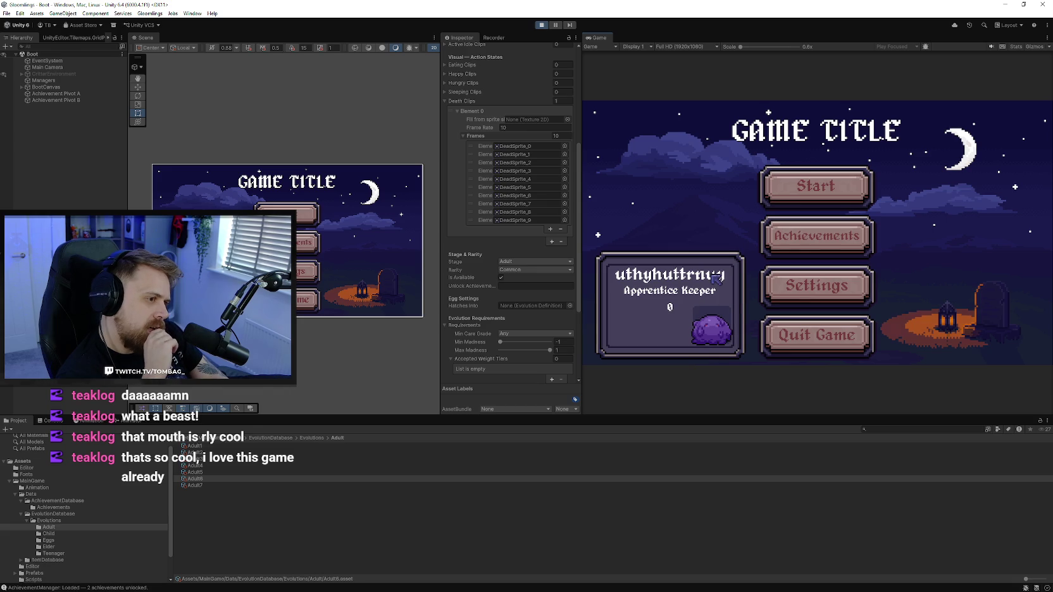
{"action": "left_click", "coordinate": [780, 188]}
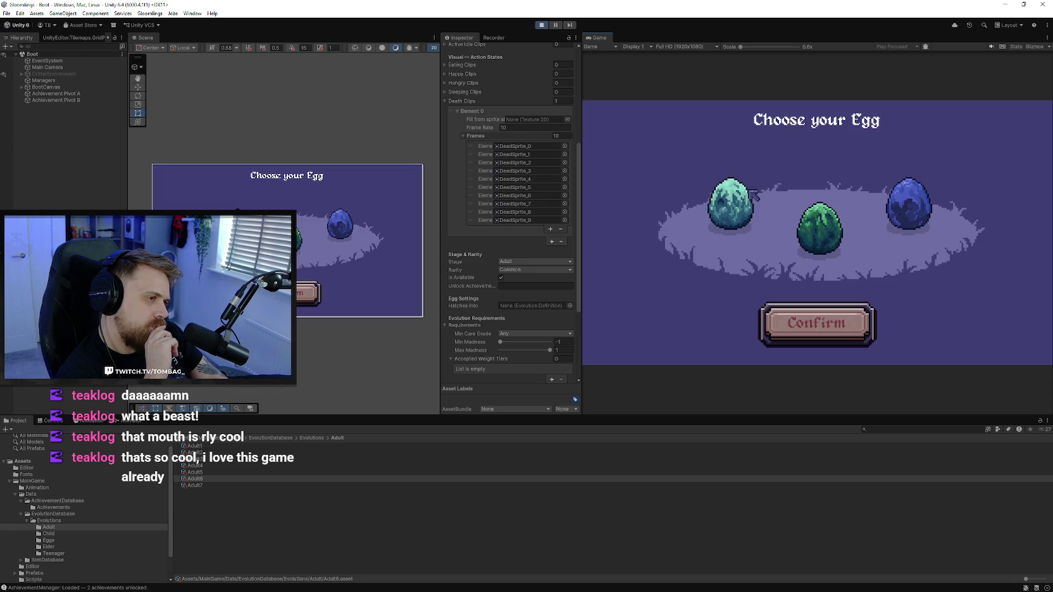
{"action": "left_click", "coordinate": [541, 25]}
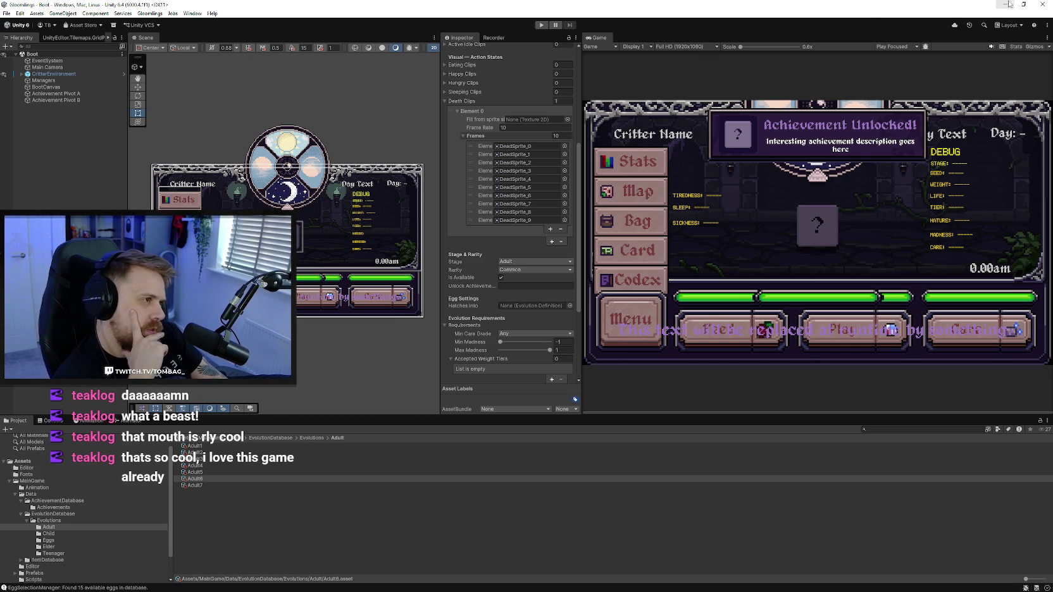
{"action": "key", "text": "alt+Tab"}
{"action": "left_click", "coordinate": [355, 26]}
Undo the stray dark-red scribble on UI.aseprite's red node, then bring up Map.aseprite
{"action": "left_click", "coordinate": [281, 25]}
{"action": "left_click", "coordinate": [243, 28]}
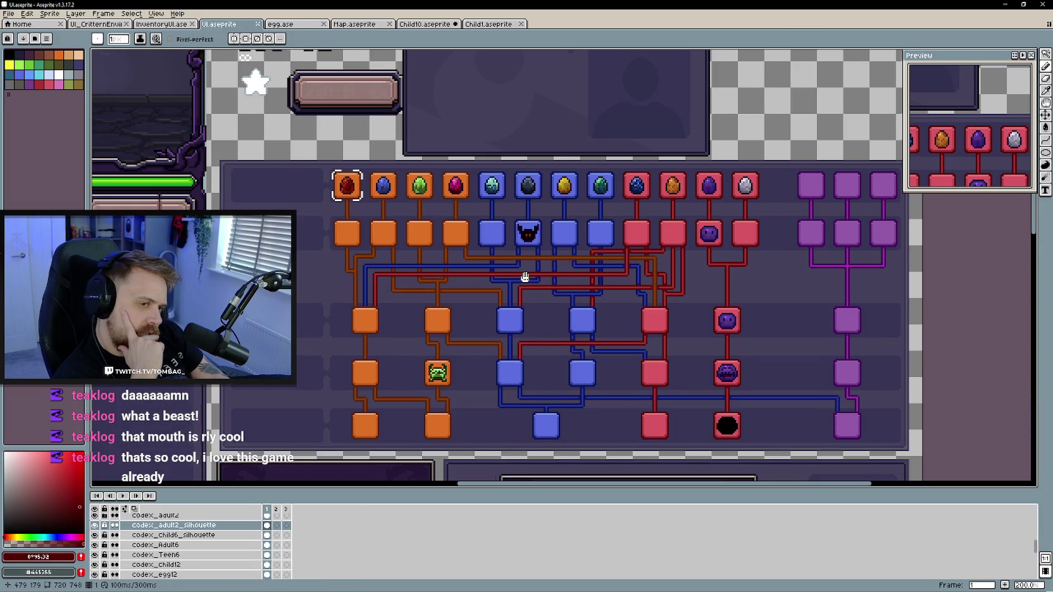
{"action": "left_click_drag", "start_coordinate": [672, 232], "coordinate": [561, 237]}
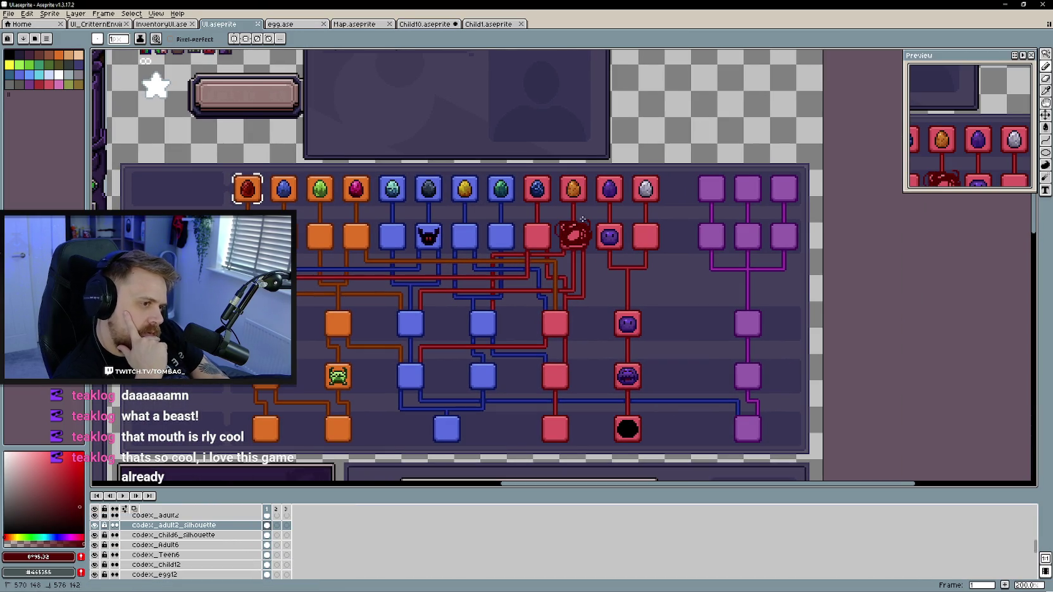
{"action": "key", "text": "ctrl+z"}
{"action": "left_click_drag", "start_coordinate": [550, 270], "coordinate": [618, 265]}
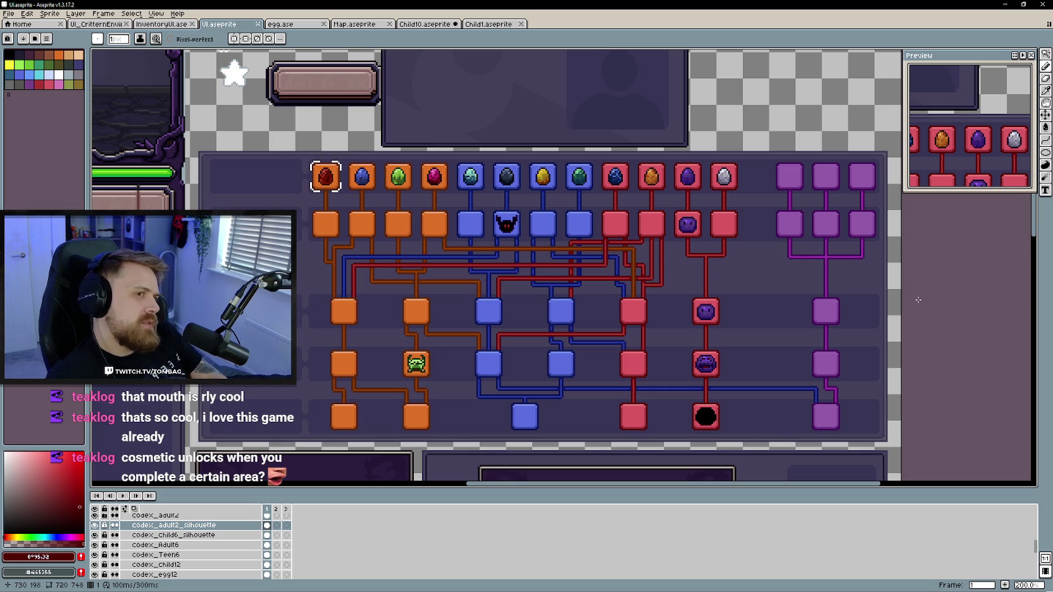
{"action": "left_click", "coordinate": [292, 24]}
{"action": "left_click", "coordinate": [354, 24]}
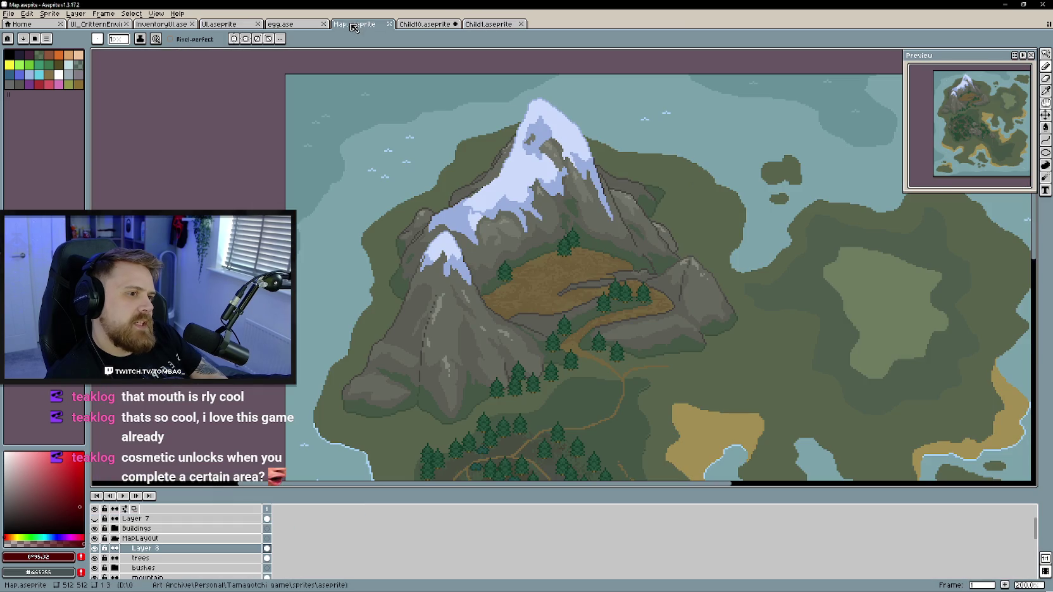
Bring Child10.aseprite to the front and zoom in on the demon face
{"action": "left_click", "coordinate": [423, 25]}
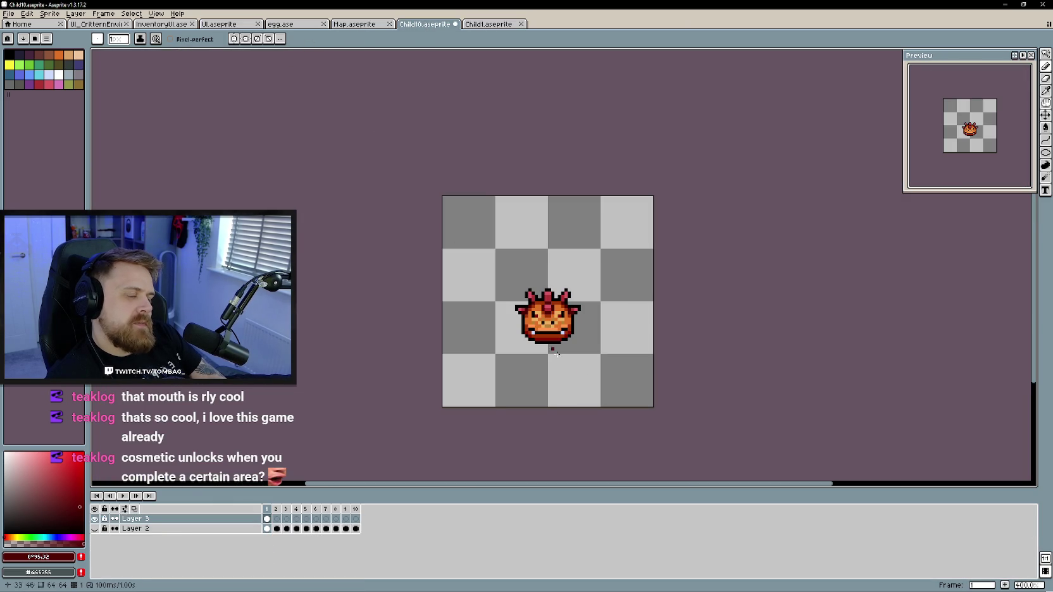
{"action": "scroll", "coordinate": [462, 380], "scroll_direction": "up", "scroll_amount": 1}
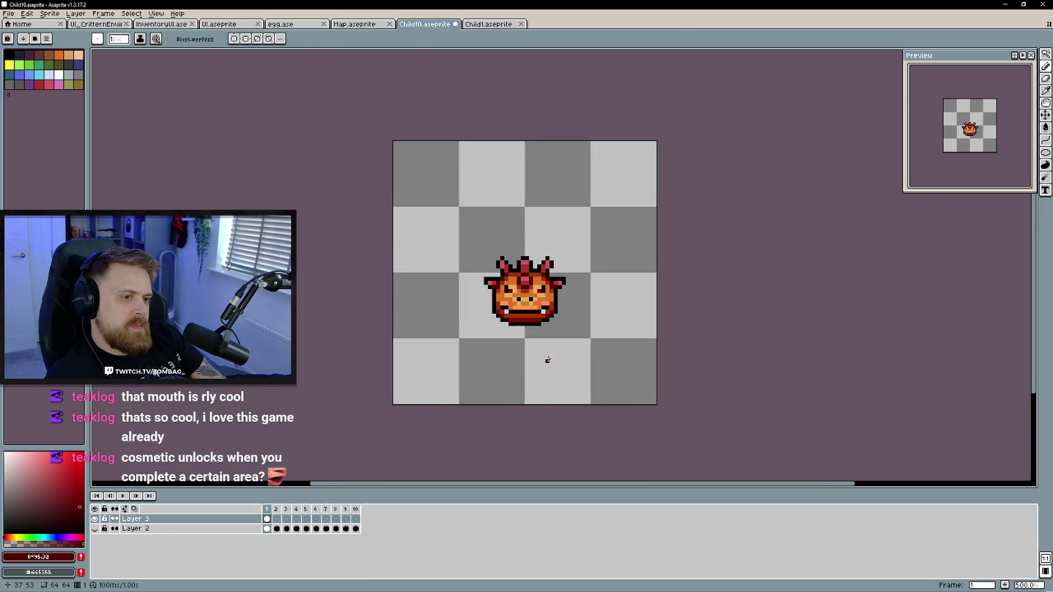
{"action": "scroll", "coordinate": [476, 361], "scroll_direction": "up", "scroll_amount": 1}
{"action": "scroll", "coordinate": [500, 363], "scroll_direction": "up", "scroll_amount": 1}
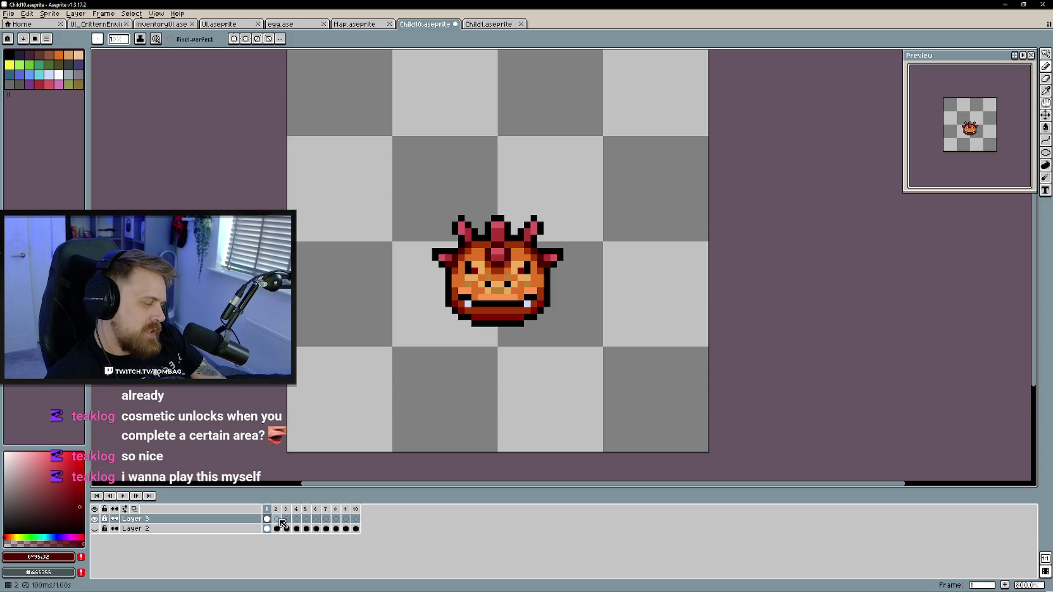
Go to the empty frame 2 on Layer 3 with onion skin ghosting frame 1
{"action": "left_click", "coordinate": [282, 523]}
{"action": "left_click", "coordinate": [266, 519]}
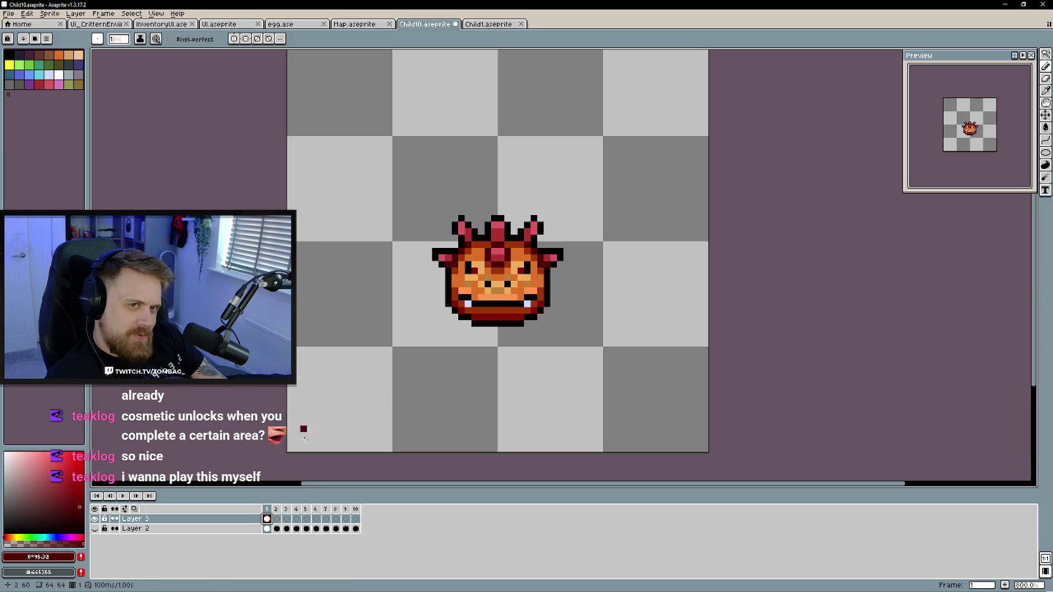
{"action": "left_click", "coordinate": [277, 519]}
{"action": "left_click", "coordinate": [156, 14]}
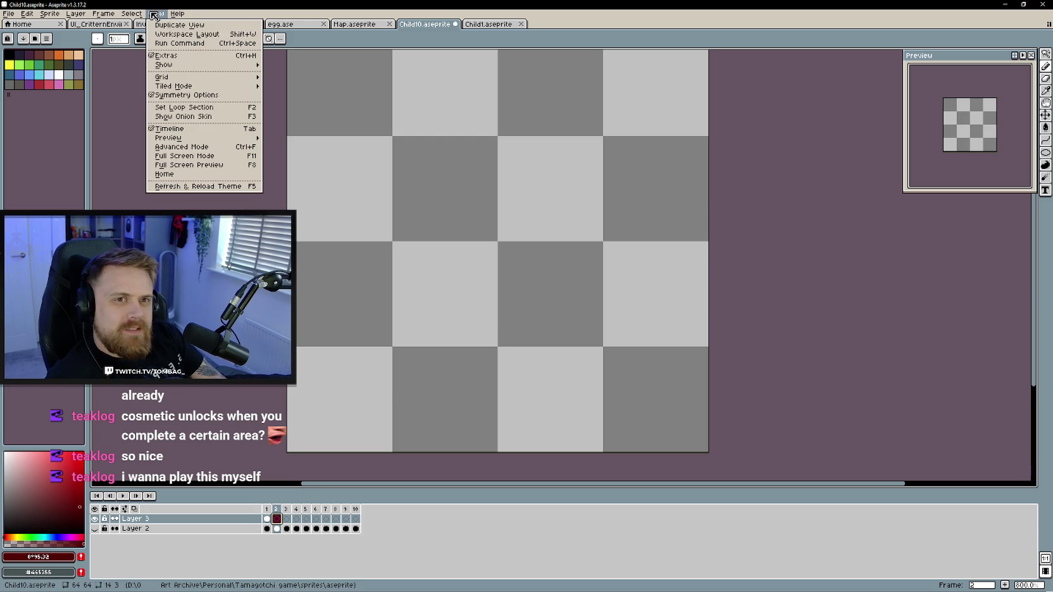
{"action": "left_click", "coordinate": [189, 116]}
Draw frame 2's black jaw line along the bottom over the onion skin
{"action": "scroll", "coordinate": [432, 282], "scroll_direction": "up", "scroll_amount": 1}
{"action": "scroll", "coordinate": [404, 296], "scroll_direction": "up", "scroll_amount": 4}
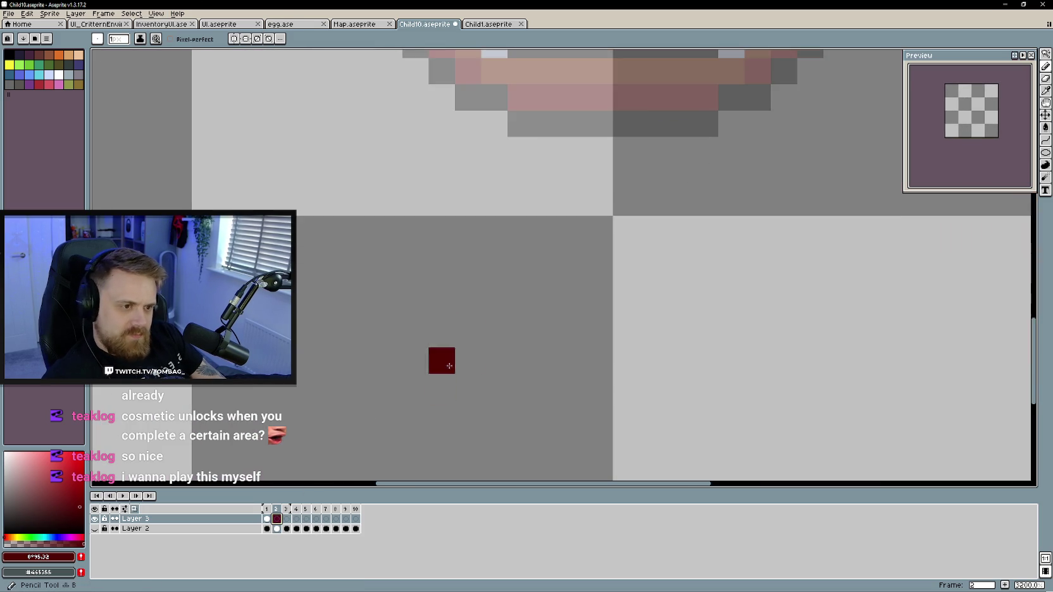
{"action": "scroll", "coordinate": [441, 358], "scroll_direction": "down", "scroll_amount": 1}
{"action": "scroll", "coordinate": [438, 226], "scroll_direction": "down", "scroll_amount": 2}
{"action": "left_click_drag", "start_coordinate": [401, 330], "coordinate": [473, 331]}
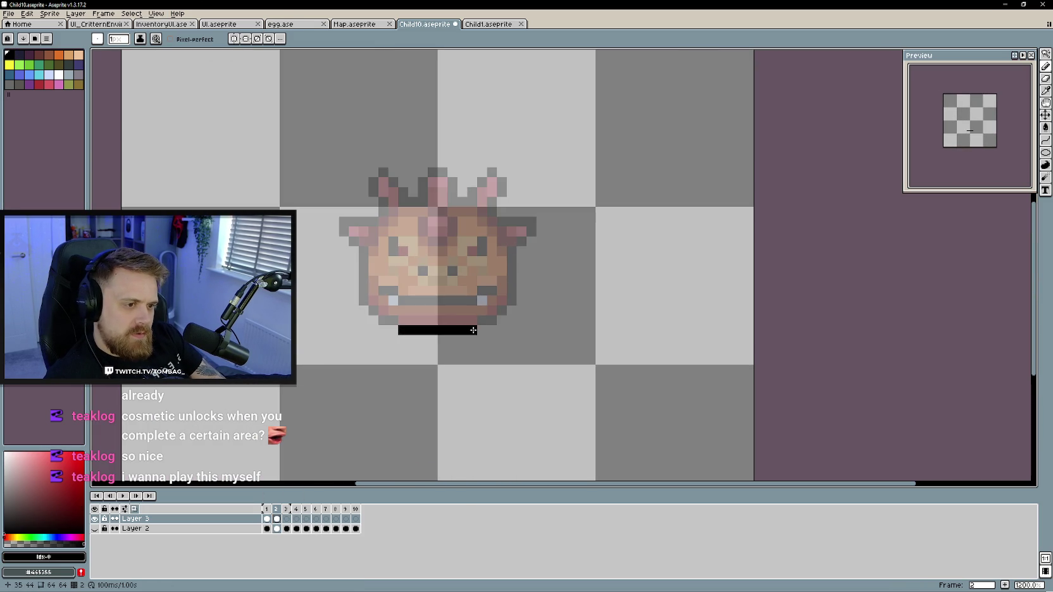
{"action": "left_click", "coordinate": [388, 93]}
{"action": "left_click_drag", "start_coordinate": [392, 321], "coordinate": [374, 310]}
{"action": "key", "text": "ctrl+z"}
{"action": "key", "text": "ctrl+z"}
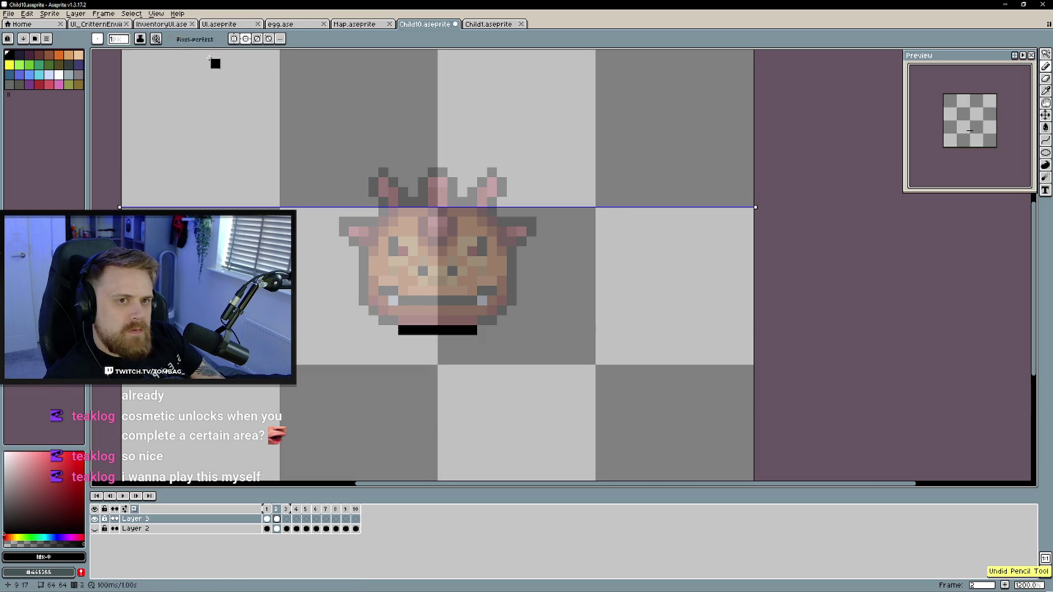
Turn on vertical symmetry and trace the mirrored lower corners and cheek edges
{"action": "left_click", "coordinate": [233, 39]}
{"action": "left_click", "coordinate": [245, 39]}
{"action": "mouse_move", "coordinate": [393, 320]}
{"action": "left_mouse_down"}
{"action": "mouse_move", "coordinate": [374, 311]}
{"action": "mouse_move", "coordinate": [362, 264]}
{"action": "left_mouse_up"}
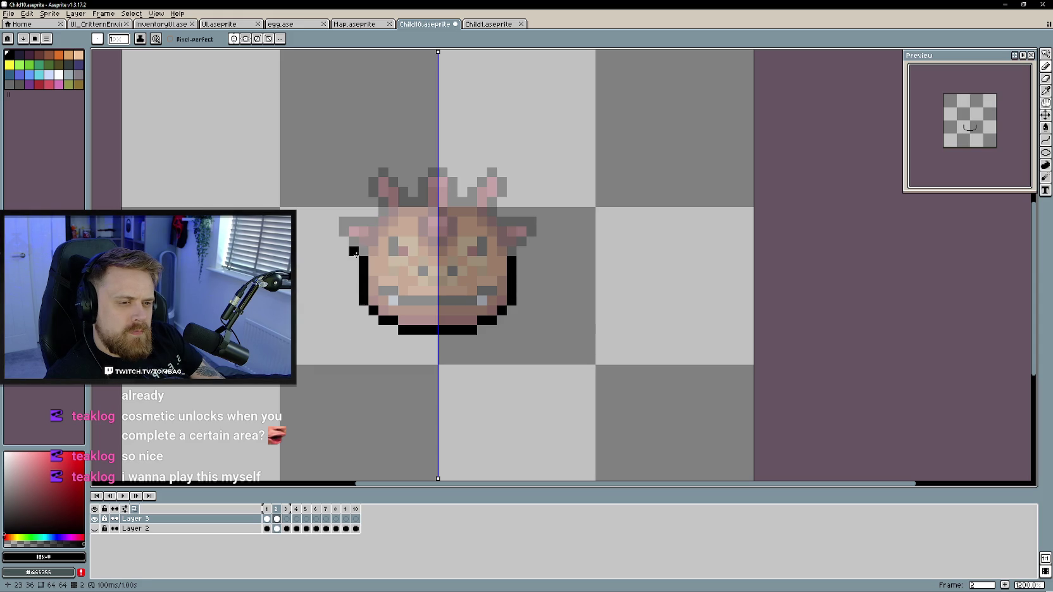
{"action": "left_click_drag", "start_coordinate": [355, 255], "coordinate": [347, 252]}
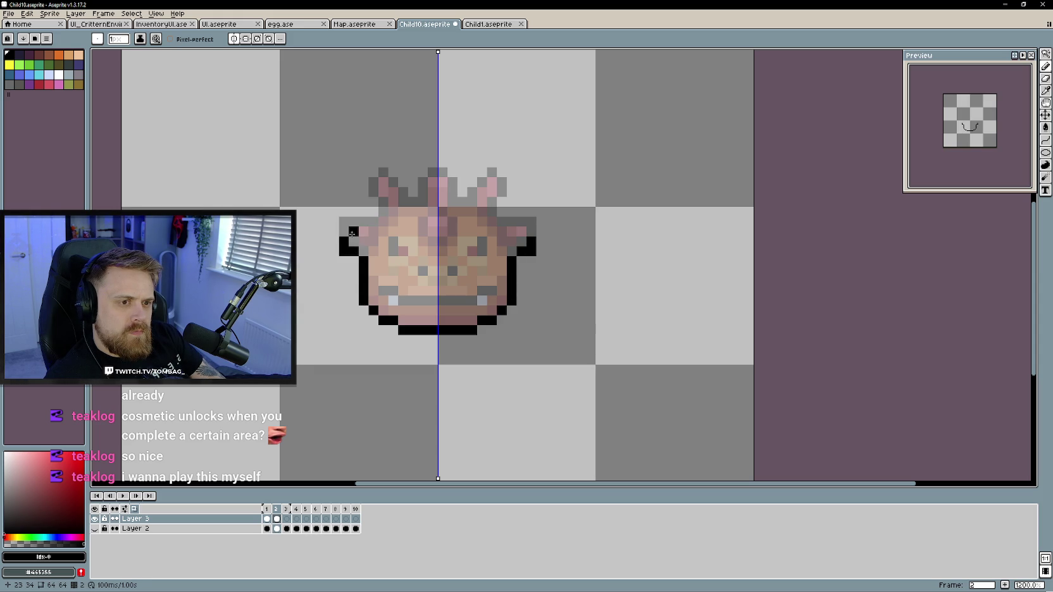
{"action": "left_click_drag", "start_coordinate": [346, 235], "coordinate": [346, 261]}
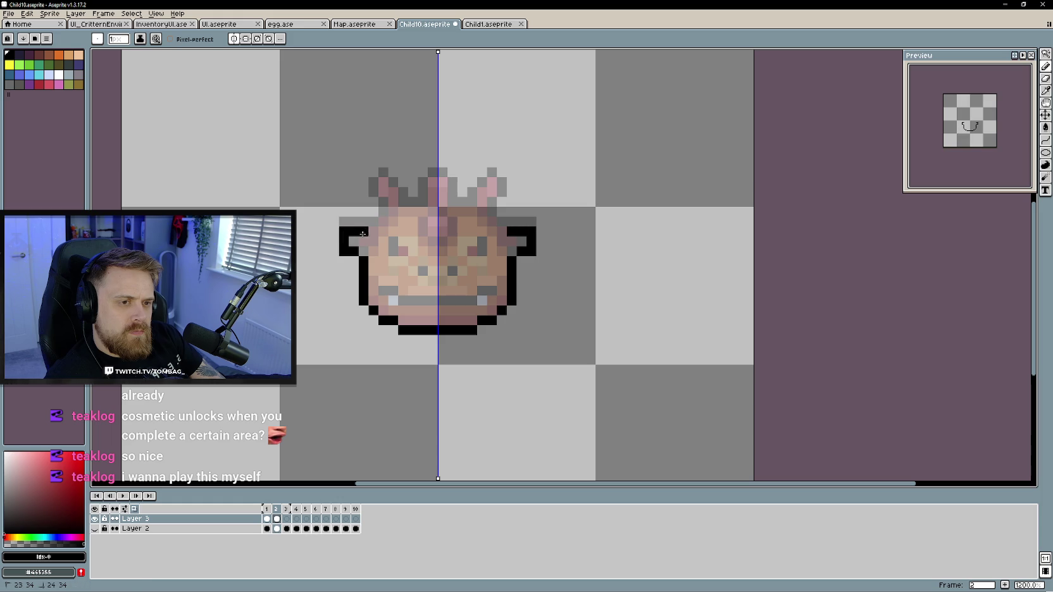
{"action": "key", "text": "ctrl+z"}
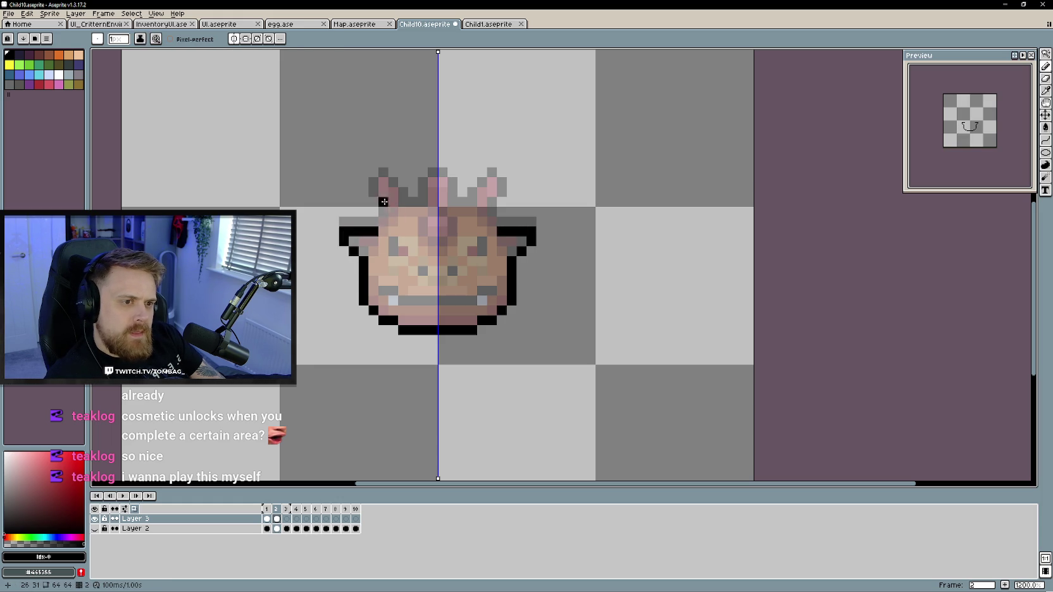
Outline both horns in black, from tips down to their bases
{"action": "left_click", "coordinate": [374, 183]}
{"action": "left_click", "coordinate": [374, 189]}
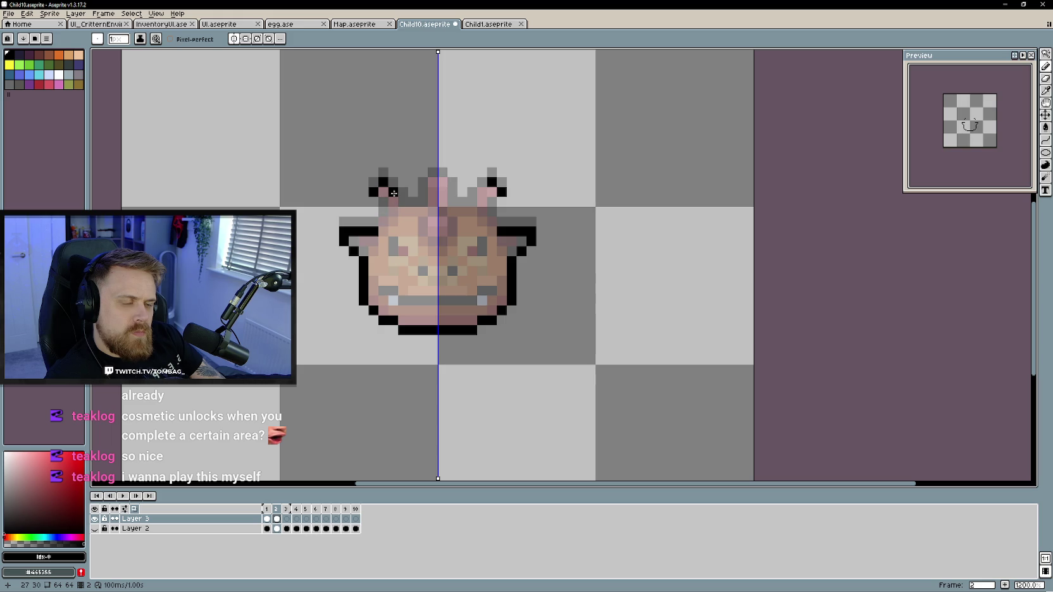
{"action": "left_click", "coordinate": [402, 210]}
{"action": "left_click", "coordinate": [382, 208]}
{"action": "left_click", "coordinate": [375, 203]}
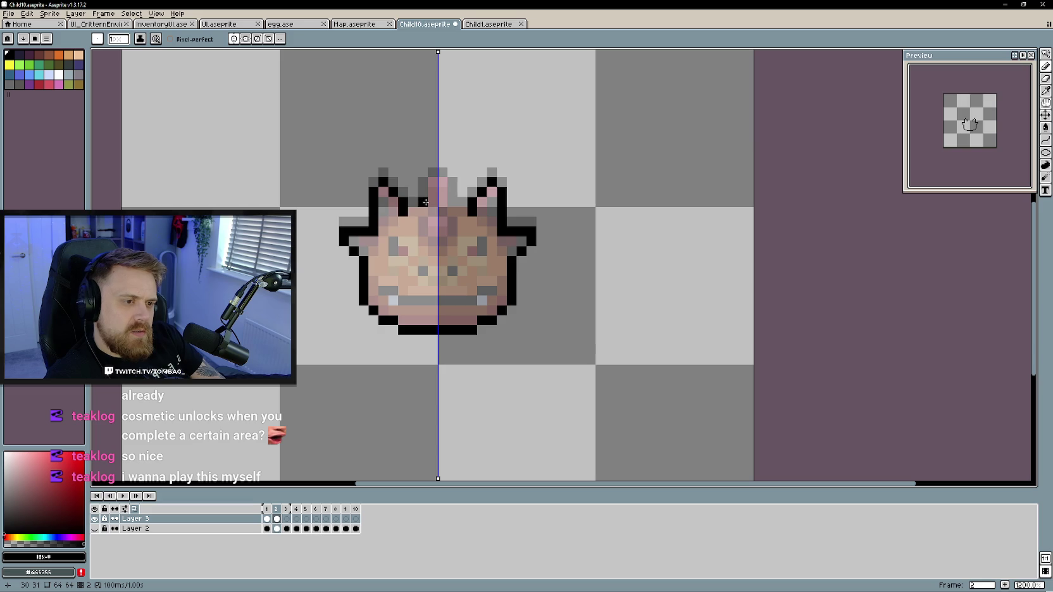
Flip between line-art frame 2 and coloured frame 1 to check the outline
{"action": "key", "text": "Left"}
{"action": "key", "text": "Right"}
{"action": "key", "text": "Left"}
{"action": "key", "text": "Right"}
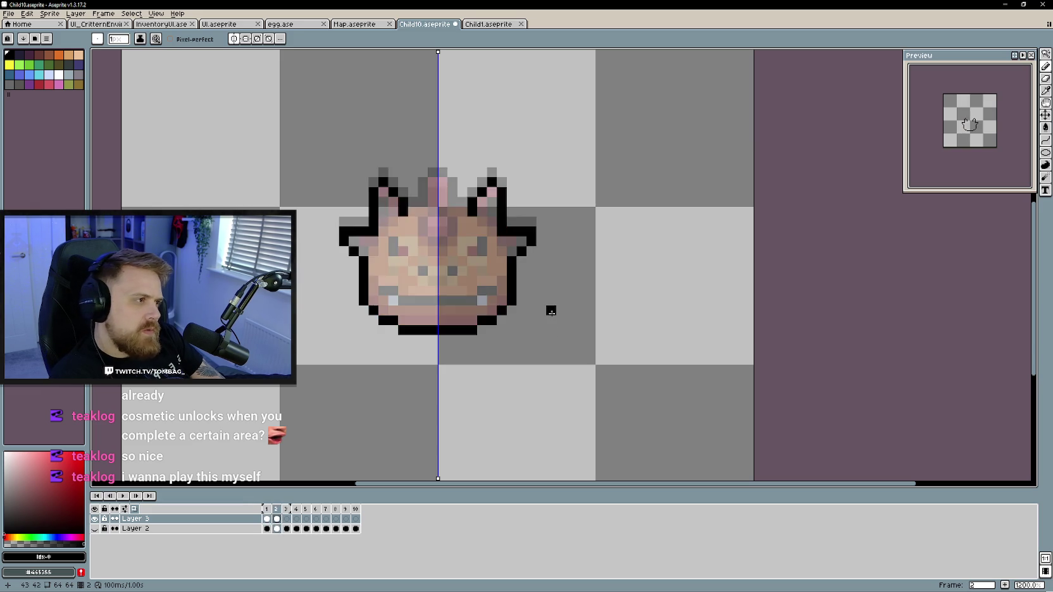
{"action": "key", "text": "Left"}
{"action": "key", "text": "Right"}
{"action": "key", "text": "Left"}
{"action": "key", "text": "Right"}
{"action": "key", "text": "Left"}
{"action": "key", "text": "Right"}
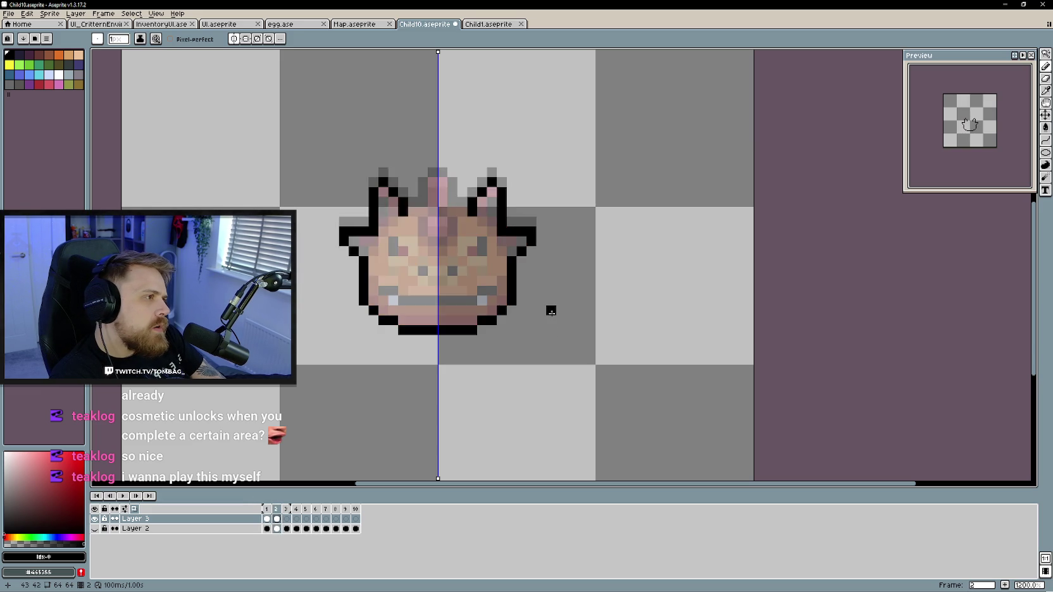
{"action": "key", "text": "Left"}
{"action": "key", "text": "Right"}
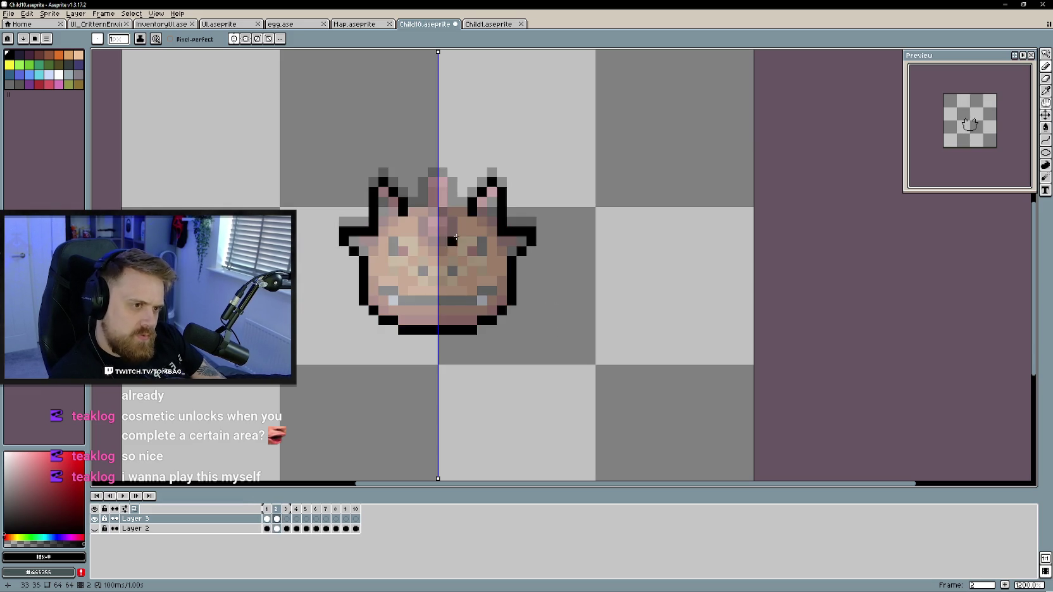
Switch to the Move tool, pick Layer 2, and settle back on coloured frame 1
{"action": "key", "text": "b"}
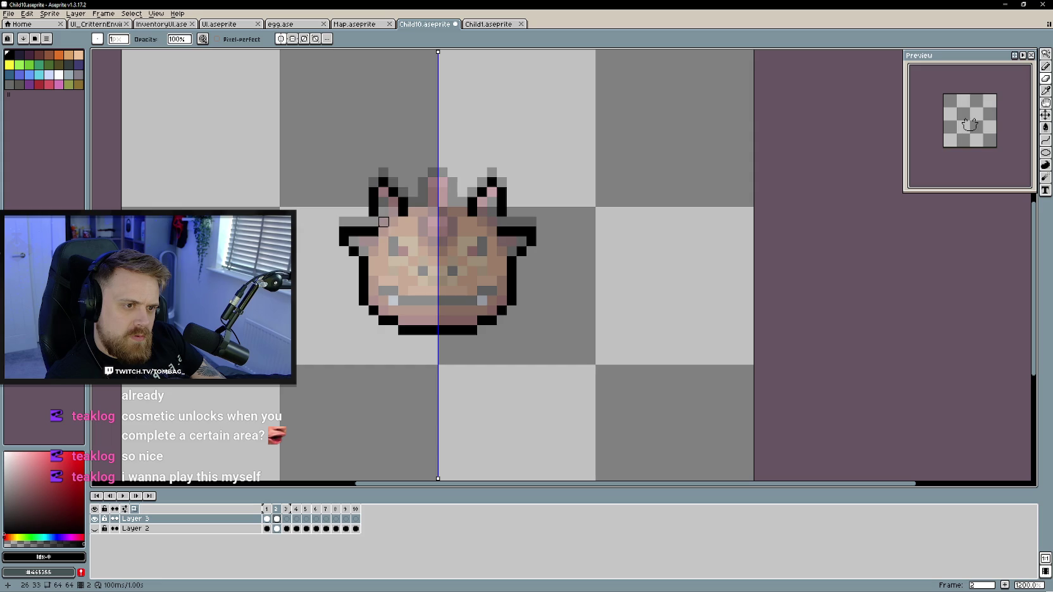
{"action": "key", "text": "v"}
{"action": "left_click", "coordinate": [451, 301]}
{"action": "key", "text": "Left"}
{"action": "key", "text": "Right"}
{"action": "key", "text": "Left"}
{"action": "key", "text": "Right"}
{"action": "key", "text": "Left"}
{"action": "key", "text": "Right"}
{"action": "key", "text": "Left"}
{"action": "key", "text": "Right"}
{"action": "key", "text": "Left"}
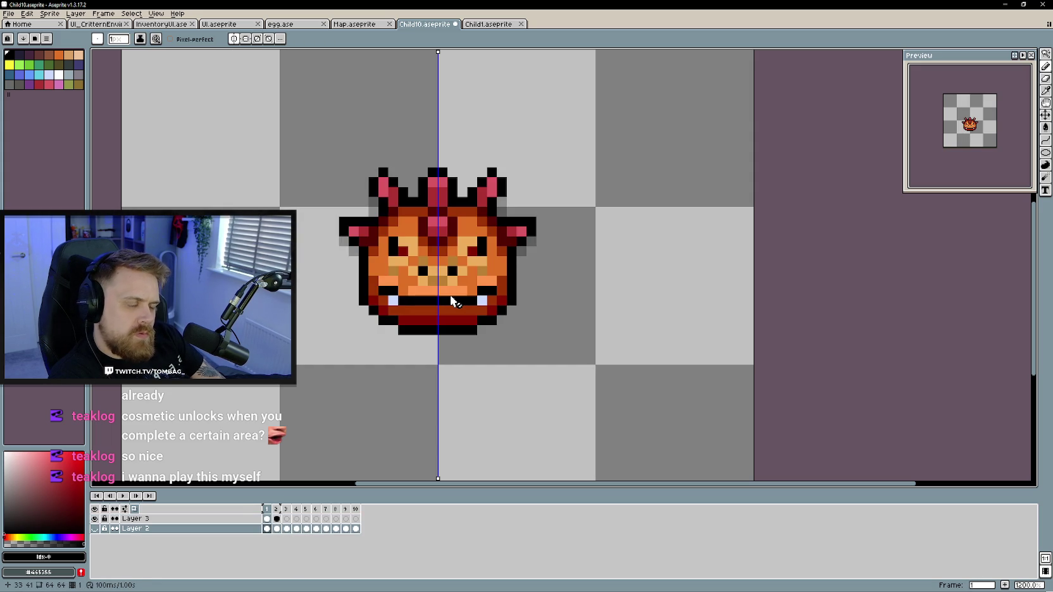
Select Layer 3's frame-2 cel and change the active tool
{"action": "key", "text": "Right"}
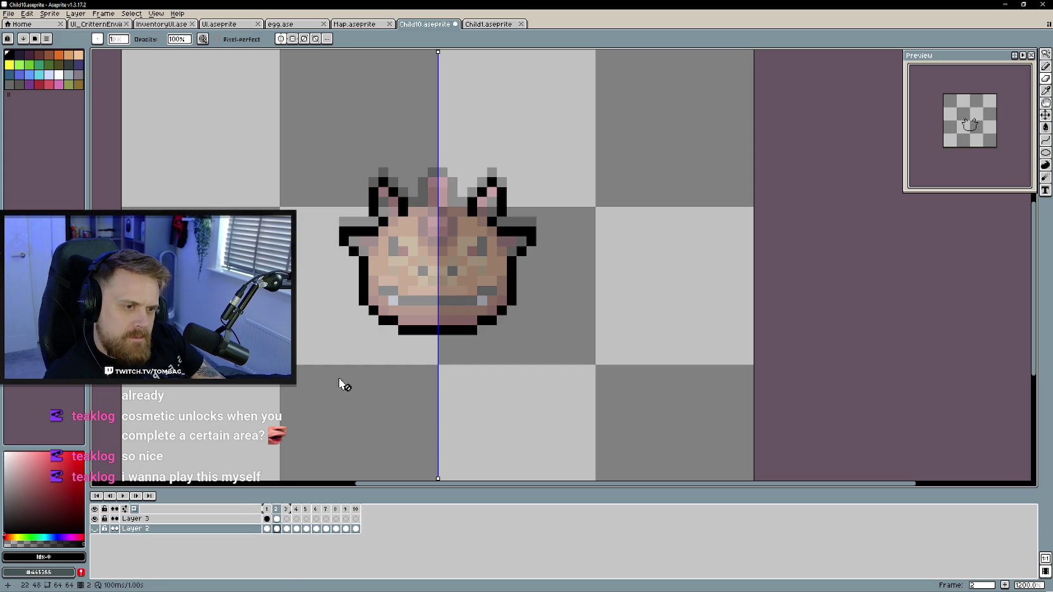
{"action": "key", "text": "Left"}
{"action": "left_click", "coordinate": [277, 521]}
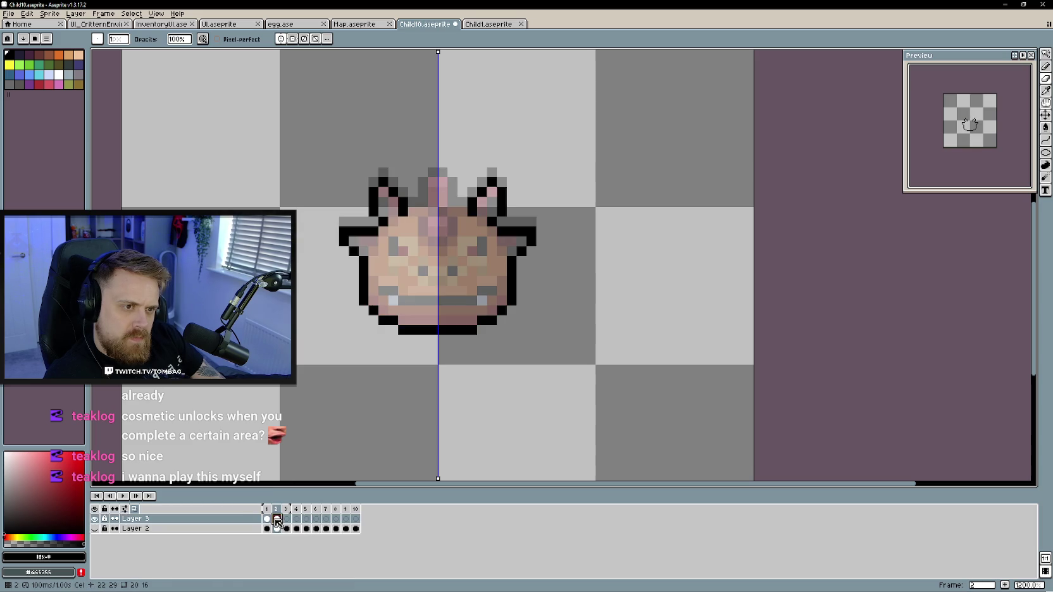
{"action": "key", "text": "e"}
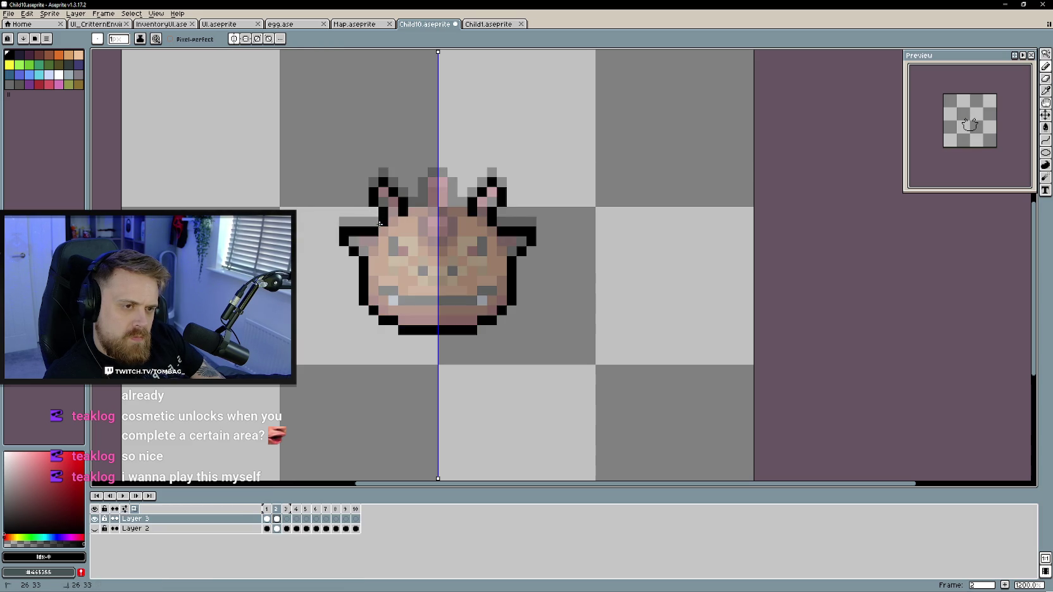
Toggle repeatedly between coloured frame 1 and line-art frame 2 to compare them
{"action": "key", "text": "Left"}
{"action": "key", "text": "Right"}
{"action": "key", "text": "Left"}
{"action": "key", "text": "Right"}
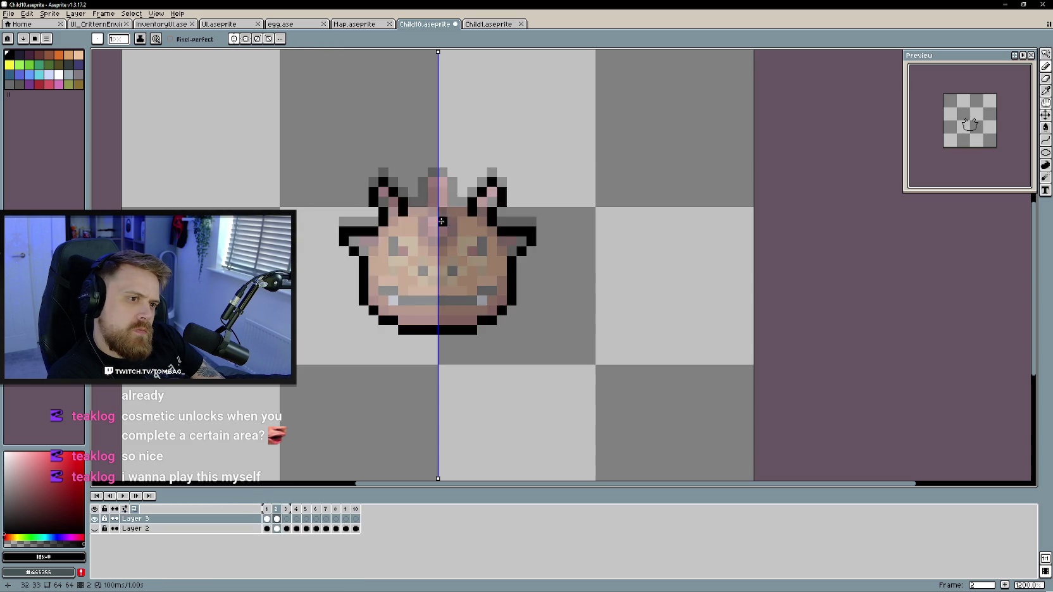
{"action": "key", "text": "Left"}
{"action": "key", "text": "Right"}
{"action": "key", "text": "Left"}
{"action": "key", "text": "Right"}
{"action": "key", "text": "Left"}
{"action": "key", "text": "Right"}
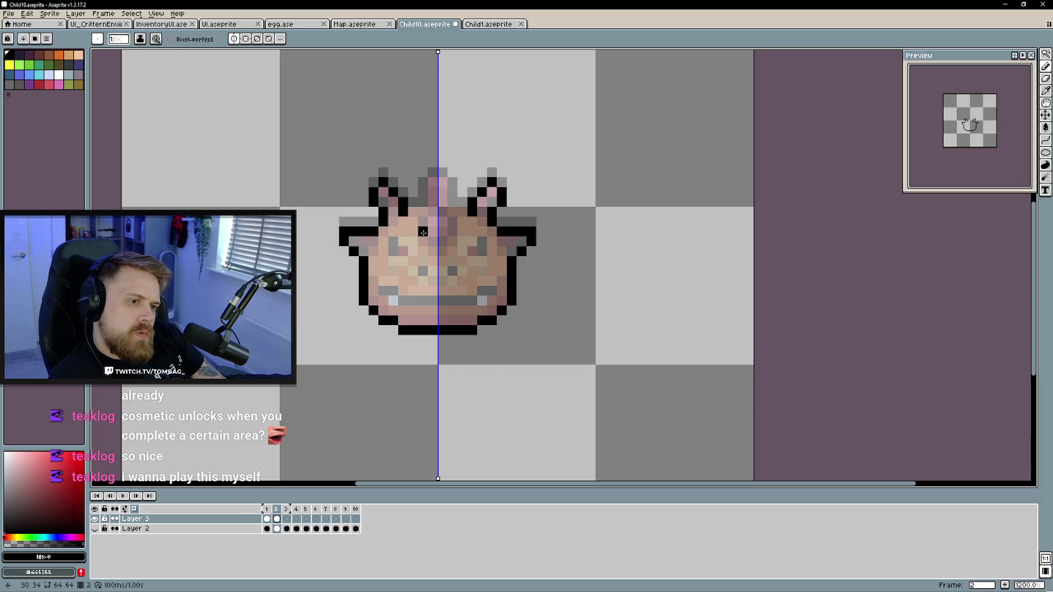
{"action": "key", "text": "Left"}
{"action": "key", "text": "Right"}
{"action": "key", "text": "Left"}
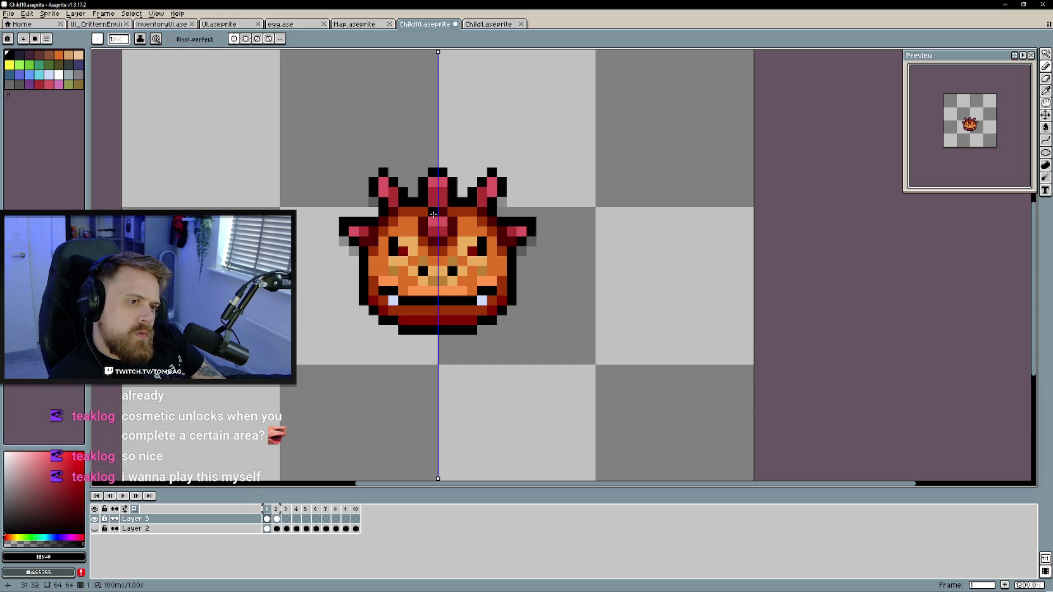
{"action": "key", "text": "Right"}
{"action": "key", "text": "Left"}
Paint dark pixels around the forehead gem and play the animation preview
{"action": "left_click", "coordinate": [443, 222]}
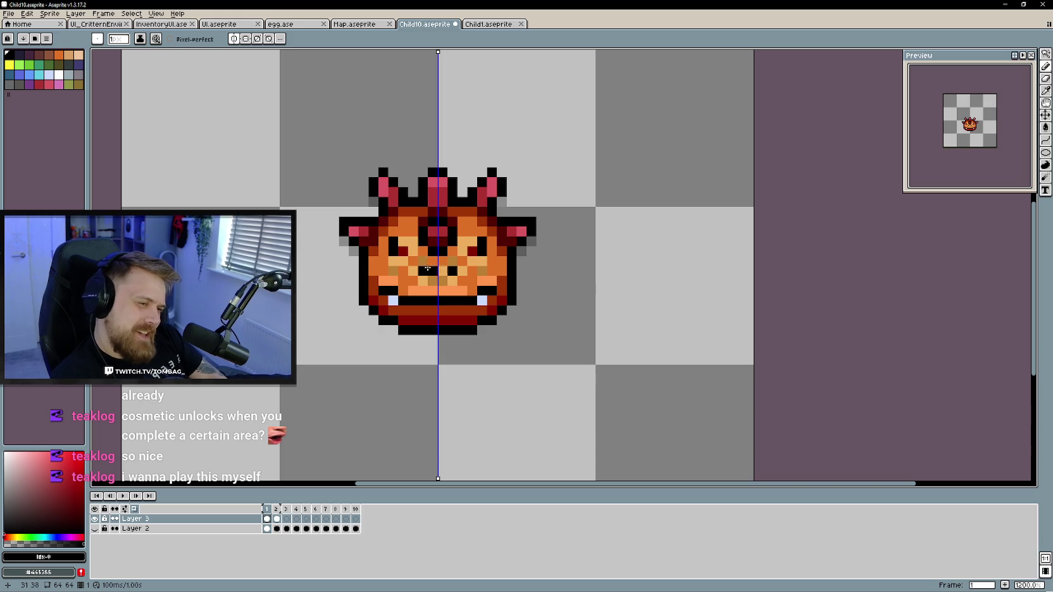
{"action": "key", "text": "Return"}
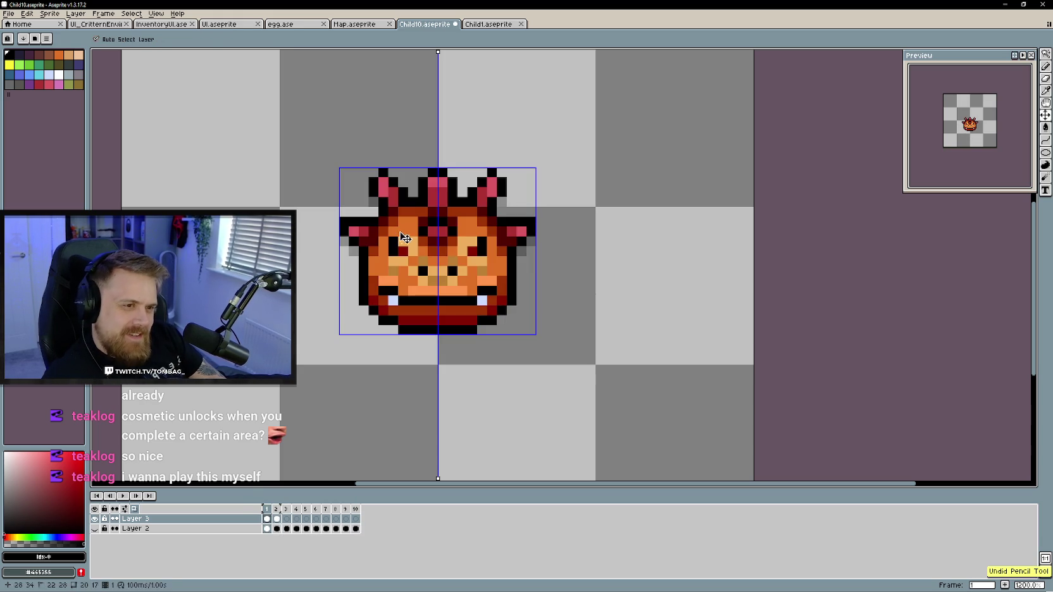
{"action": "mouse_move", "coordinate": [420, 228]}
{"action": "left_mouse_down"}
{"action": "mouse_move", "coordinate": [432, 221]}
{"action": "mouse_move", "coordinate": [422, 237]}
{"action": "mouse_move", "coordinate": [430, 247]}
{"action": "left_mouse_up"}
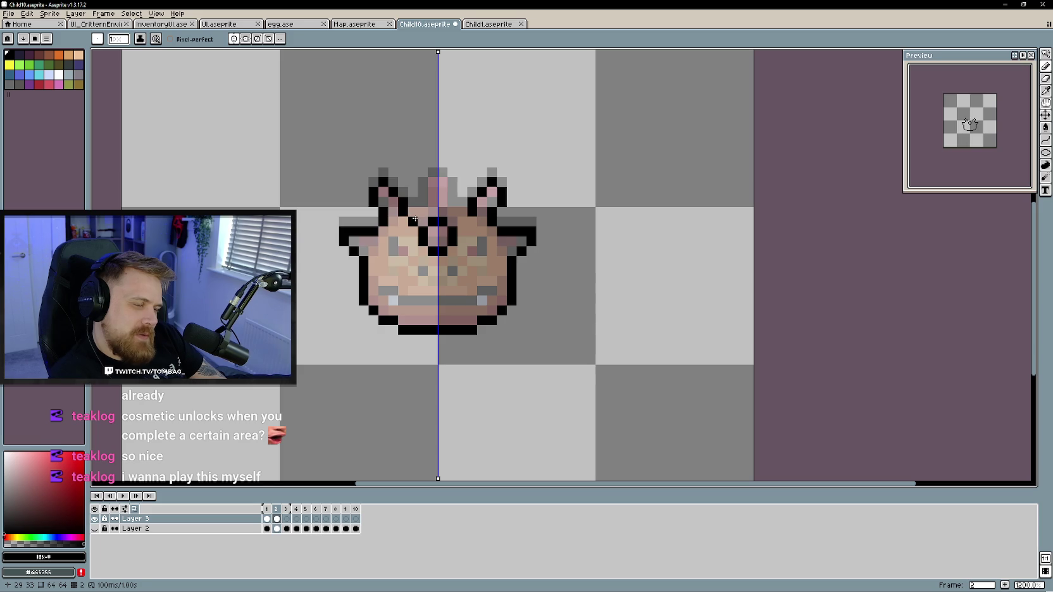
Darken the outline near the top of the face and compare against frame 1
{"action": "left_click_drag", "start_coordinate": [422, 191], "coordinate": [420, 206]}
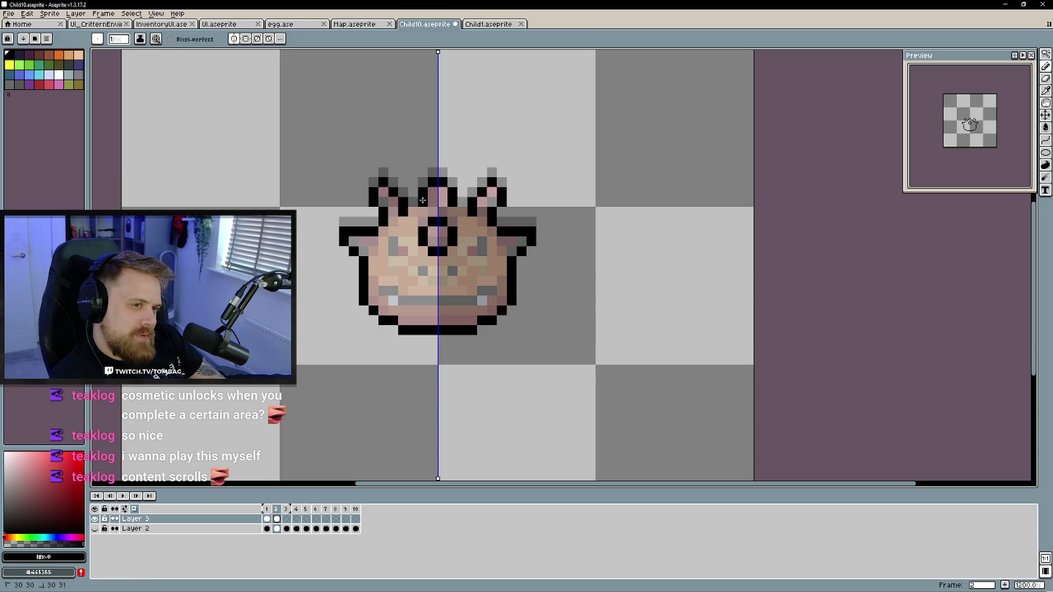
{"action": "key", "text": "Left"}
{"action": "key", "text": "Right"}
{"action": "key", "text": "Left"}
{"action": "key", "text": "Right"}
{"action": "key", "text": "Left"}
{"action": "key", "text": "Right"}
{"action": "key", "text": "Left"}
{"action": "key", "text": "Right"}
{"action": "key", "text": "Left"}
{"action": "key", "text": "Right"}
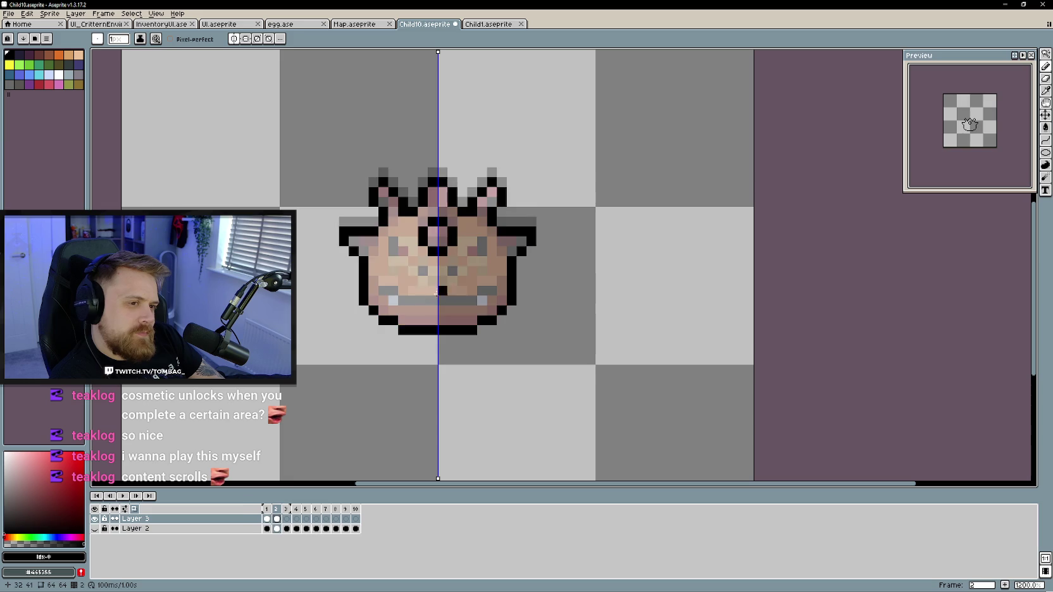
Ink frame 2's mirrored black eyes and a solid black mouth line
{"action": "left_click_drag", "start_coordinate": [393, 252], "coordinate": [403, 261]}
{"action": "left_click", "coordinate": [422, 280]}
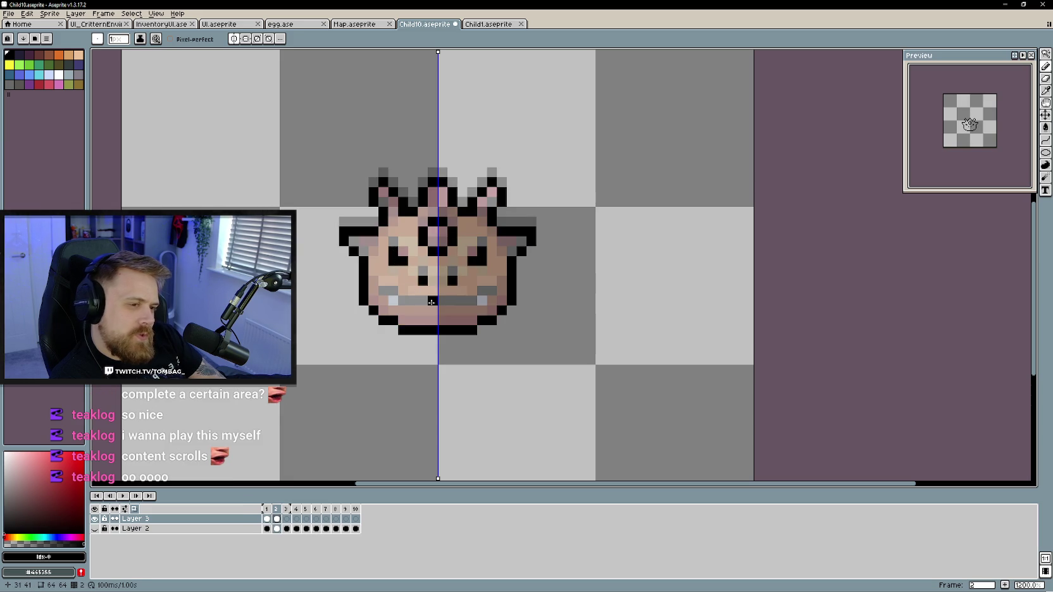
{"action": "left_click_drag", "start_coordinate": [443, 301], "coordinate": [400, 301]}
{"action": "left_click", "coordinate": [386, 290]}
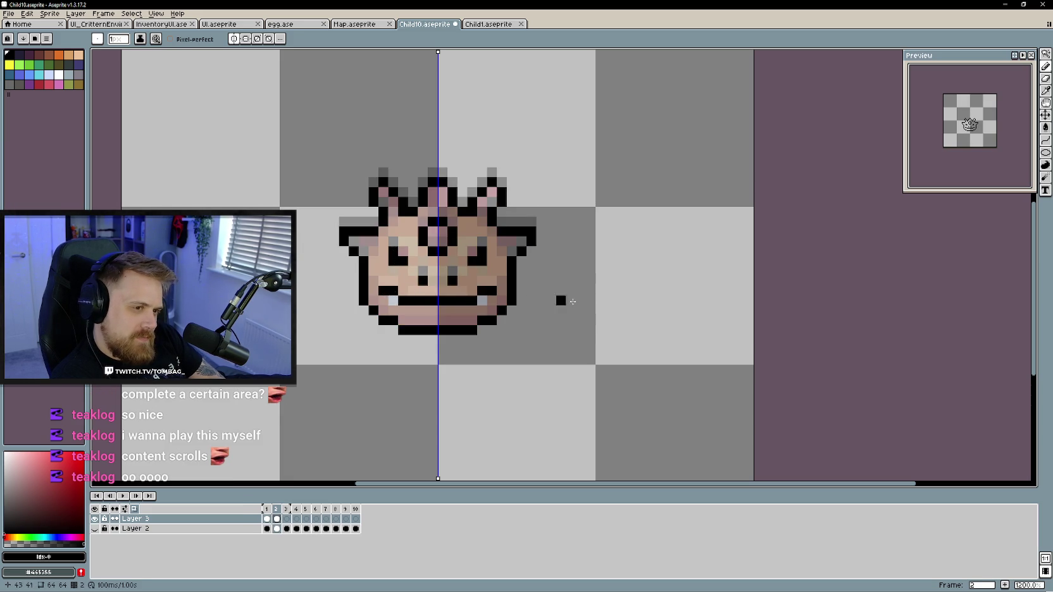
Flip between frames 1, 2 and 3 to check the new eyes and mouth
{"action": "key", "text": "Left"}
{"action": "key", "text": "Right"}
{"action": "key", "text": "Left"}
{"action": "key", "text": "Right"}
{"action": "key", "text": "Left"}
{"action": "key", "text": "Right"}
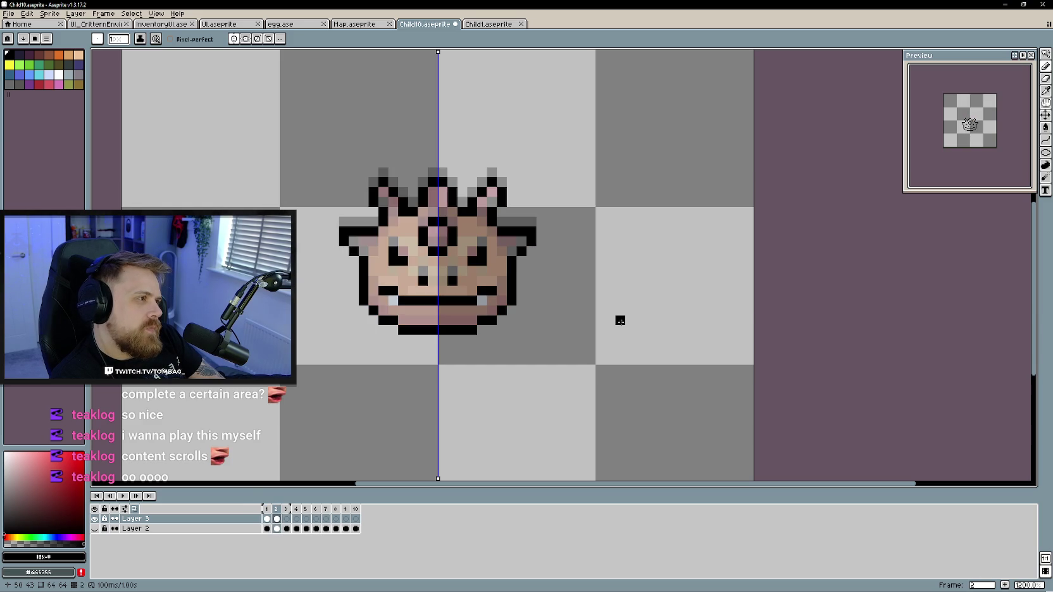
{"action": "key", "text": "Left"}
{"action": "key", "text": "Right"}
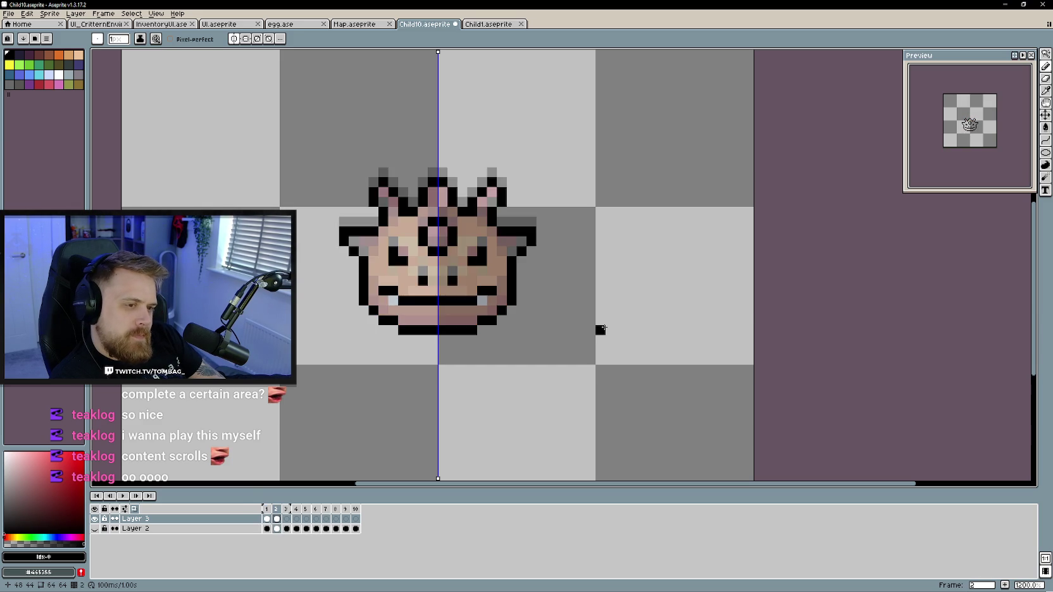
{"action": "key", "text": "Right"}
{"action": "key", "text": "Left"}
{"action": "key", "text": "Left"}
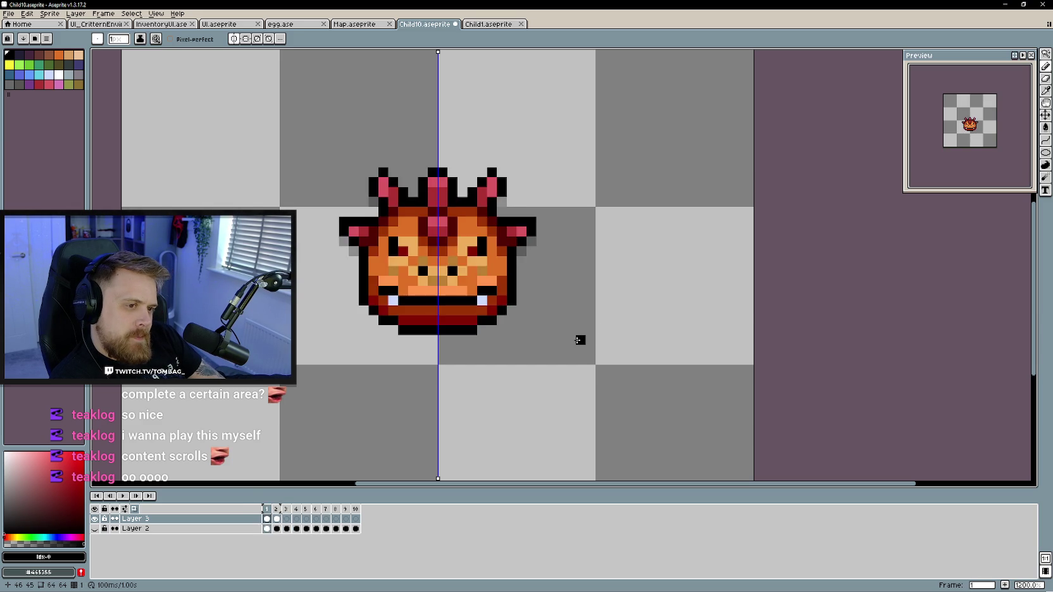
{"action": "key", "text": "Right"}
{"action": "key", "text": "Right"}
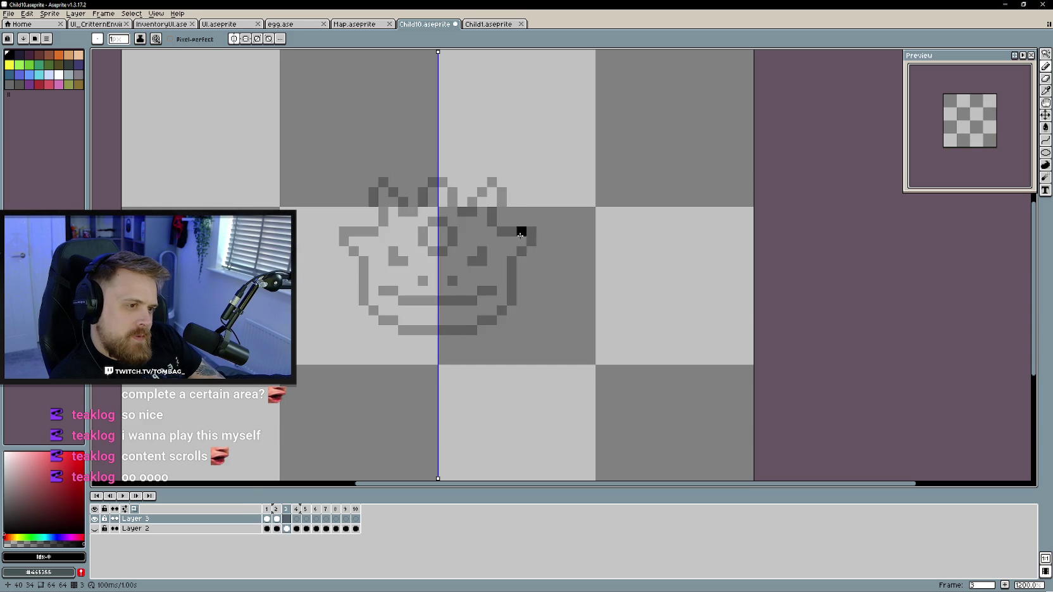
{"action": "key", "text": "Left"}
{"action": "key", "text": "Left"}
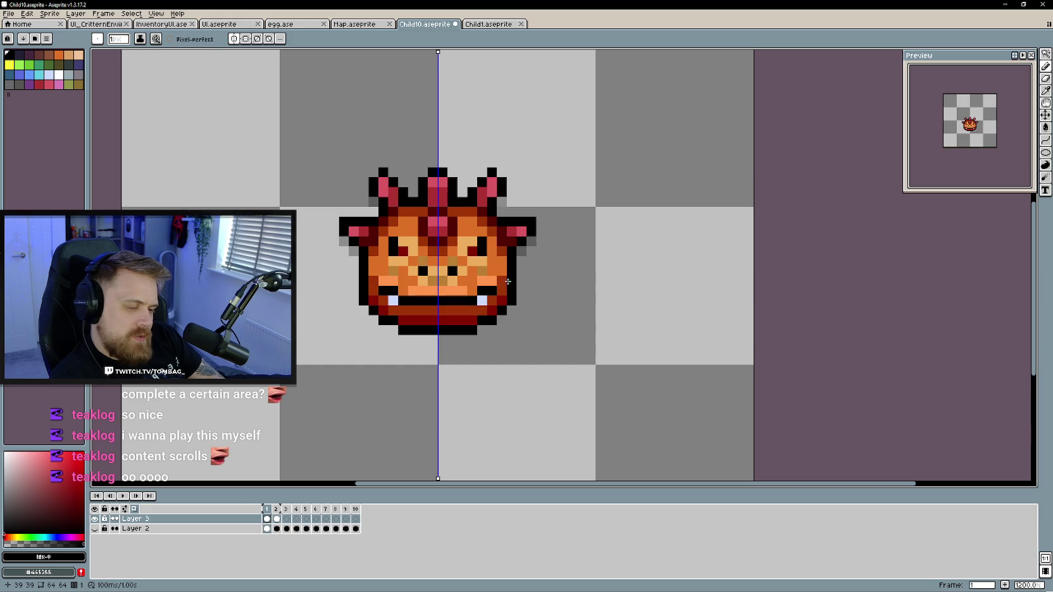
{"action": "key", "text": "Right"}
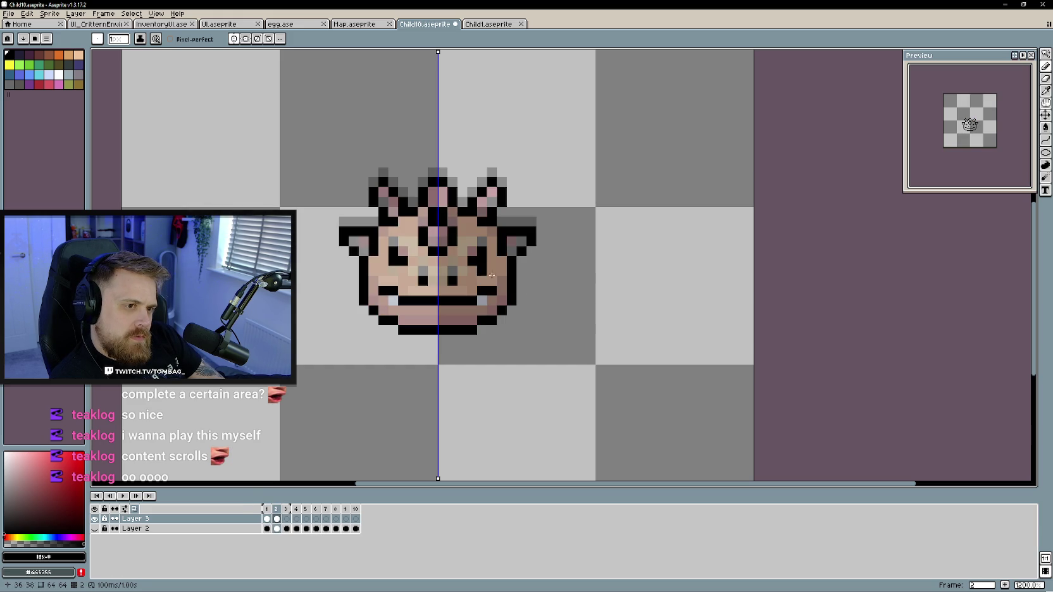
Compare frames 1 and 2 once more, then advance to the empty frame 3
{"action": "key", "text": "Left"}
{"action": "key", "text": "Right"}
{"action": "key", "text": "Left"}
{"action": "key", "text": "Right"}
{"action": "key", "text": "Left"}
{"action": "key", "text": "Right"}
{"action": "key", "text": "Left"}
{"action": "key", "text": "Right"}
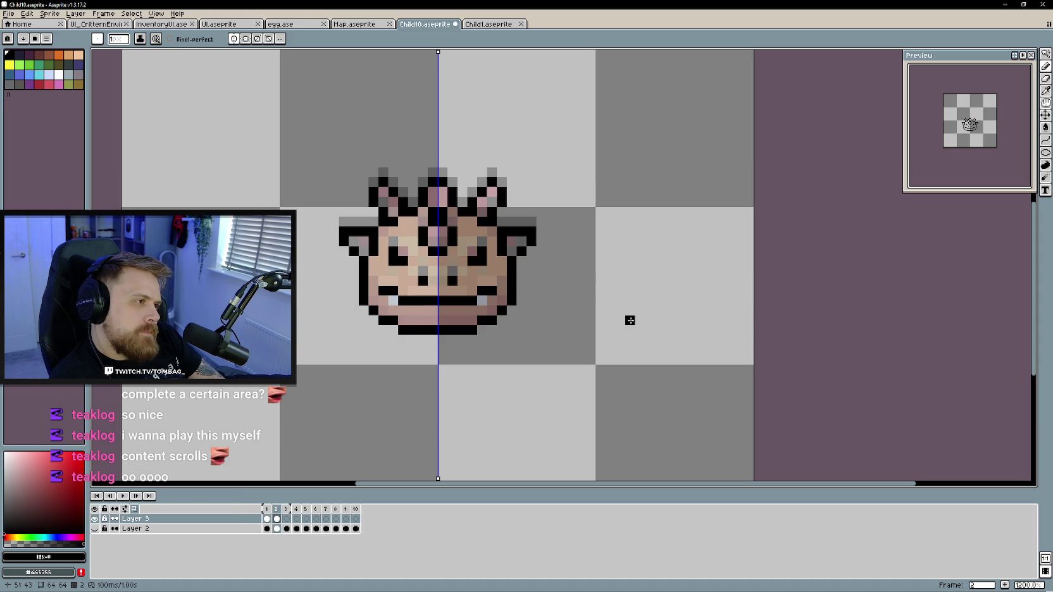
{"action": "key", "text": "Right"}
Trace frame 3's black chin line and mirrored face sides up to the ear ledges
{"action": "mouse_move", "coordinate": [428, 328]}
{"action": "left_mouse_down"}
{"action": "mouse_move", "coordinate": [457, 329]}
{"action": "mouse_move", "coordinate": [398, 325]}
{"action": "mouse_move", "coordinate": [375, 311]}
{"action": "mouse_move", "coordinate": [363, 270]}
{"action": "left_mouse_up"}
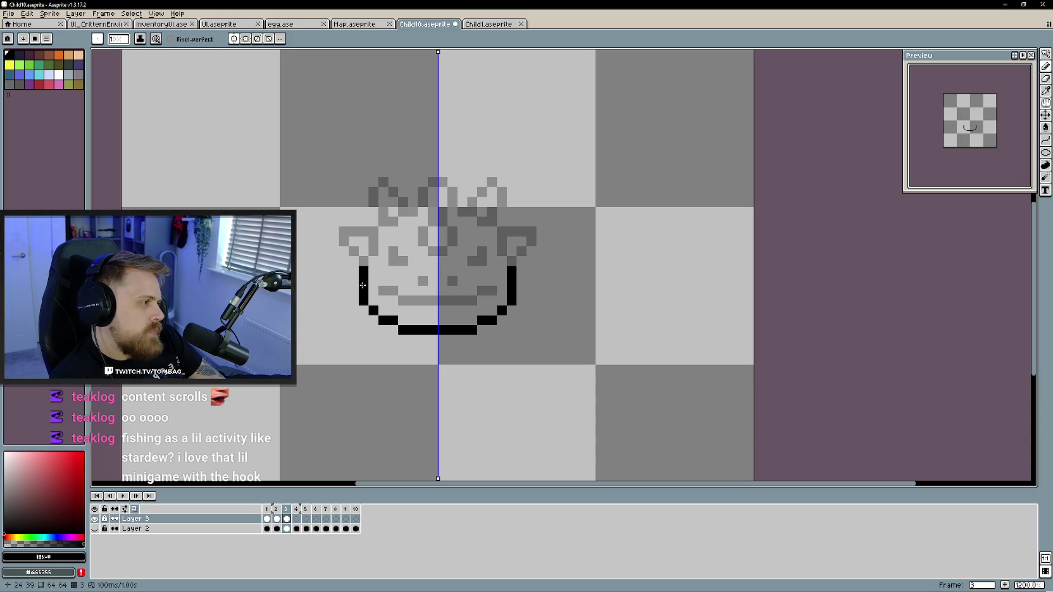
{"action": "mouse_move", "coordinate": [373, 241]}
{"action": "left_mouse_down"}
{"action": "mouse_move", "coordinate": [344, 242]}
{"action": "mouse_move", "coordinate": [376, 253]}
{"action": "left_mouse_up"}
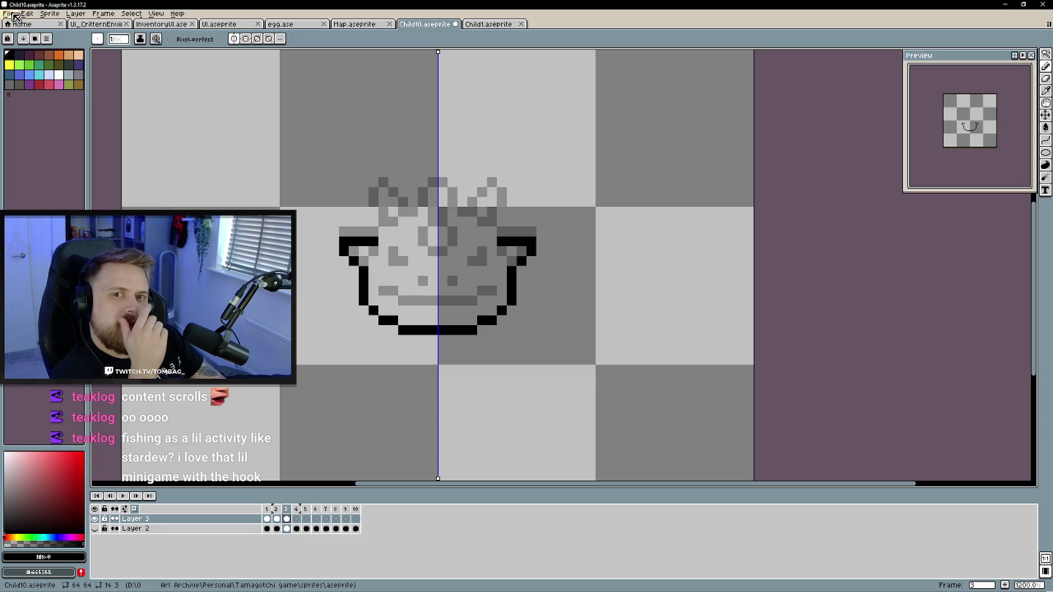
Open Calendar.aseprite through the File menu
{"action": "left_click", "coordinate": [8, 14]}
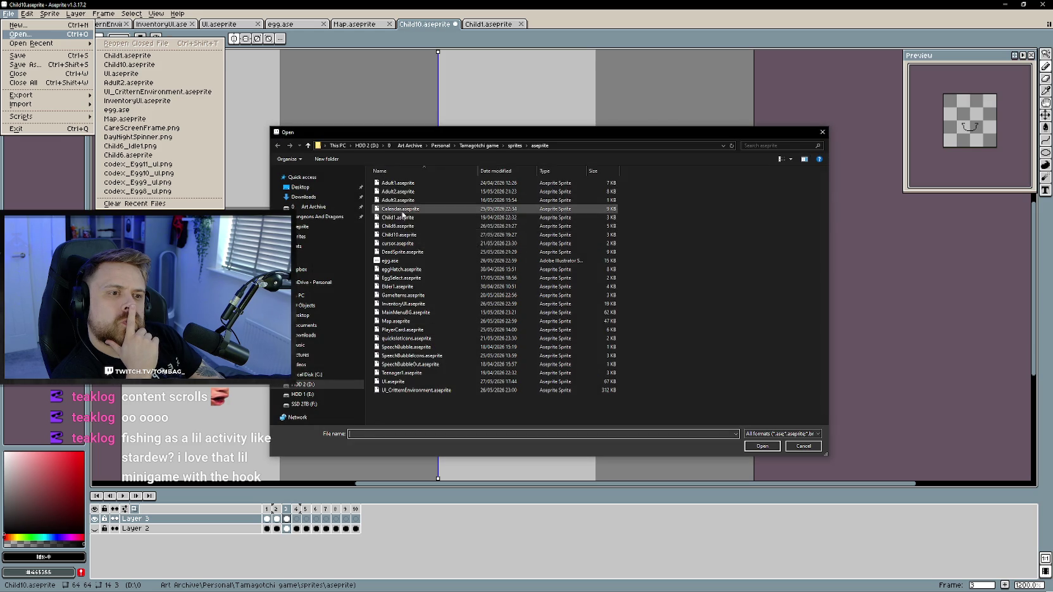
{"action": "double_click", "coordinate": [402, 211]}
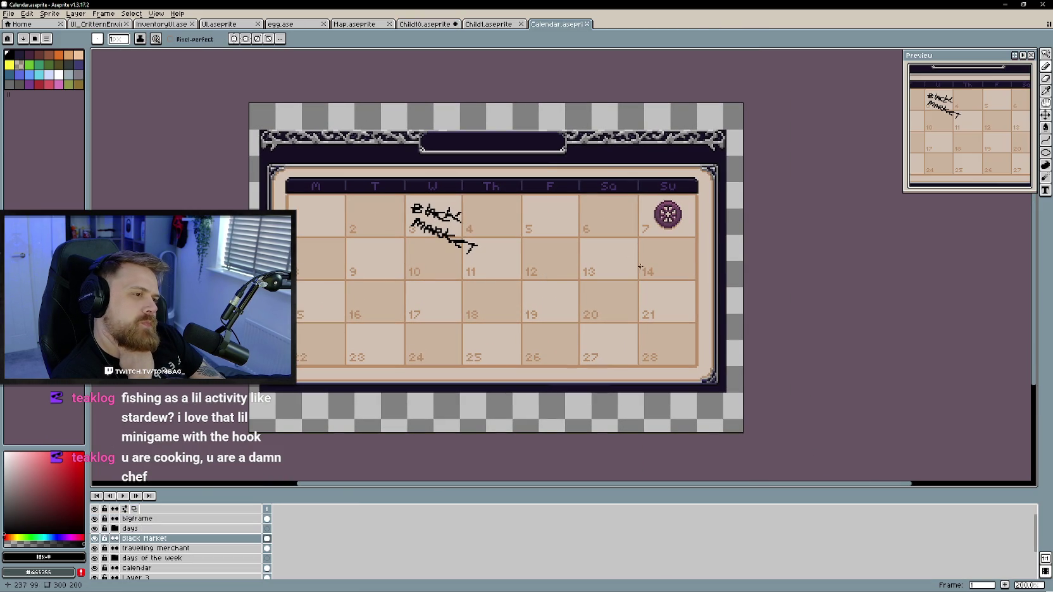
{"action": "scroll", "coordinate": [669, 282], "scroll_direction": "up", "scroll_amount": 2}
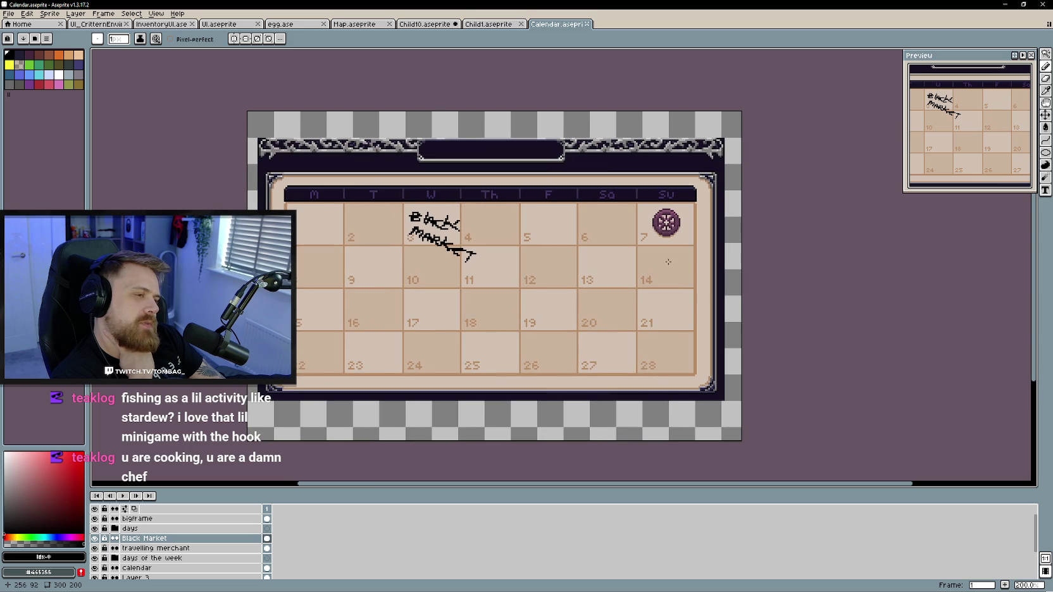
Scribble a test circle on Calendar, undo it, and switch back to Child10
{"action": "left_click_drag", "start_coordinate": [676, 221], "coordinate": [649, 180]}
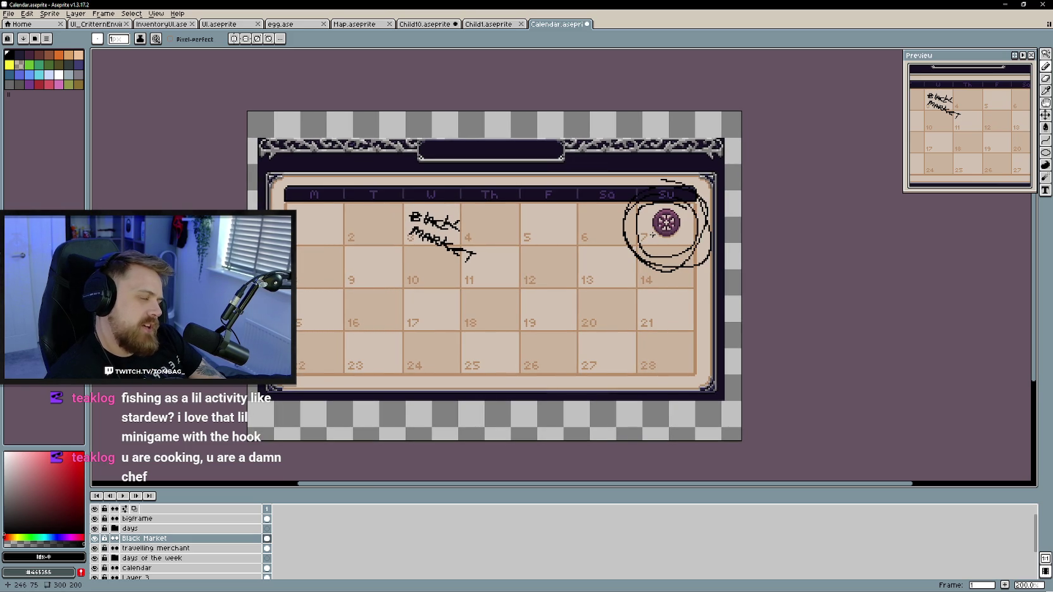
{"action": "key", "text": "ctrl+z"}
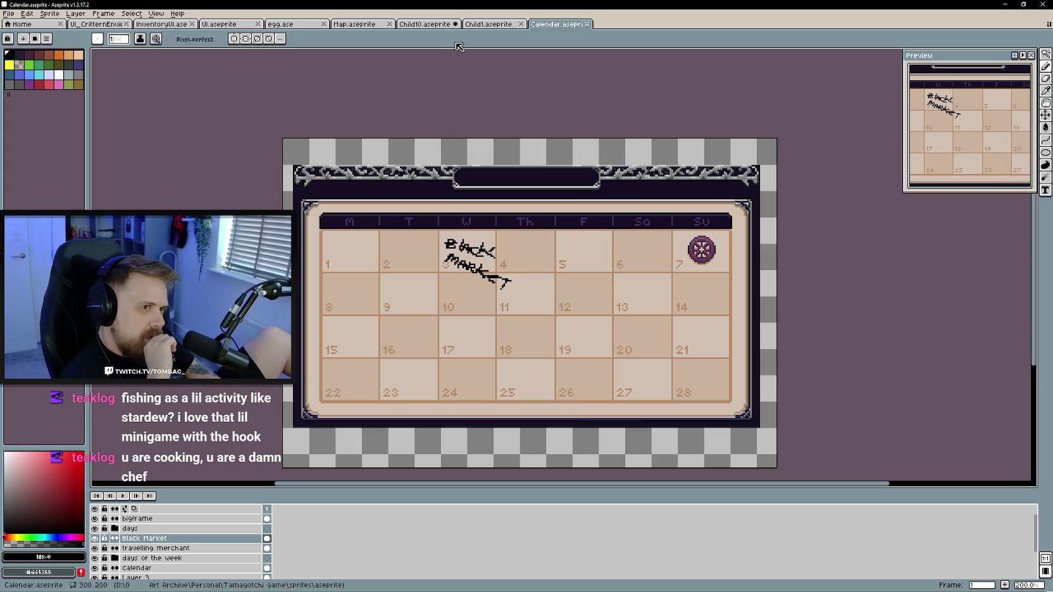
{"action": "key", "text": "ctrl+shift+Tab"}
{"action": "key", "text": "ctrl+shift+Tab"}
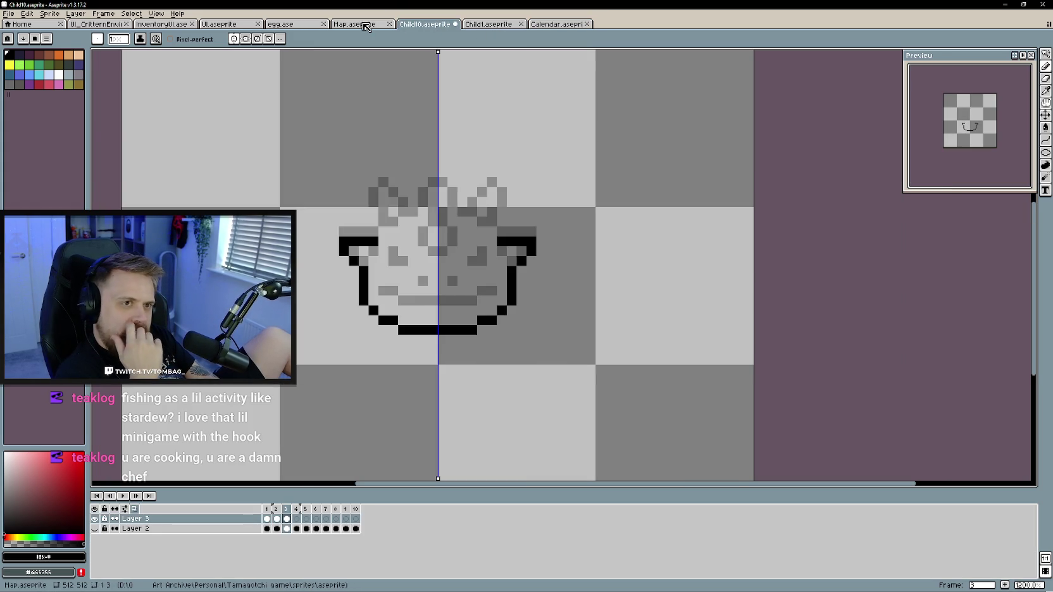
Preview the animation and undo a stray mirrored eye pixel on frame 3
{"action": "scroll", "coordinate": [457, 254], "scroll_direction": "up", "scroll_amount": 1}
{"action": "scroll", "coordinate": [457, 254], "scroll_direction": "up", "scroll_amount": 1}
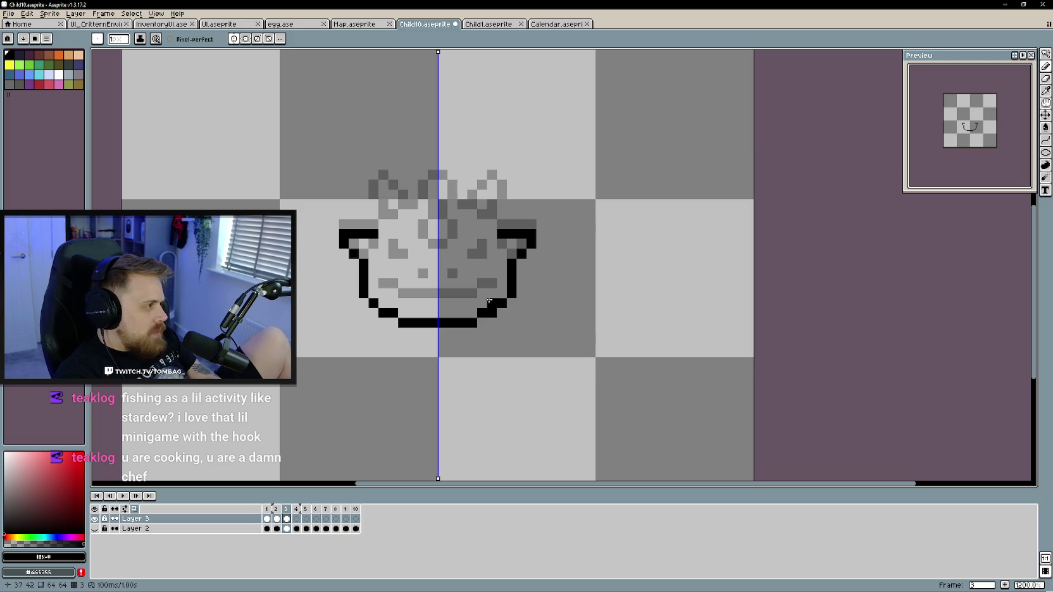
{"action": "key", "text": "Return"}
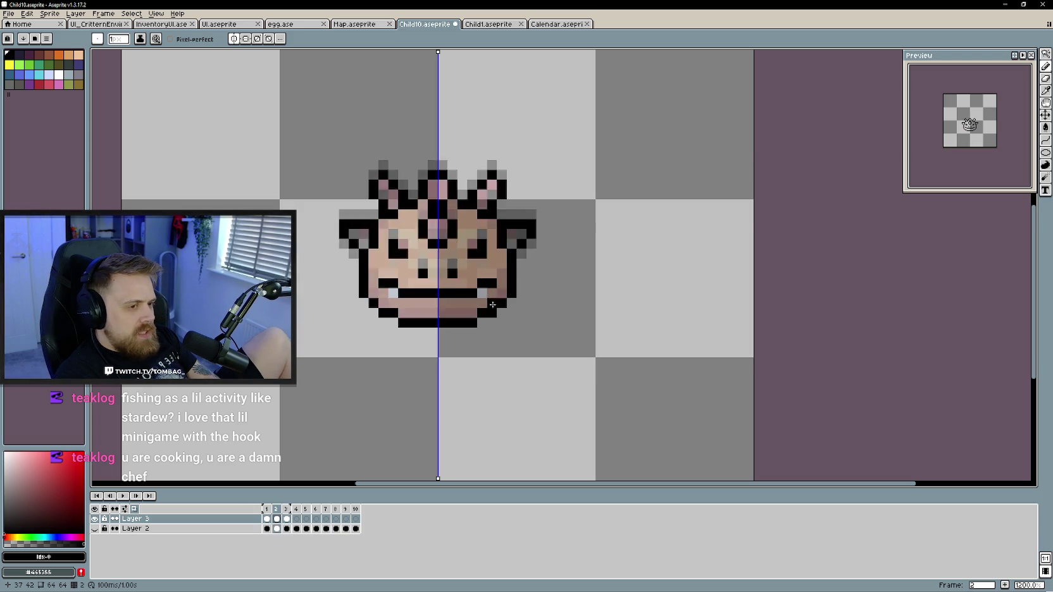
{"action": "left_click", "coordinate": [495, 253]}
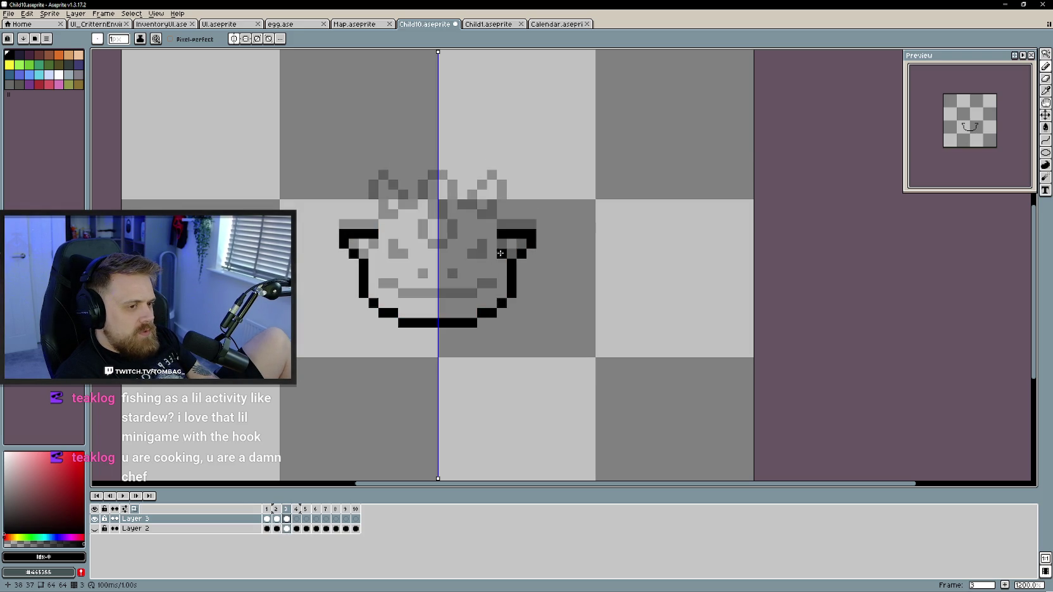
{"action": "key", "text": "period"}
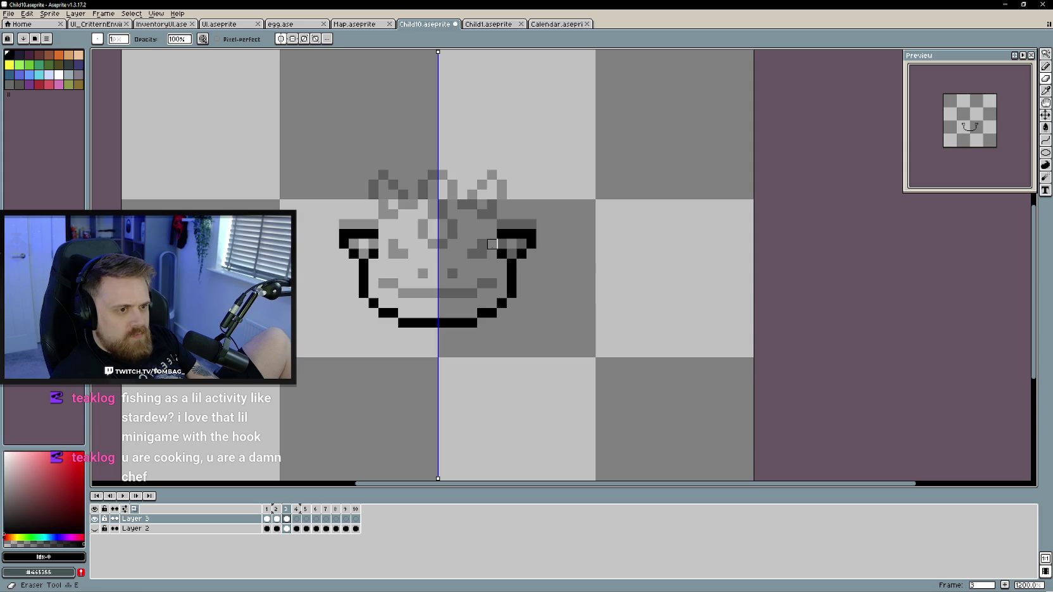
{"action": "key", "text": "ctrl+z"}
{"action": "key", "text": "Return"}
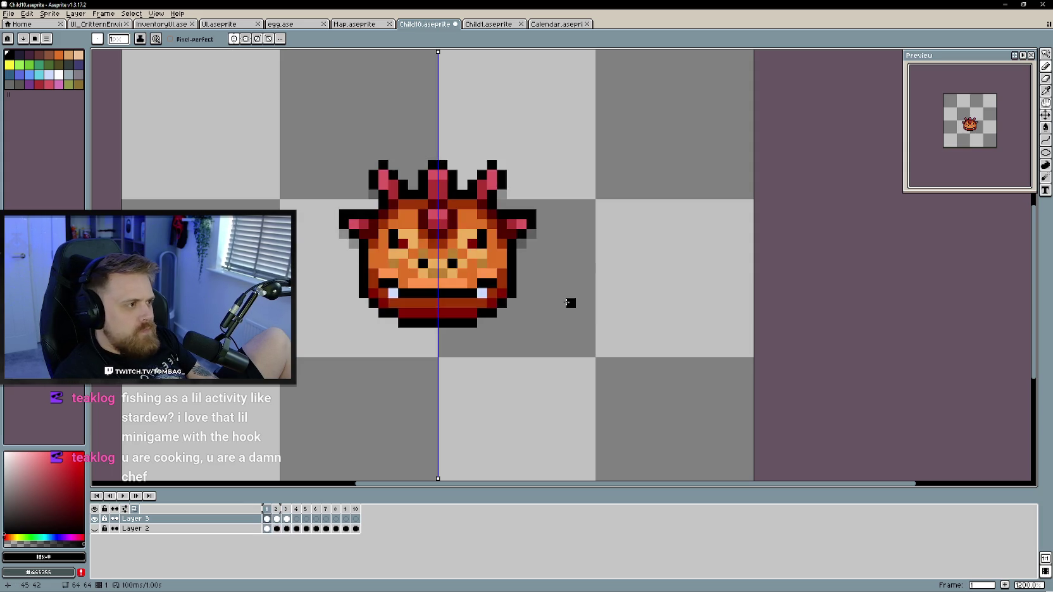
Draw frame 3's black mouth line, checking it against frame 2
{"action": "mouse_move", "coordinate": [435, 303]}
{"action": "left_mouse_down"}
{"action": "mouse_move", "coordinate": [399, 303]}
{"action": "mouse_move", "coordinate": [383, 282]}
{"action": "left_mouse_up"}
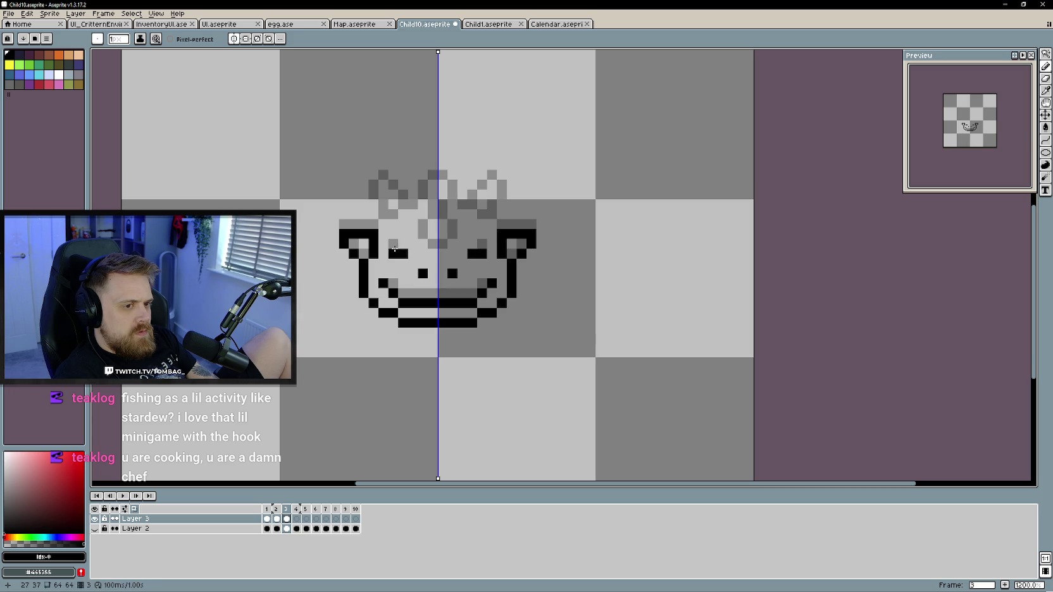
{"action": "key", "text": "comma"}
{"action": "key", "text": "comma"}
{"action": "key", "text": "period"}
{"action": "key", "text": "period"}
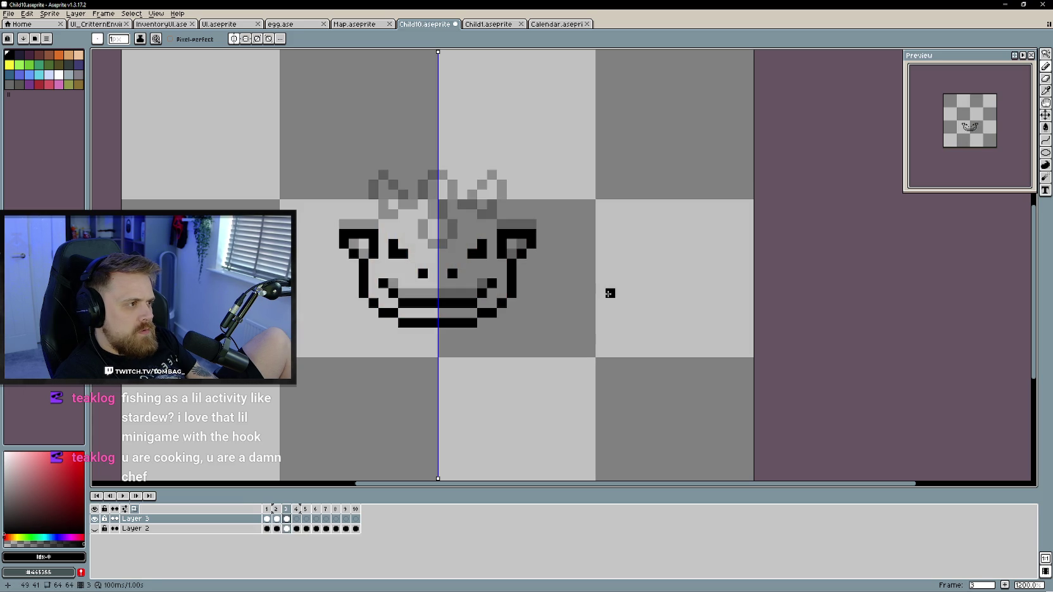
{"action": "key", "text": "comma"}
{"action": "key", "text": "period"}
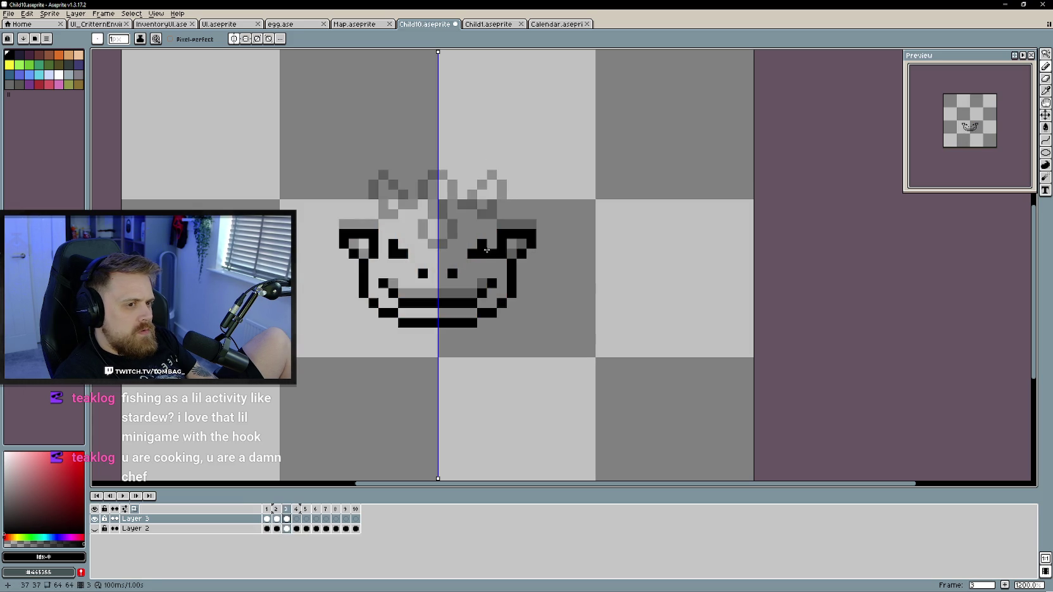
Add the mouth outline, mirrored eyes, both horn outlines and the centre horn
{"action": "mouse_move", "coordinate": [430, 243]}
{"action": "left_mouse_down"}
{"action": "mouse_move", "coordinate": [453, 223]}
{"action": "mouse_move", "coordinate": [441, 218]}
{"action": "left_mouse_up"}
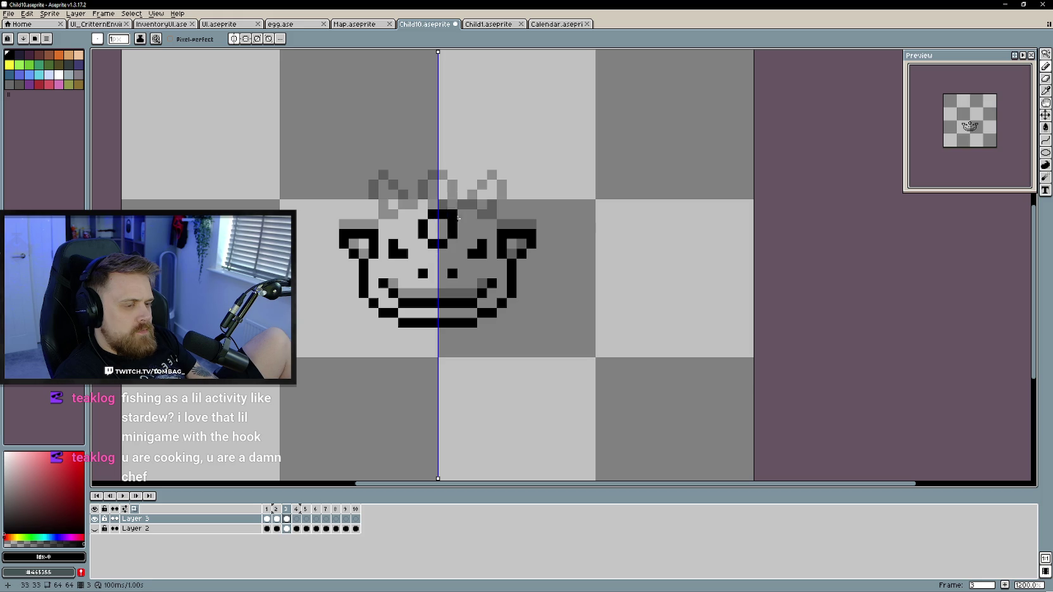
{"action": "left_click", "coordinate": [490, 215]}
{"action": "mouse_move", "coordinate": [492, 205]}
{"action": "left_mouse_down"}
{"action": "mouse_move", "coordinate": [502, 190]}
{"action": "mouse_move", "coordinate": [491, 175]}
{"action": "mouse_move", "coordinate": [465, 204]}
{"action": "mouse_move", "coordinate": [437, 175]}
{"action": "left_mouse_up"}
{"action": "left_click", "coordinate": [541, 243]}
Preview the animation again, then advance to the empty frame 4
{"action": "key", "text": "Return"}
{"action": "key", "text": "Return"}
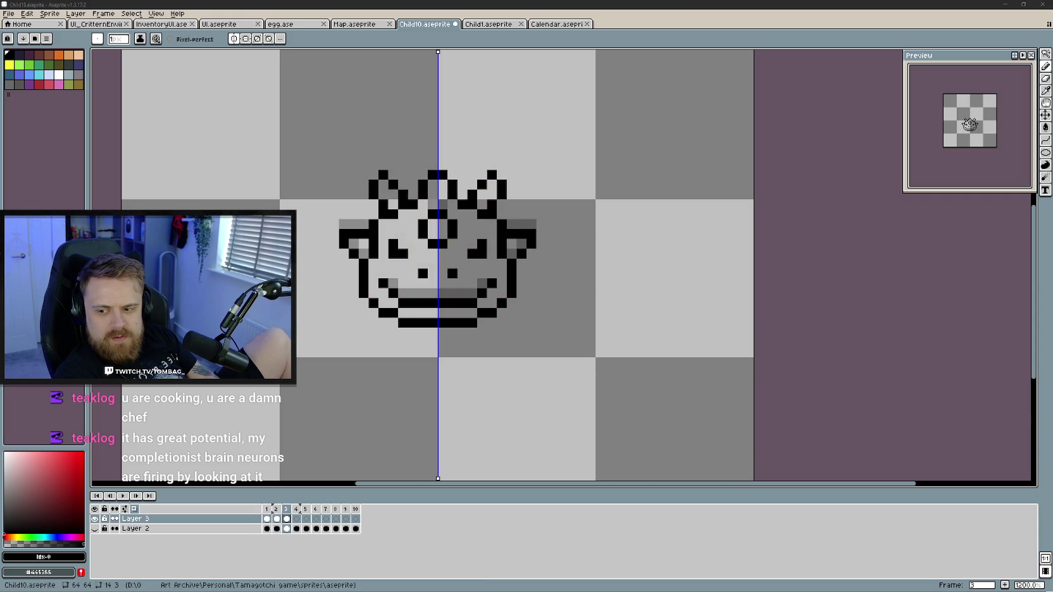
{"action": "left_click_drag", "start_coordinate": [559, 331], "coordinate": [555, 347]}
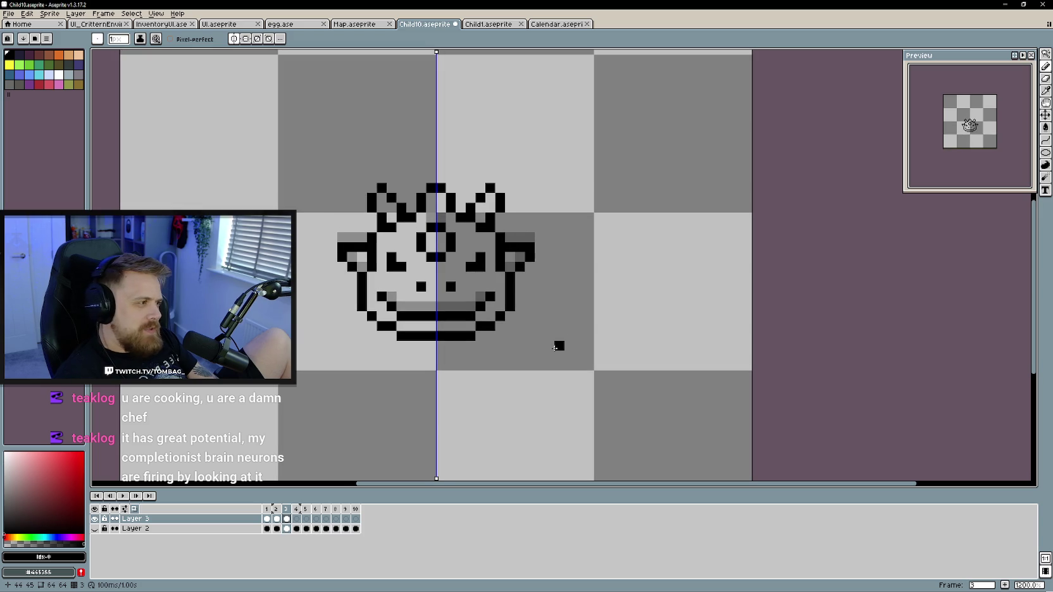
{"action": "key", "text": "Return"}
{"action": "key", "text": "Return"}
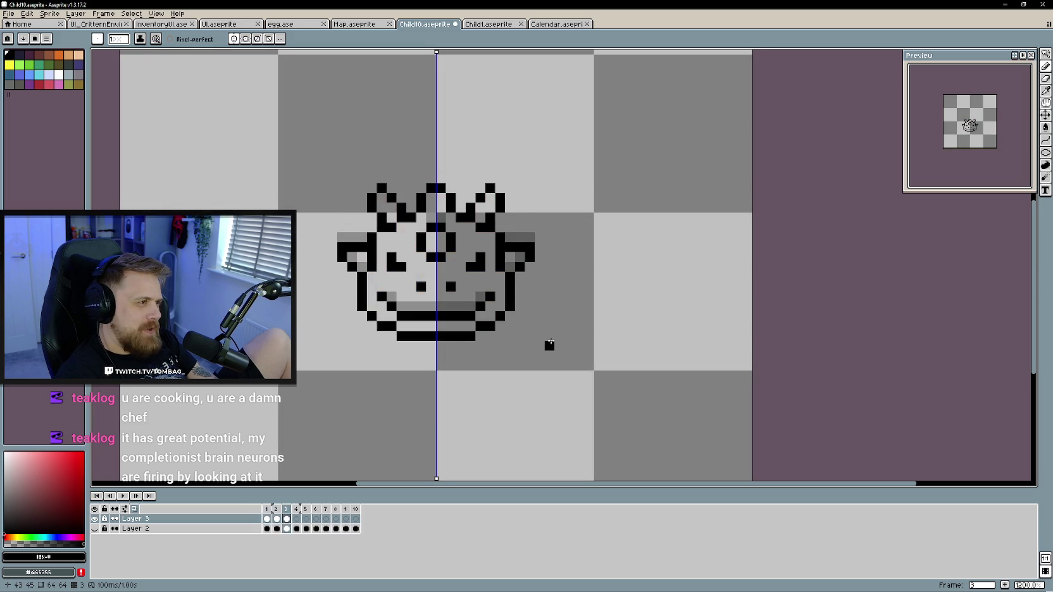
{"action": "key", "text": "Right"}
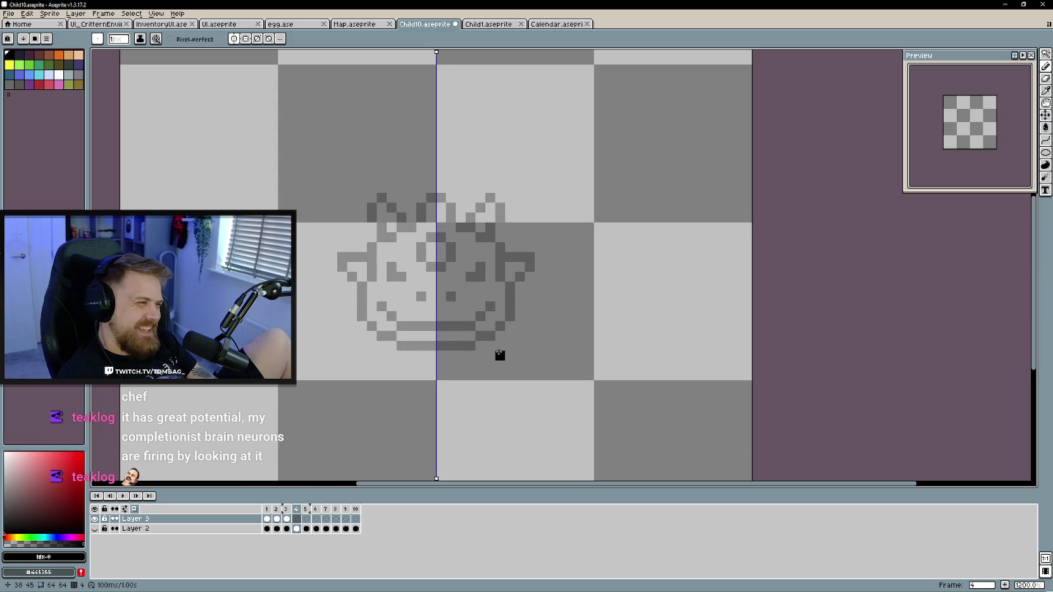
Draw frame 4's mirrored smile, jaw pixels and eyes over the onion skin
{"action": "mouse_move", "coordinate": [431, 346]}
{"action": "left_mouse_down"}
{"action": "mouse_move", "coordinate": [405, 346]}
{"action": "mouse_move", "coordinate": [361, 317]}
{"action": "mouse_move", "coordinate": [362, 269]}
{"action": "left_mouse_up"}
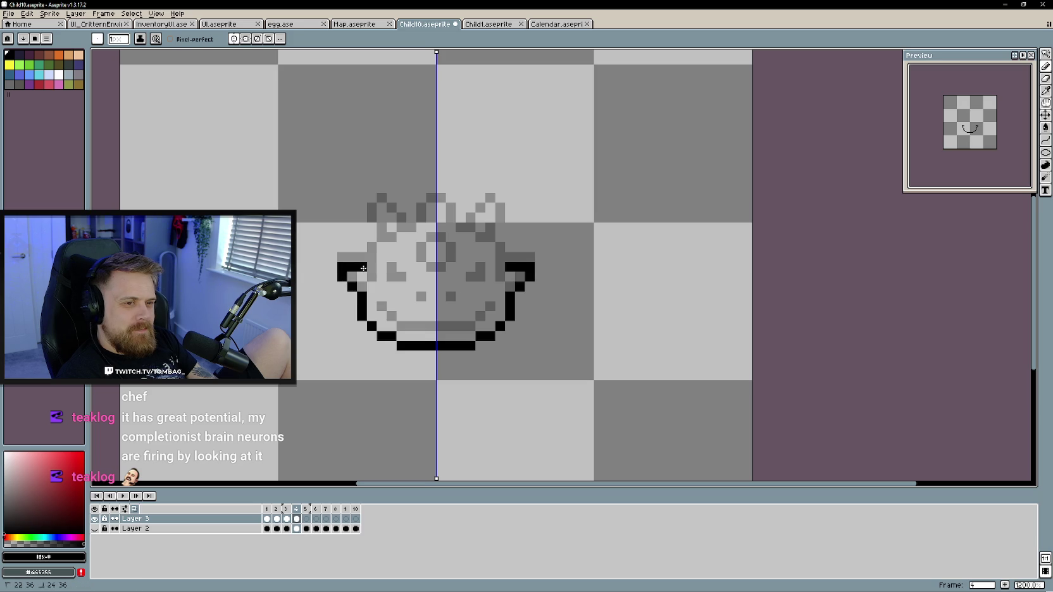
{"action": "left_click", "coordinate": [485, 316]}
{"action": "left_click_drag", "start_coordinate": [460, 324], "coordinate": [441, 326]}
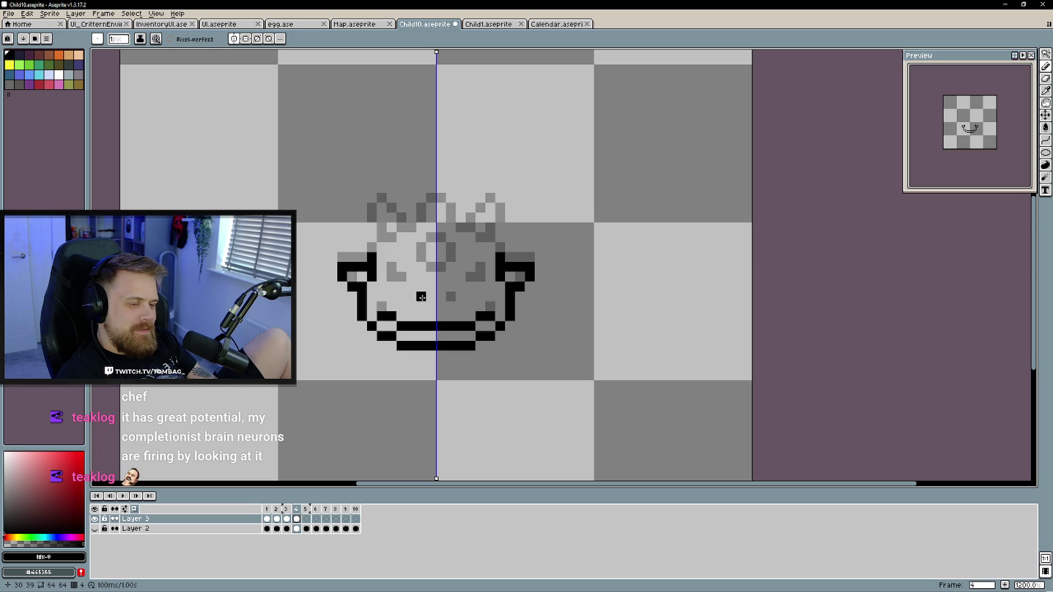
{"action": "left_click", "coordinate": [421, 305]}
{"action": "left_click_drag", "start_coordinate": [399, 282], "coordinate": [390, 276]}
{"action": "key", "text": "comma"}
{"action": "key", "text": "comma"}
{"action": "key", "text": "period"}
{"action": "key", "text": "period"}
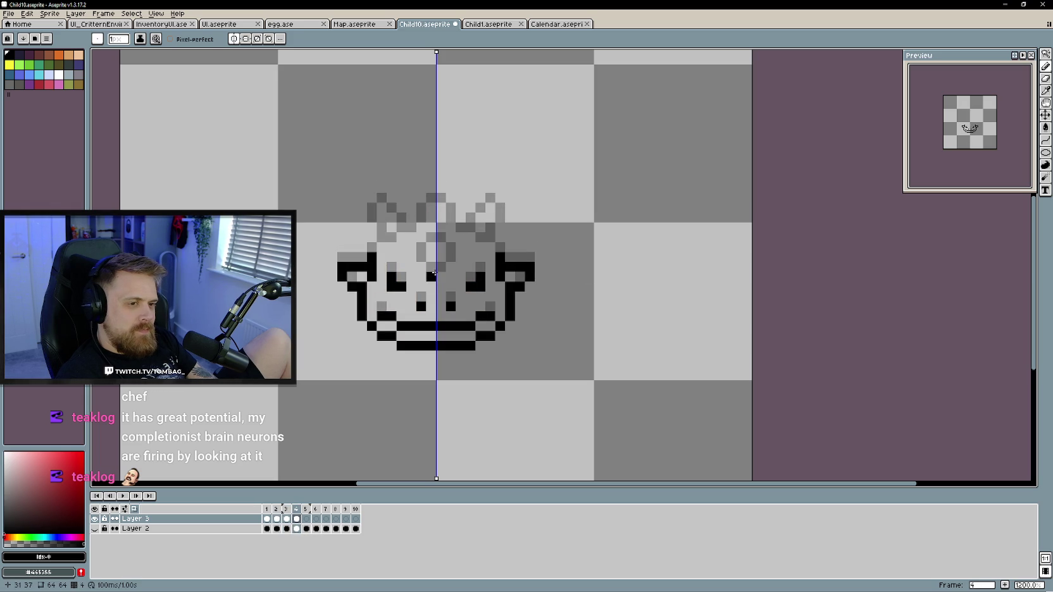
{"action": "mouse_move", "coordinate": [434, 272]}
{"action": "left_mouse_down"}
{"action": "mouse_move", "coordinate": [425, 263]}
{"action": "mouse_move", "coordinate": [431, 247]}
{"action": "left_mouse_up"}
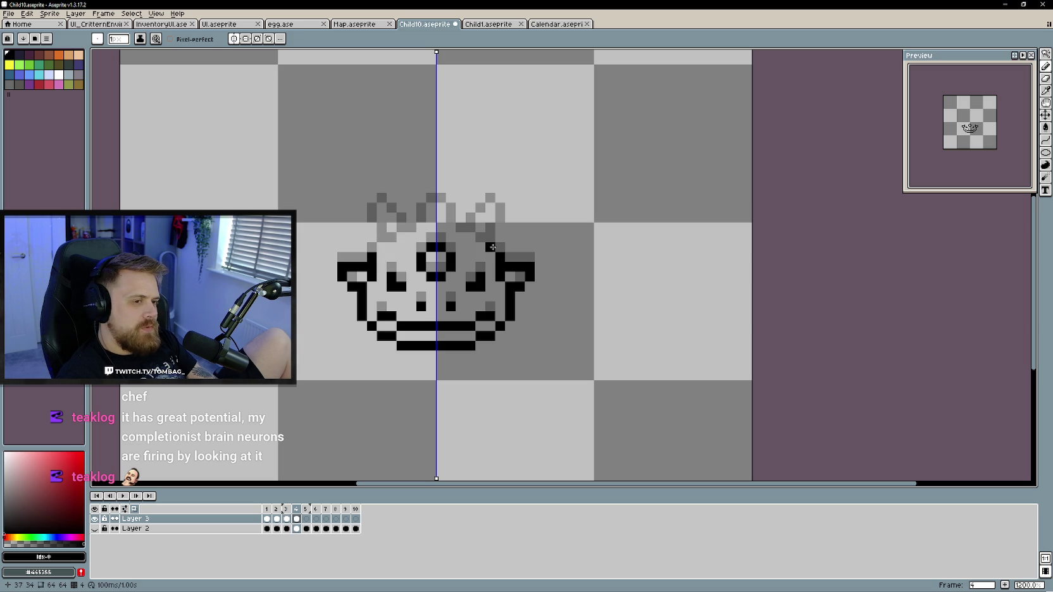
Outline both horns with mirrored black pixels, from inner edges to tips and bases
{"action": "left_click_drag", "start_coordinate": [490, 247], "coordinate": [494, 219]}
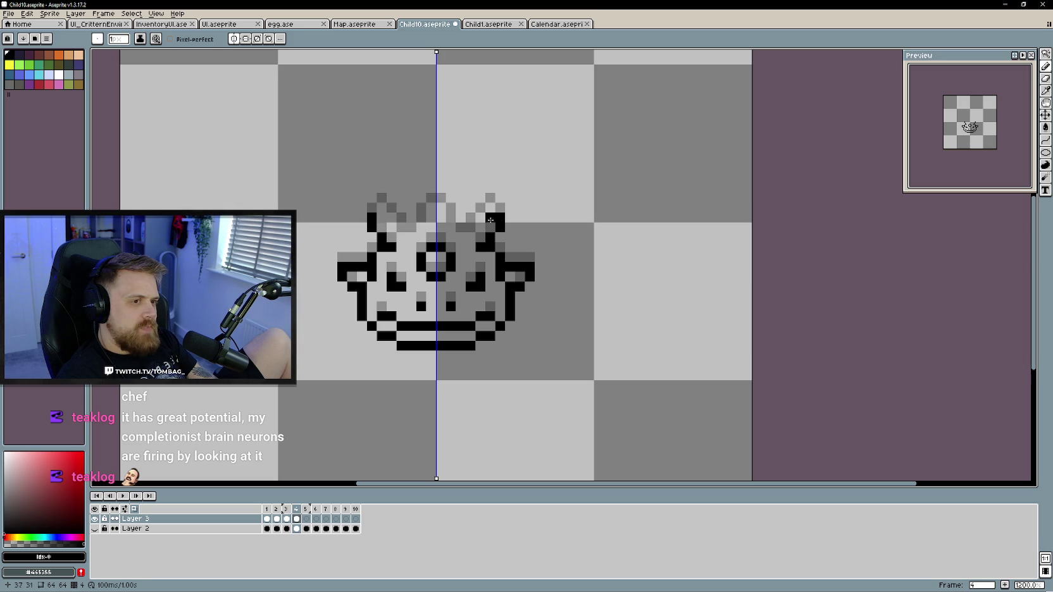
{"action": "left_click", "coordinate": [490, 208]}
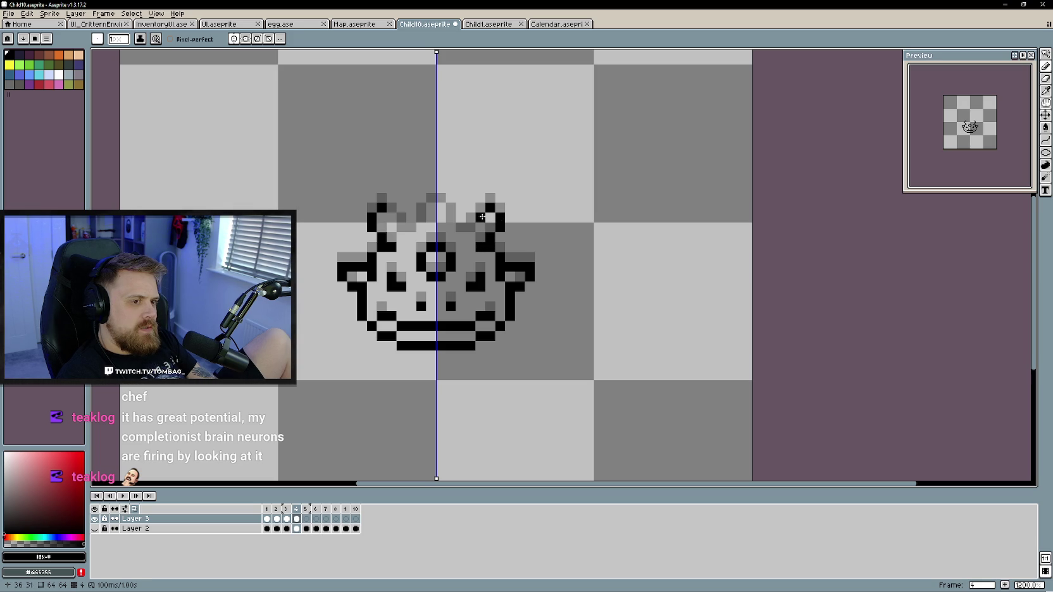
{"action": "left_click_drag", "start_coordinate": [471, 227], "coordinate": [461, 227]}
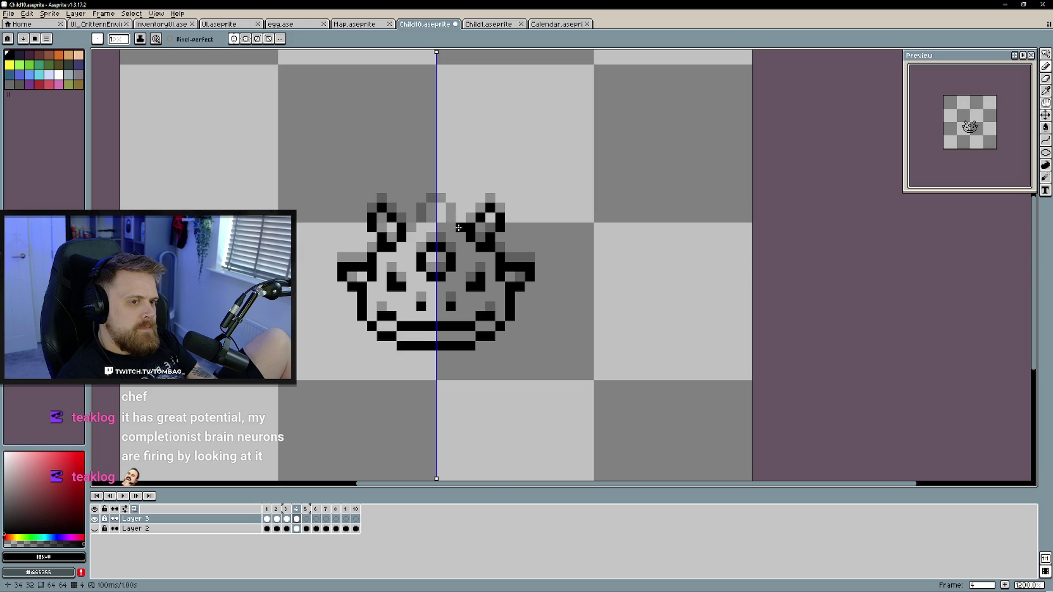
{"action": "left_click", "coordinate": [460, 237]}
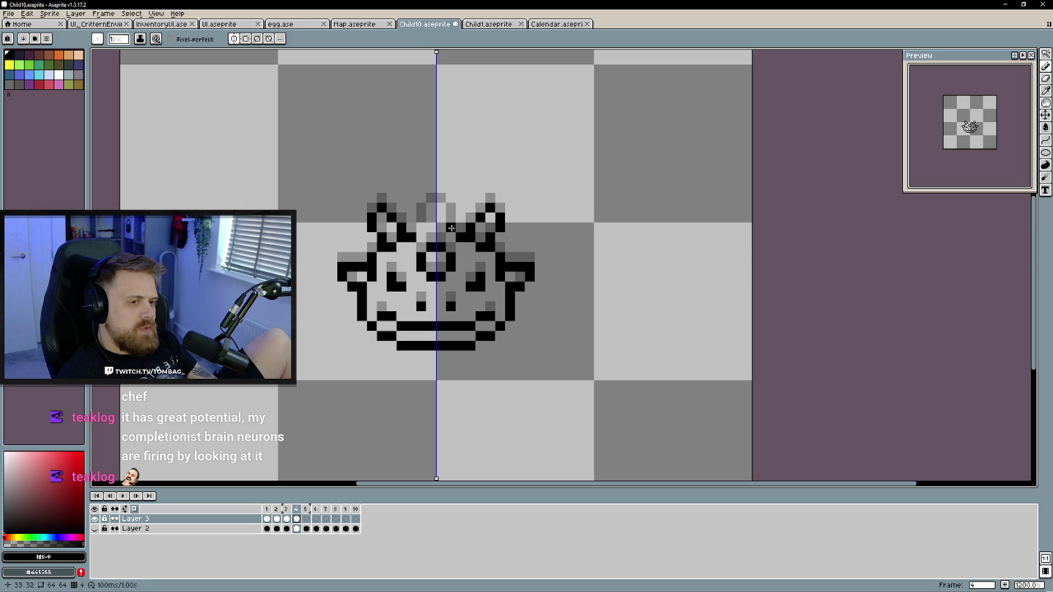
{"action": "left_click", "coordinate": [450, 217]}
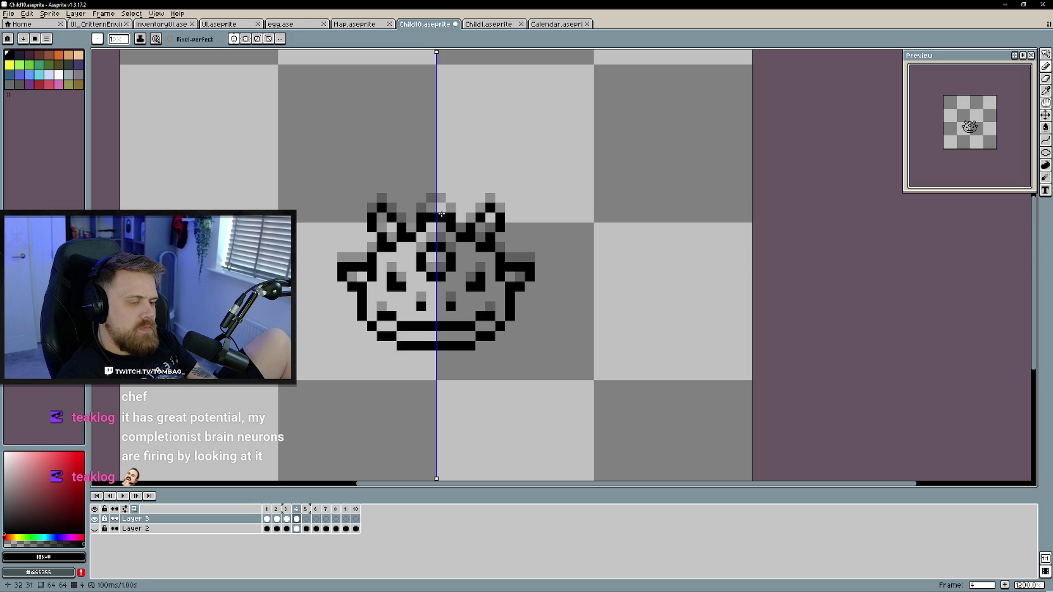
{"action": "key", "text": "e"}
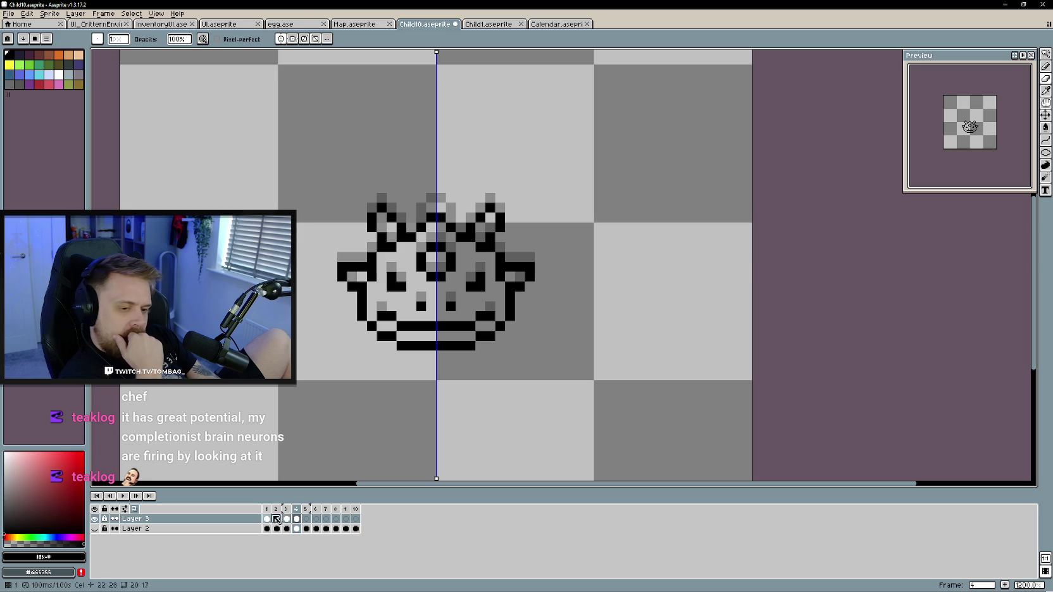
{"action": "key", "text": "ctrl+z"}
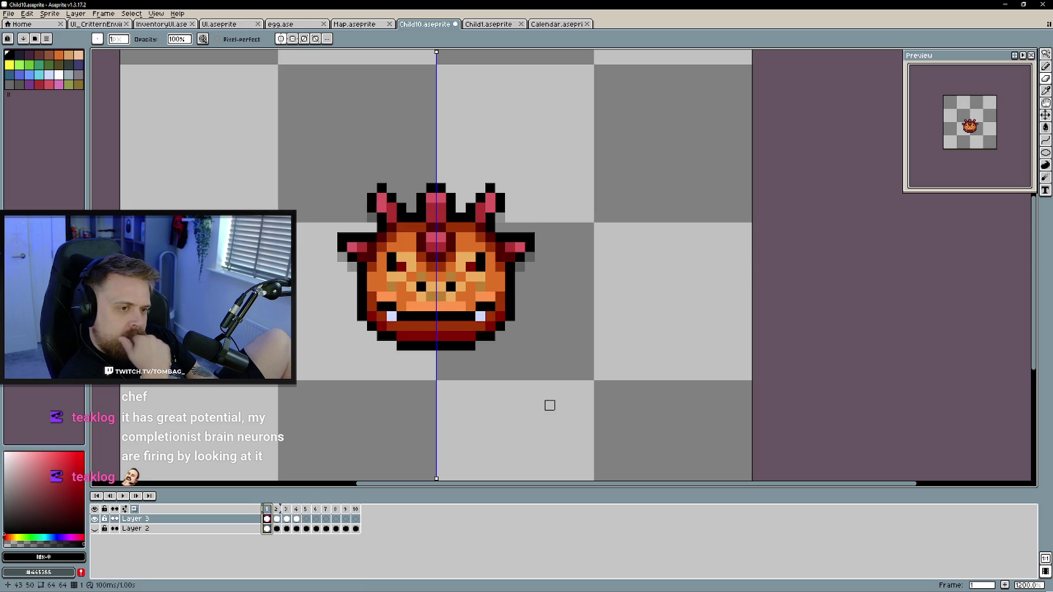
{"action": "key", "text": "ctrl+y"}
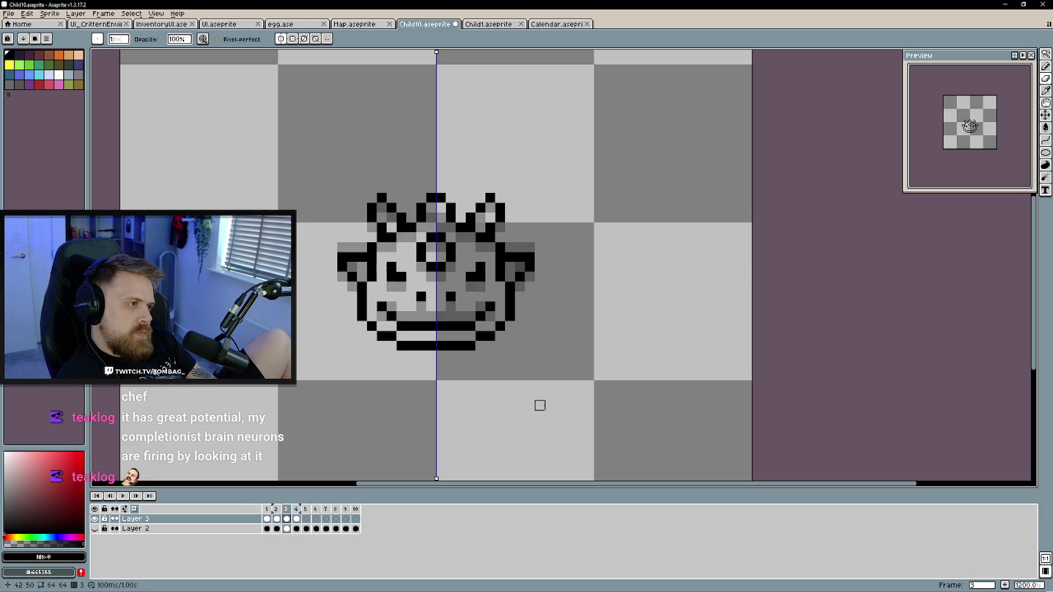
{"action": "left_click", "coordinate": [125, 498]}
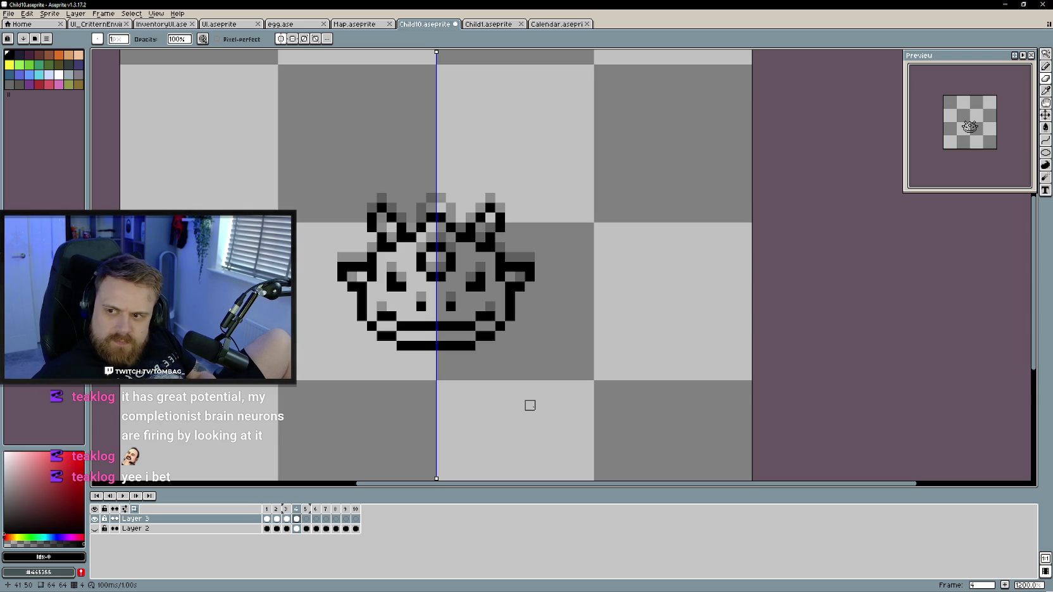
{"action": "scroll", "coordinate": [468, 304], "scroll_direction": "up", "scroll_amount": 2}
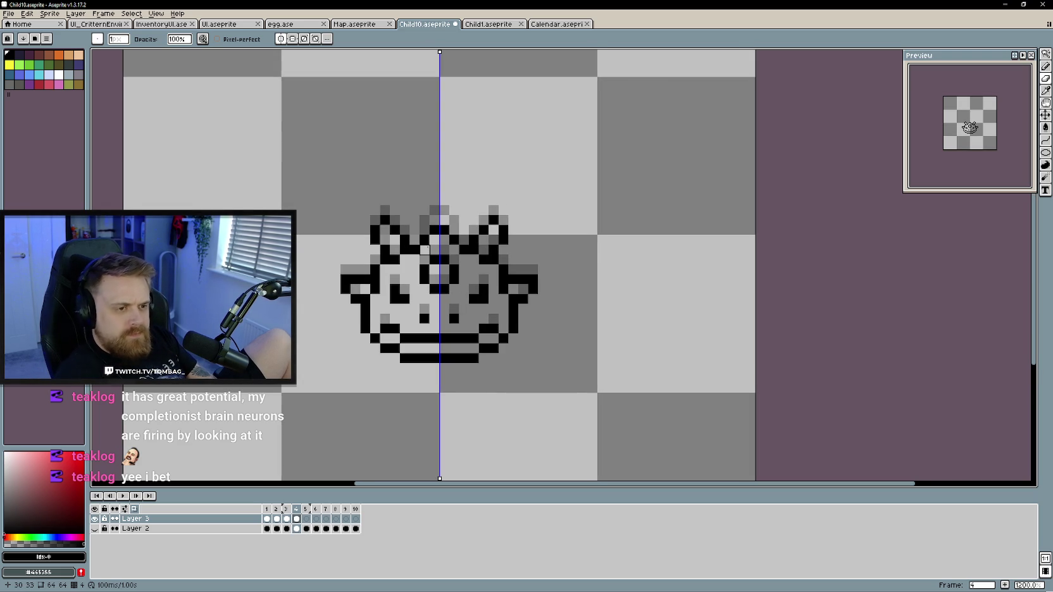
Fill the top centre of frame 4's crown with black pencil pixels
{"action": "key", "text": "e"}
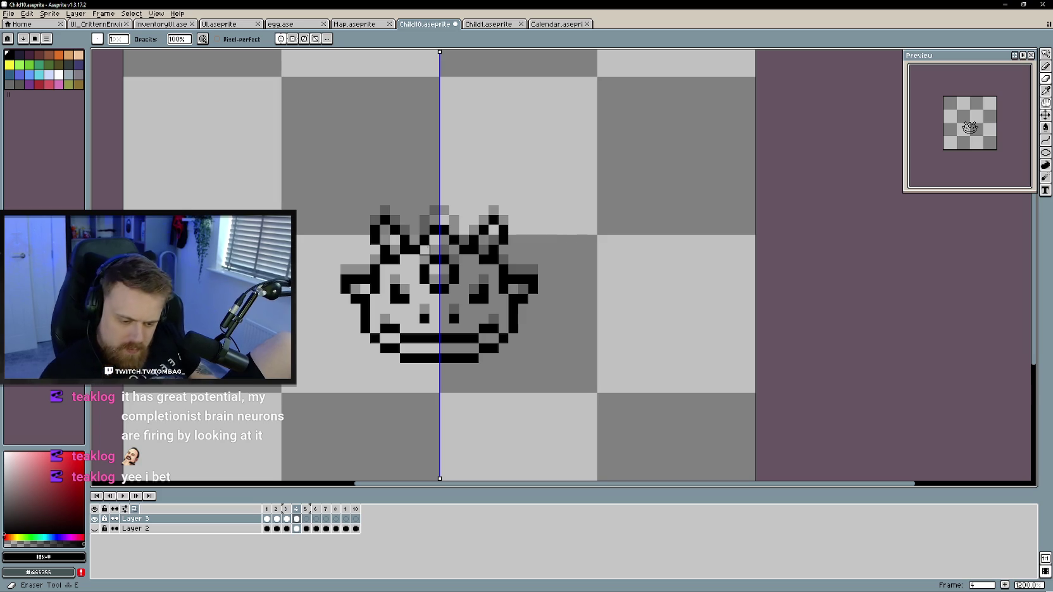
{"action": "key", "text": "b"}
{"action": "left_click_drag", "start_coordinate": [455, 230], "coordinate": [445, 220]}
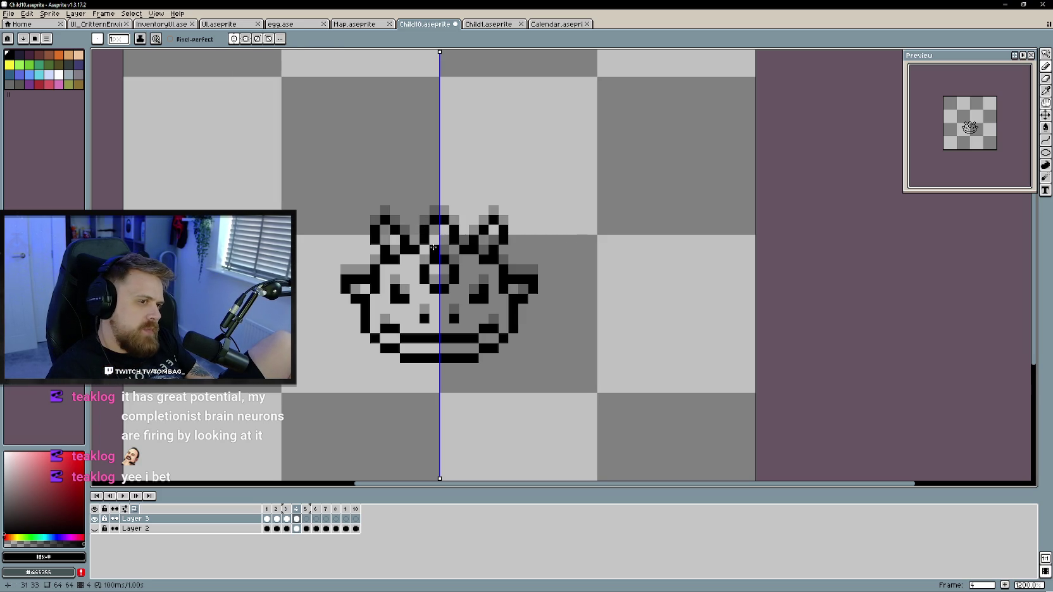
Step through the frames to compare with coloured frame 1, then move to frame 5
{"action": "key", "text": "Left"}
{"action": "key", "text": "Left"}
{"action": "key", "text": "Right"}
{"action": "key", "text": "Right"}
{"action": "key", "text": "Left"}
{"action": "key", "text": "Left"}
{"action": "key", "text": "Left"}
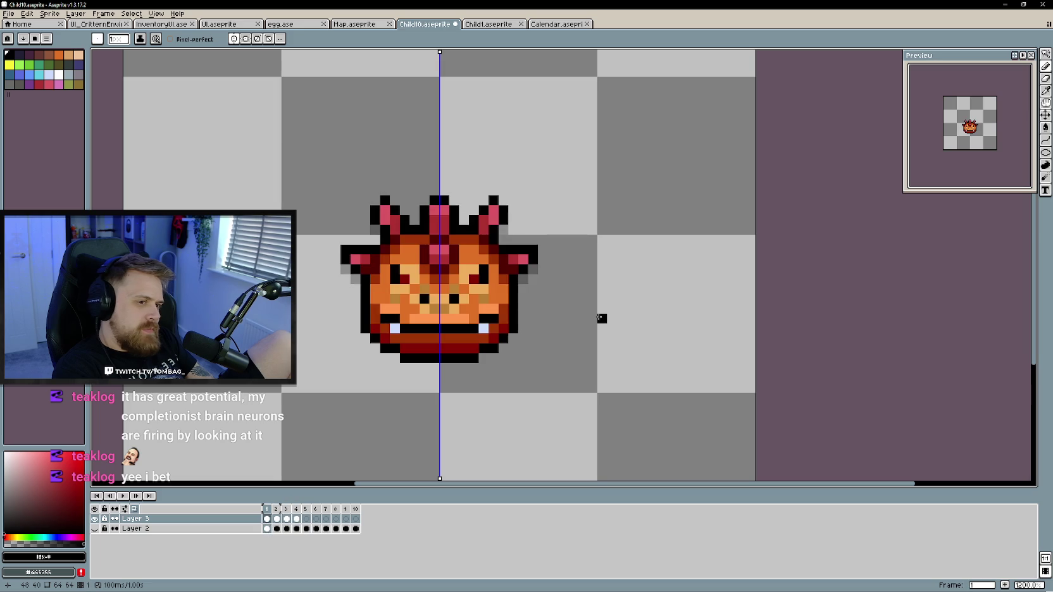
{"action": "key", "text": "Right"}
{"action": "key", "text": "Right"}
{"action": "key", "text": "Right"}
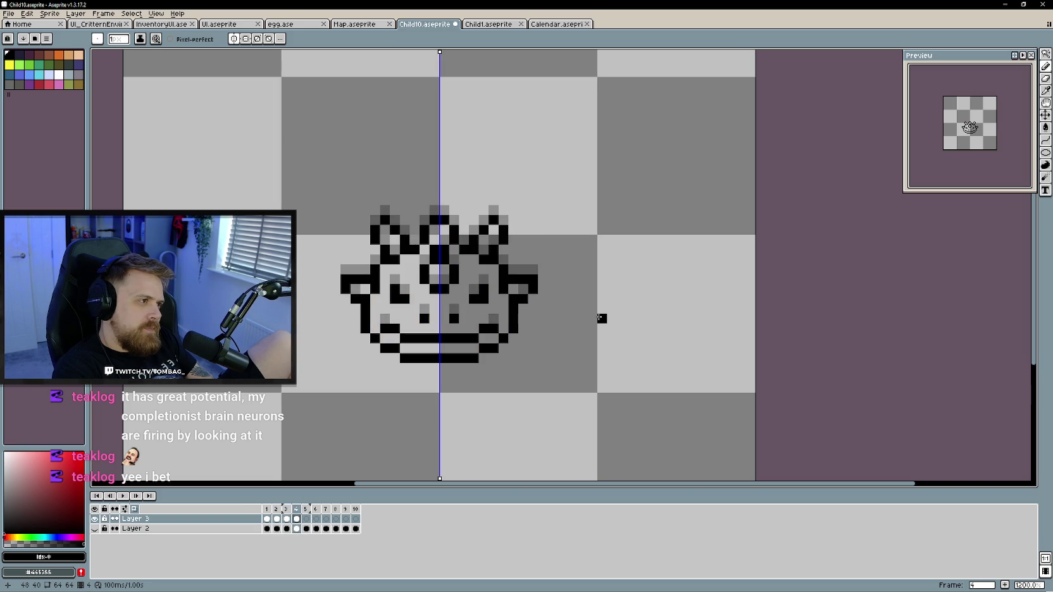
{"action": "key", "text": "Right"}
{"action": "key", "text": "Left"}
{"action": "key", "text": "Right"}
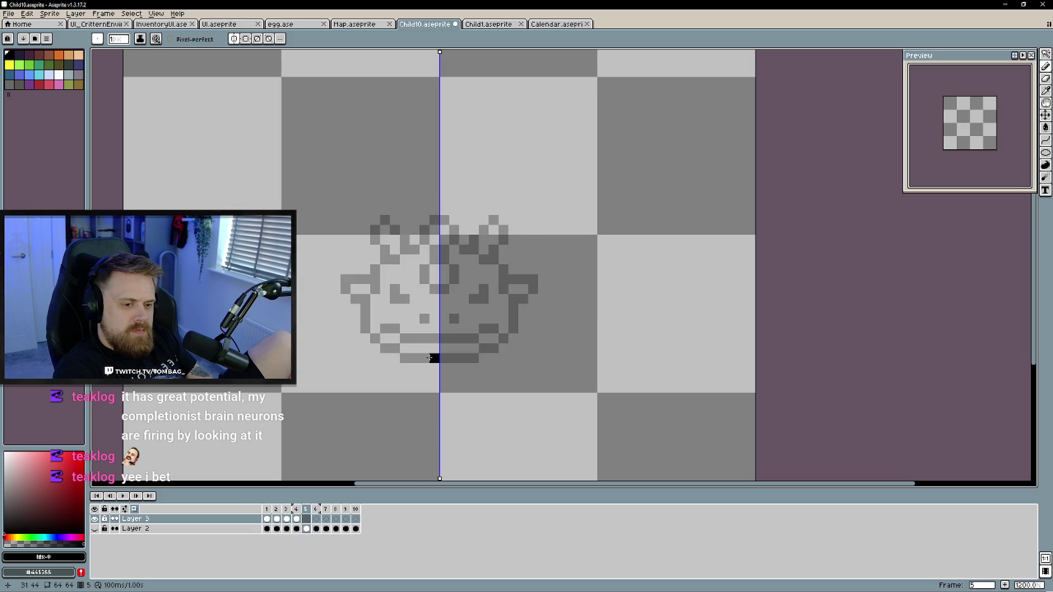
Draw frame 5's mirrored mouth line, jaw sides and cheek spikes, erasing a stray pixel
{"action": "mouse_move", "coordinate": [430, 358]}
{"action": "left_mouse_down"}
{"action": "mouse_move", "coordinate": [402, 357]}
{"action": "mouse_move", "coordinate": [365, 328]}
{"action": "left_mouse_up"}
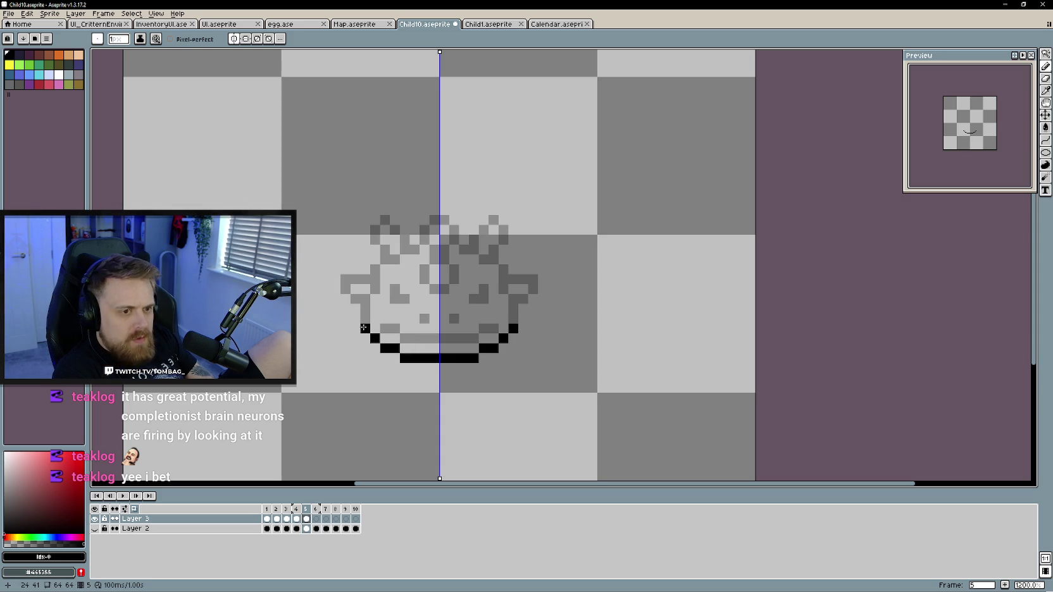
{"action": "left_click_drag", "start_coordinate": [363, 330], "coordinate": [347, 293]}
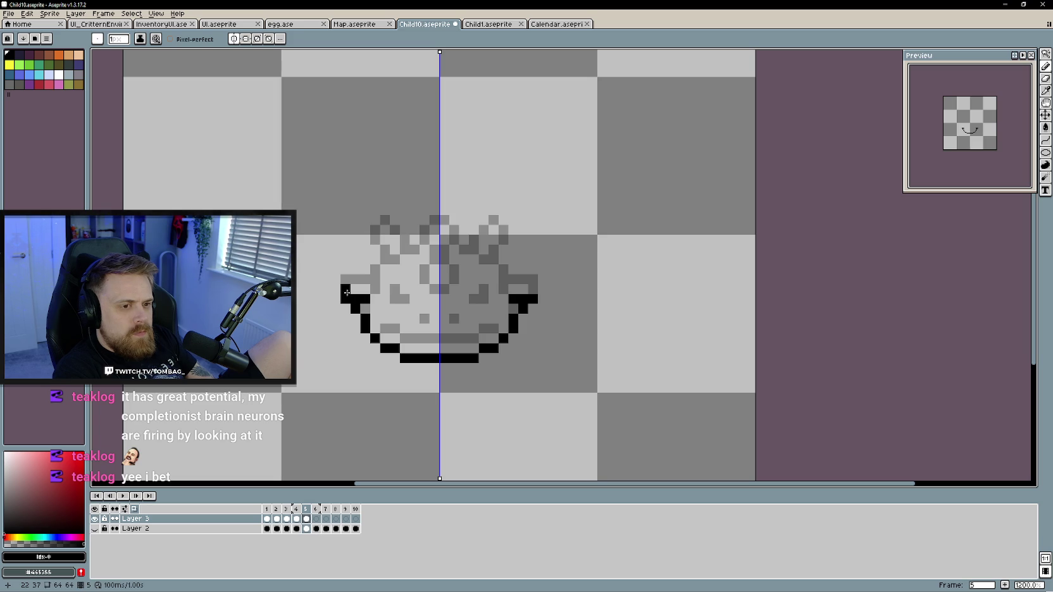
{"action": "key", "text": "e"}
{"action": "left_click", "coordinate": [346, 300]}
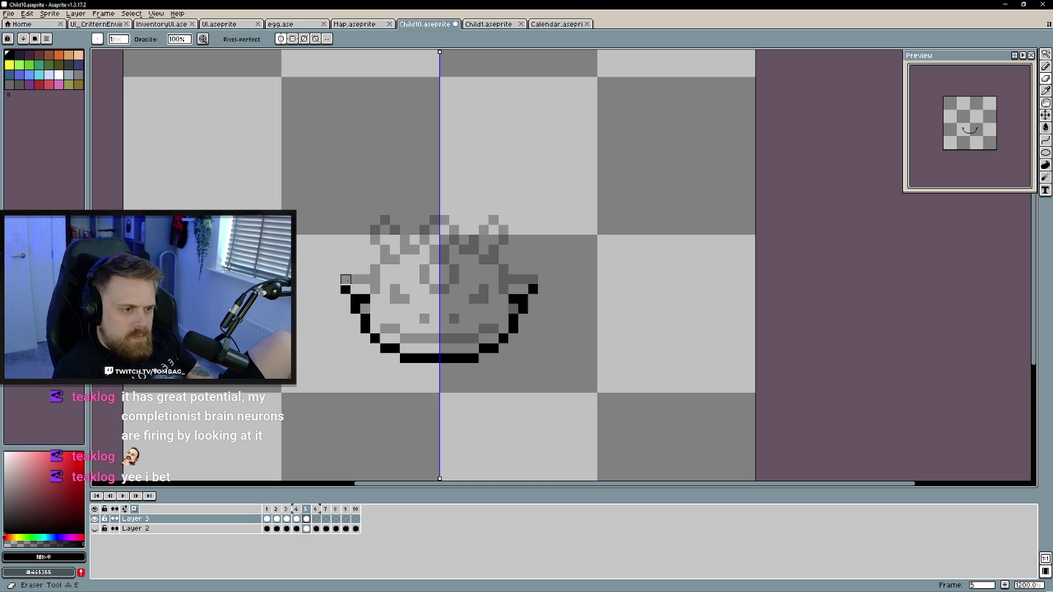
{"action": "key", "text": "b"}
{"action": "left_click_drag", "start_coordinate": [345, 279], "coordinate": [371, 281]}
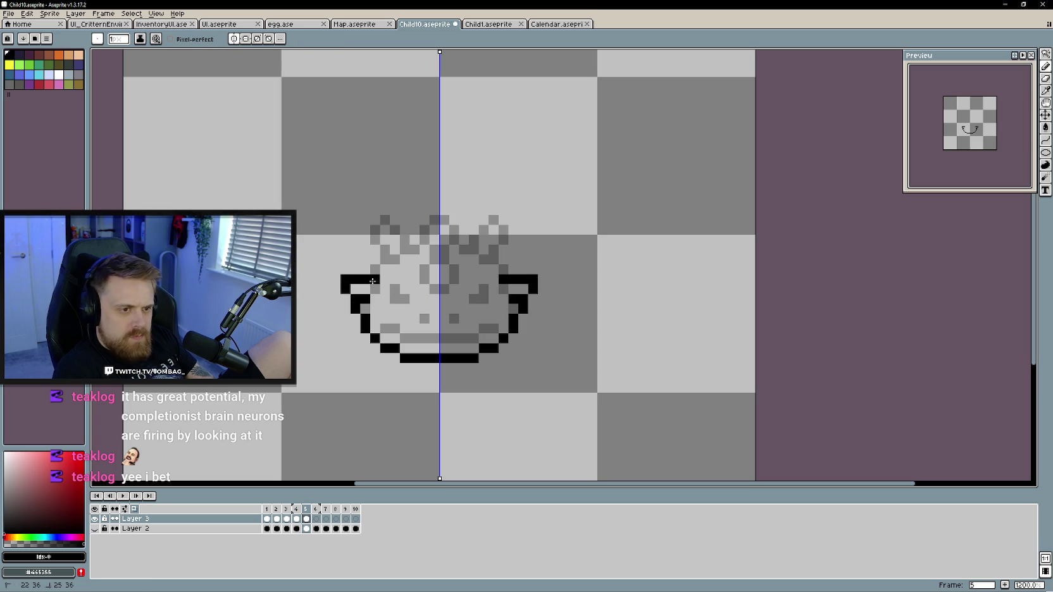
Compare against frame 4 and correct the jaw's outer-edge pixel
{"action": "key", "text": "comma"}
{"action": "key", "text": "period"}
{"action": "key", "text": "comma"}
{"action": "key", "text": "comma"}
{"action": "key", "text": "period"}
{"action": "key", "text": "period"}
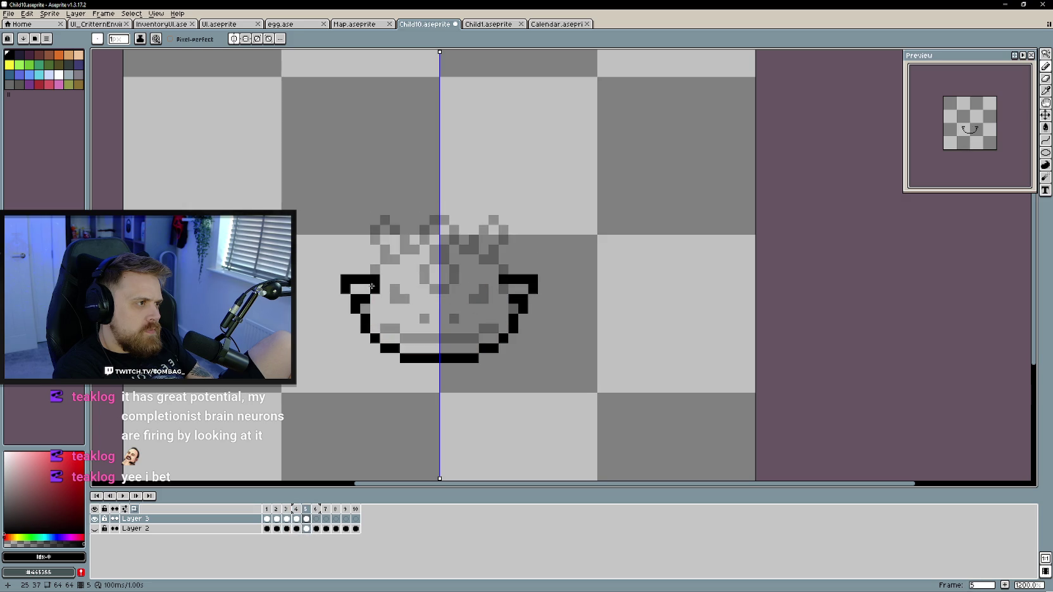
{"action": "key", "text": "e"}
{"action": "left_click", "coordinate": [513, 318]}
{"action": "key", "text": "b"}
{"action": "left_click", "coordinate": [523, 319]}
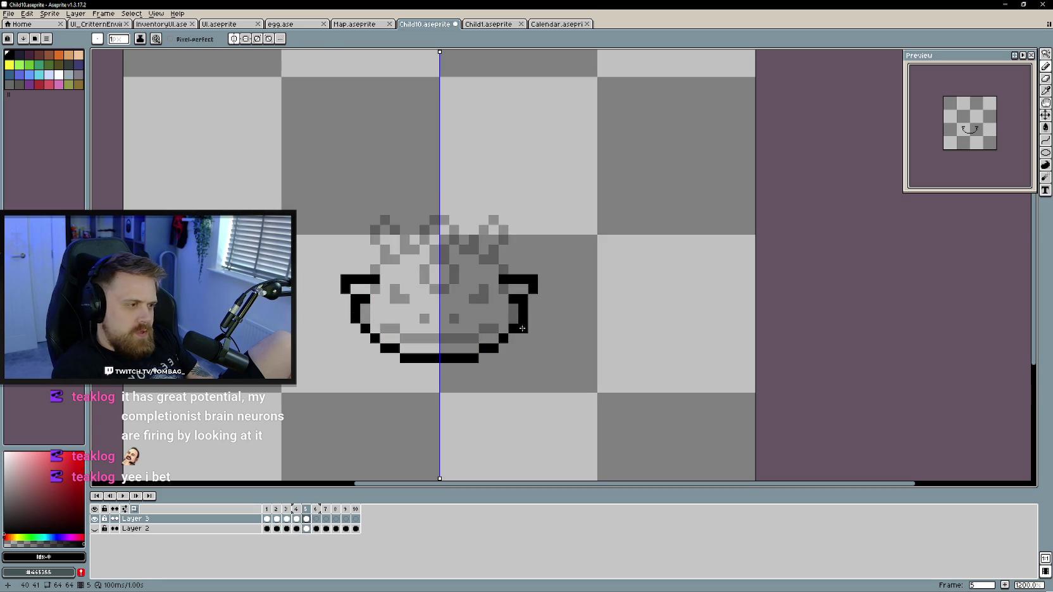
{"action": "key", "text": "comma"}
{"action": "key", "text": "comma"}
{"action": "key", "text": "period"}
{"action": "key", "text": "period"}
{"action": "key", "text": "comma"}
{"action": "key", "text": "comma"}
{"action": "key", "text": "period"}
{"action": "key", "text": "period"}
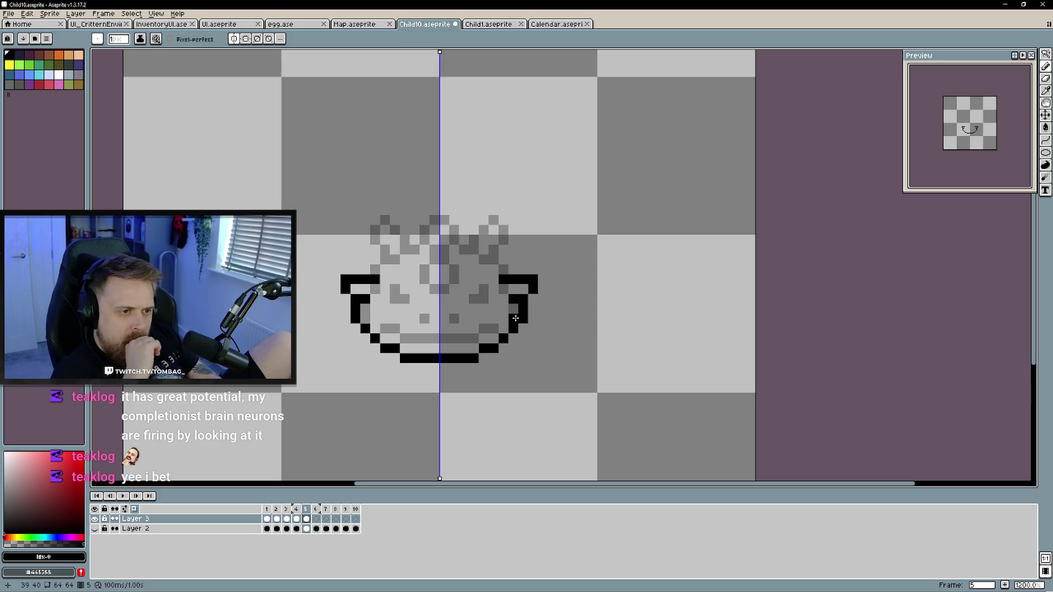
Paint frame 5's mirrored eyes, central eye ring and angled brows, checking against frame 2
{"action": "mouse_move", "coordinate": [425, 290]}
{"action": "left_mouse_down"}
{"action": "mouse_move", "coordinate": [434, 298]}
{"action": "mouse_move", "coordinate": [435, 270]}
{"action": "left_mouse_up"}
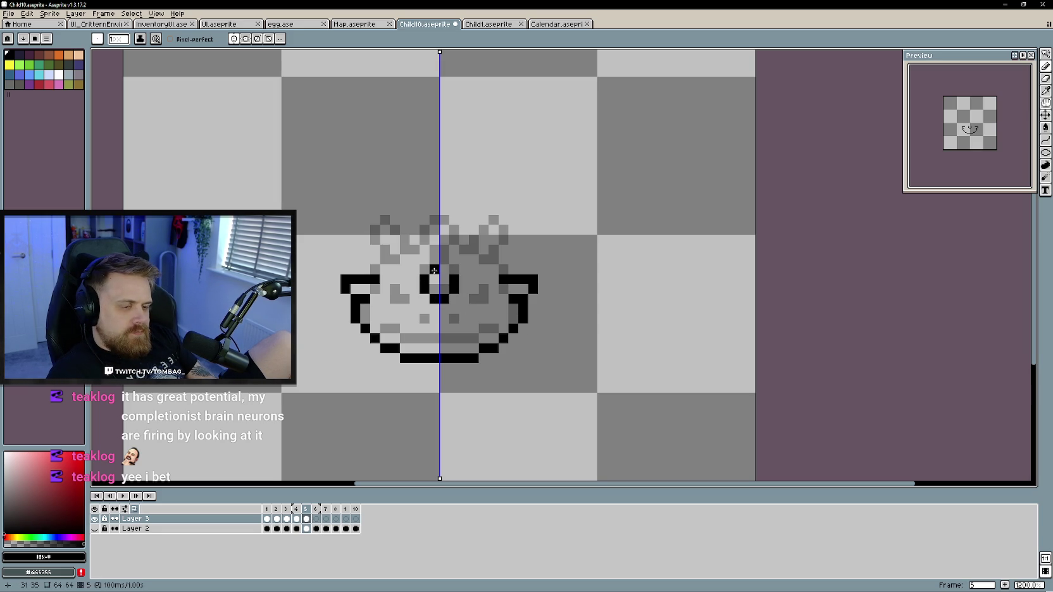
{"action": "left_click", "coordinate": [479, 308]}
{"action": "left_click_drag", "start_coordinate": [480, 308], "coordinate": [483, 298]}
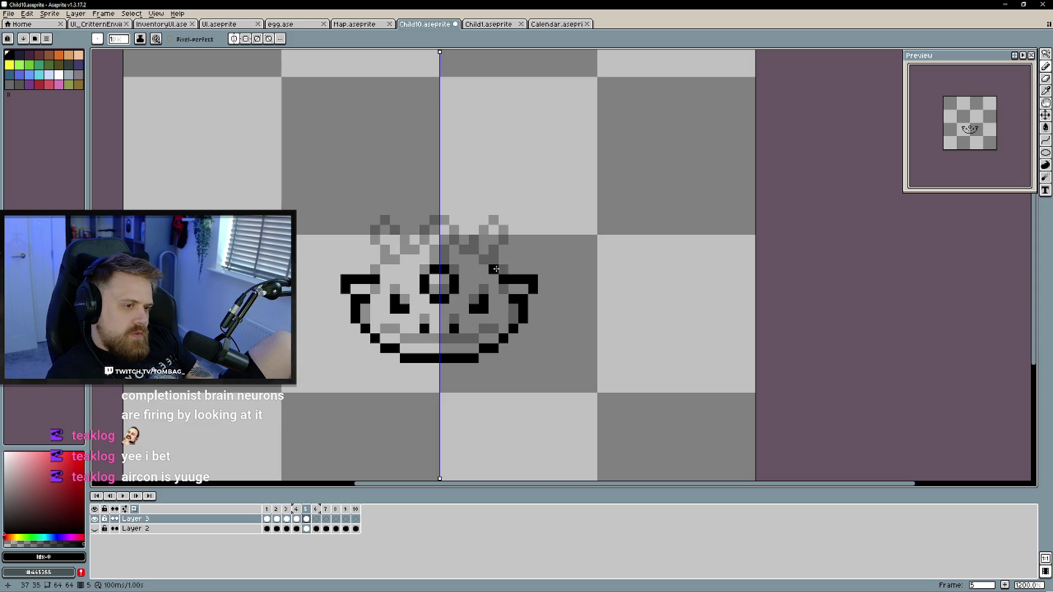
{"action": "key", "text": "Left"}
{"action": "key", "text": "Left"}
{"action": "key", "text": "Left"}
{"action": "key", "text": "Right"}
{"action": "key", "text": "Right"}
{"action": "key", "text": "Right"}
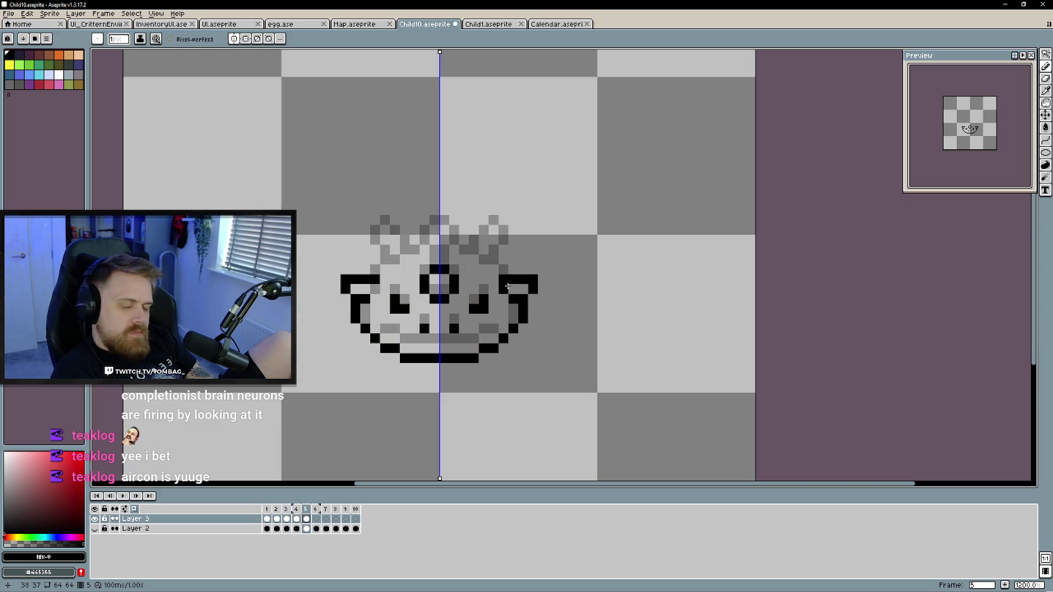
Outline both ears and extend the central head spike with mirrored black pixels
{"action": "scroll", "coordinate": [490, 278], "scroll_direction": "up", "scroll_amount": 1}
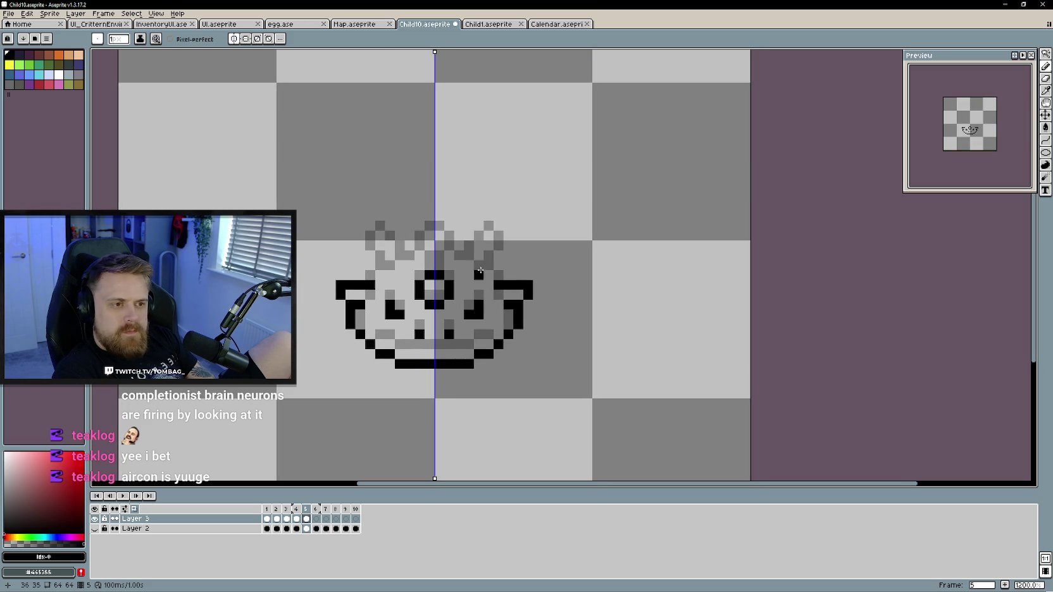
{"action": "left_click", "coordinate": [488, 268]}
{"action": "mouse_move", "coordinate": [479, 274]}
{"action": "left_mouse_down"}
{"action": "mouse_move", "coordinate": [493, 245]}
{"action": "mouse_move", "coordinate": [466, 262]}
{"action": "left_mouse_up"}
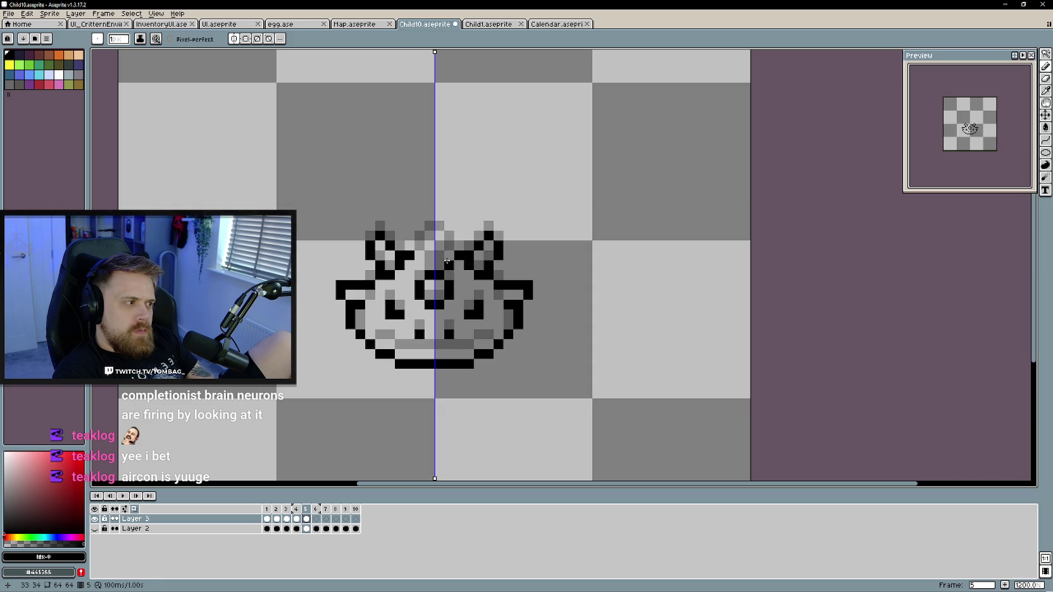
{"action": "left_click_drag", "start_coordinate": [447, 261], "coordinate": [442, 241]}
{"action": "key", "text": "e"}
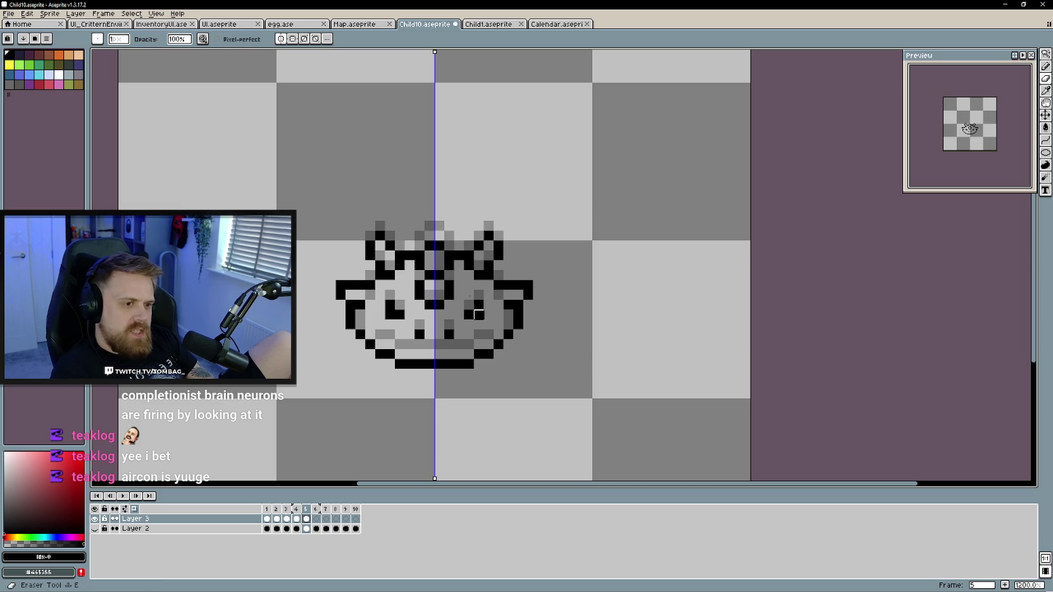
{"action": "key", "text": "comma"}
{"action": "key", "text": "comma"}
{"action": "key", "text": "comma"}
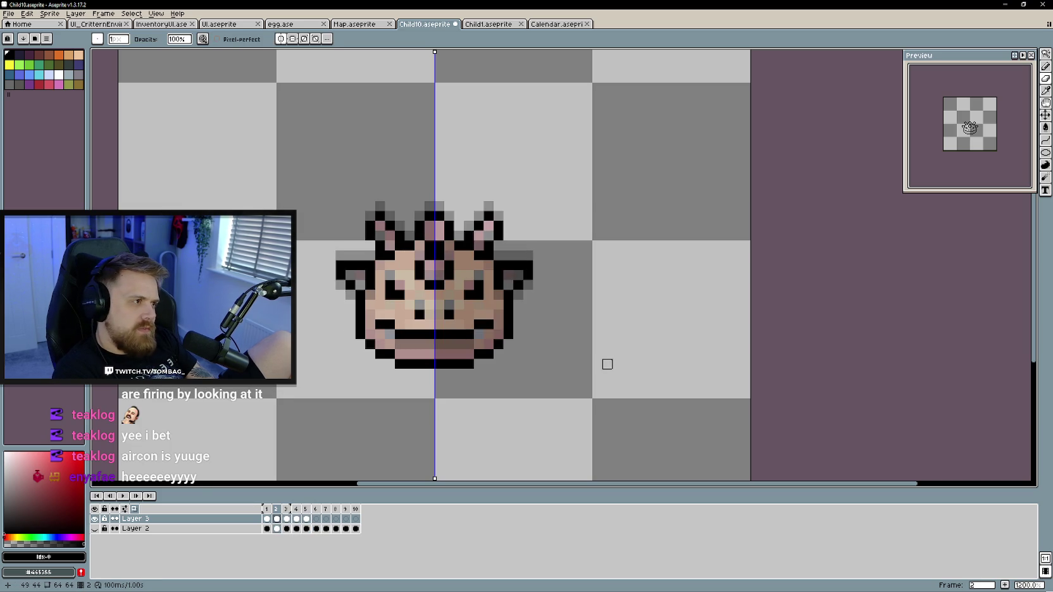
Flip back and forth between frames 2–5 to compare the line art
{"action": "key", "text": "period"}
{"action": "key", "text": "period"}
{"action": "key", "text": "period"}
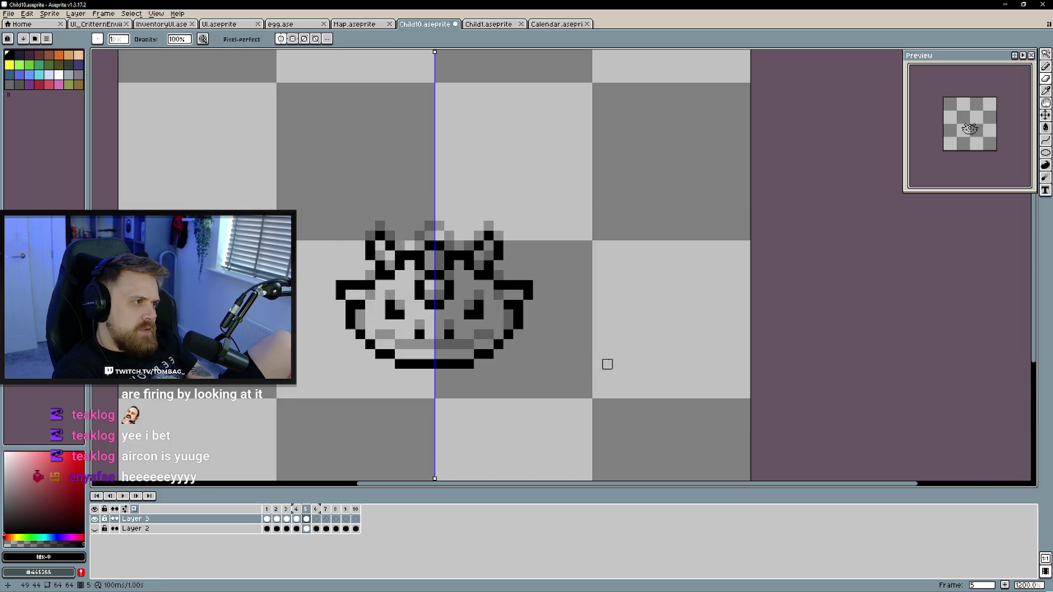
{"action": "key", "text": "comma"}
{"action": "key", "text": "comma"}
{"action": "key", "text": "comma"}
{"action": "key", "text": "period"}
{"action": "key", "text": "period"}
{"action": "key", "text": "comma"}
{"action": "key", "text": "comma"}
{"action": "key", "text": "comma"}
{"action": "key", "text": "period"}
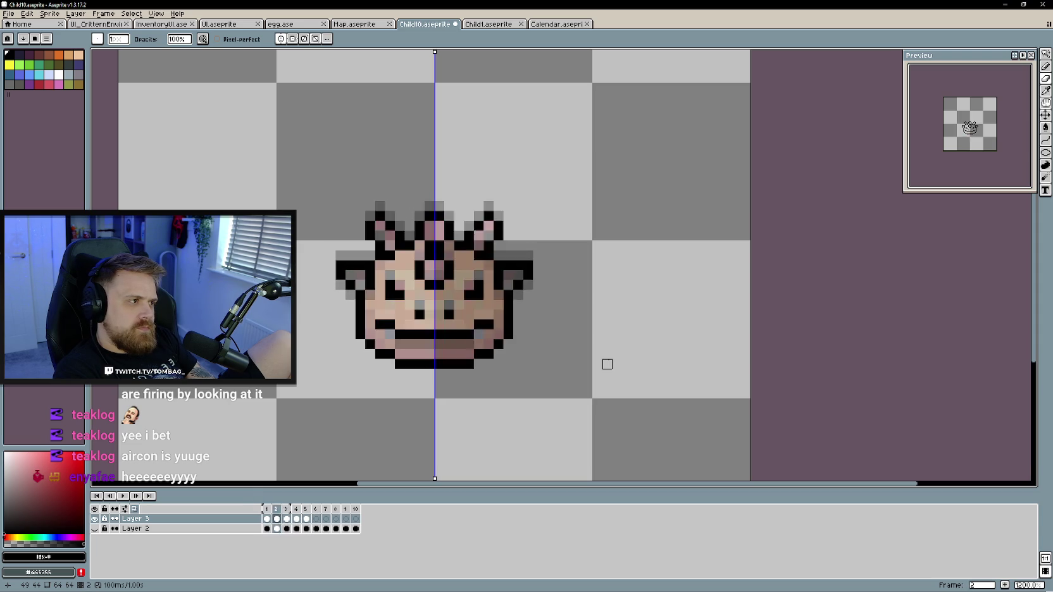
{"action": "key", "text": "period"}
{"action": "key", "text": "period"}
{"action": "key", "text": "period"}
{"action": "key", "text": "comma"}
{"action": "key", "text": "comma"}
{"action": "key", "text": "comma"}
{"action": "key", "text": "comma"}
{"action": "key", "text": "period"}
{"action": "key", "text": "period"}
{"action": "key", "text": "period"}
{"action": "key", "text": "comma"}
{"action": "key", "text": "comma"}
{"action": "key", "text": "comma"}
{"action": "key", "text": "period"}
{"action": "key", "text": "period"}
{"action": "key", "text": "period"}
{"action": "key", "text": "period"}
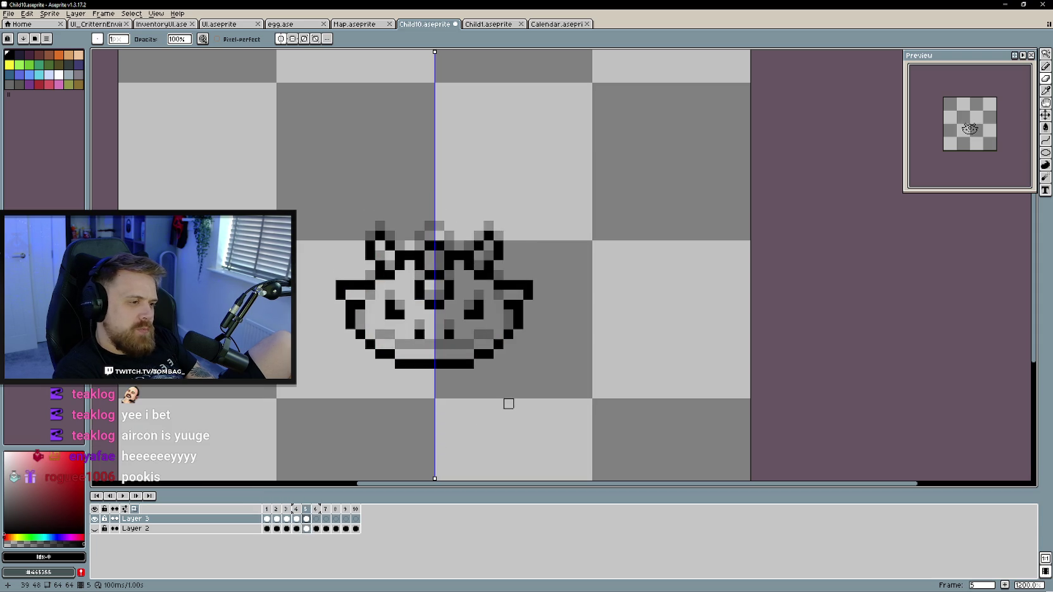
Pan the sprite into view, play the animation preview, and move to empty frame 6
{"action": "left_click_drag", "start_coordinate": [488, 374], "coordinate": [529, 359]}
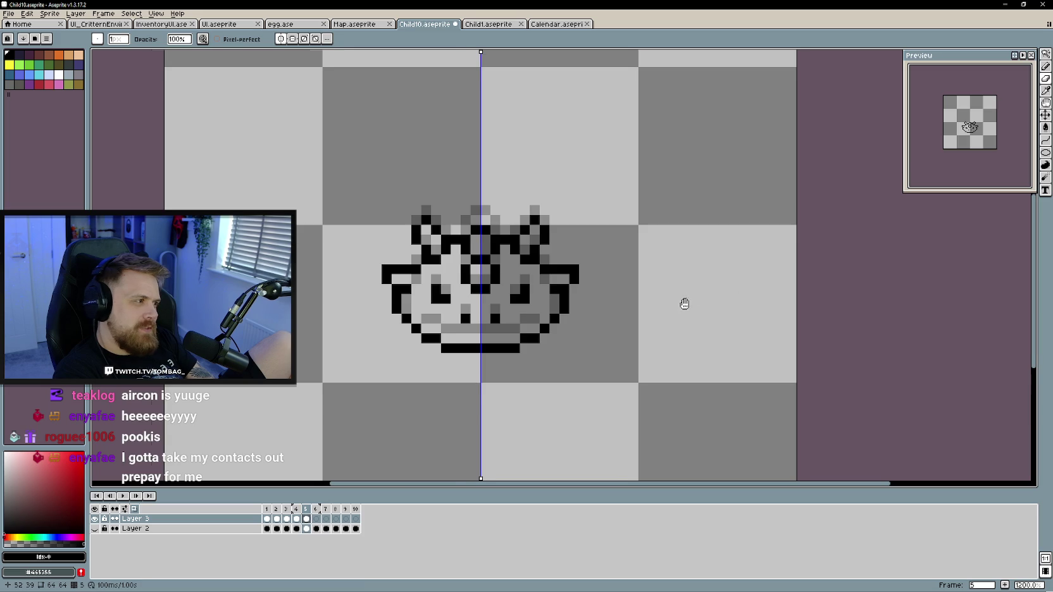
{"action": "left_click_drag", "start_coordinate": [690, 298], "coordinate": [654, 315]}
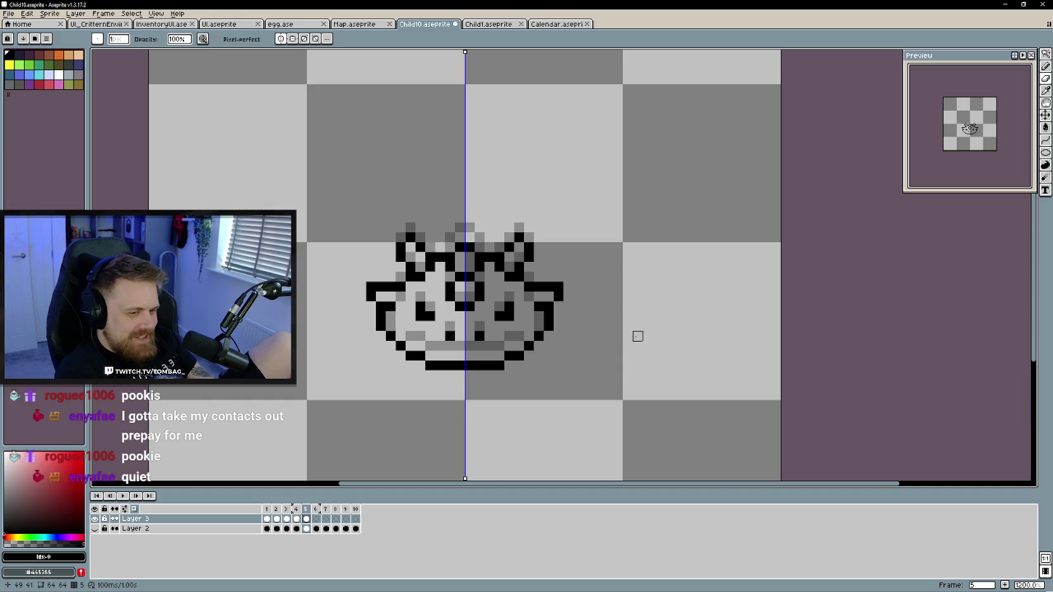
{"action": "key", "text": "Return"}
{"action": "key", "text": "Return"}
{"action": "left_click", "coordinate": [316, 528]}
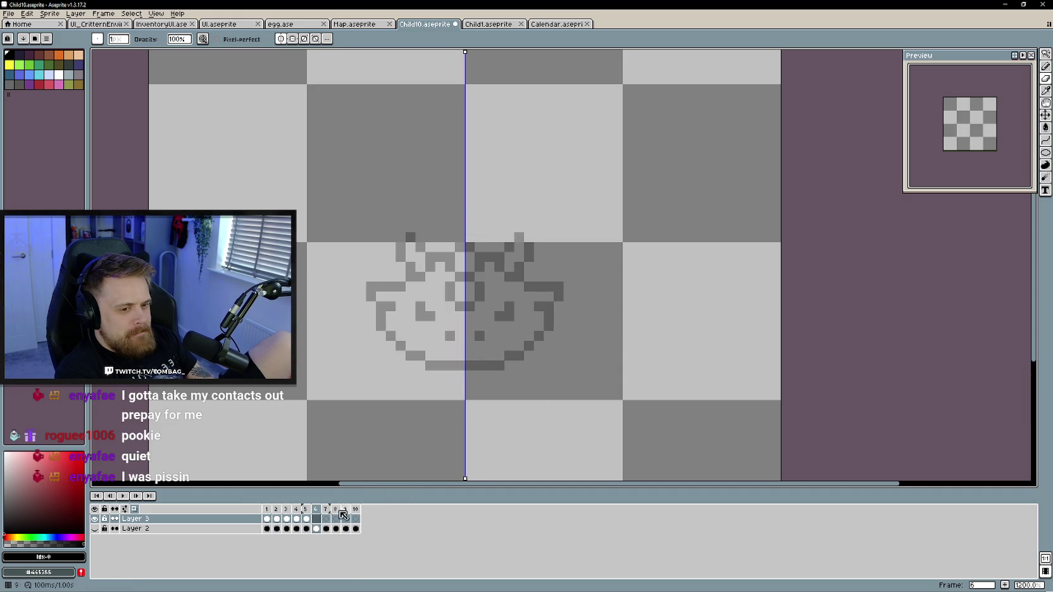
Delete the extra line-art cel on frame 7 of Layer 3
{"action": "left_click", "coordinate": [307, 523]}
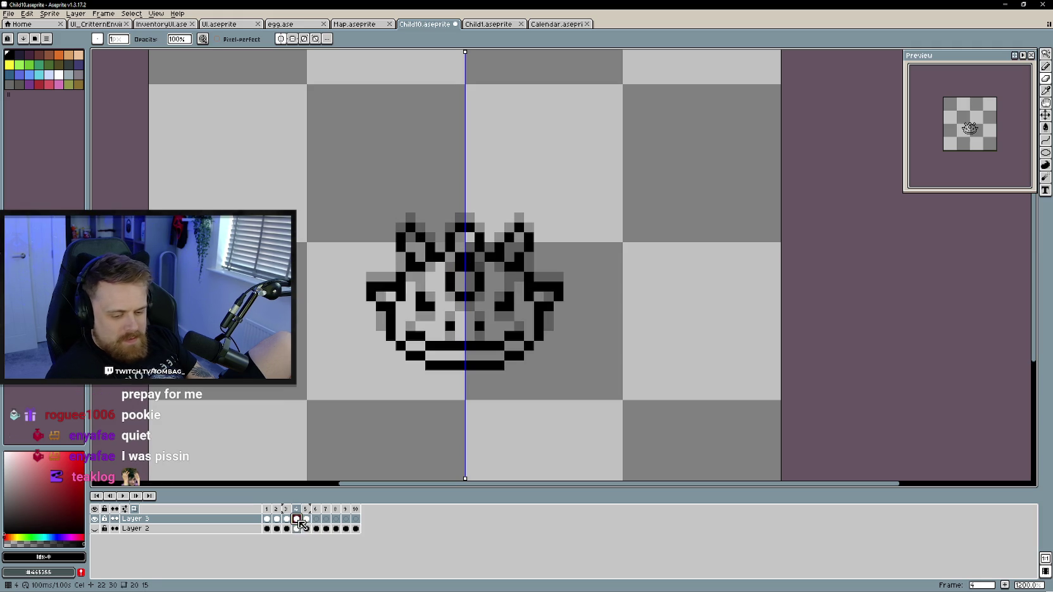
{"action": "left_click", "coordinate": [316, 518]}
{"action": "key", "text": "Left"}
{"action": "key", "text": "Right"}
{"action": "key", "text": "Right"}
{"action": "key", "text": "Left"}
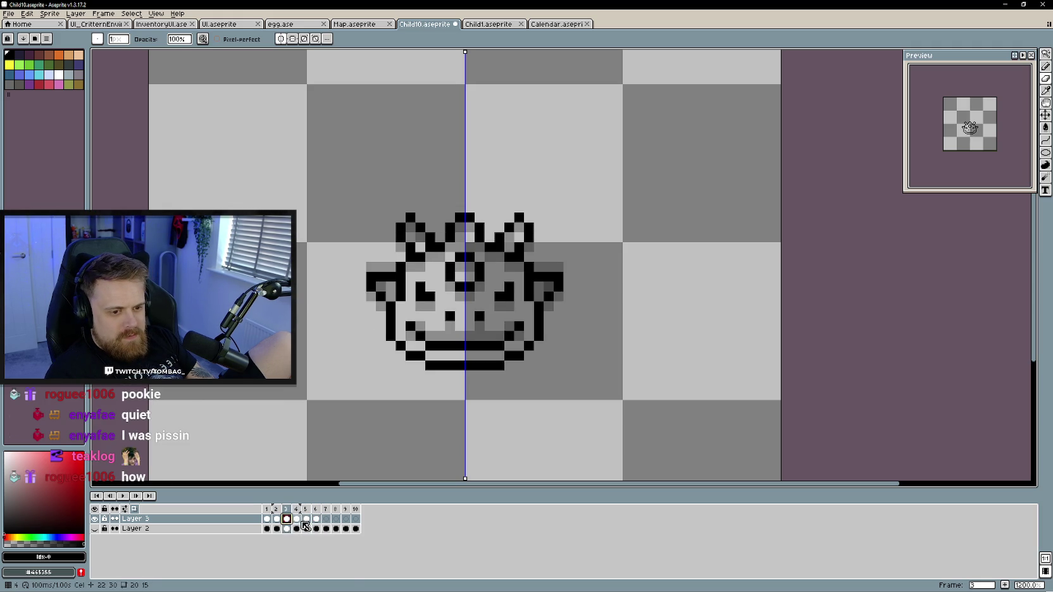
{"action": "key", "text": "Right"}
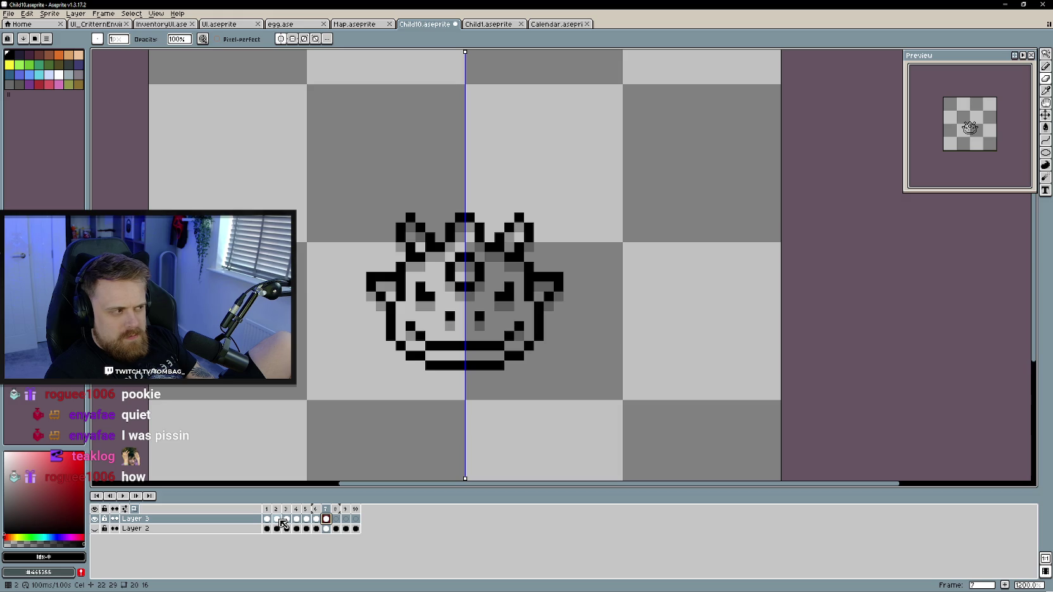
{"action": "key", "text": "Left"}
{"action": "key", "text": "Left"}
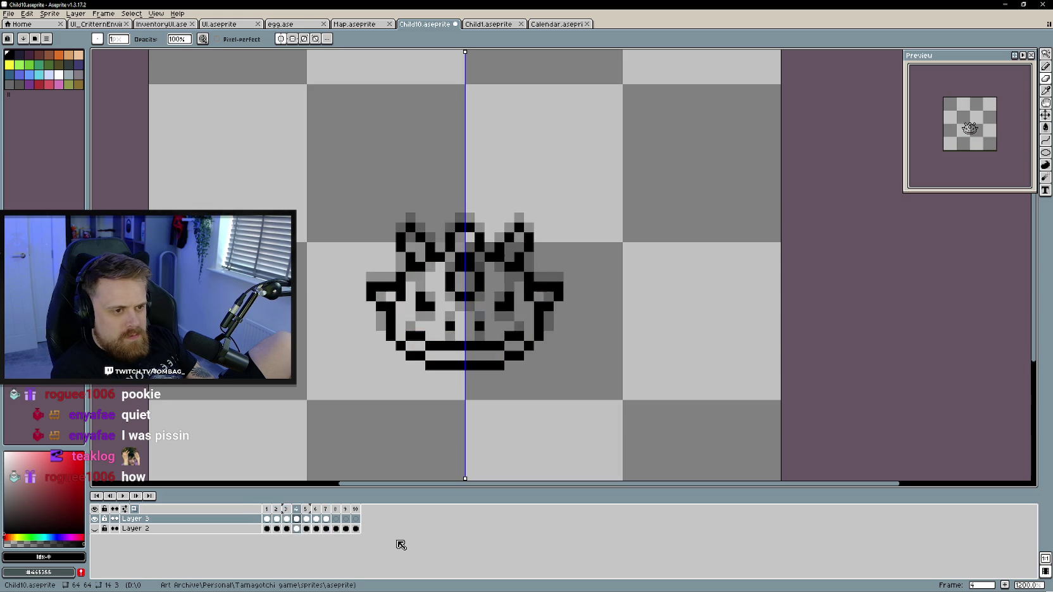
{"action": "key", "text": "Right"}
{"action": "key", "text": "Right"}
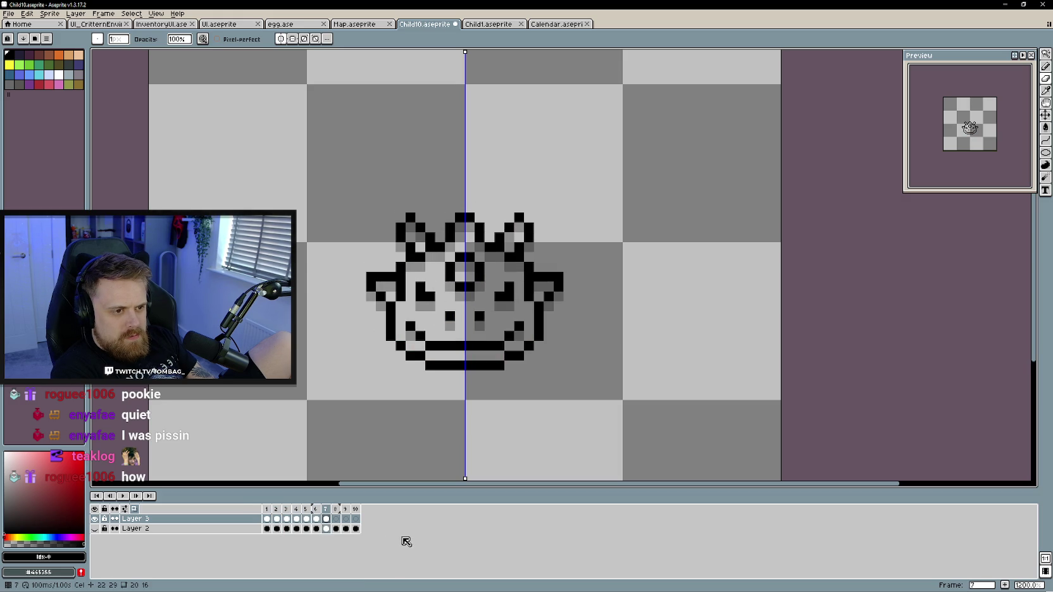
{"action": "right_click", "coordinate": [326, 520]}
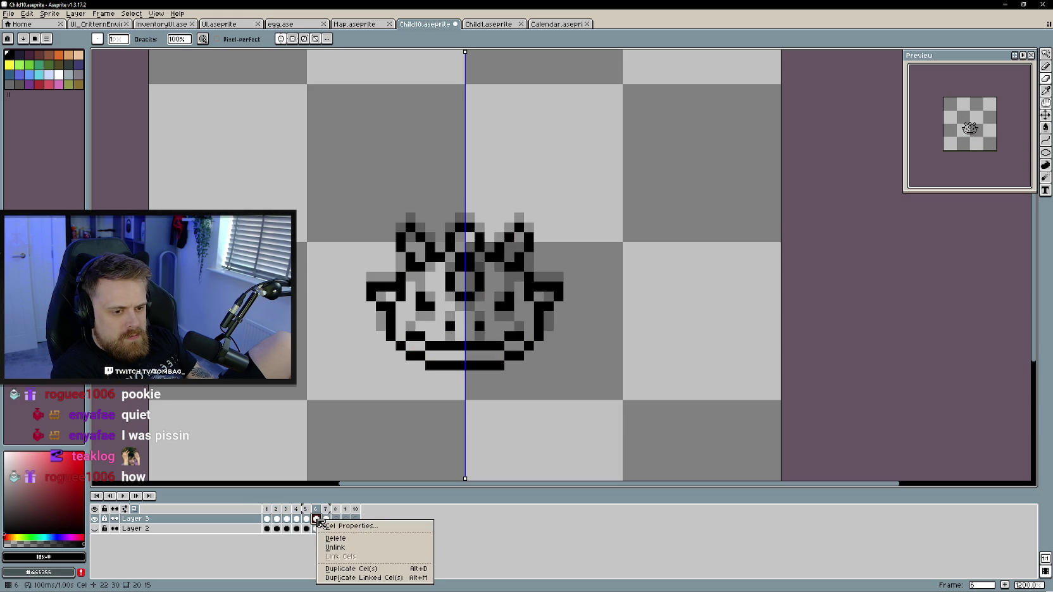
{"action": "left_click", "coordinate": [344, 538]}
{"action": "left_click", "coordinate": [318, 519]}
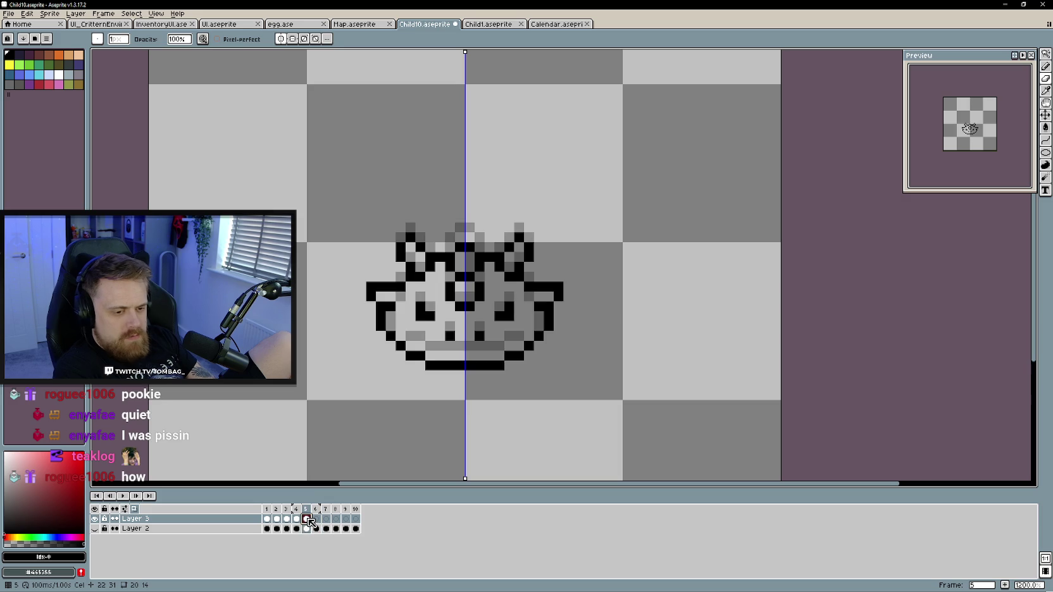
Review frames 4, 3, 2 and 10, then play the animation from frame 1
{"action": "left_click", "coordinate": [297, 518]}
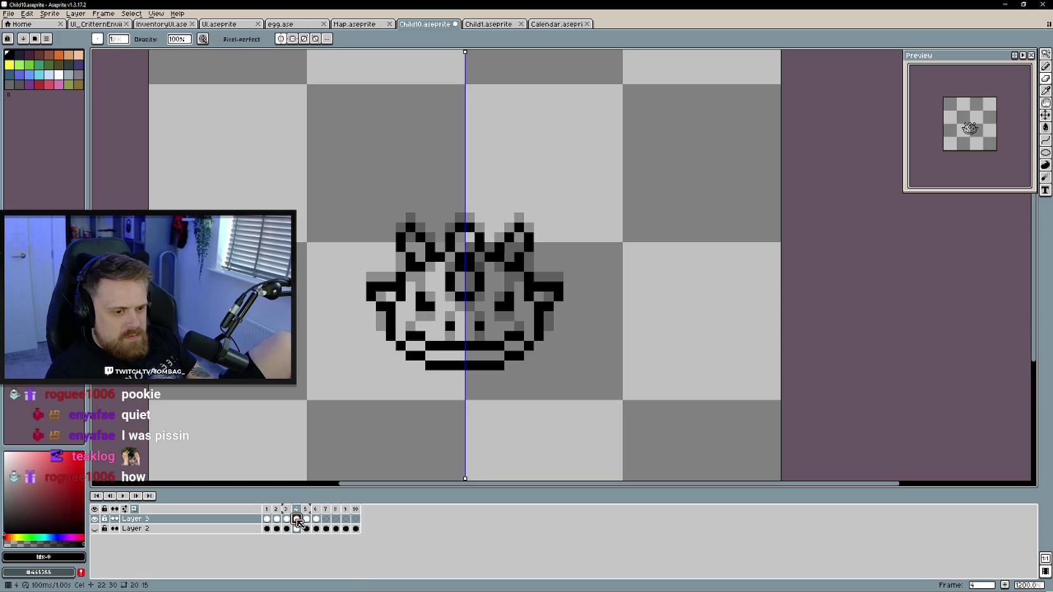
{"action": "left_click", "coordinate": [286, 518]}
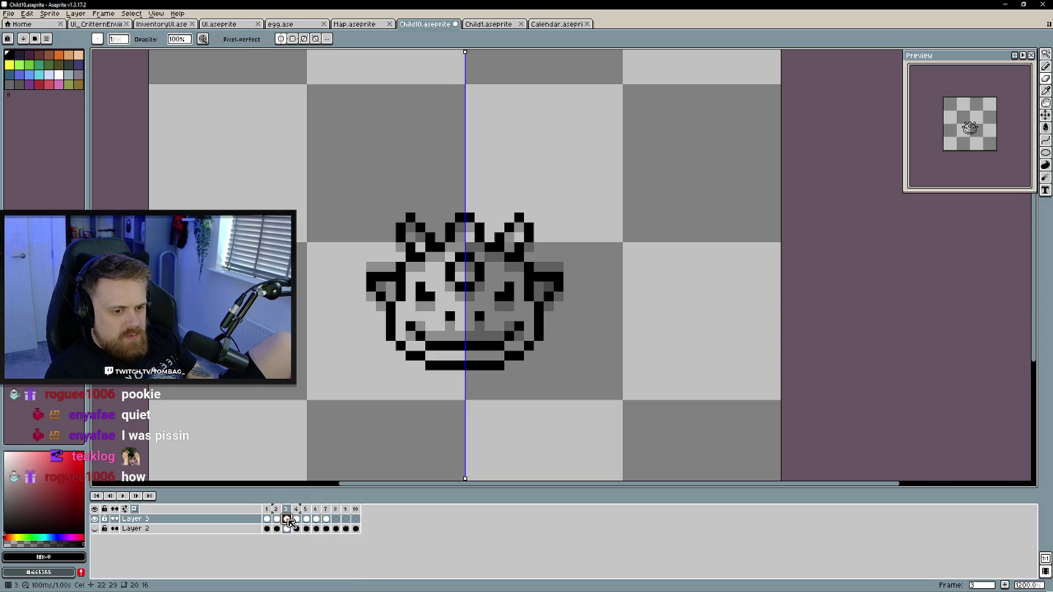
{"action": "left_click", "coordinate": [277, 519]}
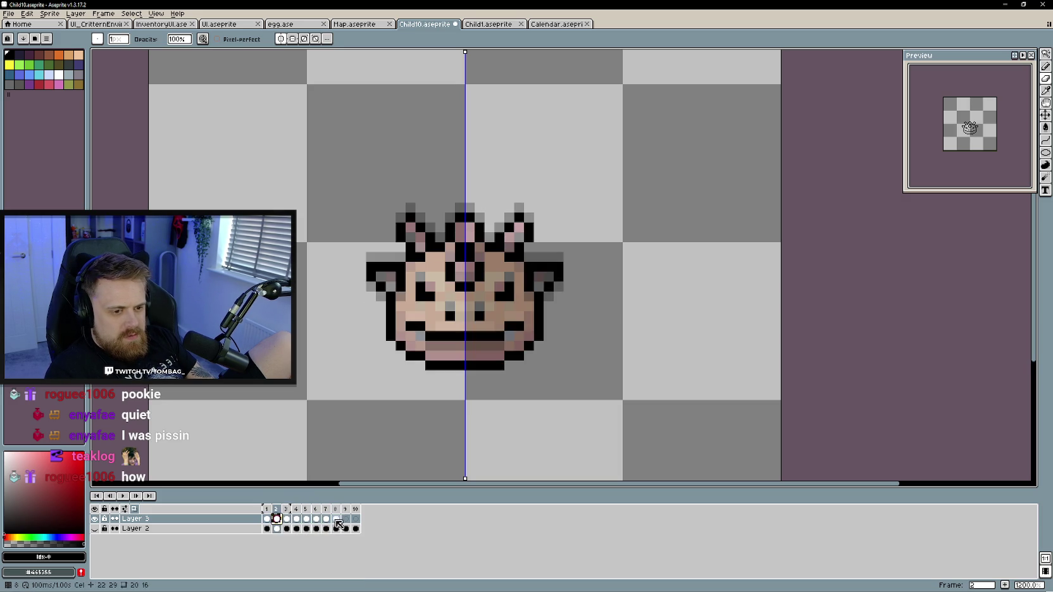
{"action": "left_click", "coordinate": [355, 519]}
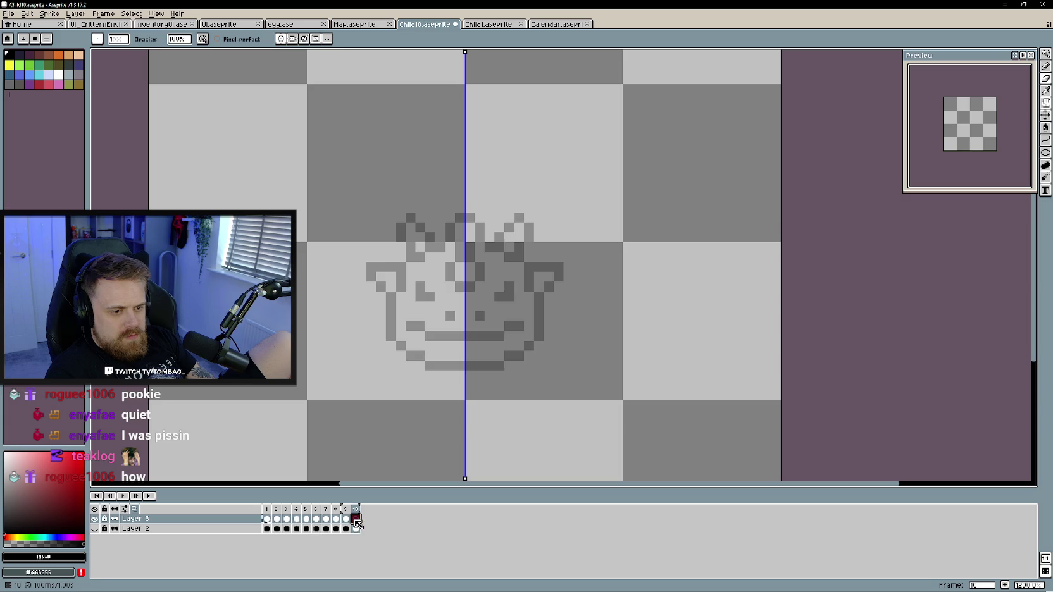
{"action": "left_click", "coordinate": [267, 518]}
{"action": "left_click", "coordinate": [123, 496]}
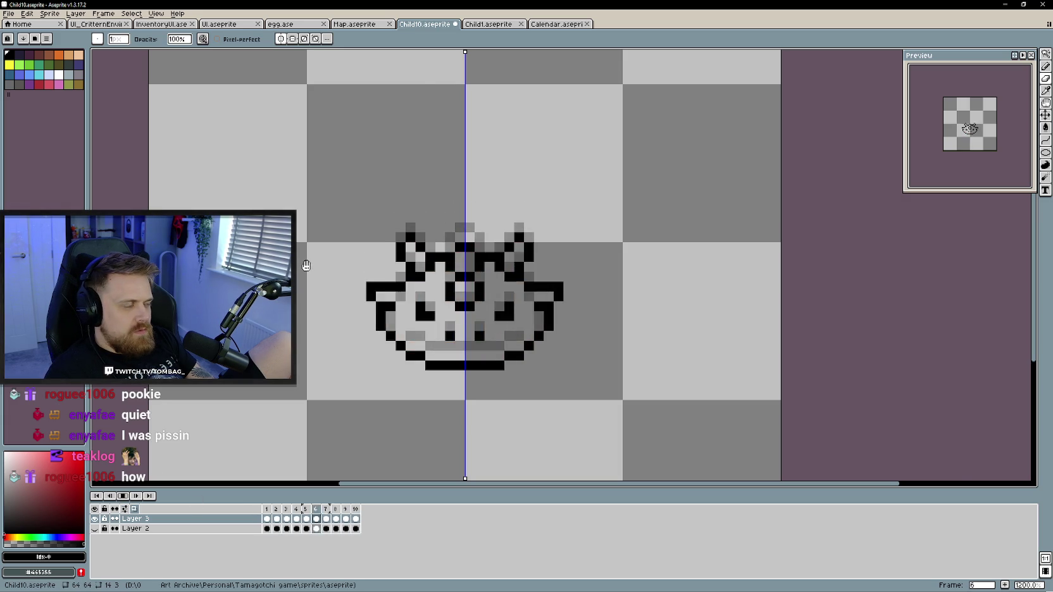
Zoom out and recentre the sprite, then stop the playback
{"action": "scroll", "coordinate": [306, 265], "scroll_direction": "down", "scroll_amount": 2}
{"action": "left_click_drag", "start_coordinate": [306, 265], "coordinate": [375, 286]}
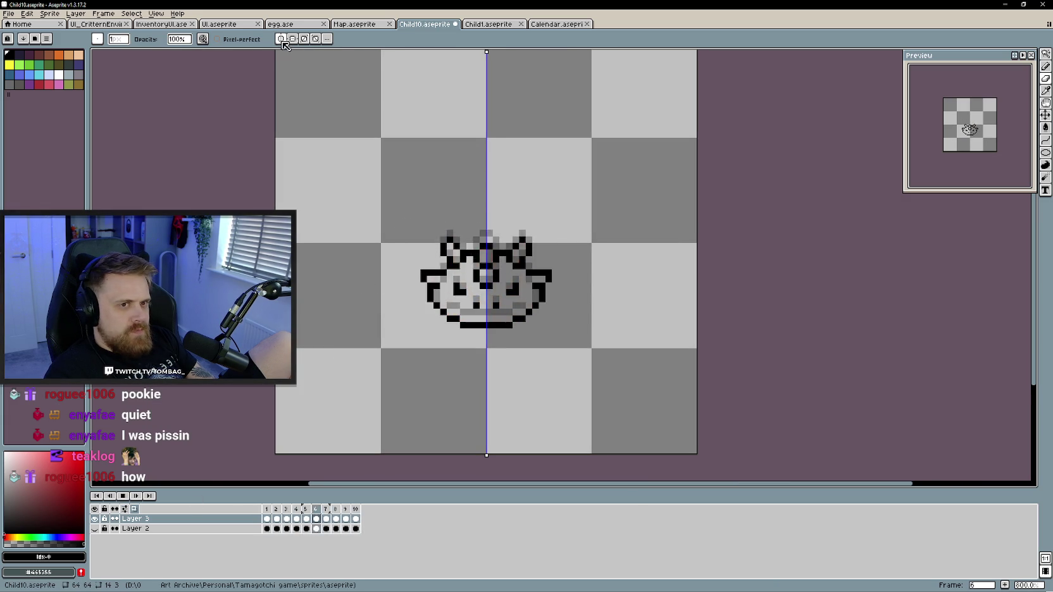
{"action": "scroll", "coordinate": [326, 284], "scroll_direction": "down", "scroll_amount": 1}
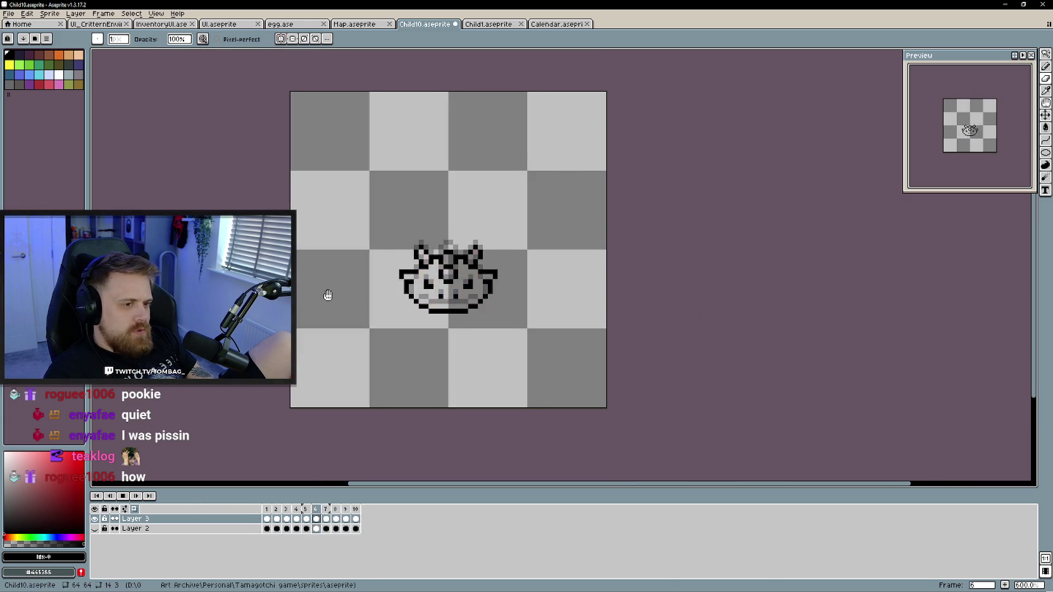
{"action": "left_click", "coordinate": [156, 13]}
{"action": "left_click", "coordinate": [614, 347]}
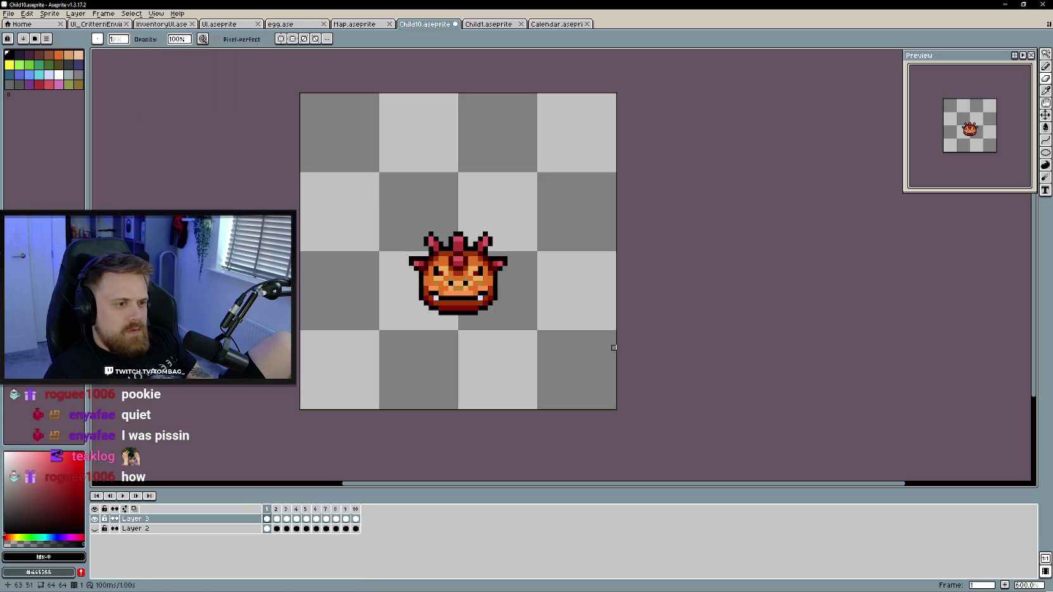
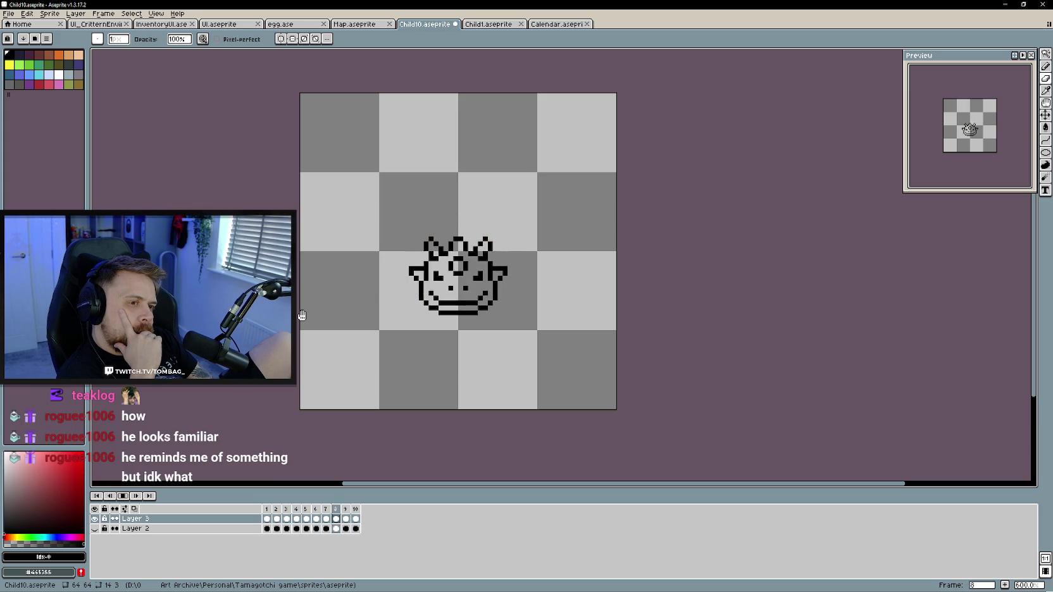
Stop playback and compare frames 5 and 6, settling on frame 6 for editing
{"action": "left_click", "coordinate": [122, 497]}
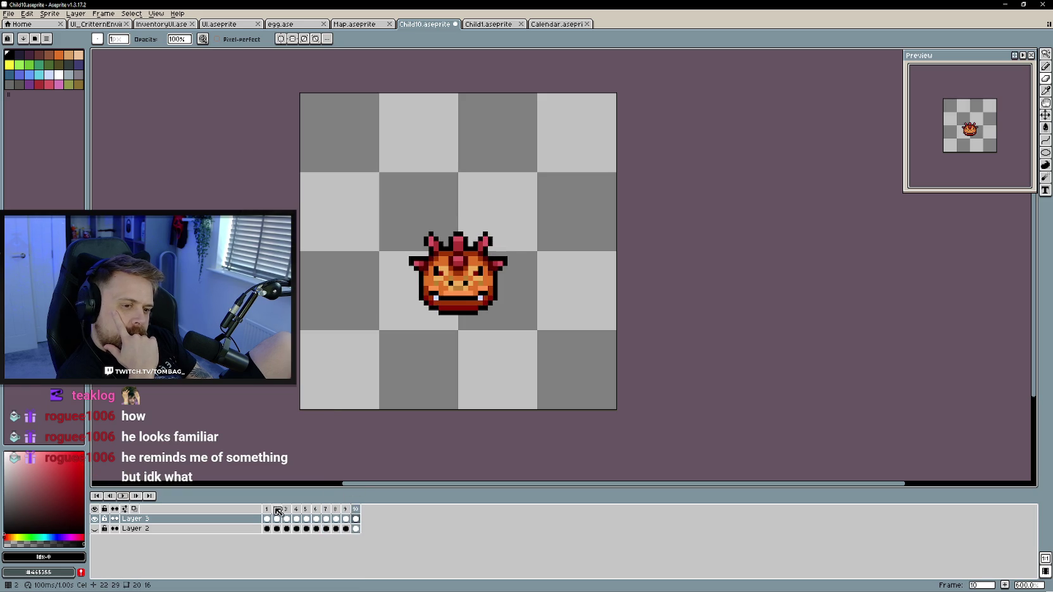
{"action": "key", "text": "Return"}
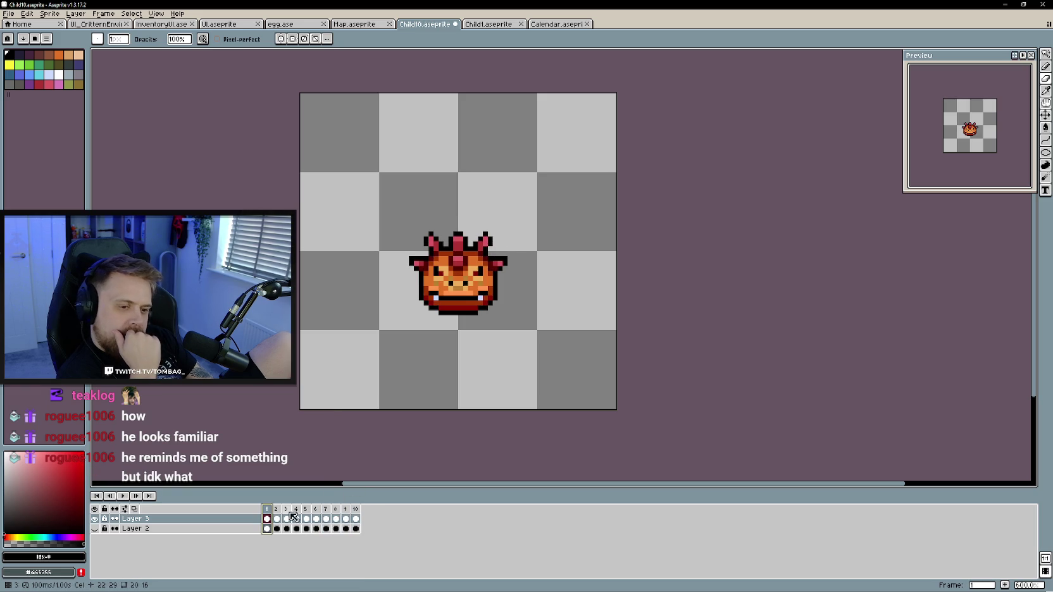
{"action": "right_click", "coordinate": [356, 519]}
{"action": "key", "text": "Escape"}
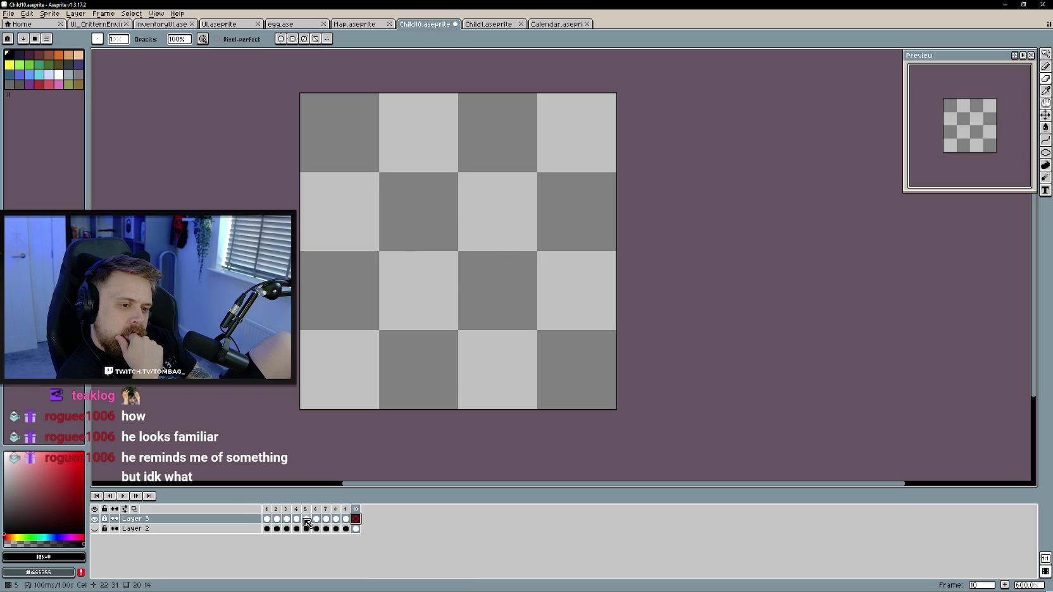
{"action": "left_click", "coordinate": [306, 520]}
{"action": "left_click", "coordinate": [317, 519]}
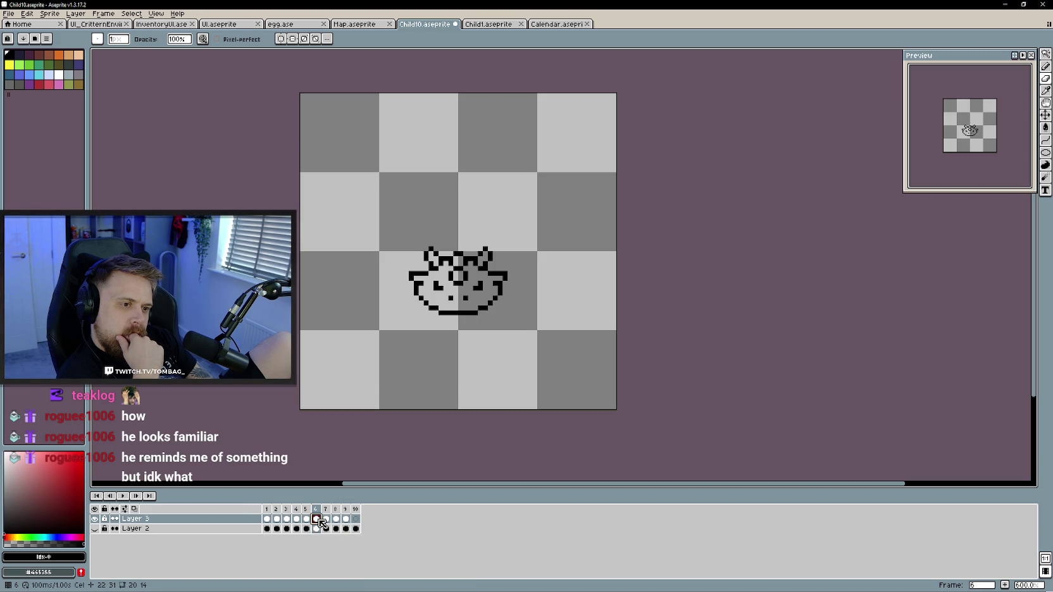
{"action": "left_click", "coordinate": [308, 519]}
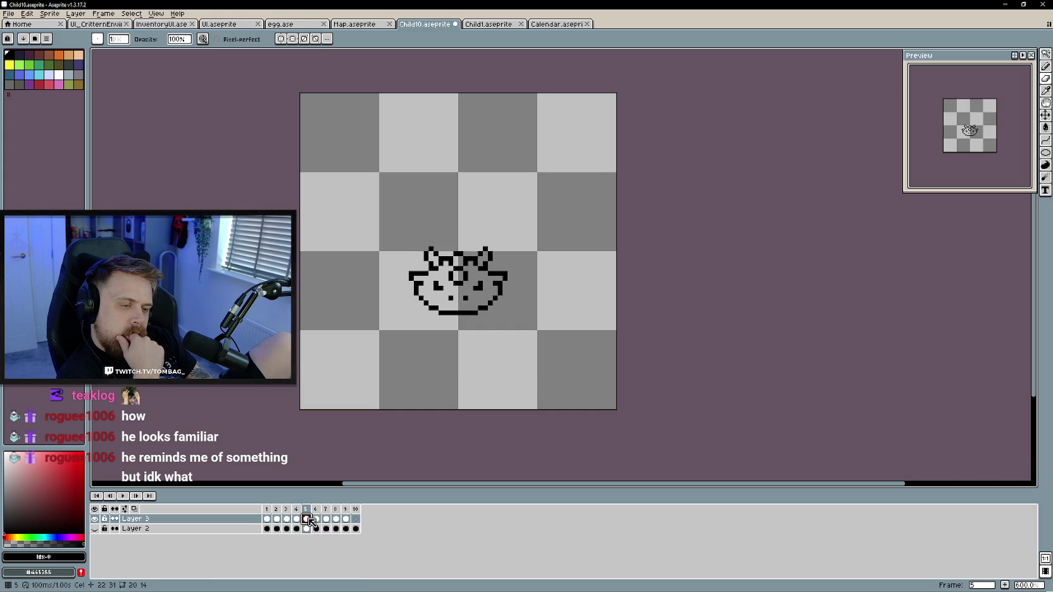
{"action": "left_click", "coordinate": [317, 524]}
{"action": "scroll", "coordinate": [451, 302], "scroll_direction": "up", "scroll_amount": 1}
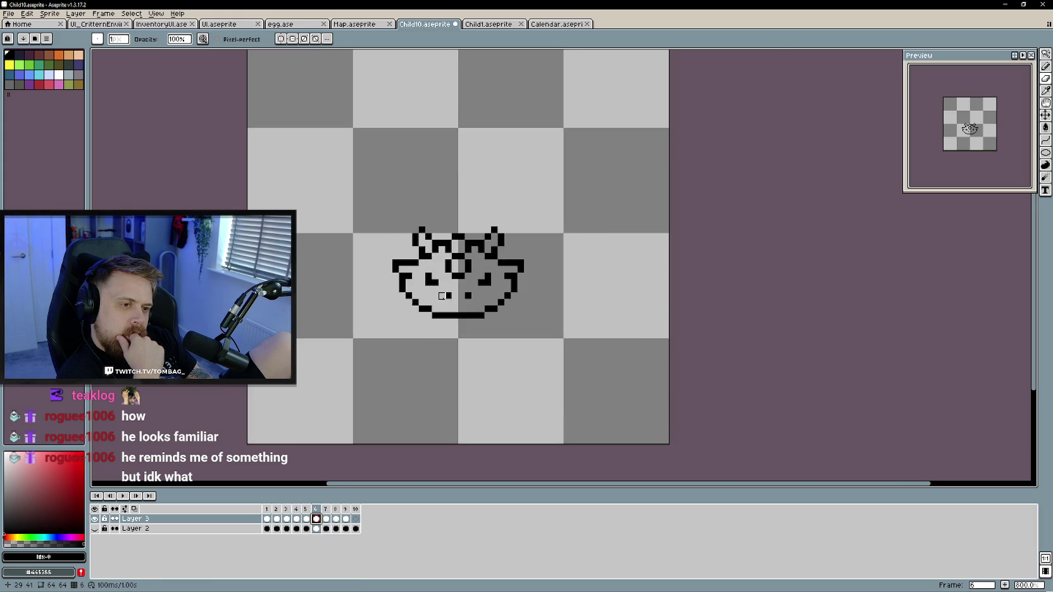
{"action": "scroll", "coordinate": [443, 296], "scroll_direction": "up", "scroll_amount": 1}
Erase the stray pixels above both eyes and trim one eye to a single pixel
{"action": "key", "text": "e"}
{"action": "left_click", "coordinate": [421, 265]}
{"action": "left_click", "coordinate": [510, 265]}
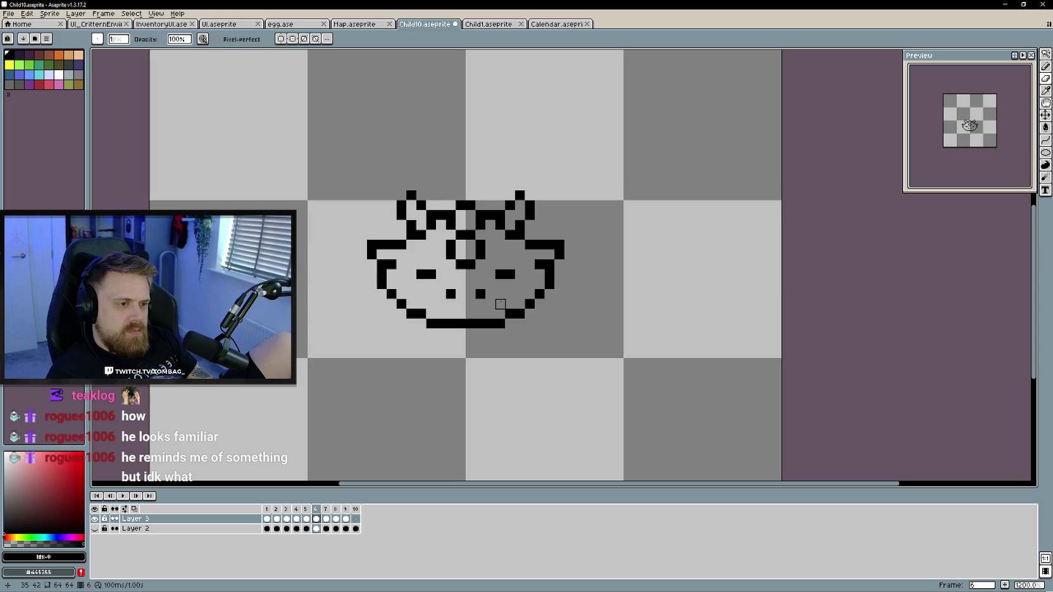
{"action": "left_click", "coordinate": [460, 294]}
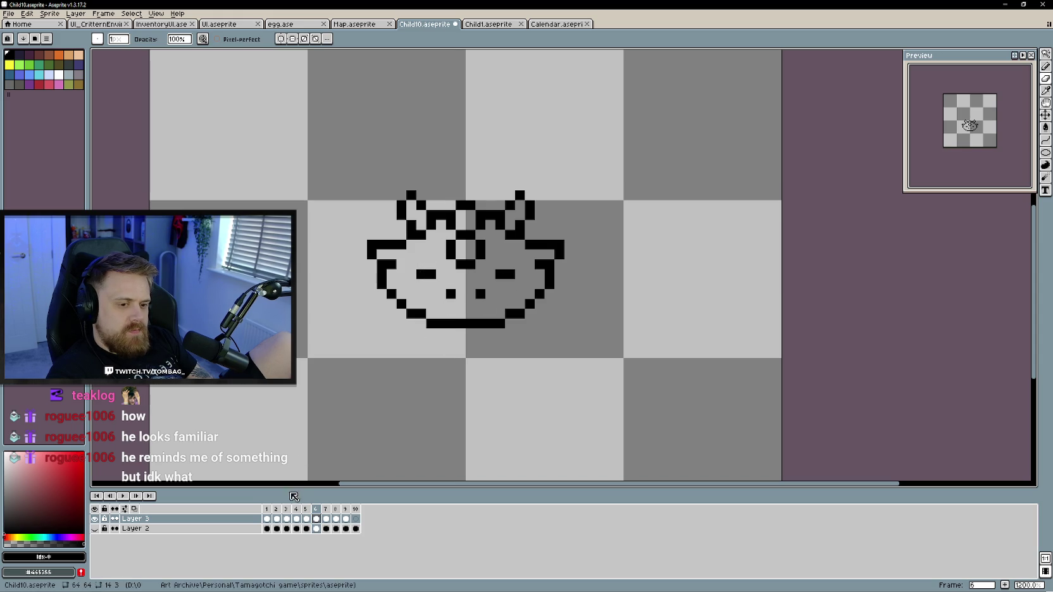
Pencil in the face outline's lower-left and lower-right corners, then replay the animation
{"action": "key", "text": "b"}
{"action": "left_click", "coordinate": [401, 304]}
{"action": "left_click", "coordinate": [539, 313]}
{"action": "key", "text": "e"}
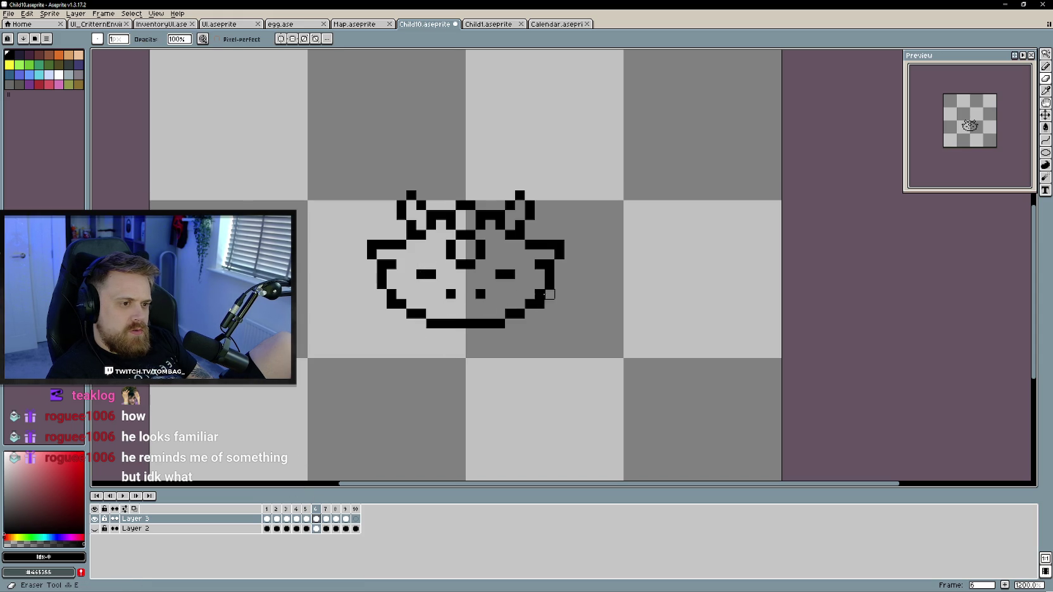
{"action": "key", "text": "b"}
{"action": "left_click", "coordinate": [548, 294]}
{"action": "right_click", "coordinate": [391, 294]}
{"action": "left_click", "coordinate": [382, 295]}
{"action": "left_click", "coordinate": [122, 496]}
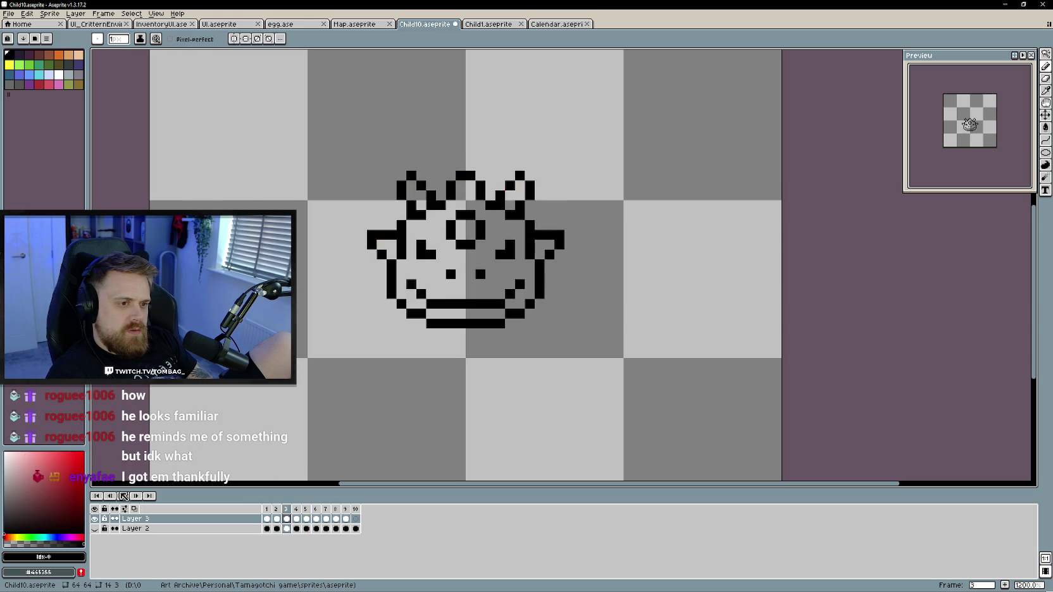
{"action": "scroll", "coordinate": [334, 369], "scroll_direction": "down", "scroll_amount": 2}
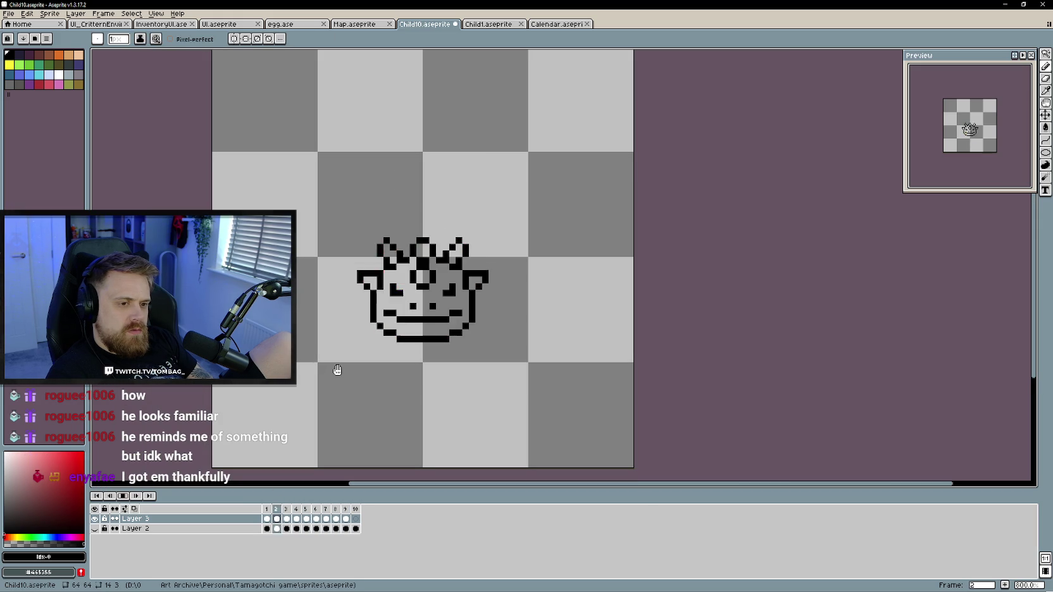
{"action": "key", "text": "e"}
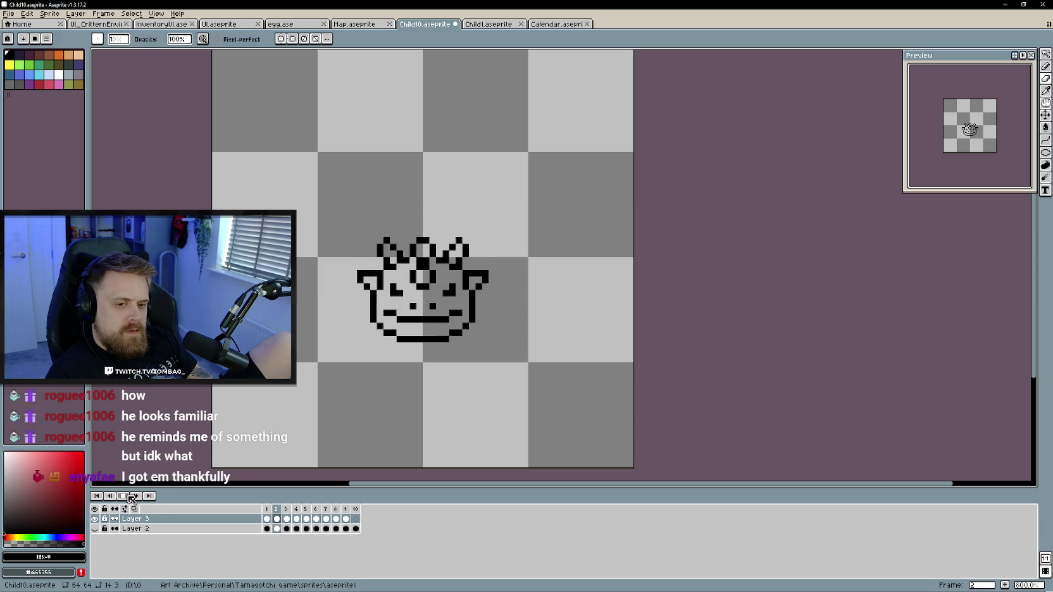
{"action": "left_click", "coordinate": [346, 522]}
{"action": "key", "text": "Home"}
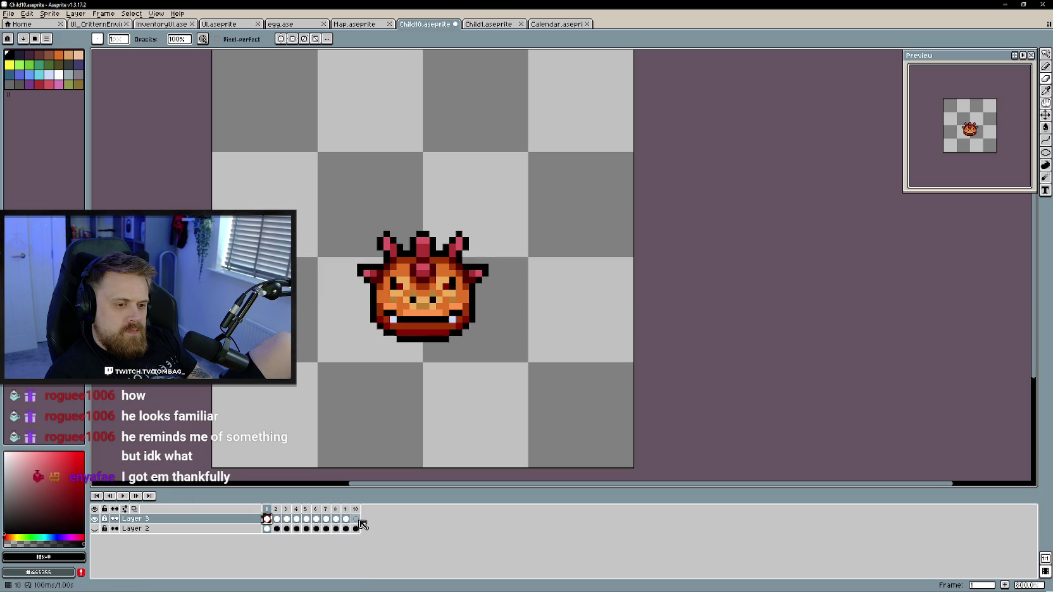
{"action": "key", "text": "Return"}
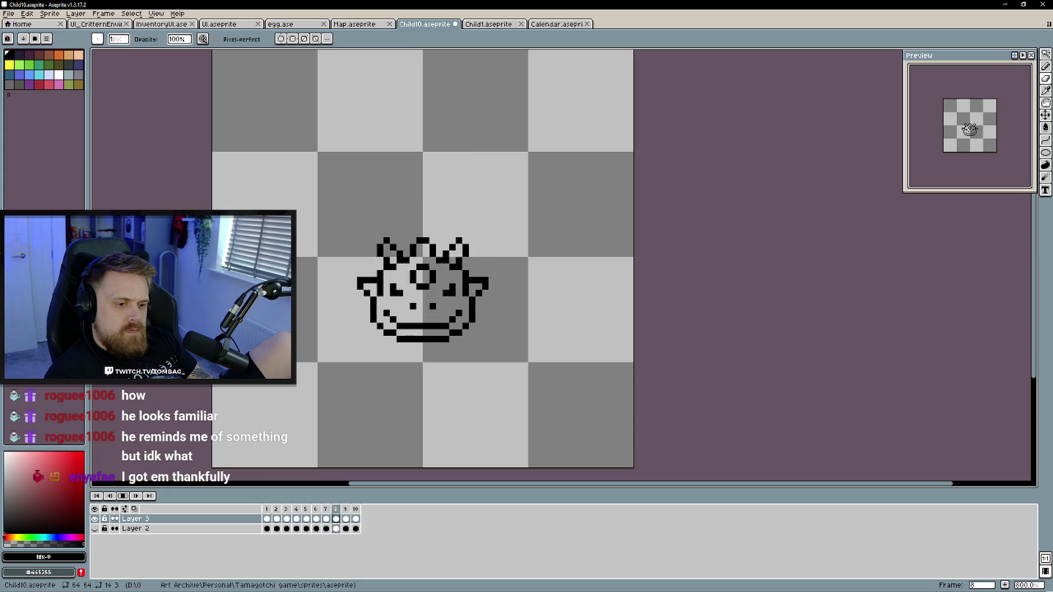
{"action": "left_click", "coordinate": [356, 509]}
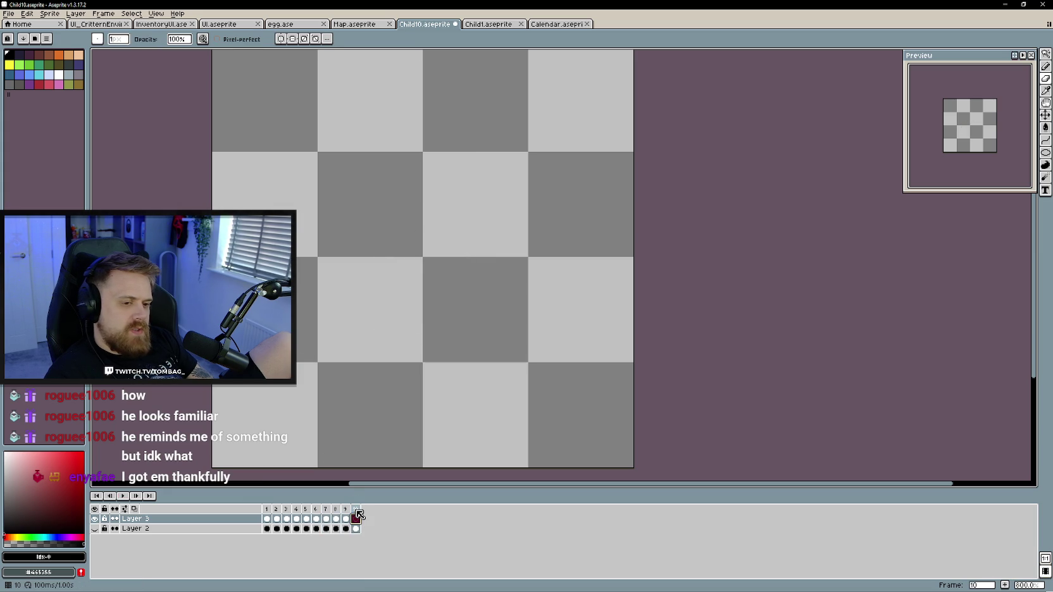
{"action": "left_click", "coordinate": [266, 519]}
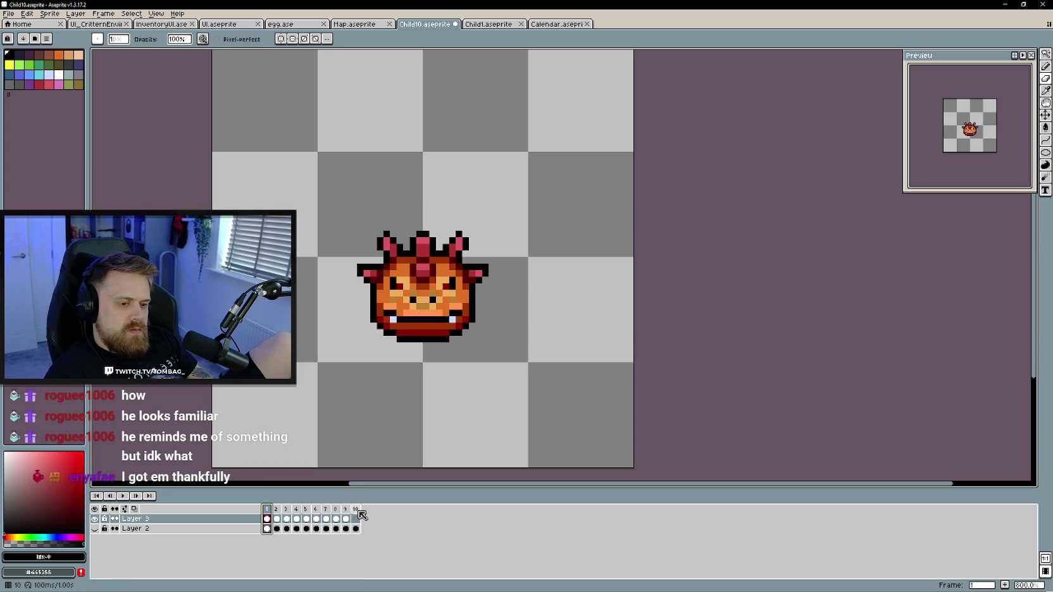
{"action": "left_click", "coordinate": [287, 518]}
{"action": "left_click", "coordinate": [306, 518]}
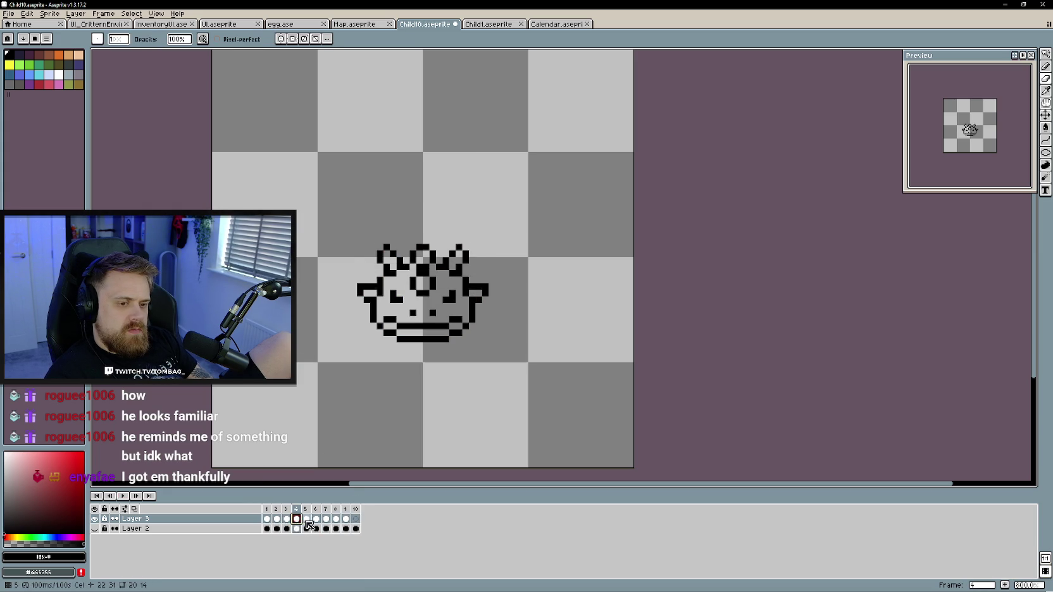
{"action": "left_click", "coordinate": [326, 520]}
{"action": "left_click", "coordinate": [345, 520]}
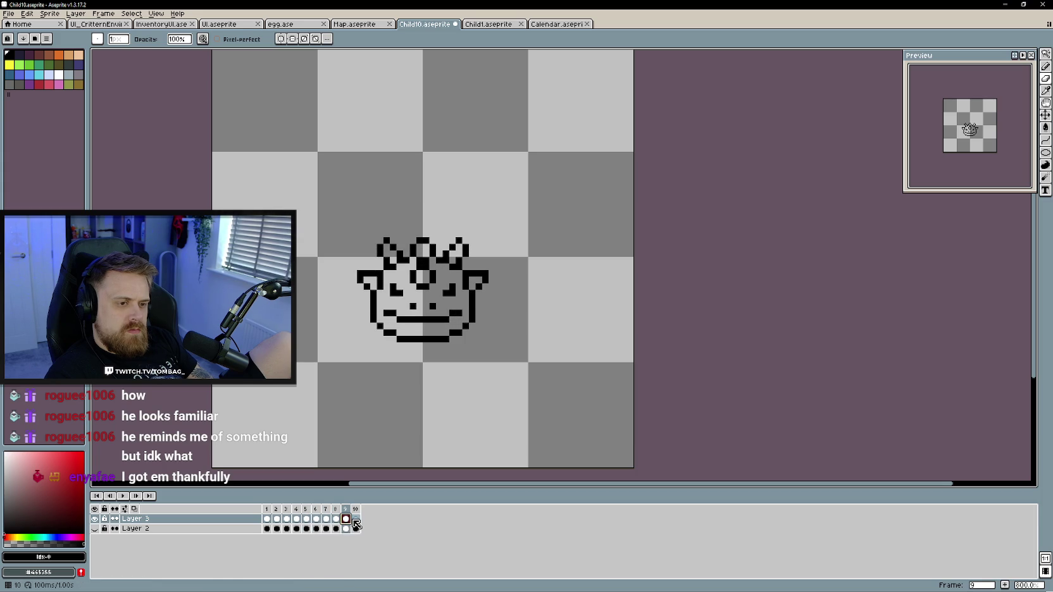
{"action": "left_click", "coordinate": [356, 519]}
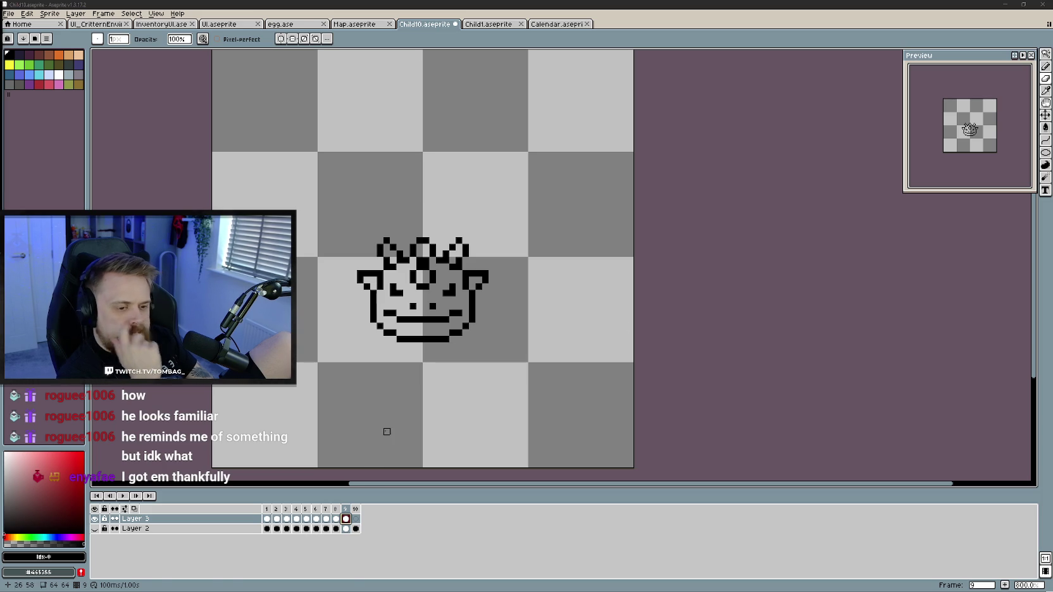
Select the blank frame 10 cel at the end of the timeline
{"action": "left_click", "coordinate": [355, 508]}
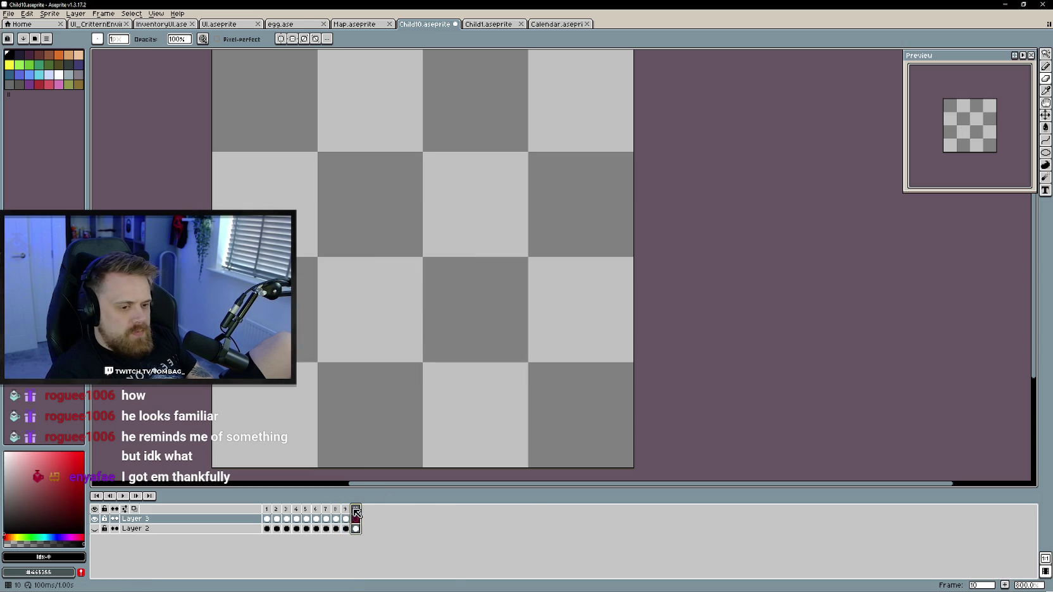
Delete the empty frame 10, then play the nine-frame animation and rewind to frame 1
{"action": "right_click", "coordinate": [355, 508]}
{"action": "left_click", "coordinate": [392, 555]}
{"action": "key", "text": "Return"}
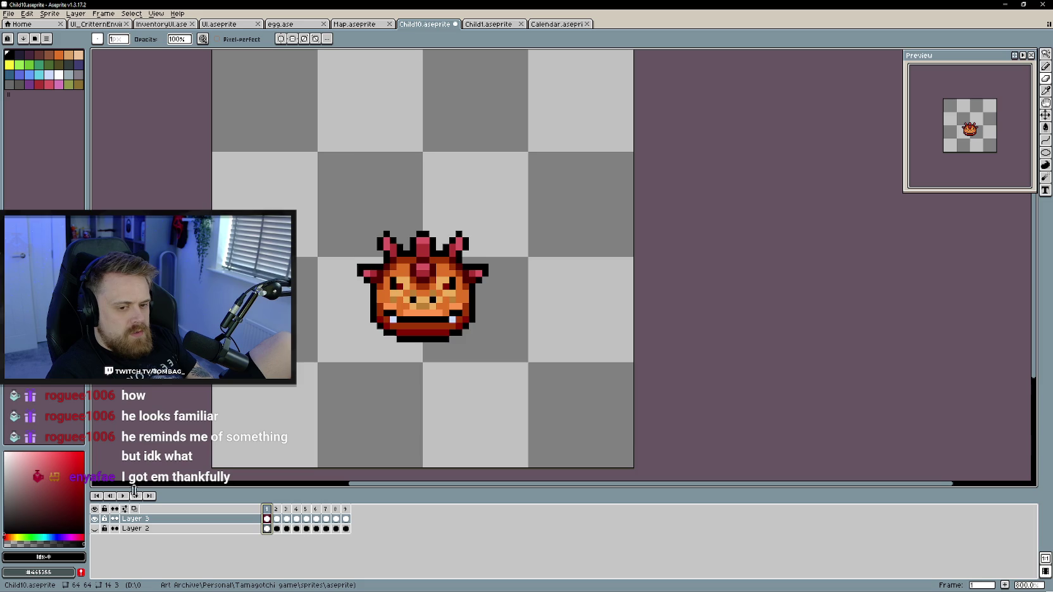
{"action": "scroll", "coordinate": [678, 370], "scroll_direction": "down", "scroll_amount": 1}
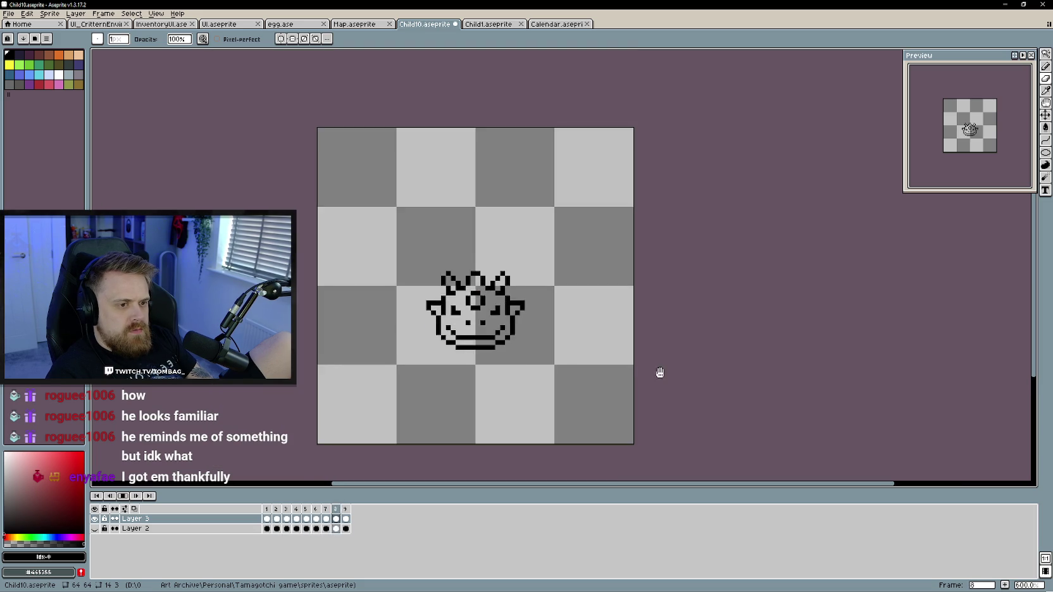
{"action": "left_click_drag", "start_coordinate": [655, 371], "coordinate": [670, 352]}
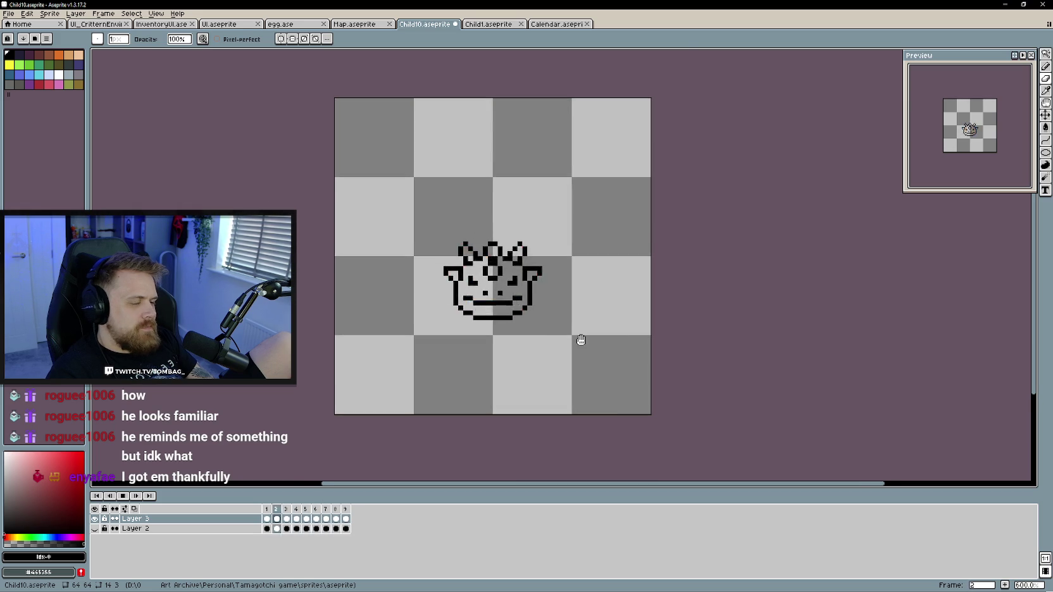
{"action": "key", "text": "Return"}
{"action": "scroll", "coordinate": [536, 362], "scroll_direction": "up", "scroll_amount": 1}
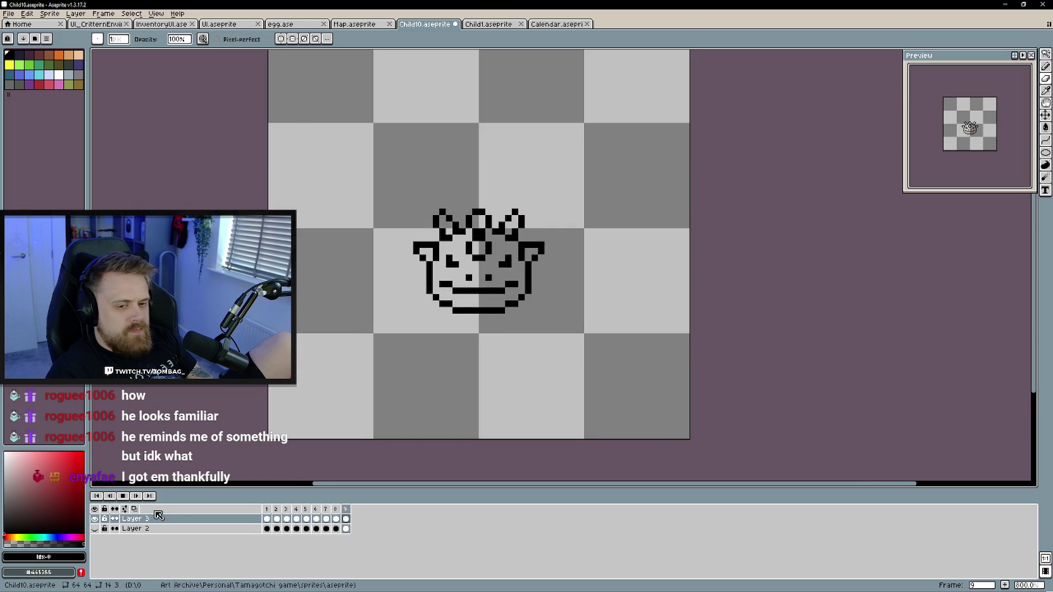
{"action": "key", "text": "Return"}
{"action": "scroll", "coordinate": [479, 362], "scroll_direction": "up", "scroll_amount": 1}
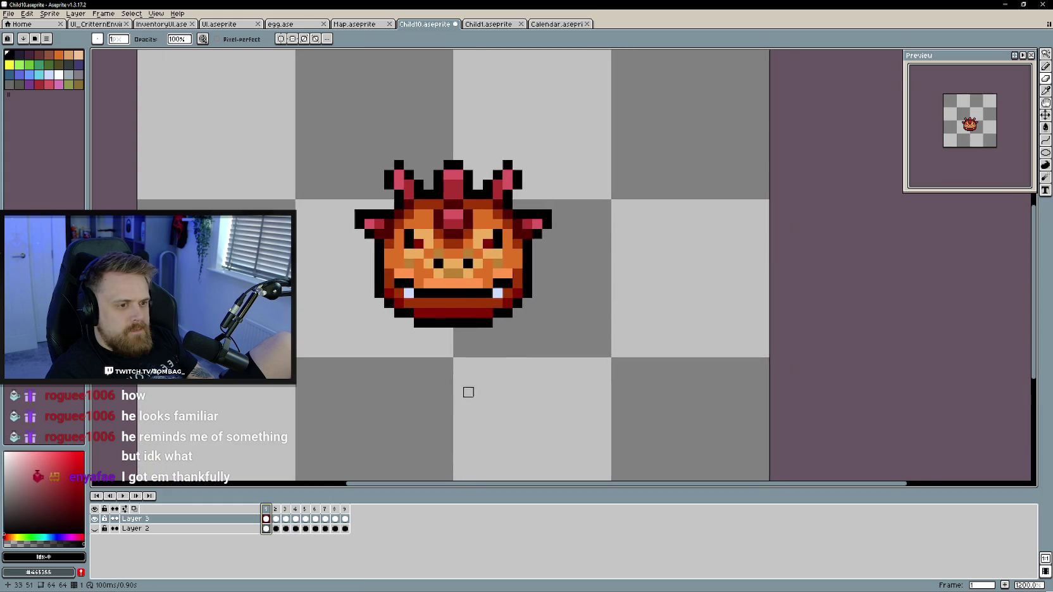
{"action": "scroll", "coordinate": [457, 392], "scroll_direction": "down", "scroll_amount": 1}
Fill the faces on the later frames with flat orange using the Paint Bucket
{"action": "key", "text": "g"}
{"action": "left_click", "coordinate": [493, 307], "text": "alt"}
{"action": "key", "text": "Right"}
{"action": "key", "text": "Left"}
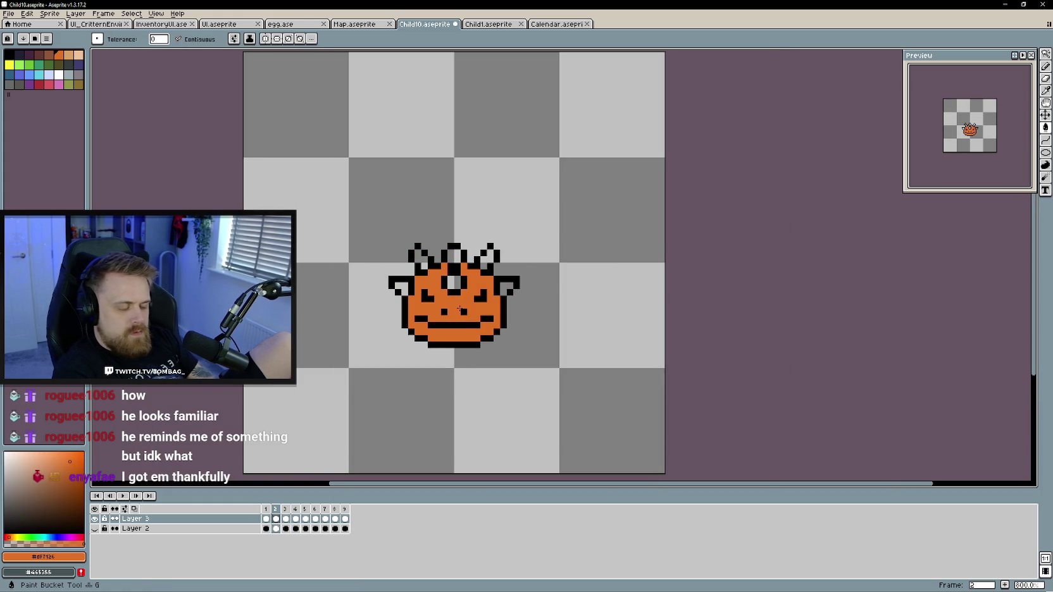
{"action": "key", "text": "Right"}
{"action": "key", "text": "Right"}
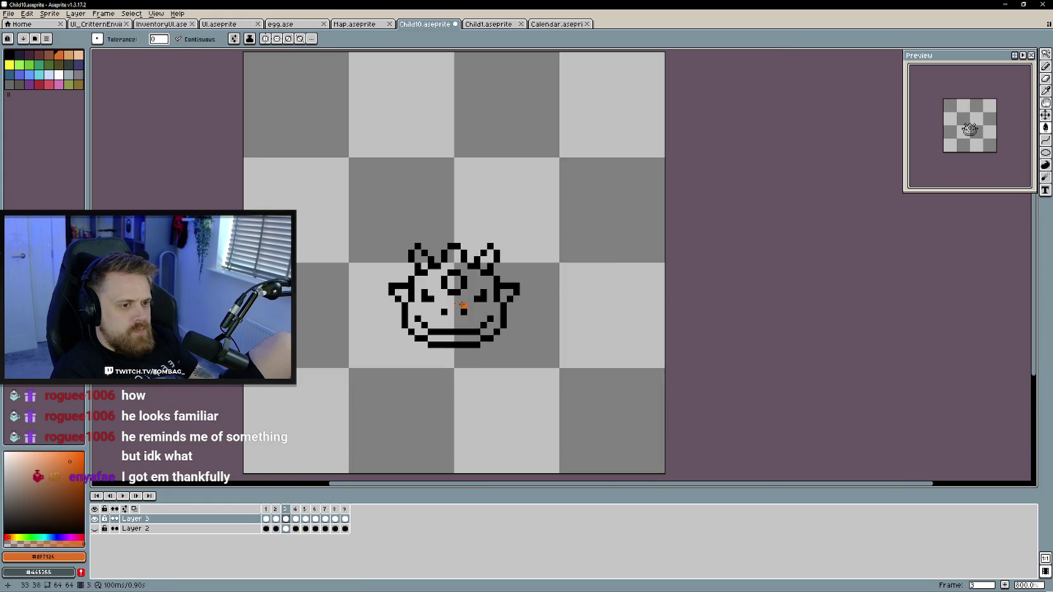
{"action": "left_click", "coordinate": [453, 304]}
{"action": "key", "text": "Right"}
{"action": "key", "text": "Right"}
{"action": "key", "text": "Right"}
{"action": "key", "text": "Right"}
{"action": "left_click", "coordinate": [455, 318]}
{"action": "key", "text": "Right"}
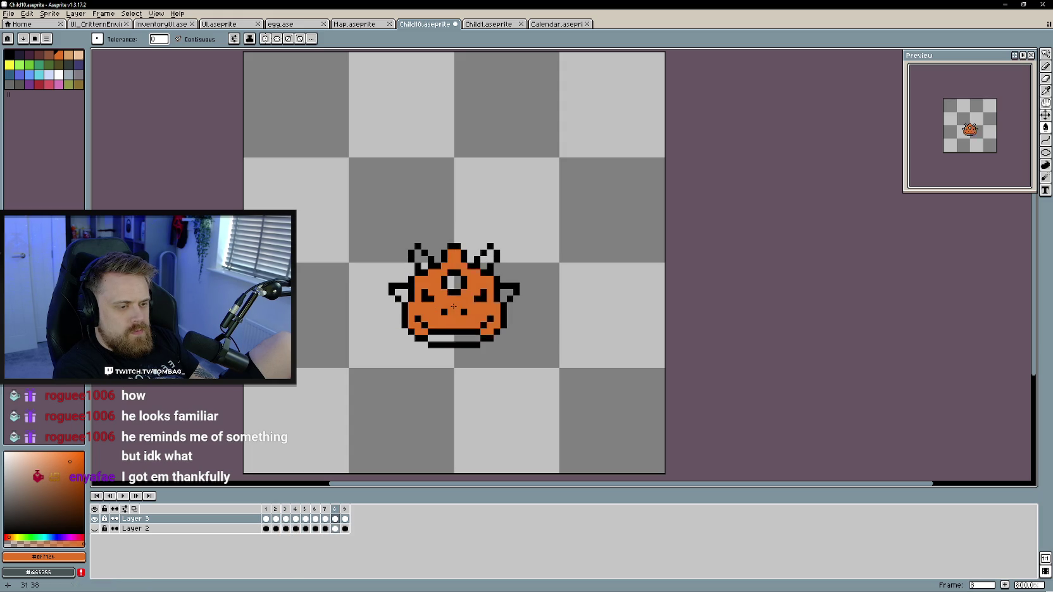
{"action": "left_click", "coordinate": [453, 308]}
{"action": "key", "text": "Right"}
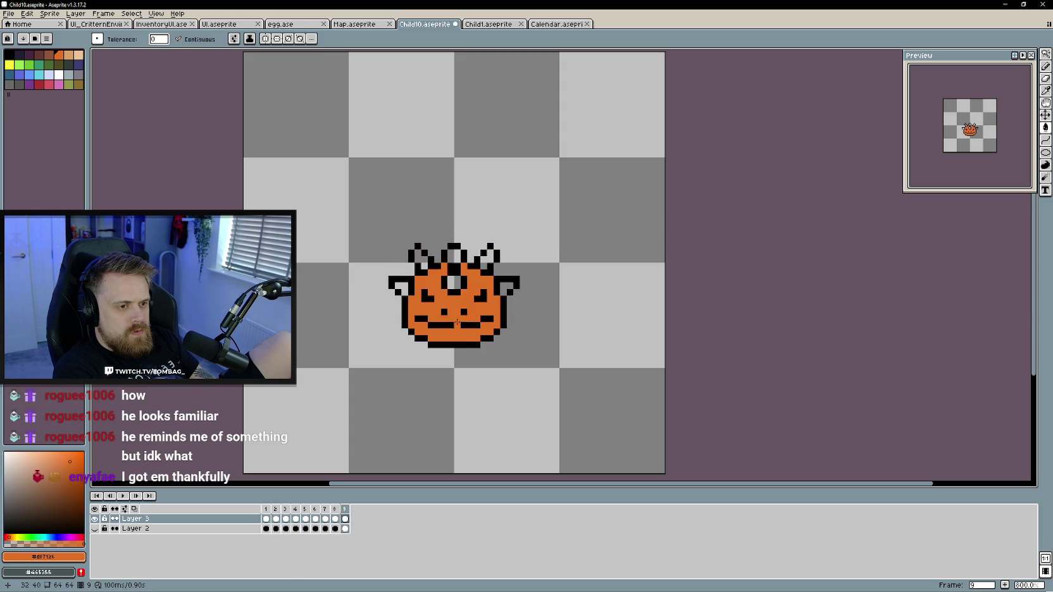
{"action": "key", "text": "Left"}
{"action": "key", "text": "Left"}
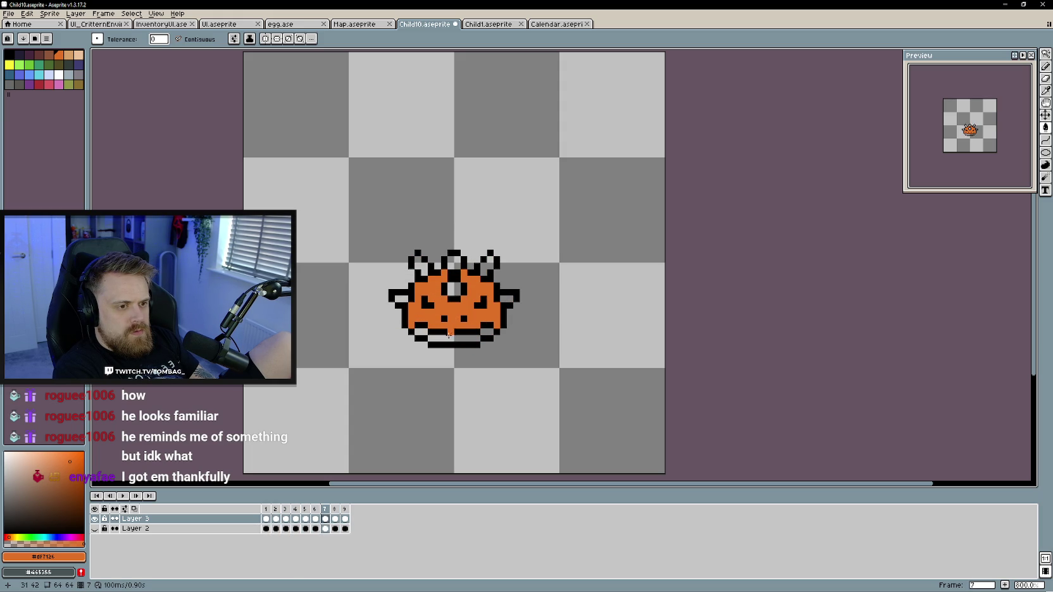
{"action": "key", "text": "Left"}
{"action": "key", "text": "Left"}
{"action": "key", "text": "Left"}
{"action": "key", "text": "Left"}
{"action": "key", "text": "Left"}
{"action": "key", "text": "Left"}
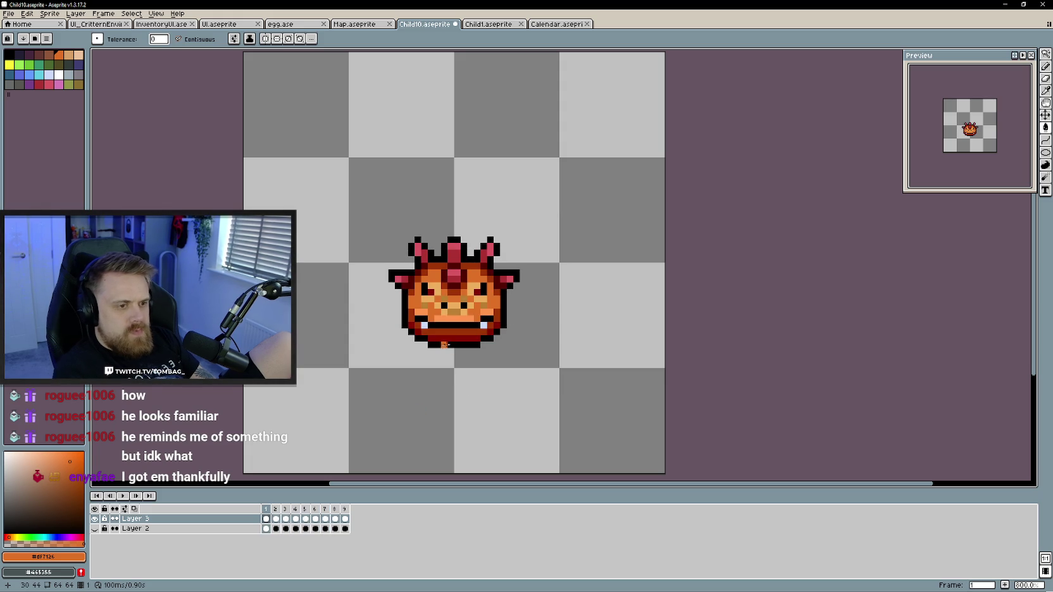
Paint frame 2's gem and left horn, and frame 3's right horn and side spikes, red
{"action": "key", "text": "Right"}
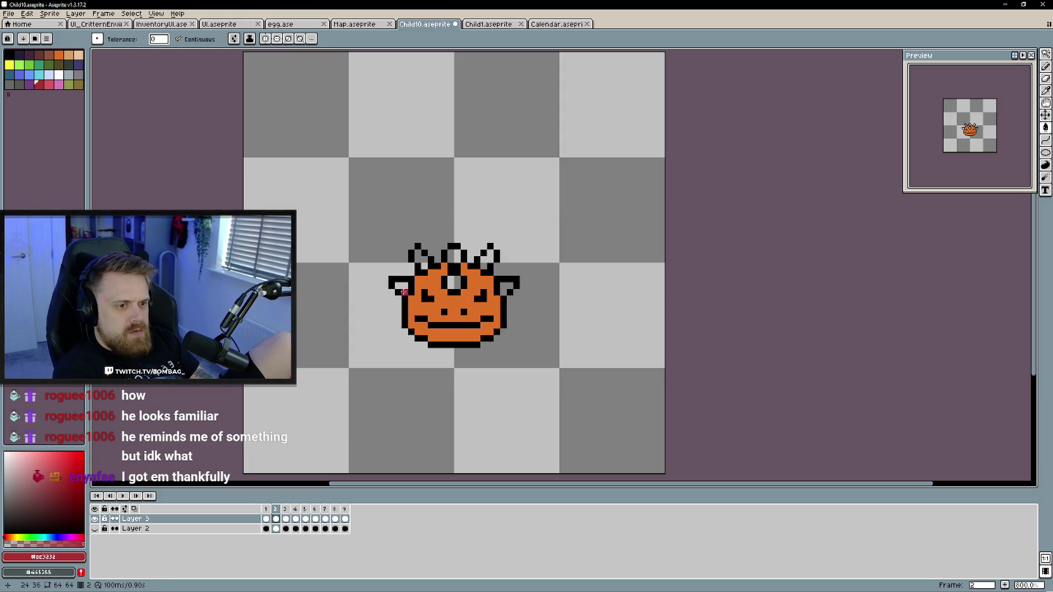
{"action": "left_click_drag", "start_coordinate": [463, 286], "coordinate": [449, 275]}
{"action": "left_click", "coordinate": [418, 259]}
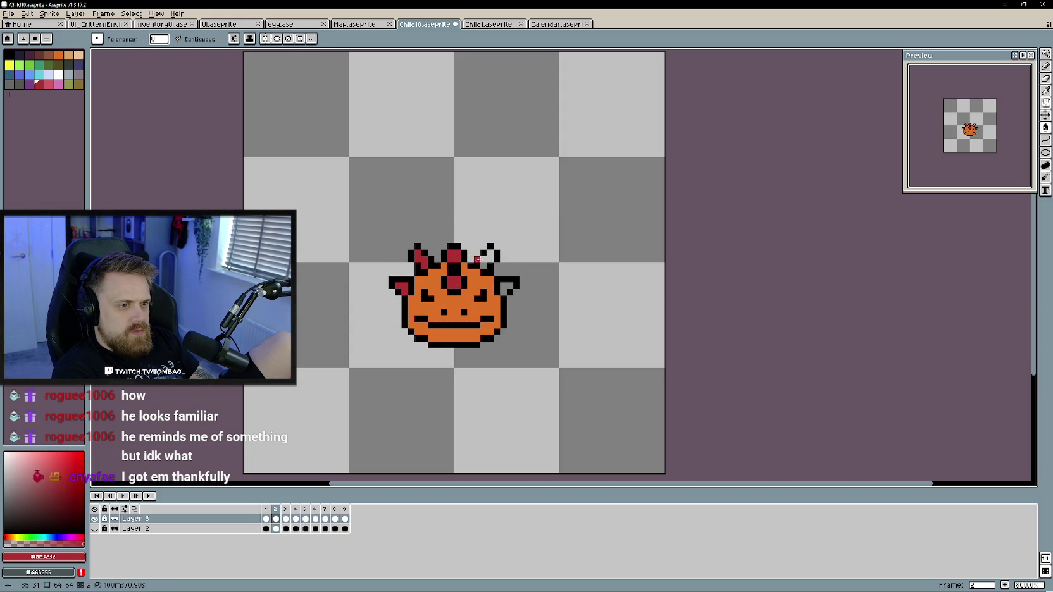
{"action": "key", "text": "Right"}
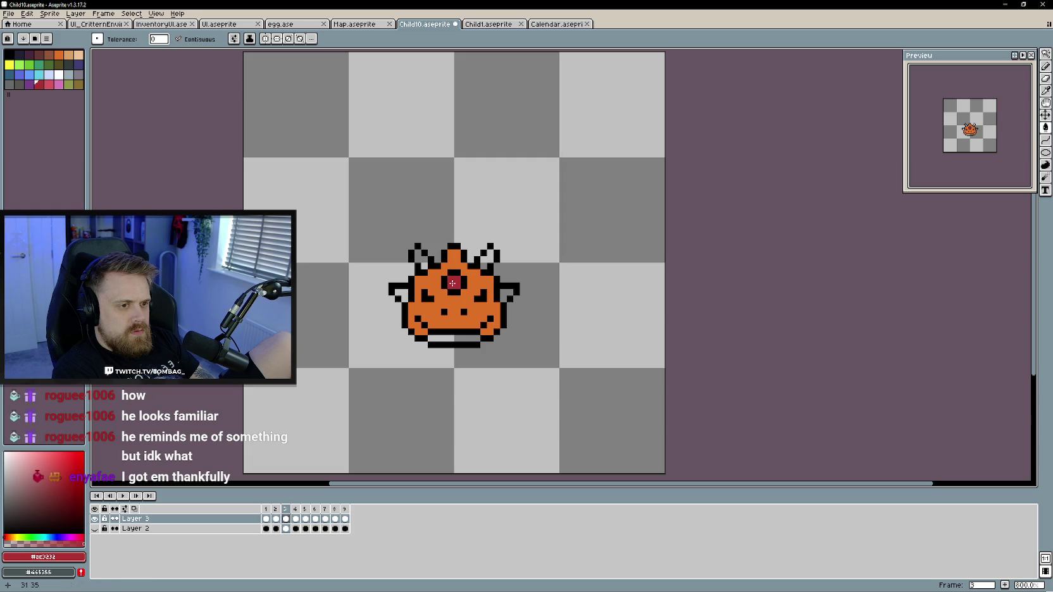
{"action": "left_click", "coordinate": [486, 259]}
{"action": "left_click", "coordinate": [506, 294]}
{"action": "left_click", "coordinate": [400, 295]}
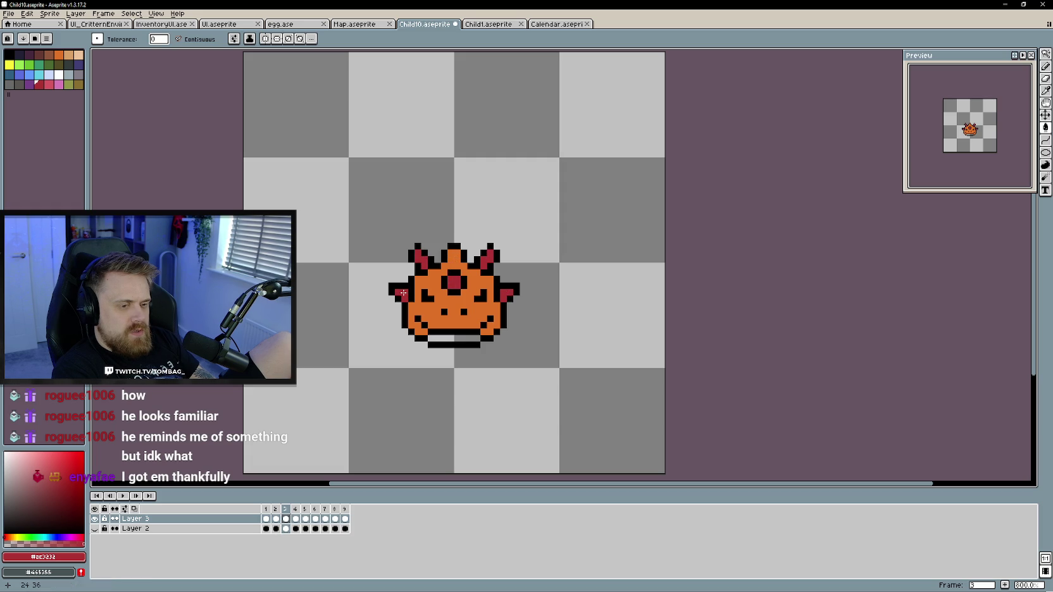
{"action": "left_click", "coordinate": [454, 337], "text": "alt"}
{"action": "key", "text": "b"}
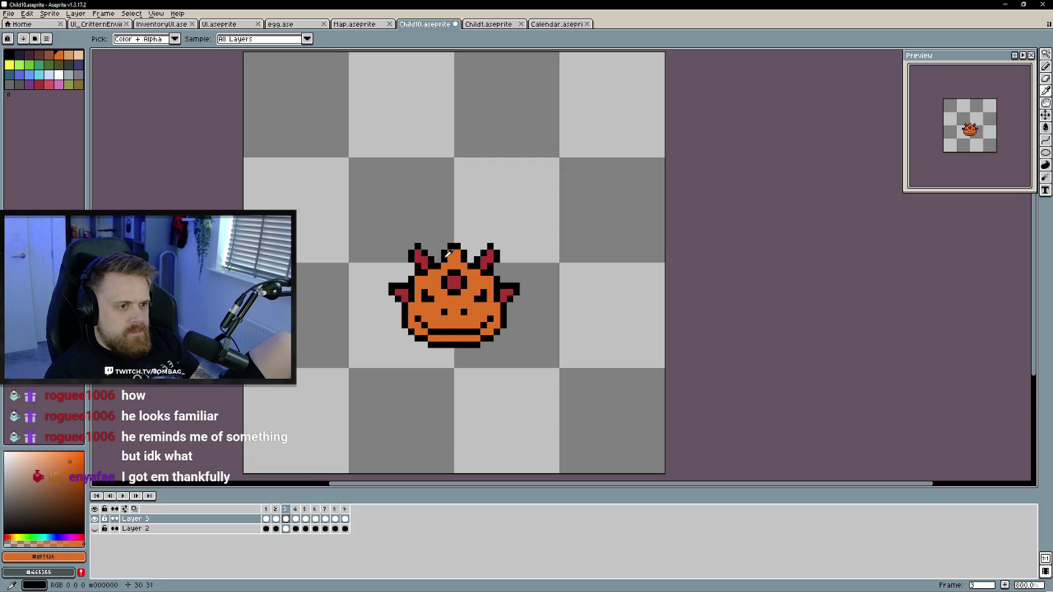
{"action": "left_click", "coordinate": [449, 266], "text": "alt"}
{"action": "key", "text": "g"}
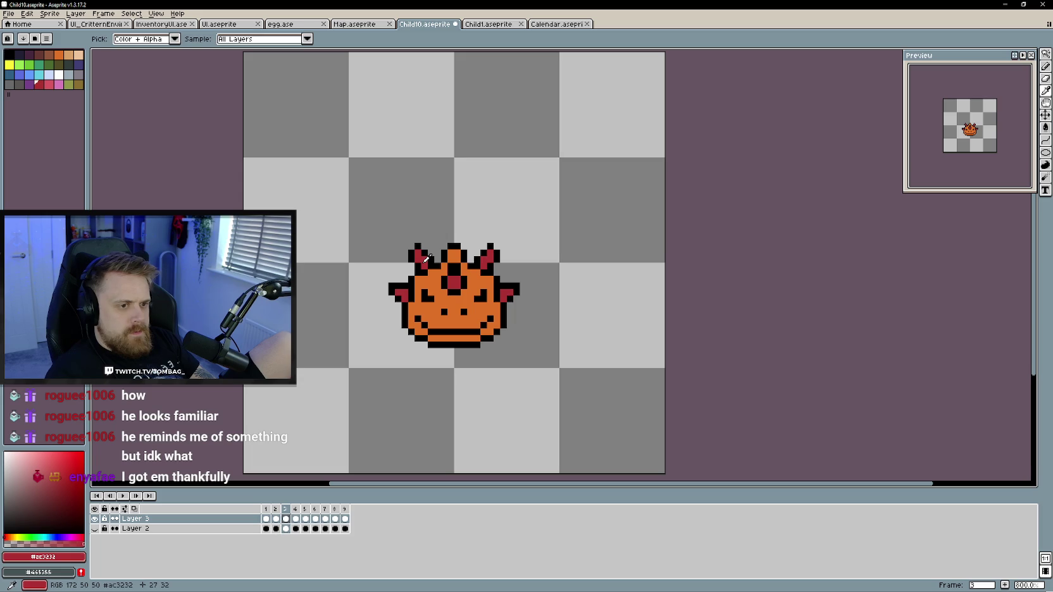
{"action": "left_click", "coordinate": [454, 257], "text": "alt"}
Fill frame 4's centre gem, right horn and mouth corner red
{"action": "key", "text": "Right"}
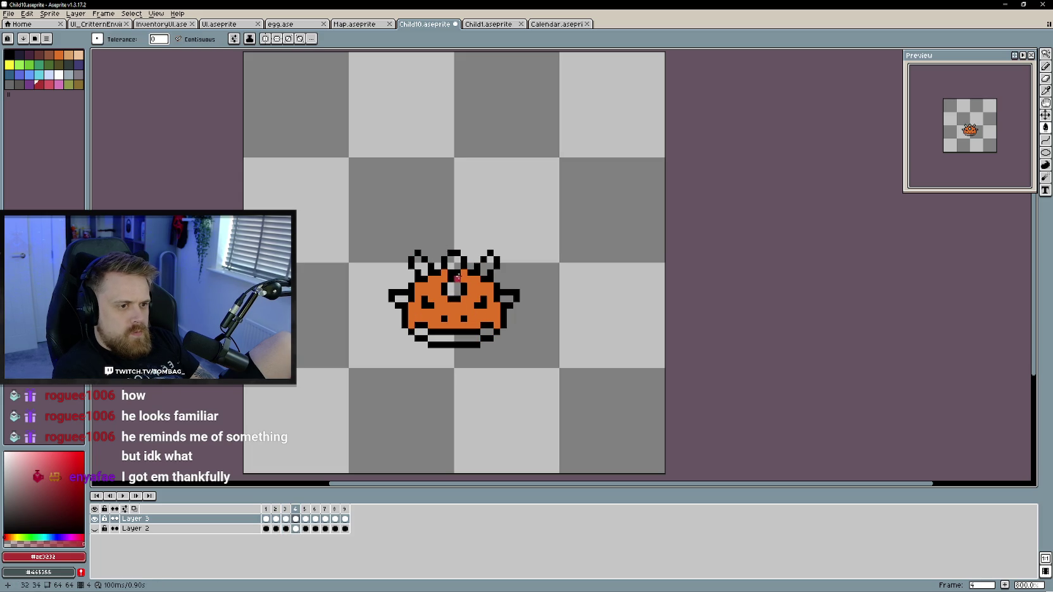
{"action": "left_click", "coordinate": [455, 289]}
{"action": "left_click", "coordinate": [486, 265]}
{"action": "left_click", "coordinate": [487, 330]}
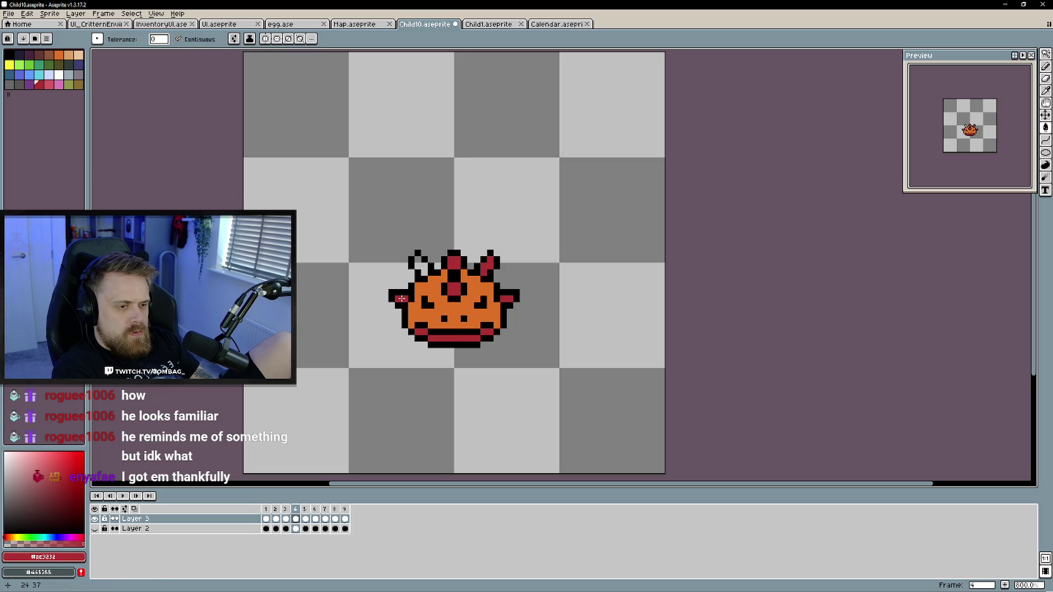
{"action": "left_click", "coordinate": [418, 304], "text": "alt"}
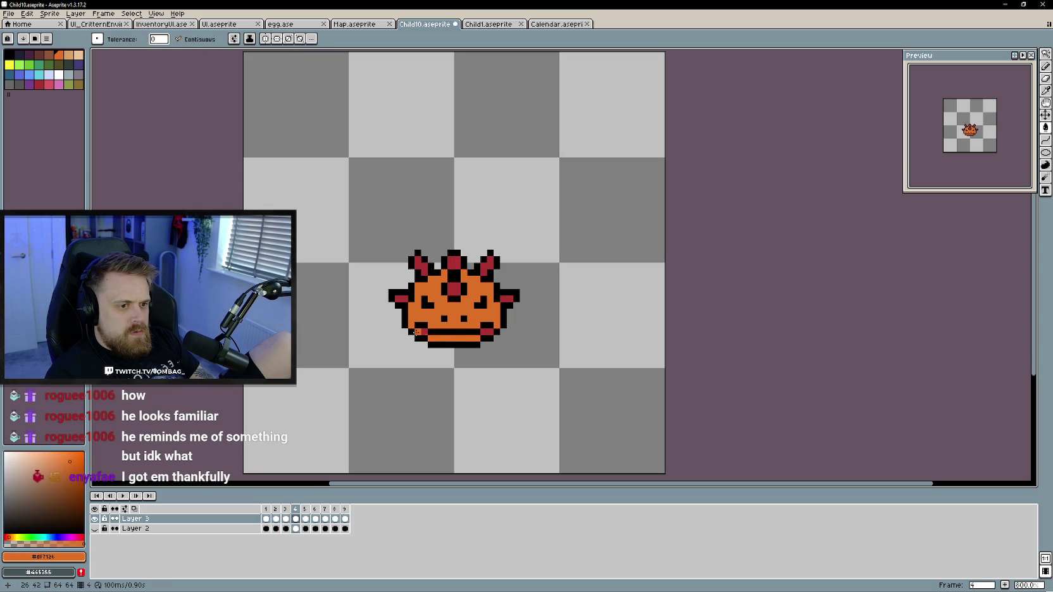
{"action": "key", "text": "Right"}
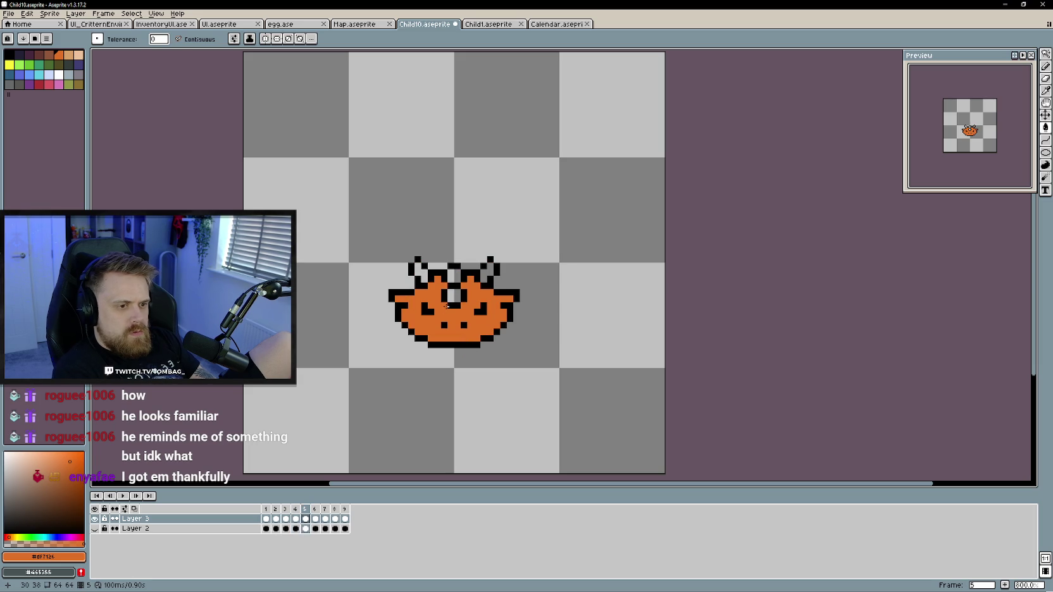
{"action": "key", "text": "Left"}
{"action": "left_click", "coordinate": [454, 290], "text": "alt"}
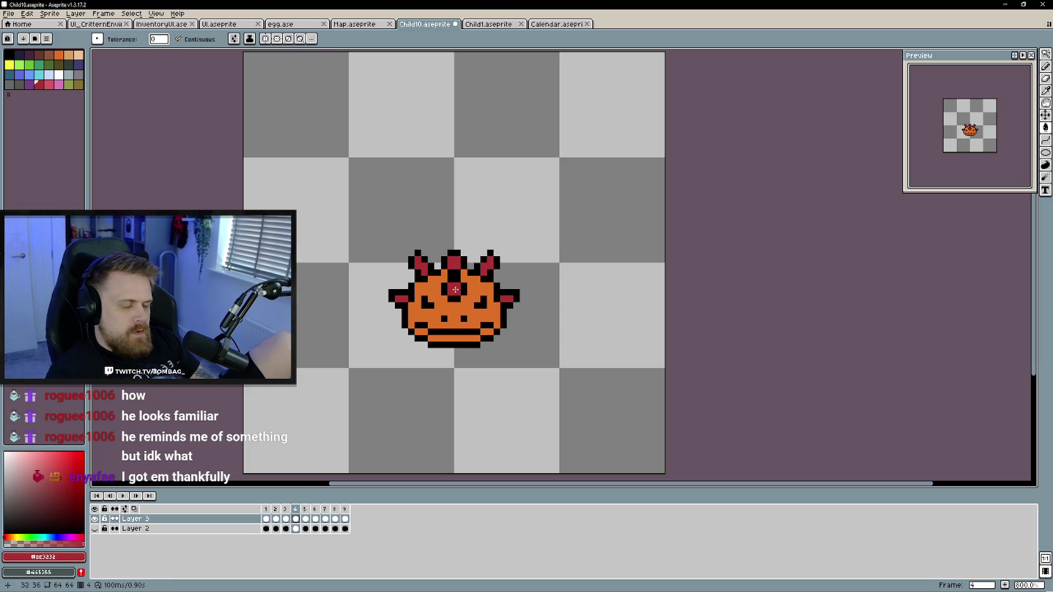
{"action": "key", "text": "Right"}
Colour frame 5's horns, gems and right spike, and frame 6's gem pixels, red
{"action": "left_click", "coordinate": [487, 273]}
{"action": "left_click", "coordinate": [453, 294]}
{"action": "left_click", "coordinate": [453, 276]}
{"action": "left_click", "coordinate": [422, 272]}
{"action": "key", "text": "b"}
{"action": "left_click", "coordinate": [509, 299]}
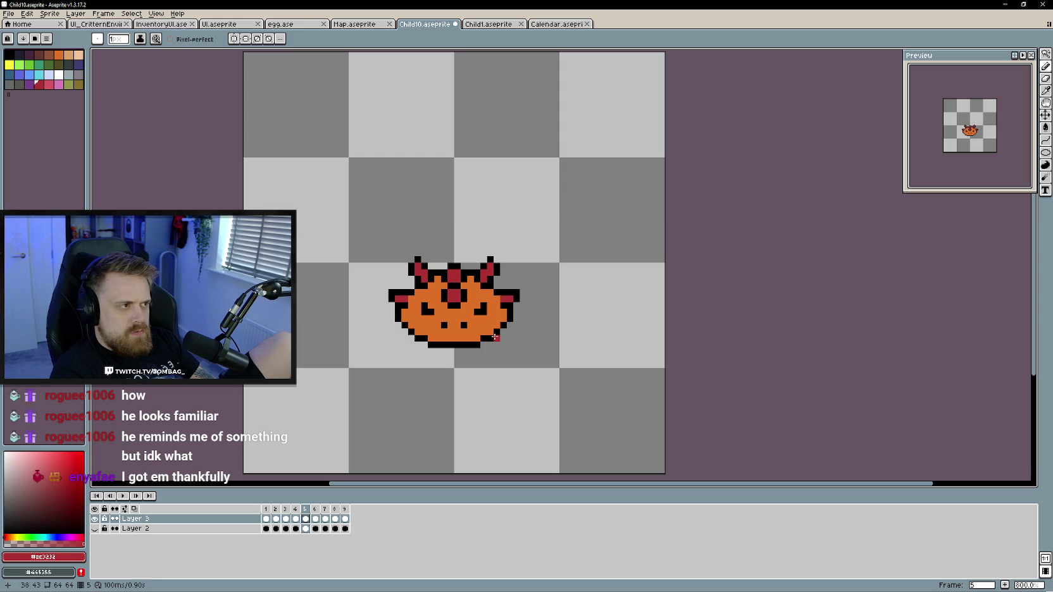
{"action": "key", "text": "Left"}
{"action": "key", "text": "Left"}
{"action": "key", "text": "Right"}
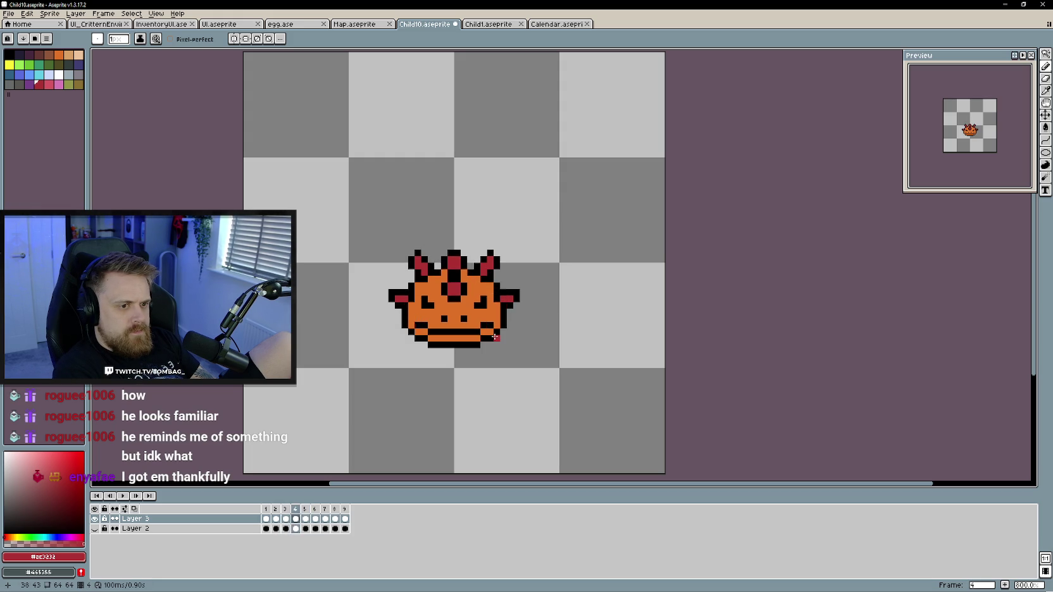
{"action": "key", "text": "Right"}
{"action": "key", "text": "Right"}
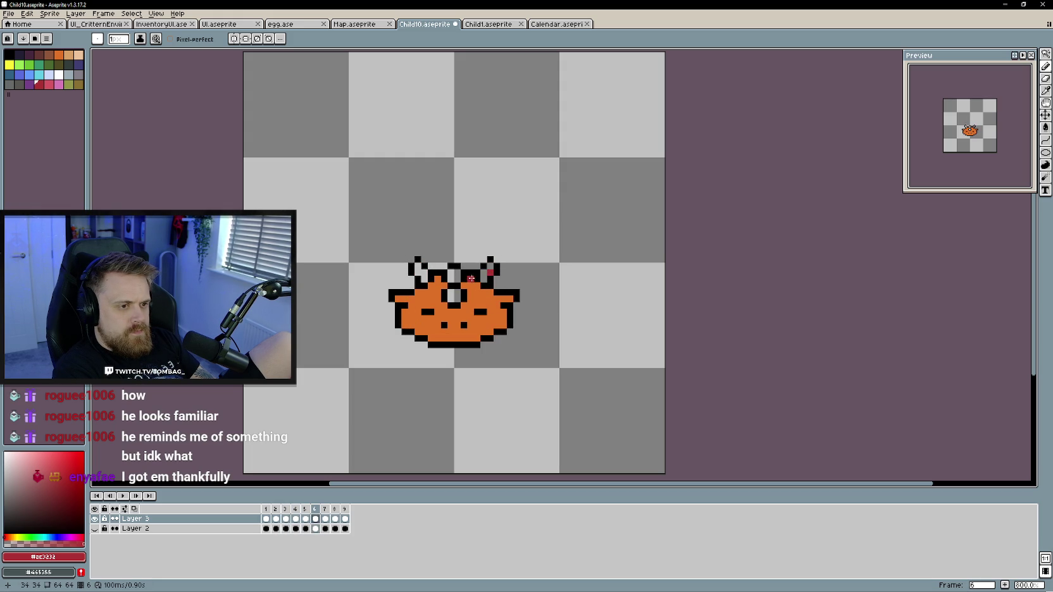
{"action": "left_click", "coordinate": [454, 294]}
{"action": "left_click", "coordinate": [452, 274]}
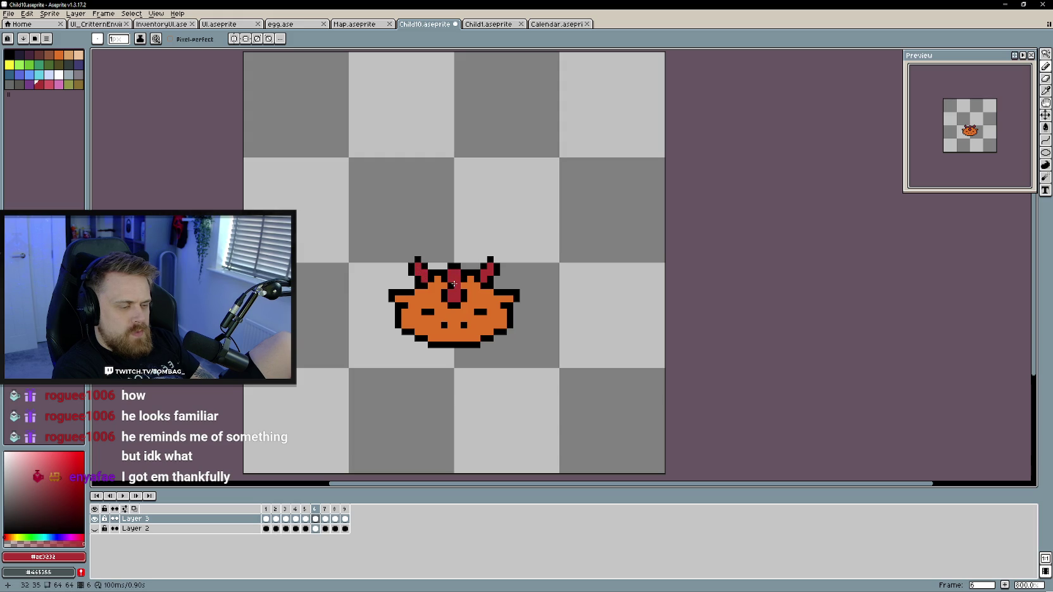
Paint frame 7's middle and right horns, and frame 8's left horn, gem and cheek, red
{"action": "key", "text": "Right"}
{"action": "left_click_drag", "start_coordinate": [451, 258], "coordinate": [452, 266]}
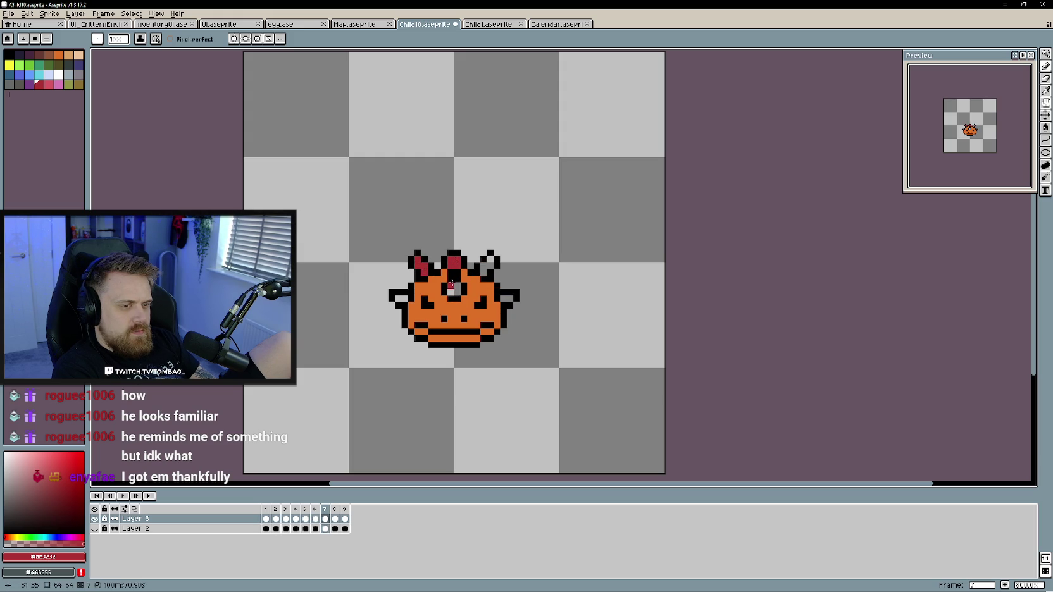
{"action": "left_click_drag", "start_coordinate": [484, 266], "coordinate": [490, 259]}
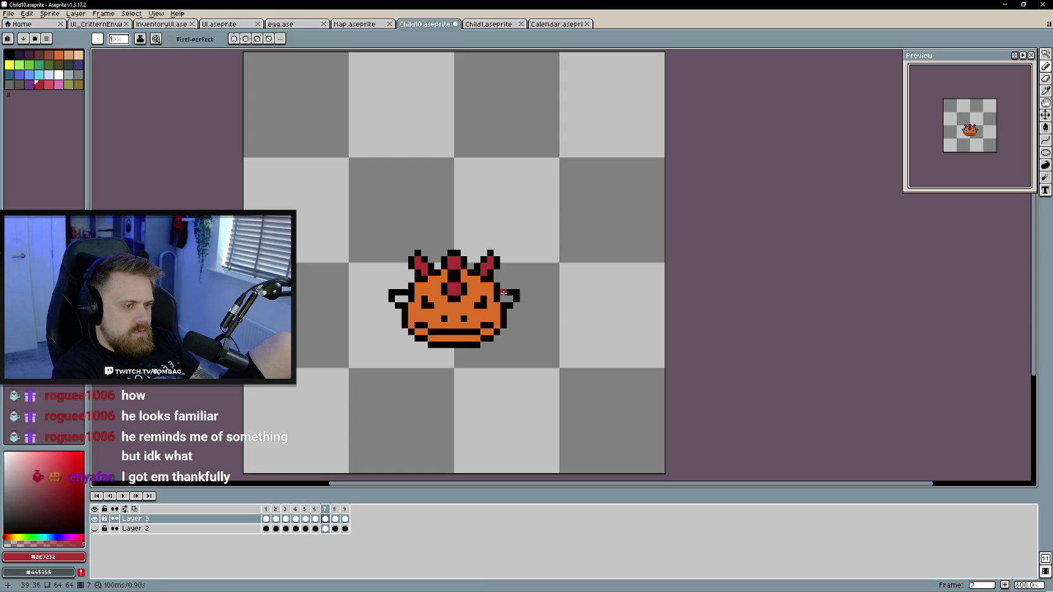
{"action": "key", "text": "Right"}
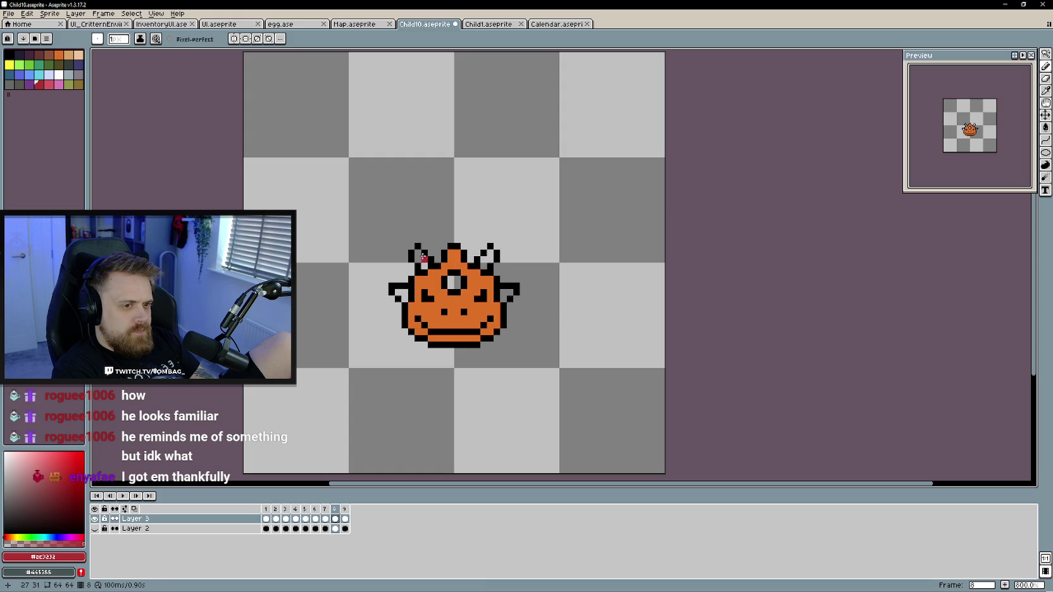
{"action": "key", "text": "g"}
{"action": "left_click", "coordinate": [419, 259]}
{"action": "left_click", "coordinate": [454, 281]}
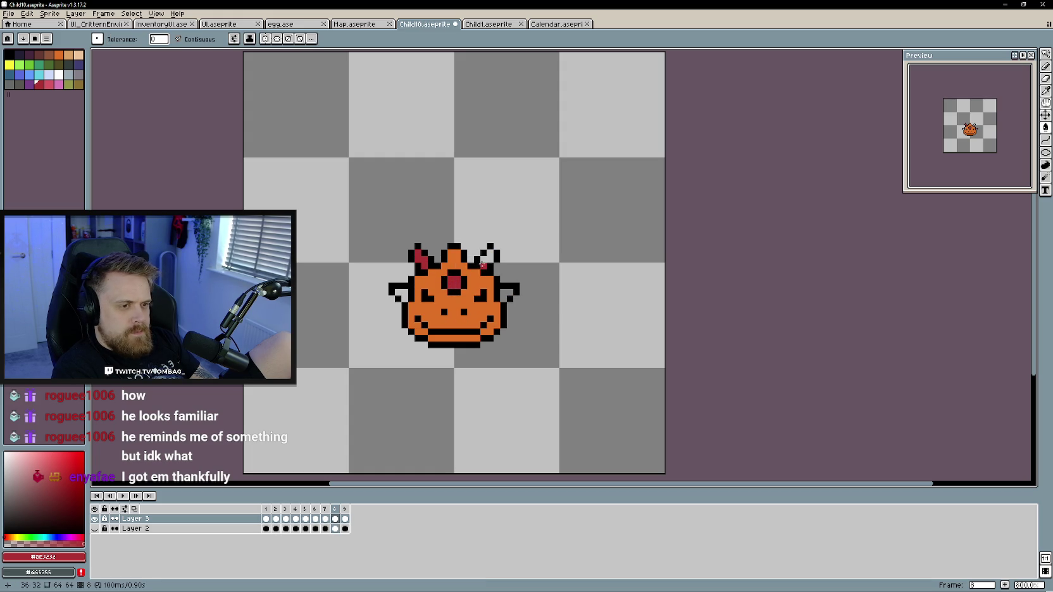
{"action": "left_click", "coordinate": [410, 297]}
Add a black pixel inside frame 8's red gem
{"action": "key", "text": "b"}
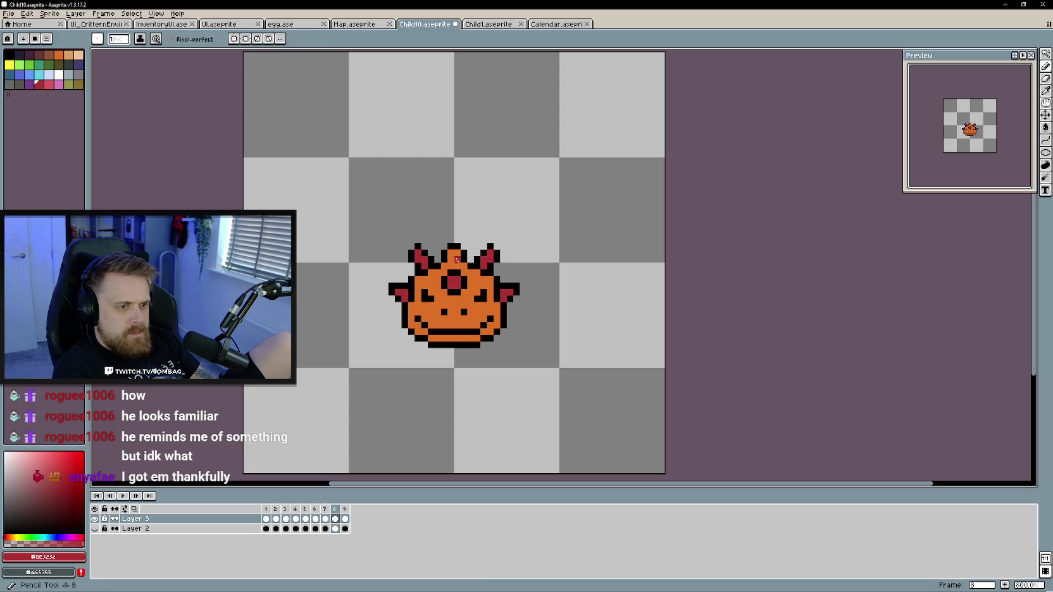
{"action": "left_click", "coordinate": [453, 259], "text": "alt"}
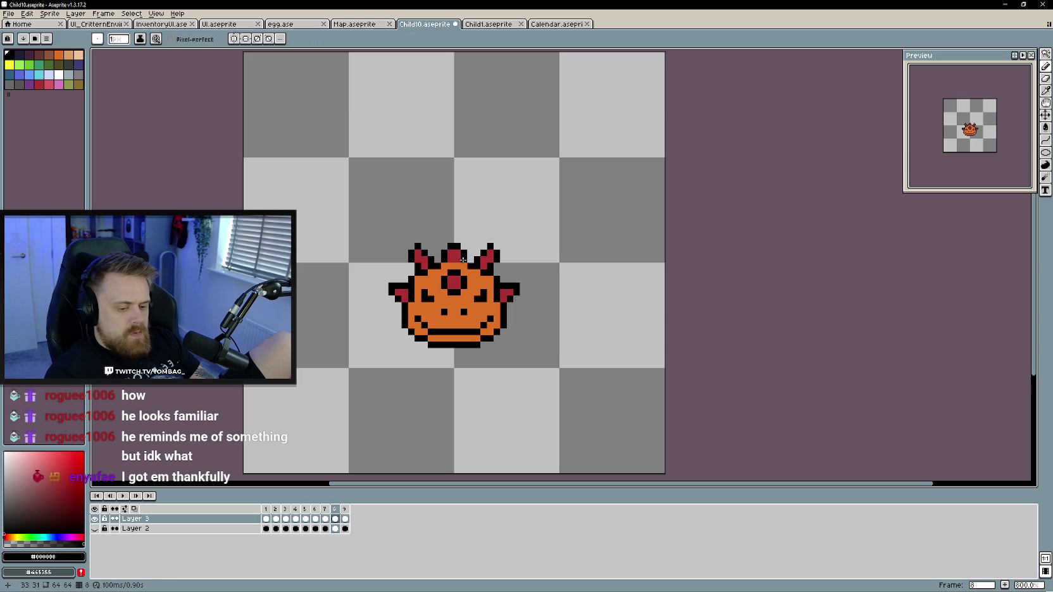
{"action": "left_click", "coordinate": [454, 268]}
{"action": "key", "text": "Right"}
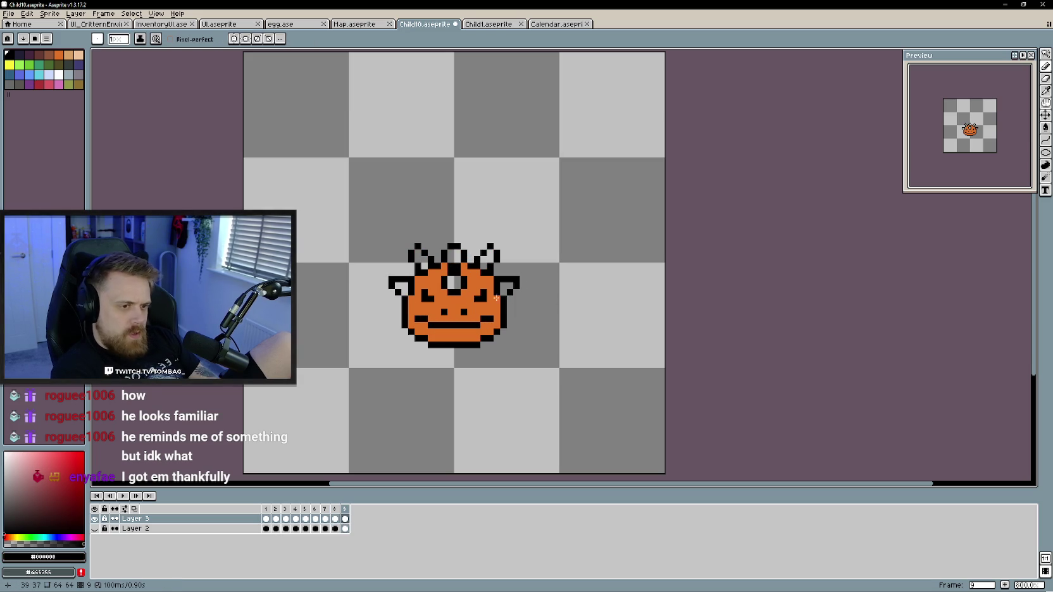
{"action": "key", "text": "Left"}
{"action": "left_click", "coordinate": [455, 265], "text": "alt"}
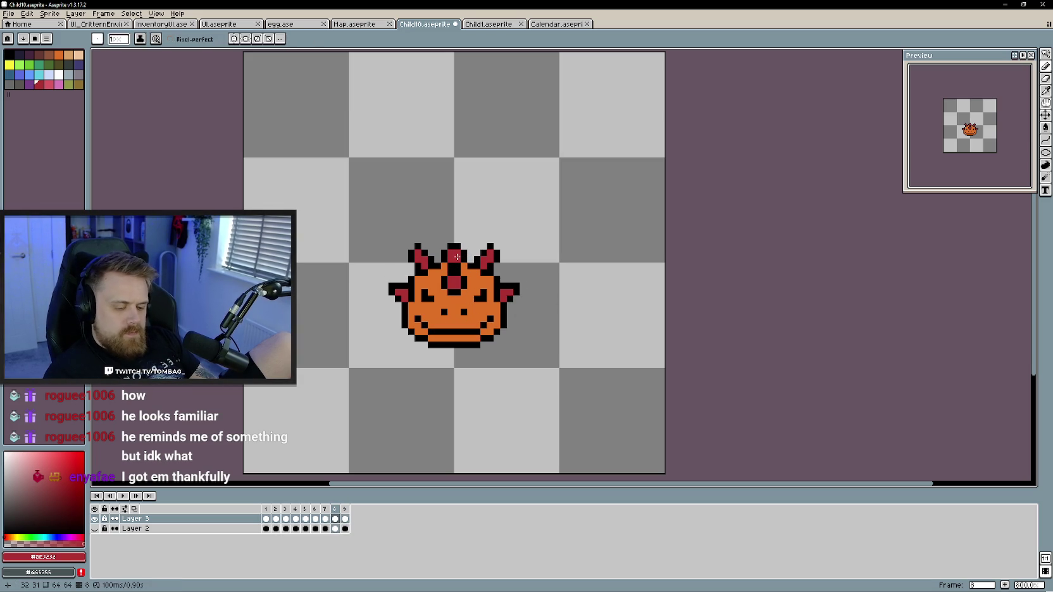
Fill frame 9's gem top, both horns and both ear interiors red, then play the animation
{"action": "key", "text": "g"}
{"action": "key", "text": "Right"}
{"action": "left_click", "coordinate": [454, 264]}
{"action": "left_click", "coordinate": [485, 260]}
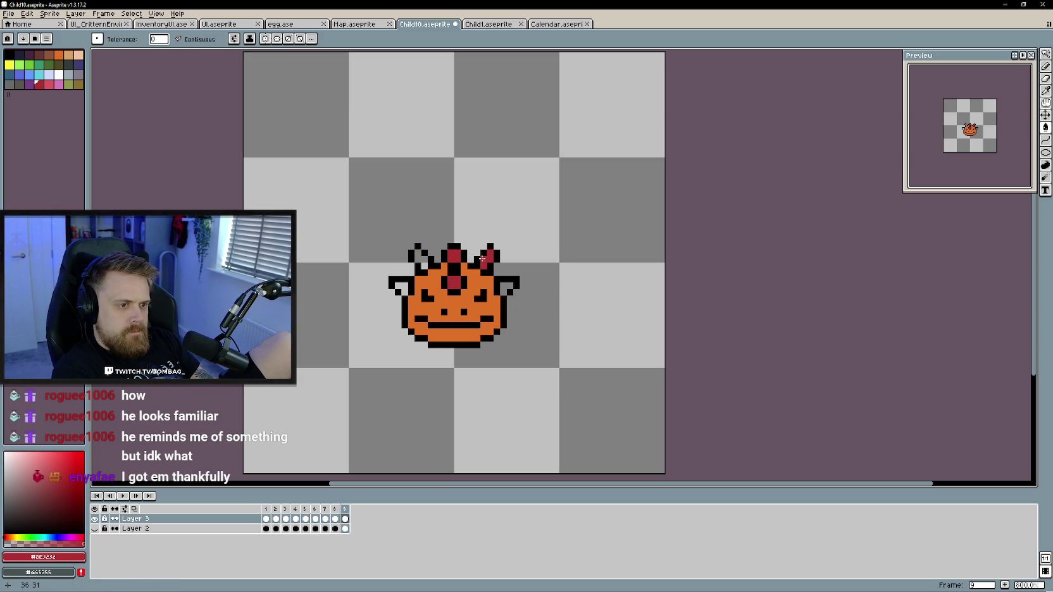
{"action": "left_click", "coordinate": [506, 287]}
{"action": "left_click", "coordinate": [425, 261]}
{"action": "left_click", "coordinate": [405, 279]}
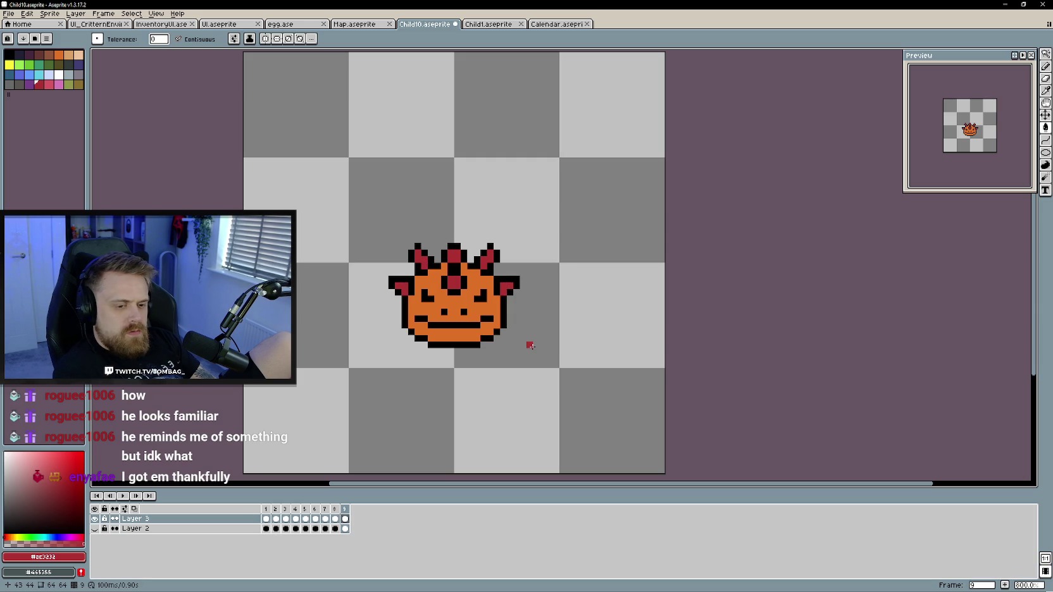
{"action": "key", "text": "Return"}
{"action": "scroll", "coordinate": [348, 430], "scroll_direction": "down", "scroll_amount": 1}
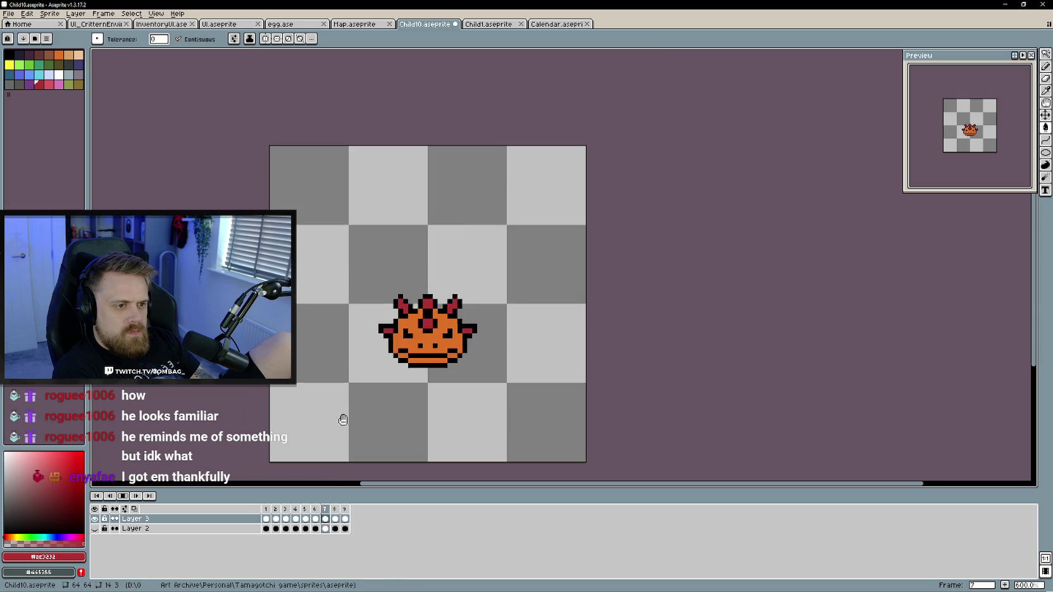
Recentre the canvas and step through frames 2 to 9, sampling pale blue #cbdbfc
{"action": "left_click_drag", "start_coordinate": [310, 403], "coordinate": [360, 377]}
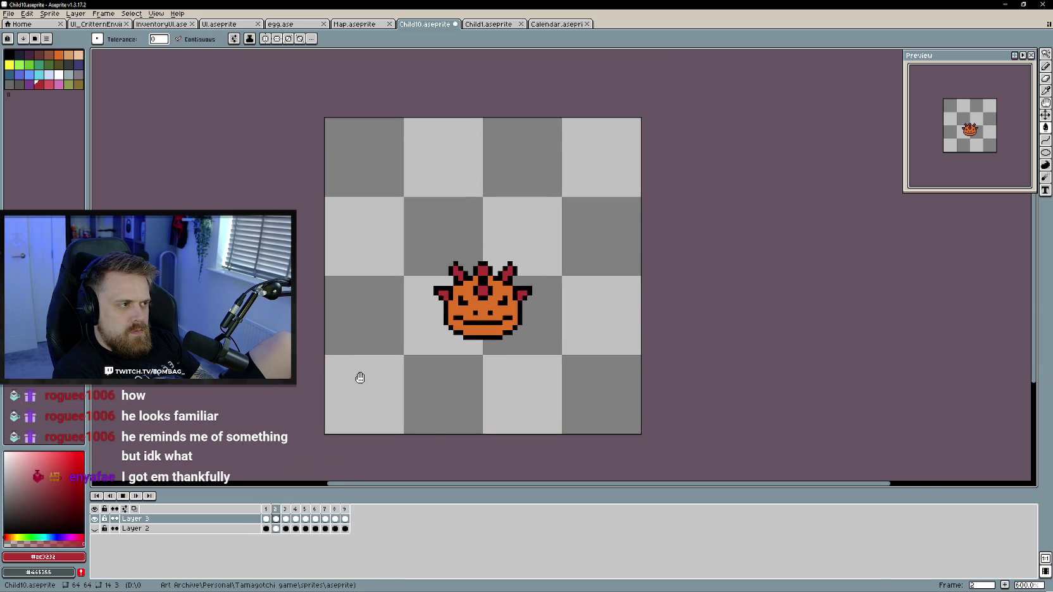
{"action": "scroll", "coordinate": [374, 376], "scroll_direction": "up", "scroll_amount": 1}
{"action": "key", "text": "Right"}
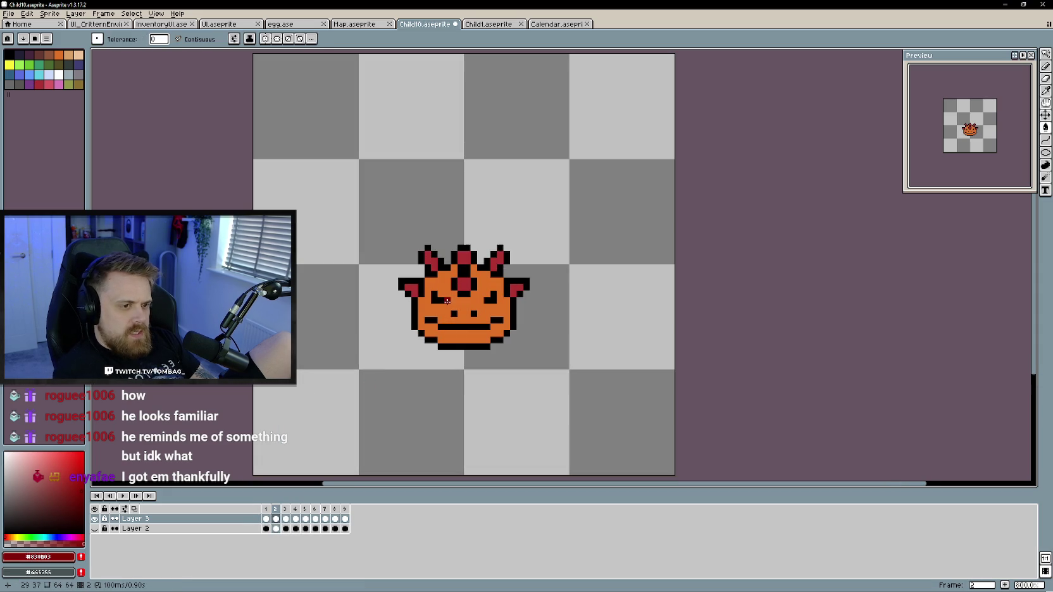
{"action": "left_click", "coordinate": [480, 306]}
{"action": "key", "text": "b"}
{"action": "key", "text": "Right"}
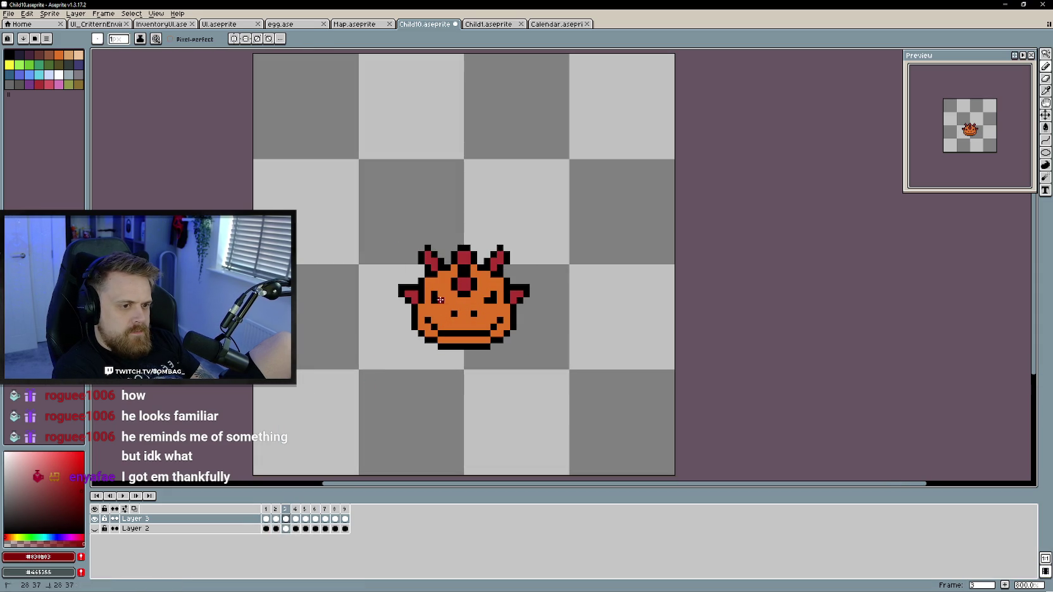
{"action": "key", "text": "Right"}
{"action": "key", "text": "Right"}
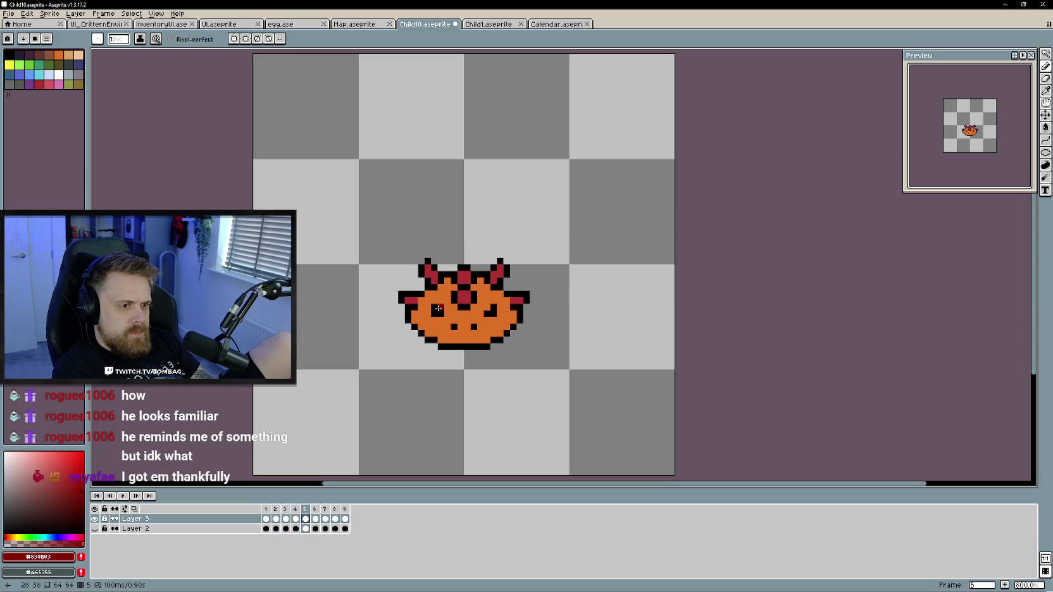
{"action": "key", "text": "Right"}
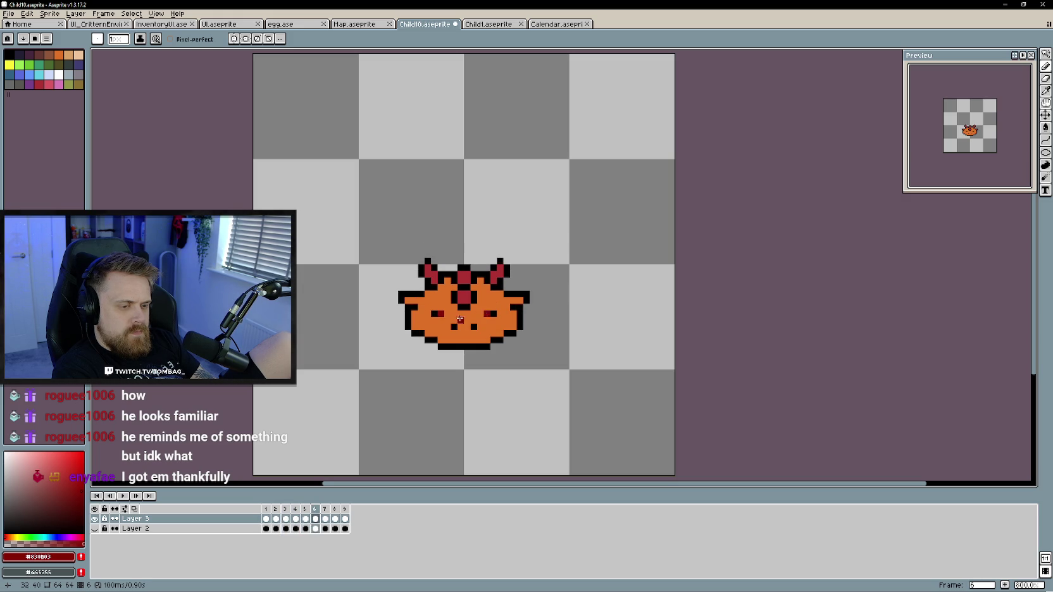
{"action": "key", "text": "Right"}
{"action": "key", "text": "Right"}
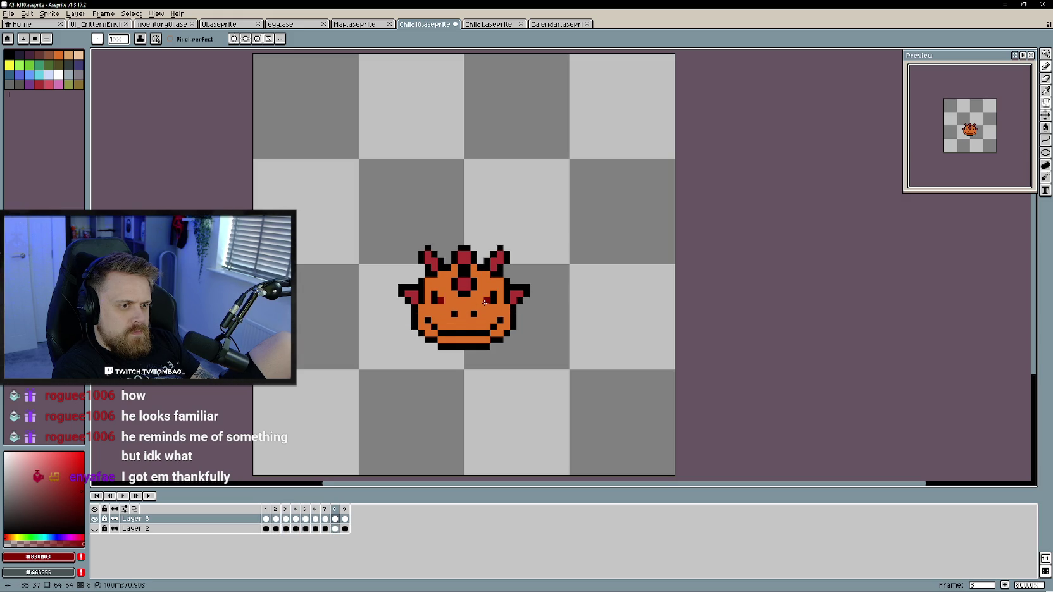
{"action": "key", "text": "Right"}
Step through all nine face frames again from frame 1
{"action": "key", "text": "Right"}
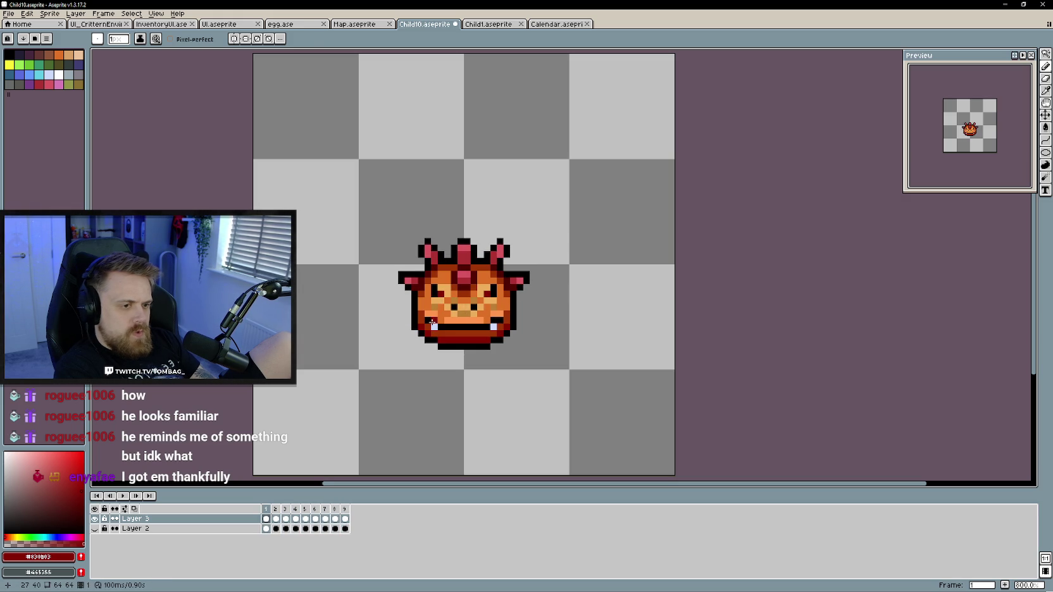
{"action": "left_click", "coordinate": [434, 326], "text": "alt"}
{"action": "key", "text": "Right"}
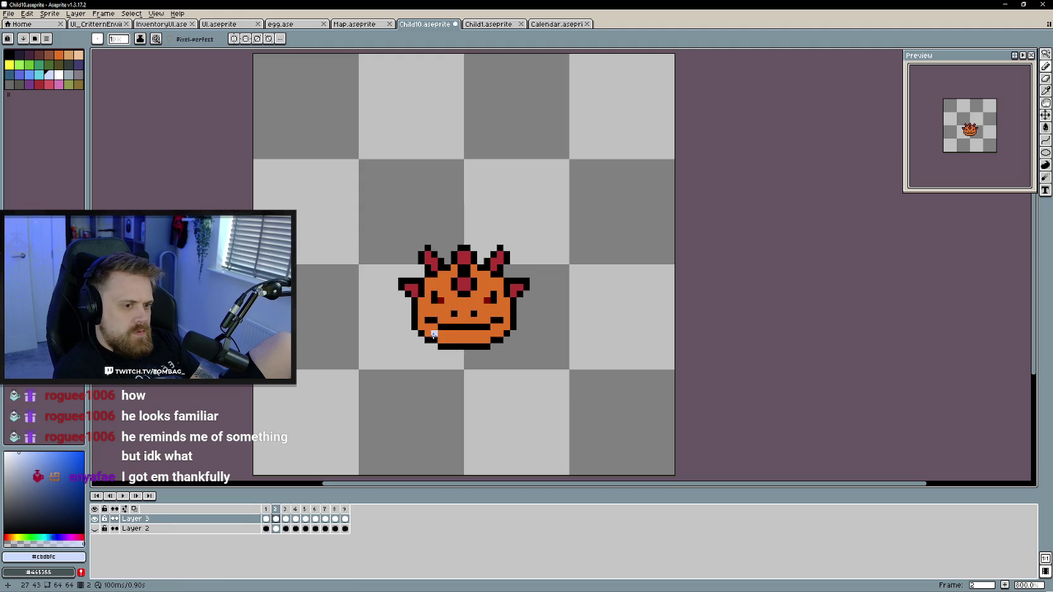
{"action": "key", "text": "Right"}
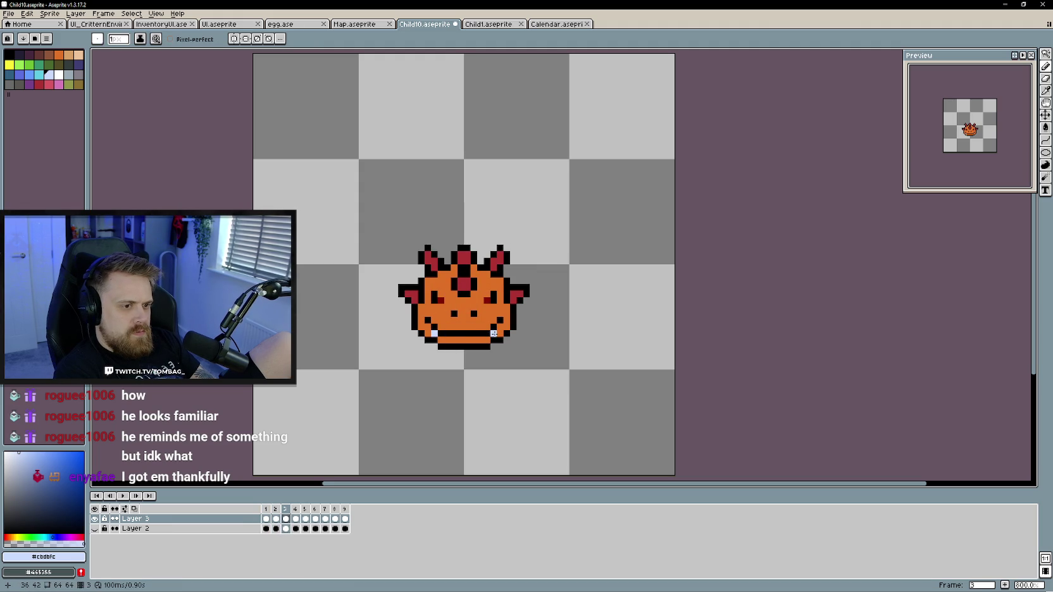
{"action": "key", "text": "Right"}
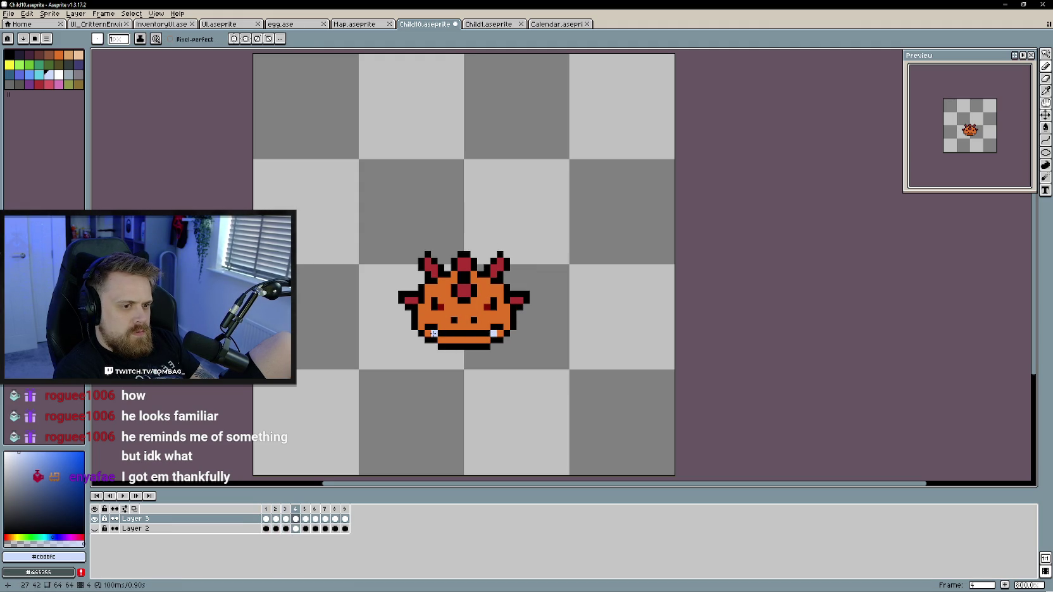
{"action": "key", "text": "Right"}
{"action": "key", "text": "Right"}
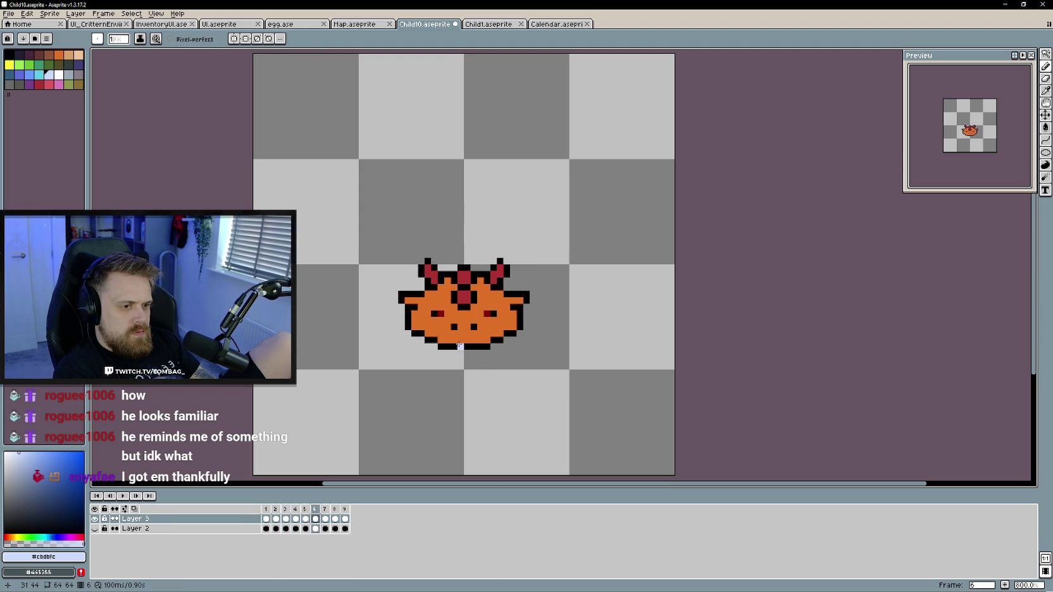
{"action": "key", "text": "Right"}
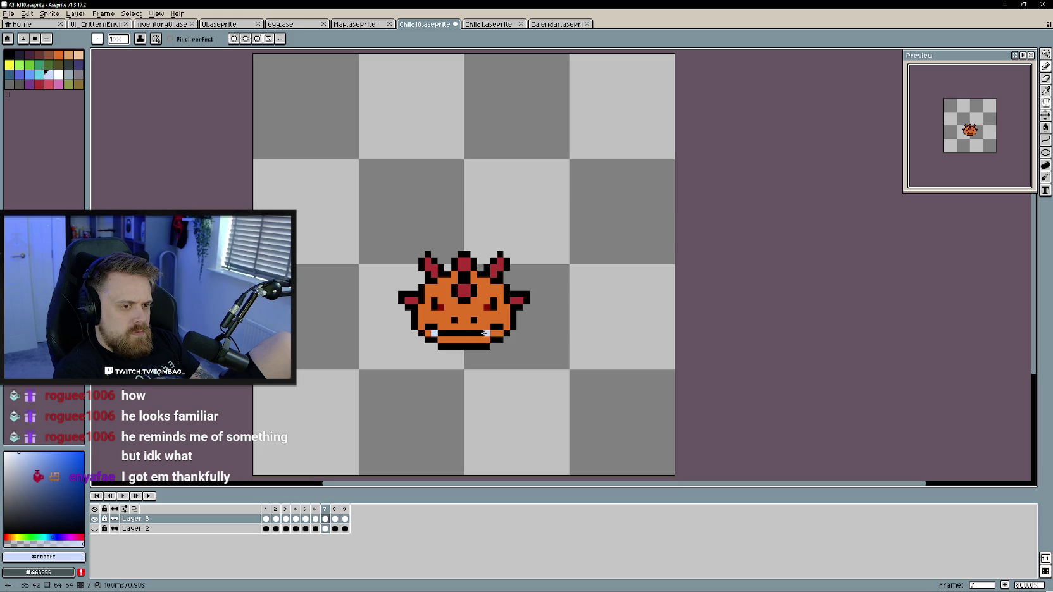
{"action": "key", "text": "Right"}
{"action": "key", "text": "Right"}
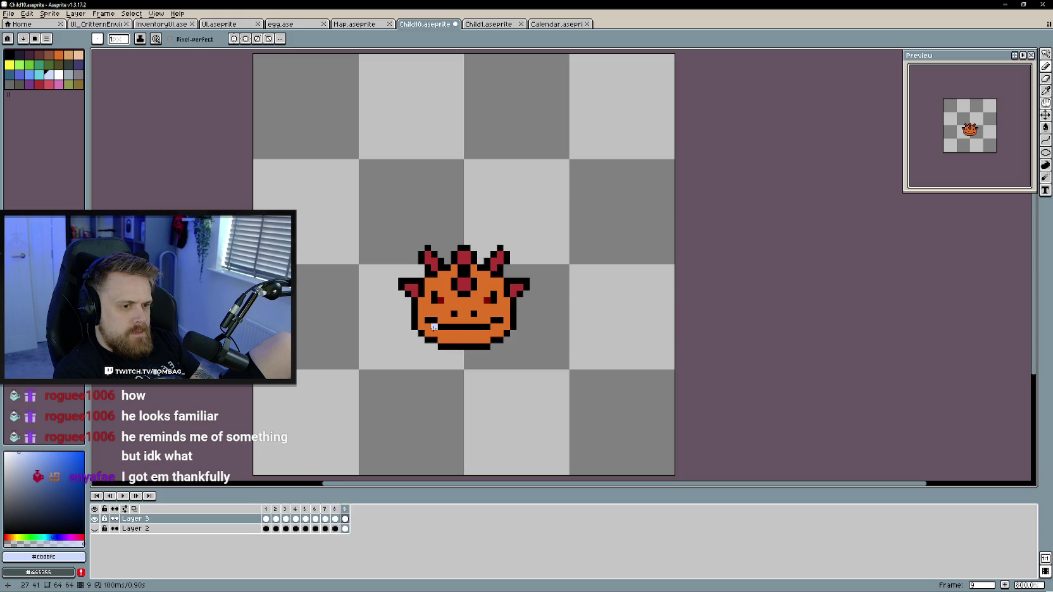
{"action": "key", "text": "Right"}
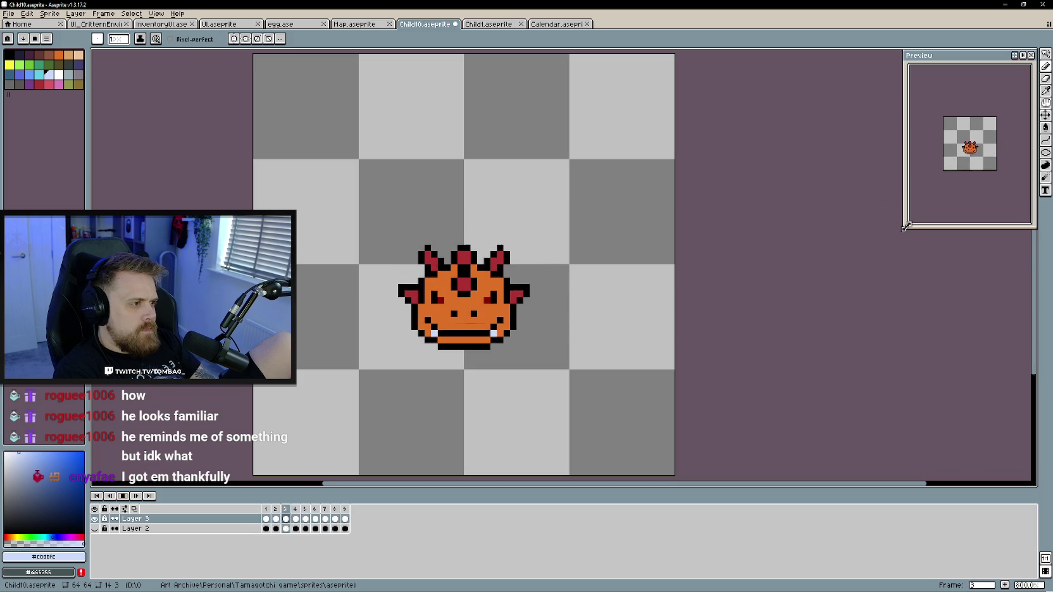
Enlarge and zoom the Preview panel, then switch over to Unity
{"action": "left_click_drag", "start_coordinate": [906, 189], "coordinate": [847, 257]}
{"action": "scroll", "coordinate": [949, 181], "scroll_direction": "up", "scroll_amount": 1}
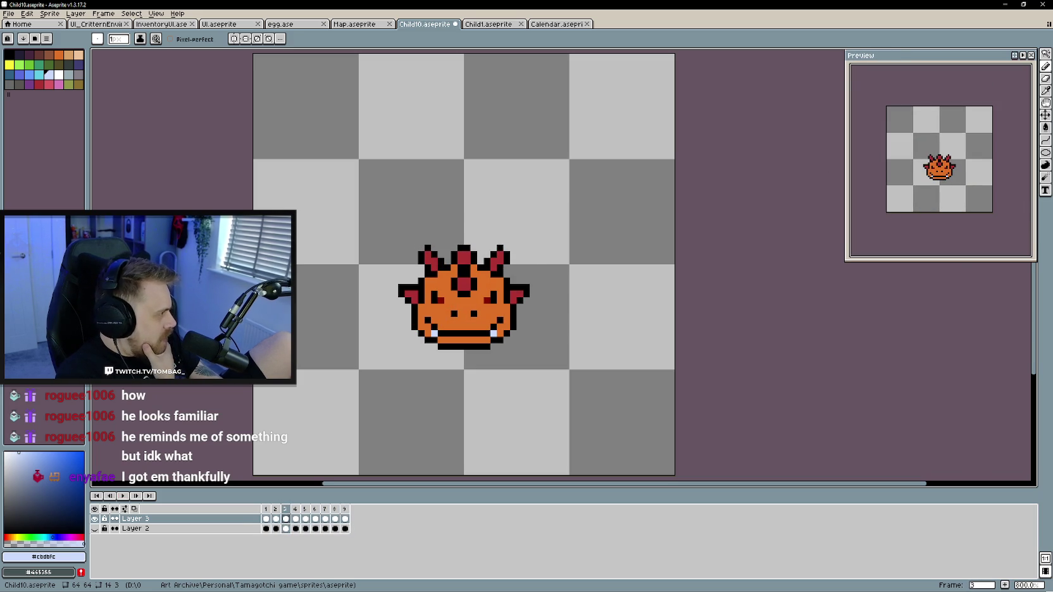
{"action": "key", "text": "alt+Tab"}
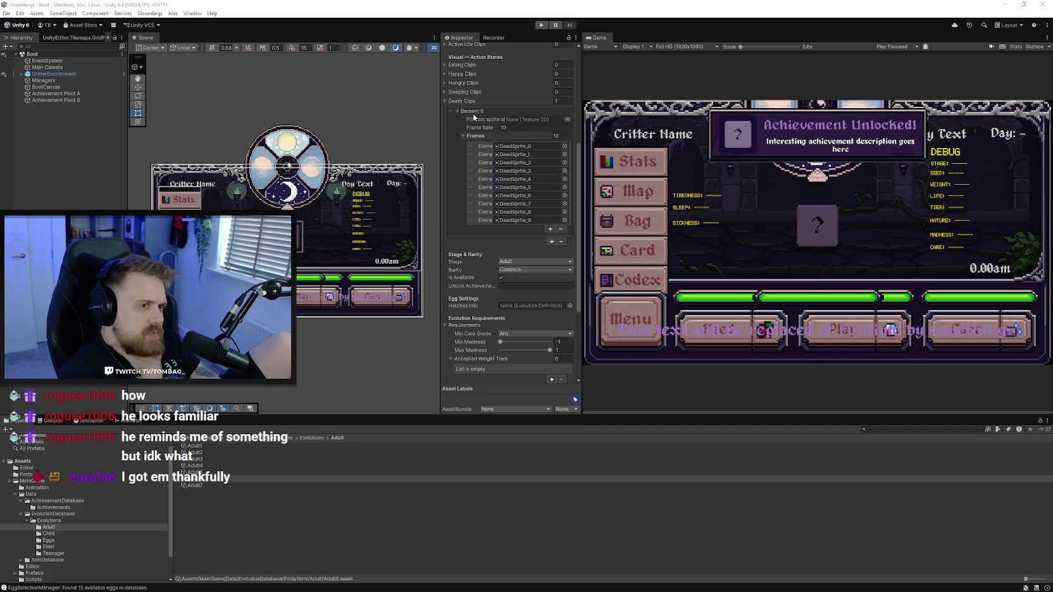
Expand the Death Clips foldout in Unity's Inspector to inspect its frames, then return to Aseprite
{"action": "scroll", "coordinate": [469, 237], "scroll_direction": "up", "scroll_amount": 2}
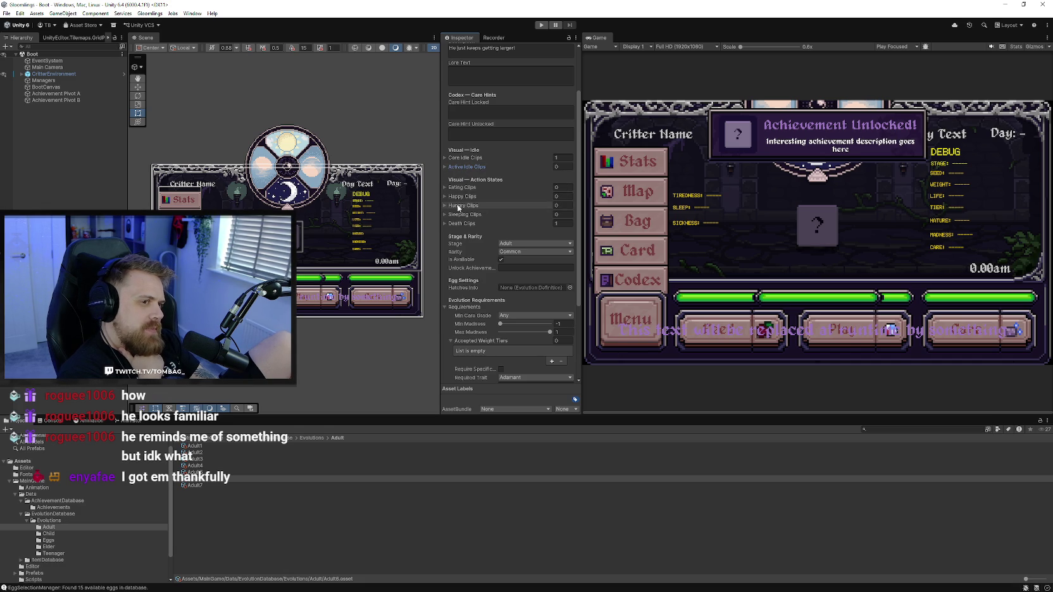
{"action": "mouse_move", "coordinate": [461, 222]}
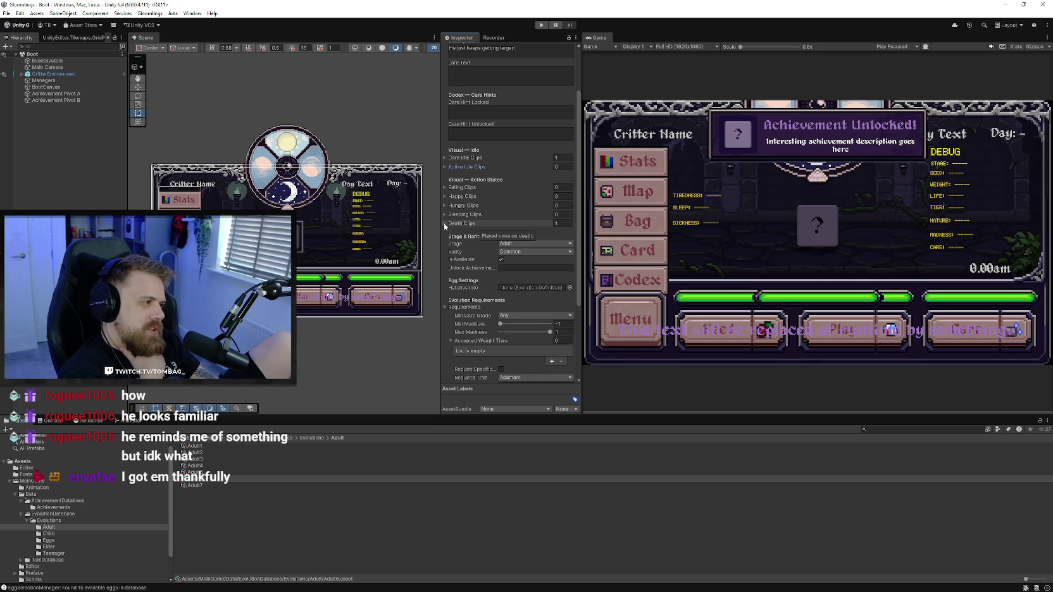
{"action": "left_click", "coordinate": [445, 224]}
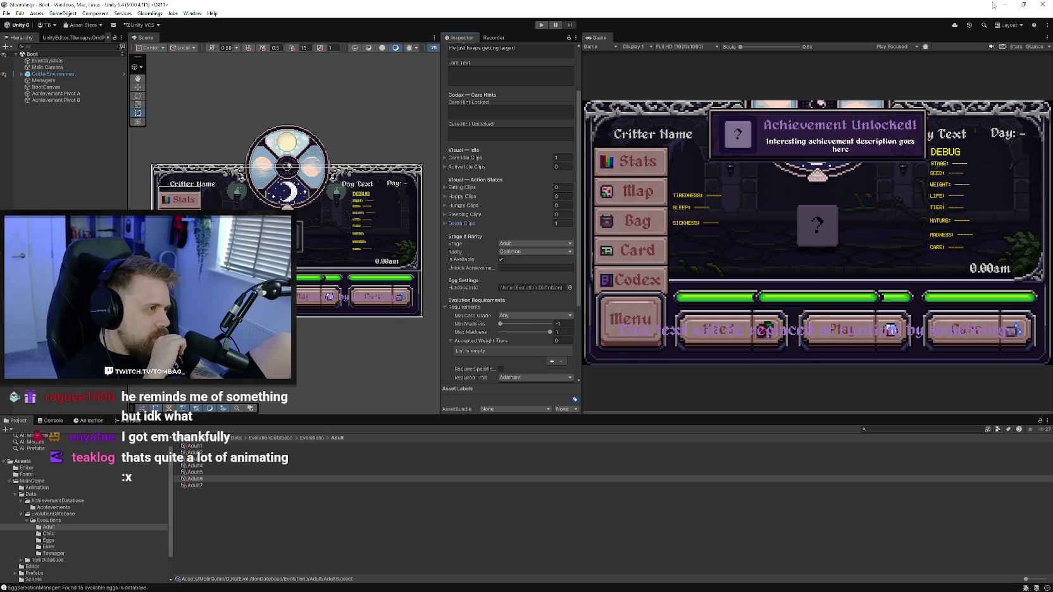
{"action": "key", "text": "alt+Tab"}
{"action": "scroll", "coordinate": [372, 223], "scroll_direction": "down", "scroll_amount": 1}
{"action": "scroll", "coordinate": [372, 224], "scroll_direction": "up", "scroll_amount": 1}
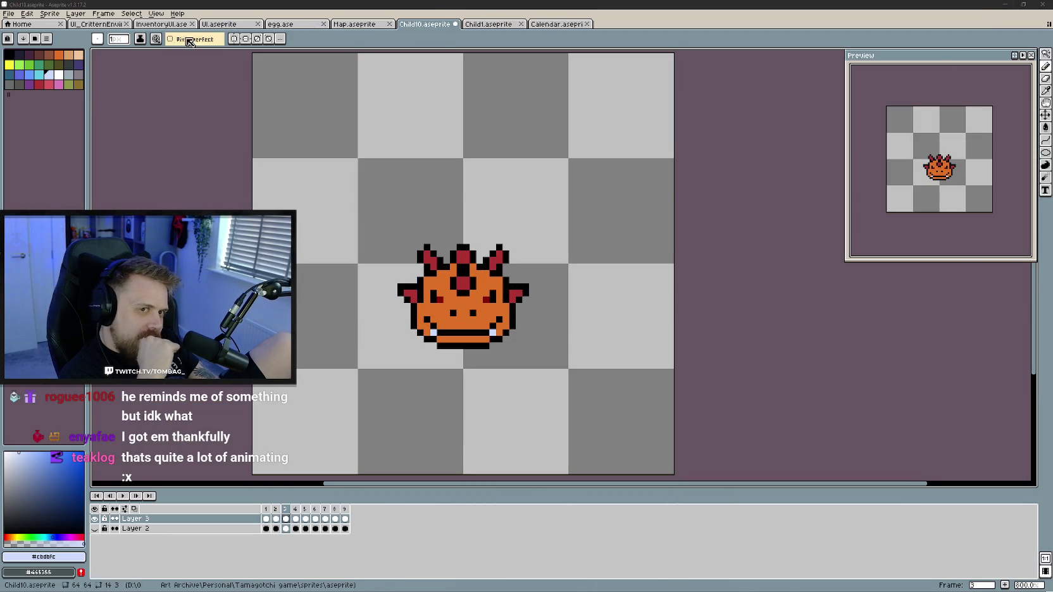
Glance at the InventoryUI and UI.aseprite documents, then switch to egg.ase
{"action": "left_click", "coordinate": [170, 24]}
{"action": "left_click", "coordinate": [222, 24]}
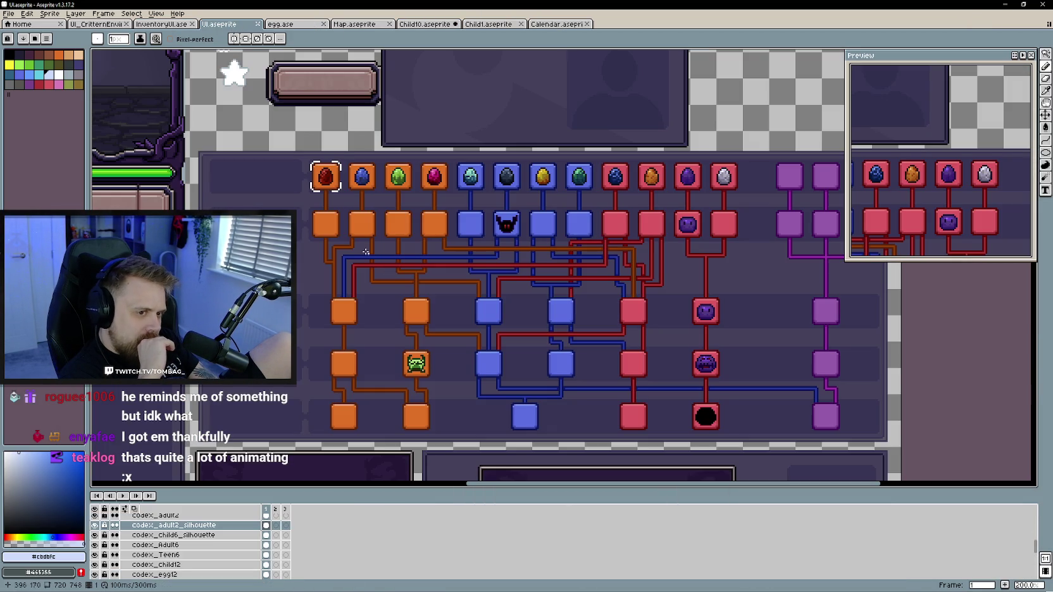
{"action": "left_click_drag", "start_coordinate": [733, 229], "coordinate": [679, 230]}
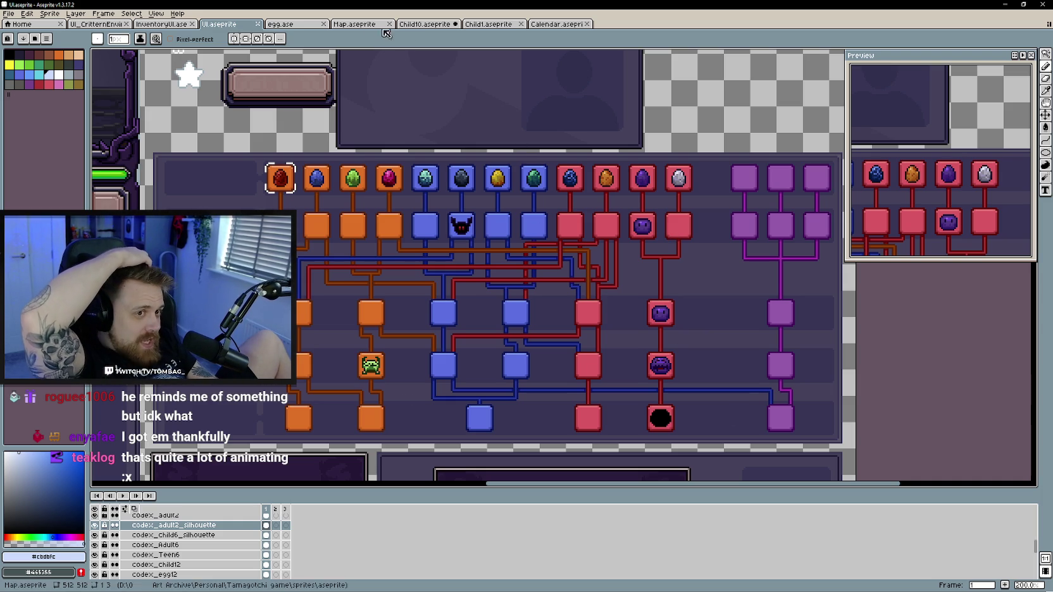
{"action": "left_click", "coordinate": [292, 24]}
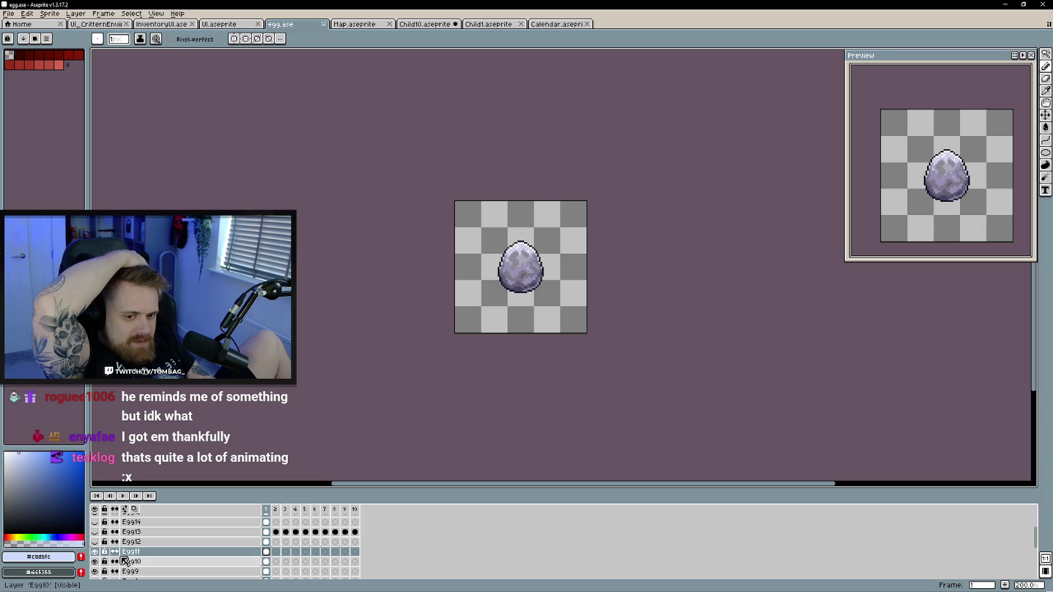
Hide the Egg11 and remaining egg layers in egg.ase
{"action": "left_click", "coordinate": [94, 551]}
{"action": "scroll", "coordinate": [98, 557], "scroll_direction": "down", "scroll_amount": 1}
{"action": "left_click", "coordinate": [95, 552]}
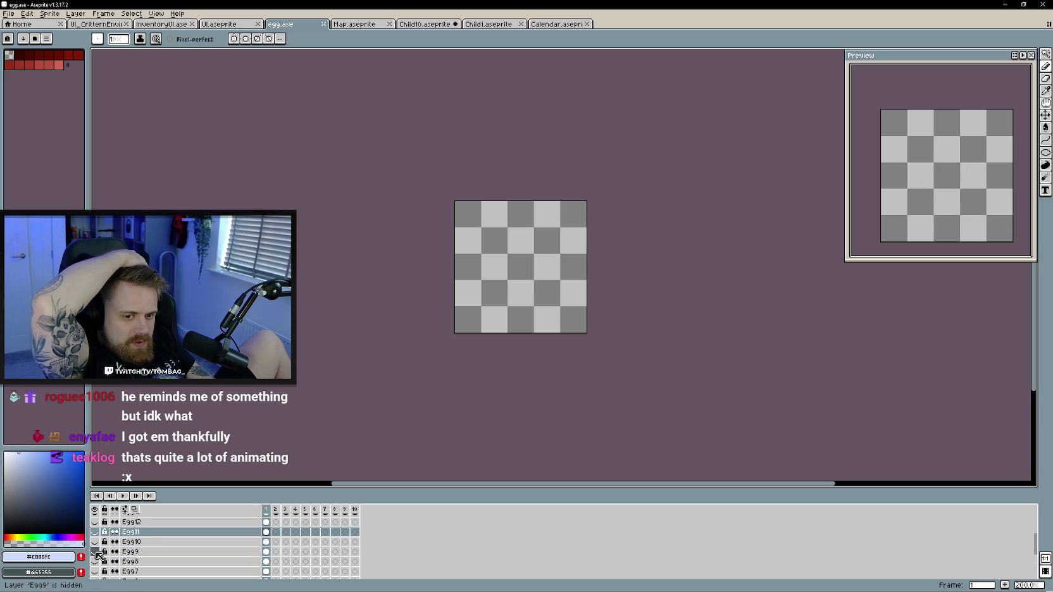
{"action": "scroll", "coordinate": [102, 560], "scroll_direction": "down", "scroll_amount": 1}
{"action": "scroll", "coordinate": [102, 563], "scroll_direction": "down", "scroll_amount": 1}
{"action": "scroll", "coordinate": [104, 568], "scroll_direction": "down", "scroll_amount": 1}
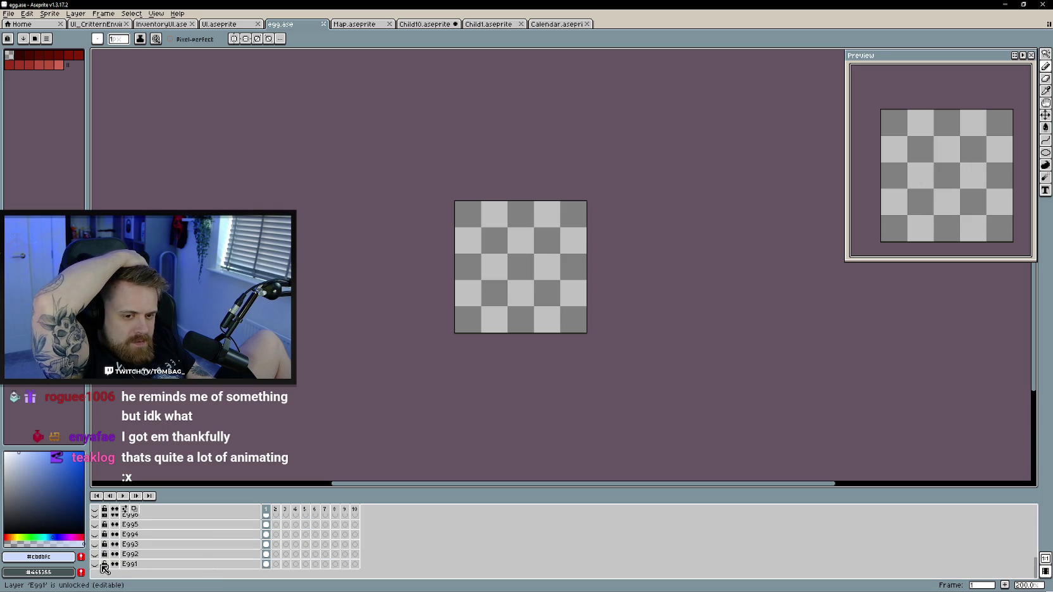
Reveal the egg variants one by one, from red Egg1 through gold Egg7 and beyond
{"action": "left_click", "coordinate": [95, 564]}
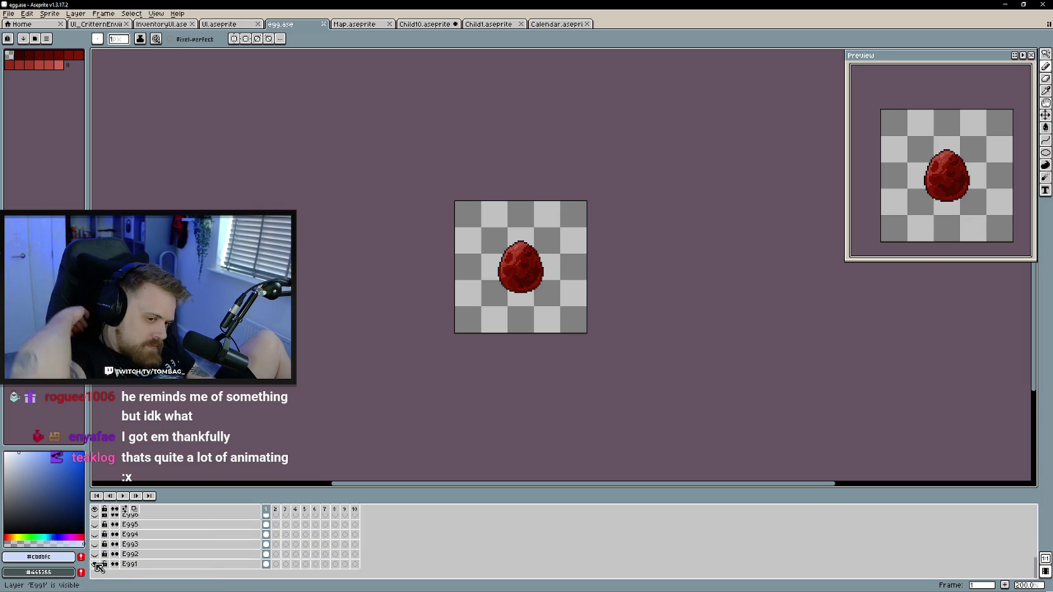
{"action": "left_click", "coordinate": [94, 554]}
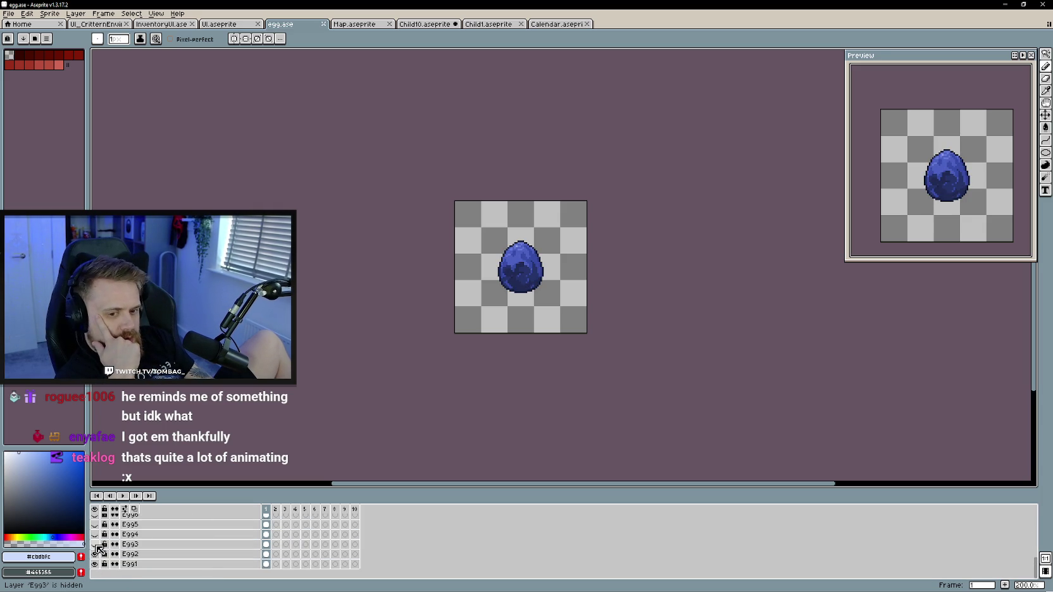
{"action": "left_click", "coordinate": [95, 544]}
{"action": "left_click", "coordinate": [95, 535]}
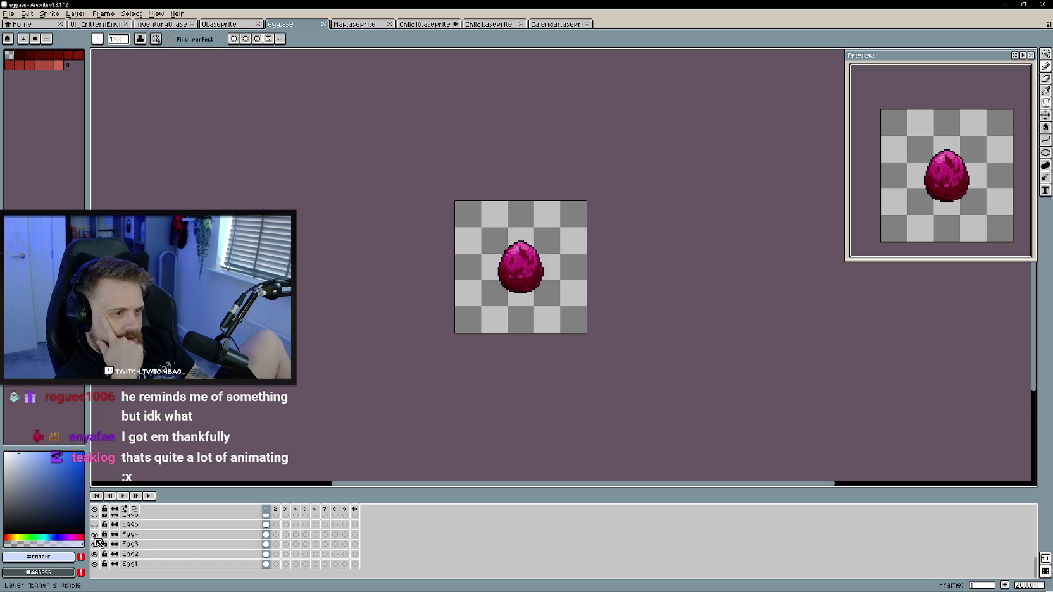
{"action": "left_click", "coordinate": [95, 535]}
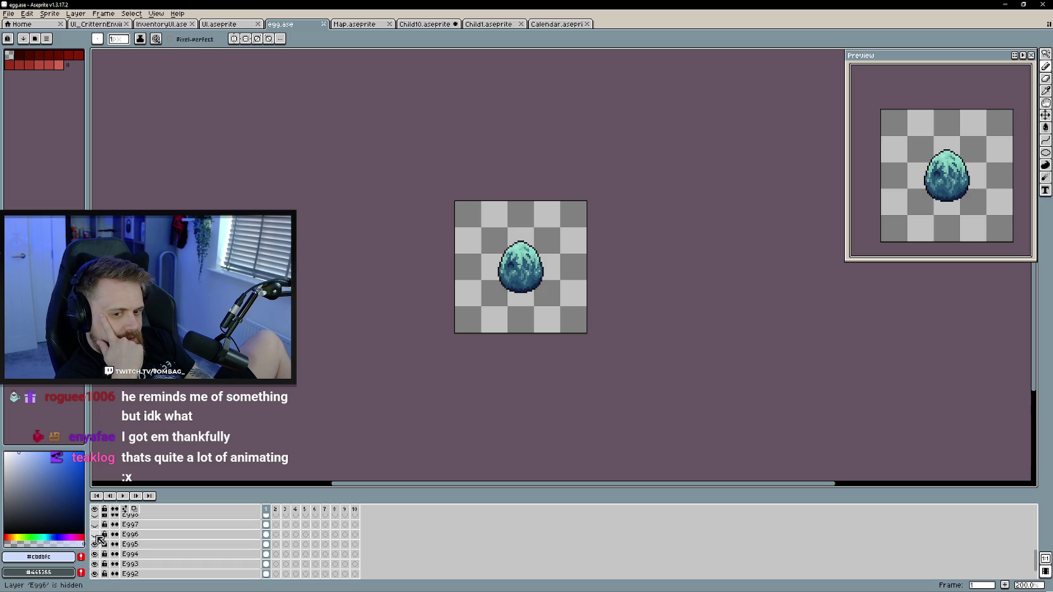
{"action": "left_click", "coordinate": [95, 535]}
{"action": "left_click", "coordinate": [96, 534]}
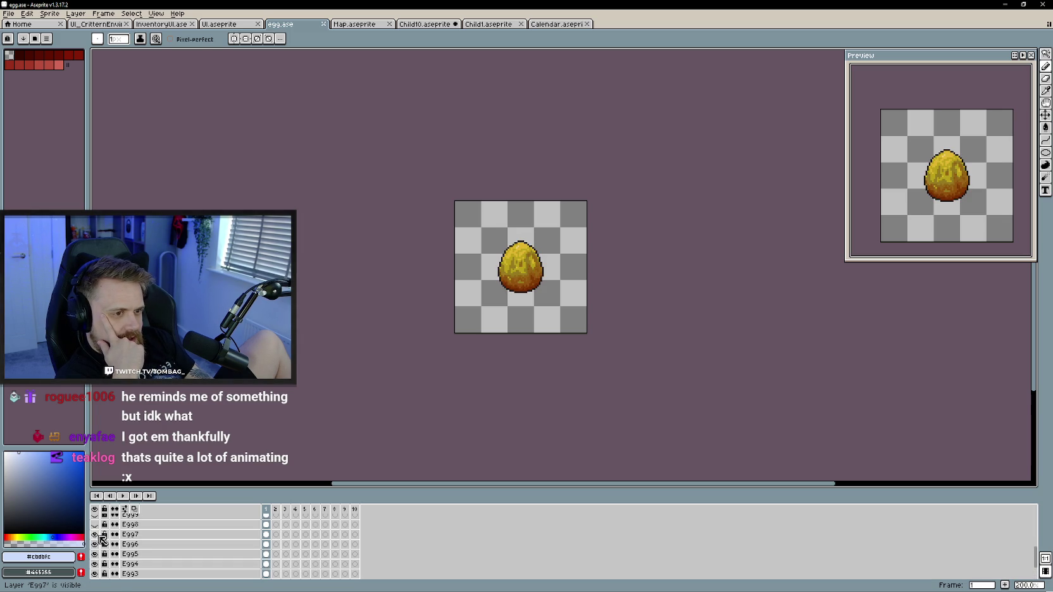
{"action": "left_click", "coordinate": [95, 535]}
{"action": "scroll", "coordinate": [98, 537], "scroll_direction": "up", "scroll_amount": 1}
Reveal the Egg9 to fiery Egg13 variants, then play the egg animation
{"action": "left_click", "coordinate": [95, 534]}
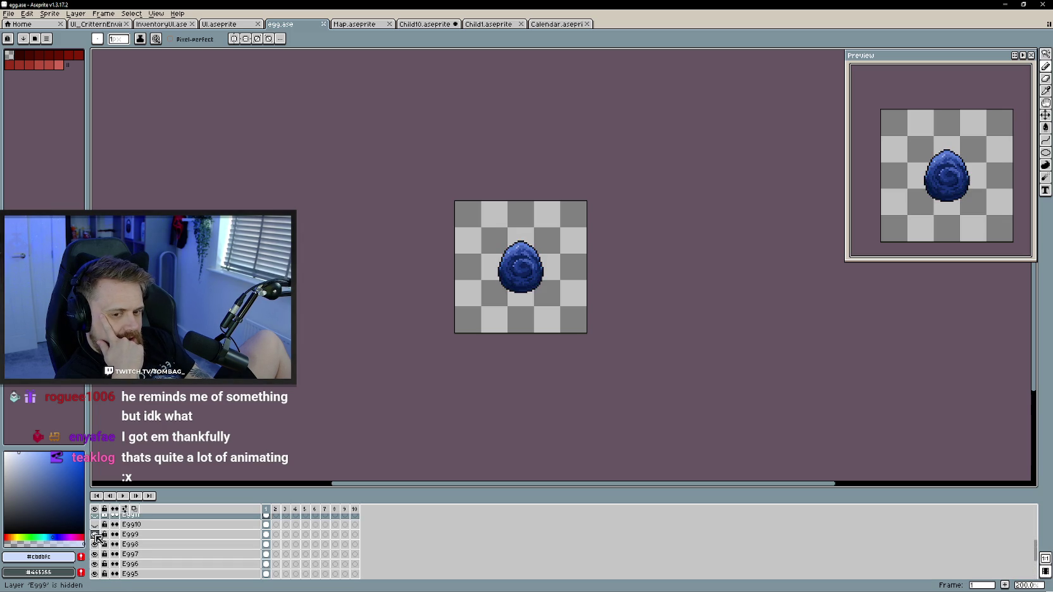
{"action": "left_click", "coordinate": [96, 524]}
{"action": "scroll", "coordinate": [96, 524], "scroll_direction": "up", "scroll_amount": 1}
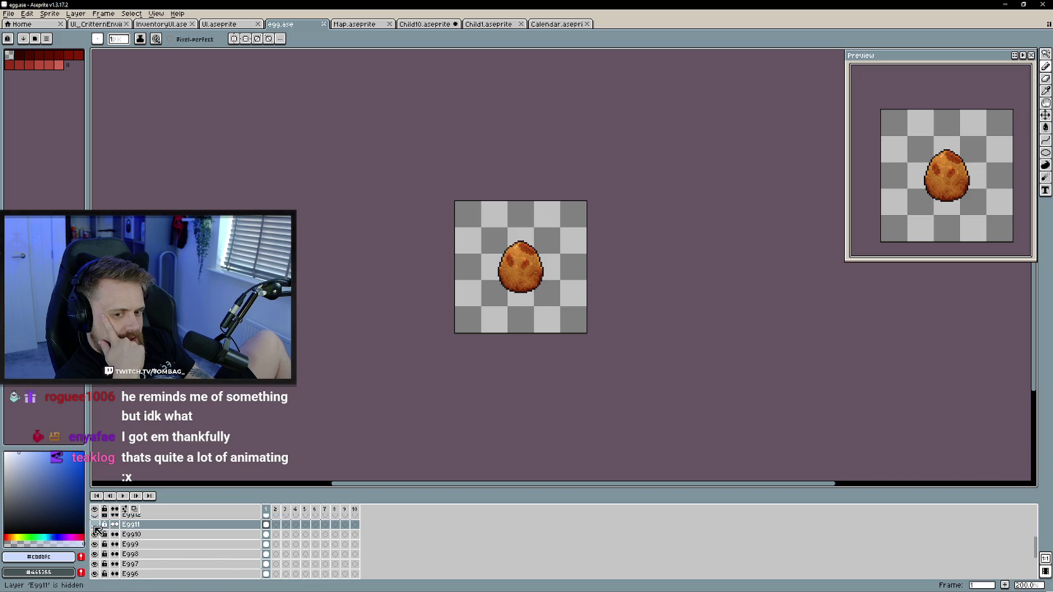
{"action": "left_click", "coordinate": [96, 525]}
{"action": "scroll", "coordinate": [120, 543], "scroll_direction": "up", "scroll_amount": 2}
{"action": "scroll", "coordinate": [125, 545], "scroll_direction": "up", "scroll_amount": 1}
{"action": "left_click", "coordinate": [95, 544]}
{"action": "left_click", "coordinate": [95, 534]}
{"action": "key", "text": "Return"}
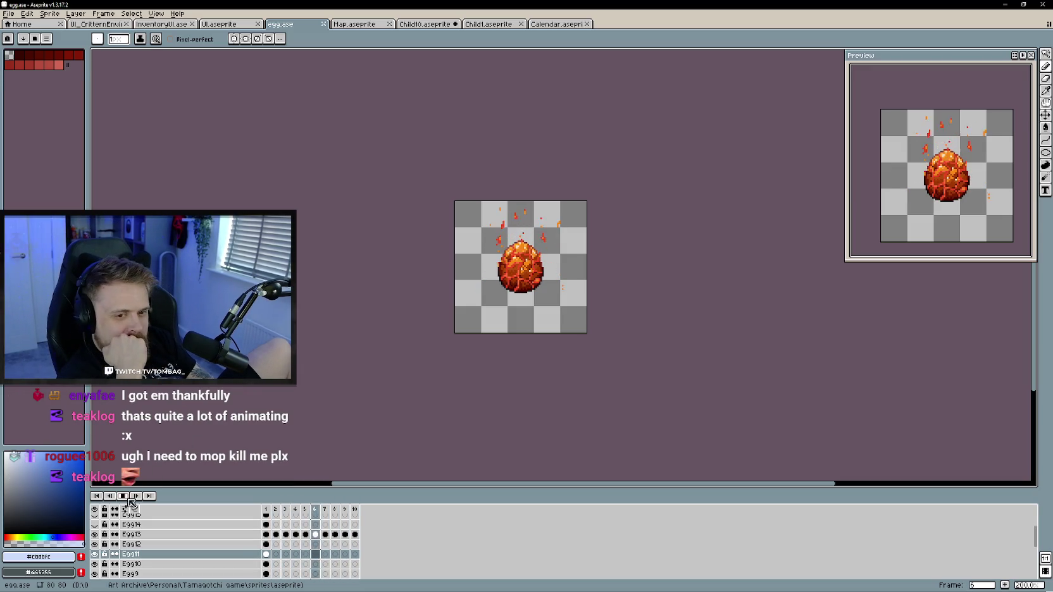
Select the Egg13 layer, then the Egg15 layer
{"action": "scroll", "coordinate": [284, 547], "scroll_direction": "up", "scroll_amount": 2}
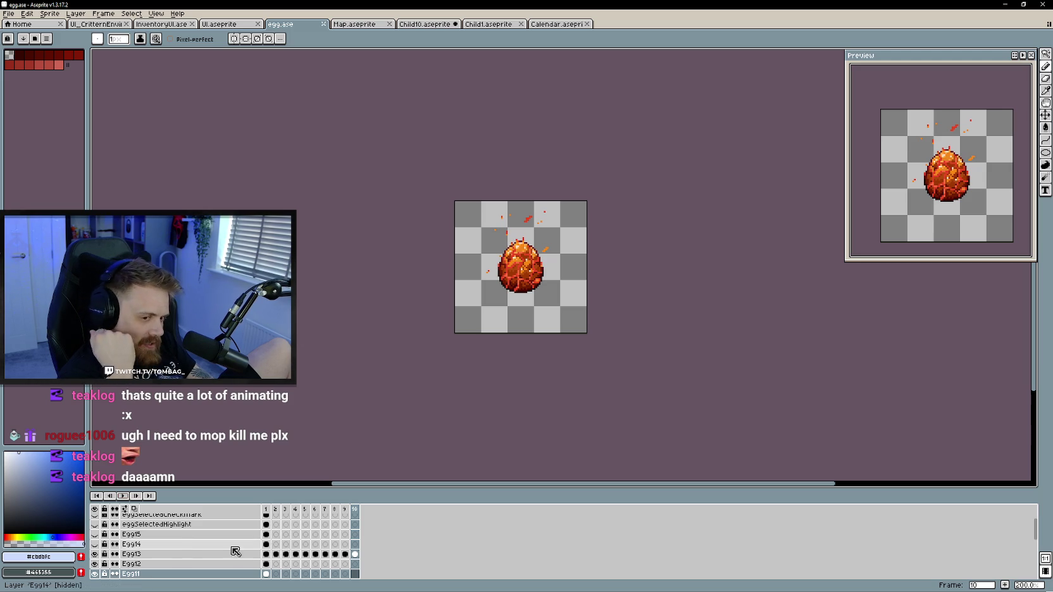
{"action": "left_click", "coordinate": [151, 554]}
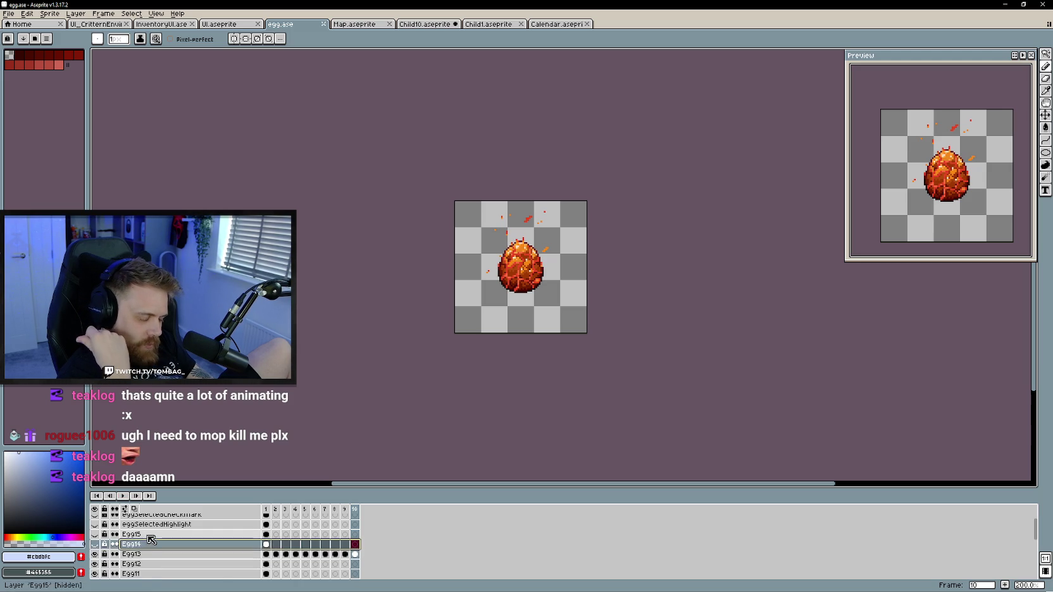
{"action": "left_click", "coordinate": [151, 534]}
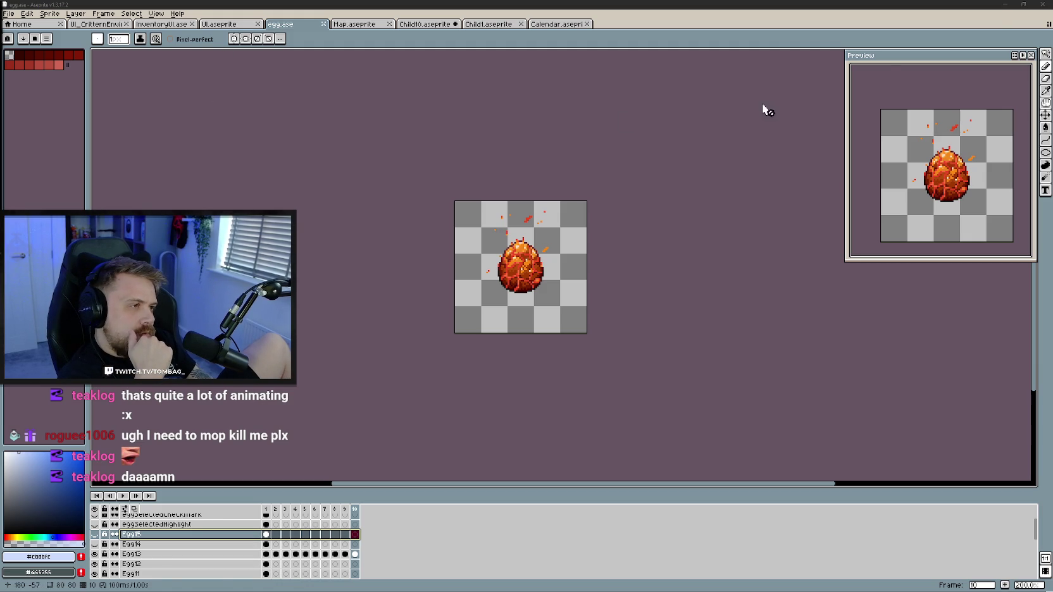
Minimise Aseprite briefly, then cycle tabs to the Child1 purple slime sprite
{"action": "left_click", "coordinate": [1005, 3]}
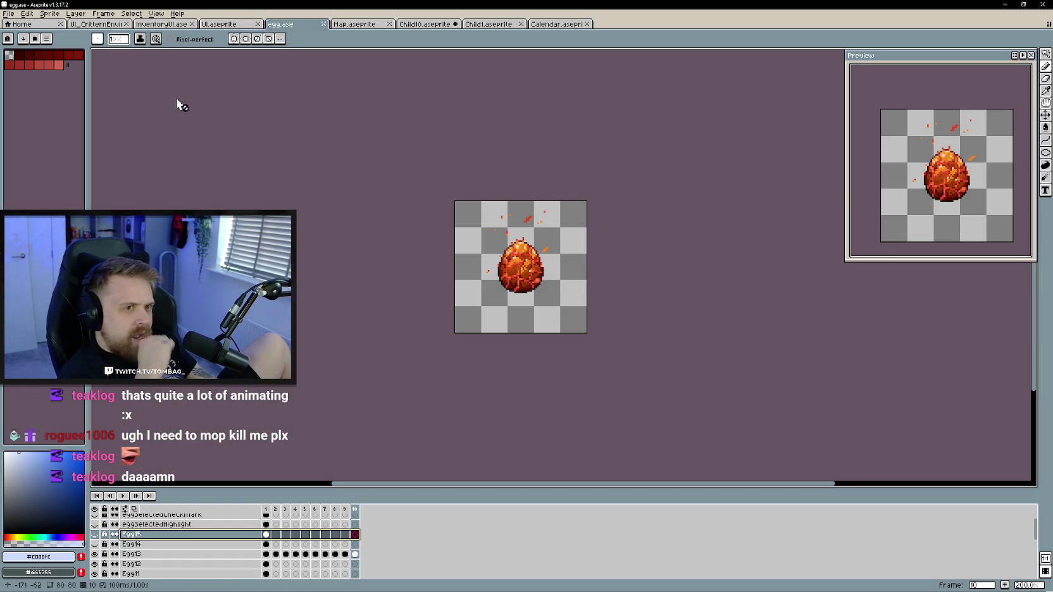
{"action": "key", "text": "ctrl+Tab"}
{"action": "key", "text": "ctrl+shift+Tab"}
{"action": "scroll", "coordinate": [421, 240], "scroll_direction": "down", "scroll_amount": 1}
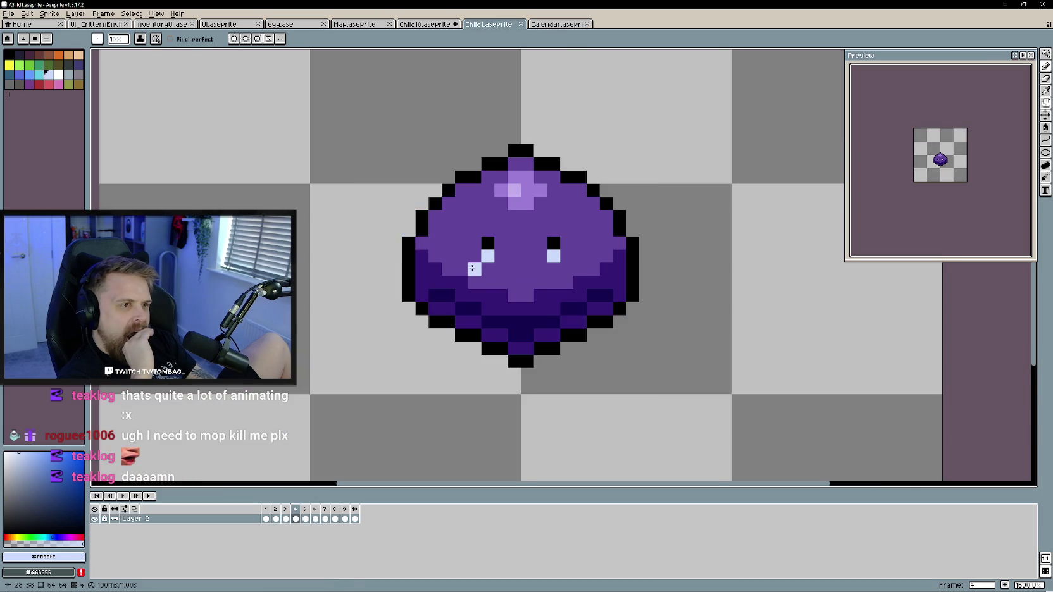
Switch to Child10, centre the horned face, and eyedrop dark red #520303
{"action": "scroll", "coordinate": [421, 240], "scroll_direction": "down", "scroll_amount": 1}
{"action": "key", "text": "ctrl+shift+Tab"}
{"action": "scroll", "coordinate": [440, 356], "scroll_direction": "down", "scroll_amount": 1}
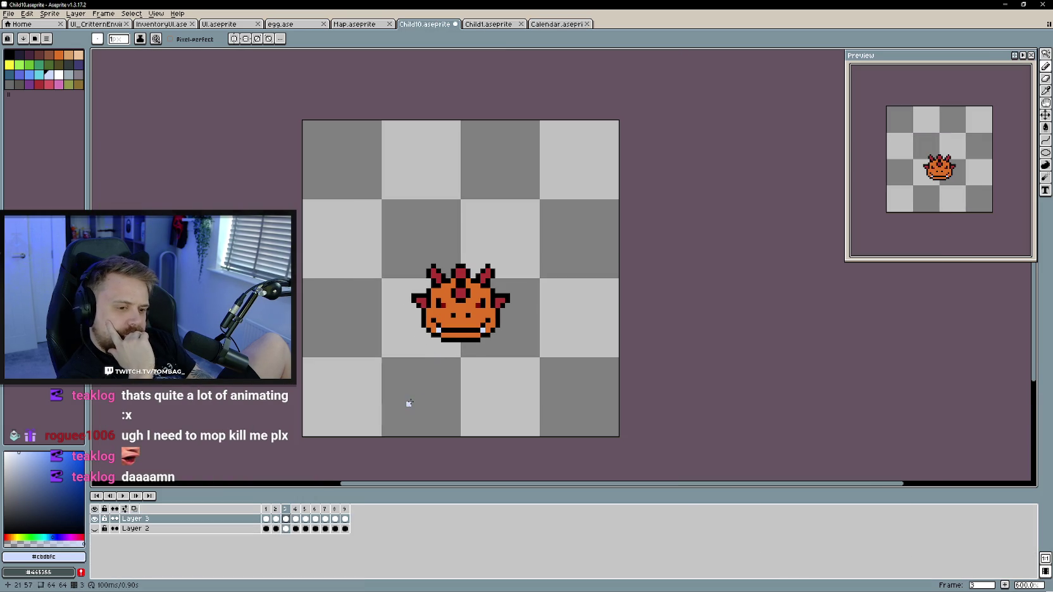
{"action": "key", "text": "Right"}
{"action": "key", "text": "Right"}
{"action": "key", "text": "Right"}
{"action": "key", "text": "Right"}
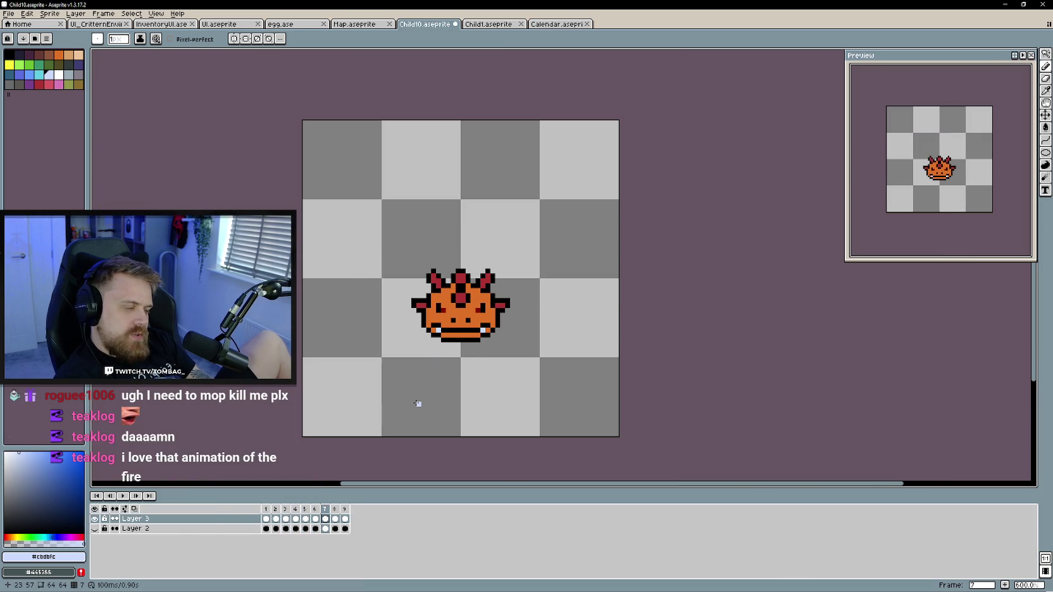
{"action": "key", "text": "Right"}
{"action": "key", "text": "Right"}
{"action": "key", "text": "Right"}
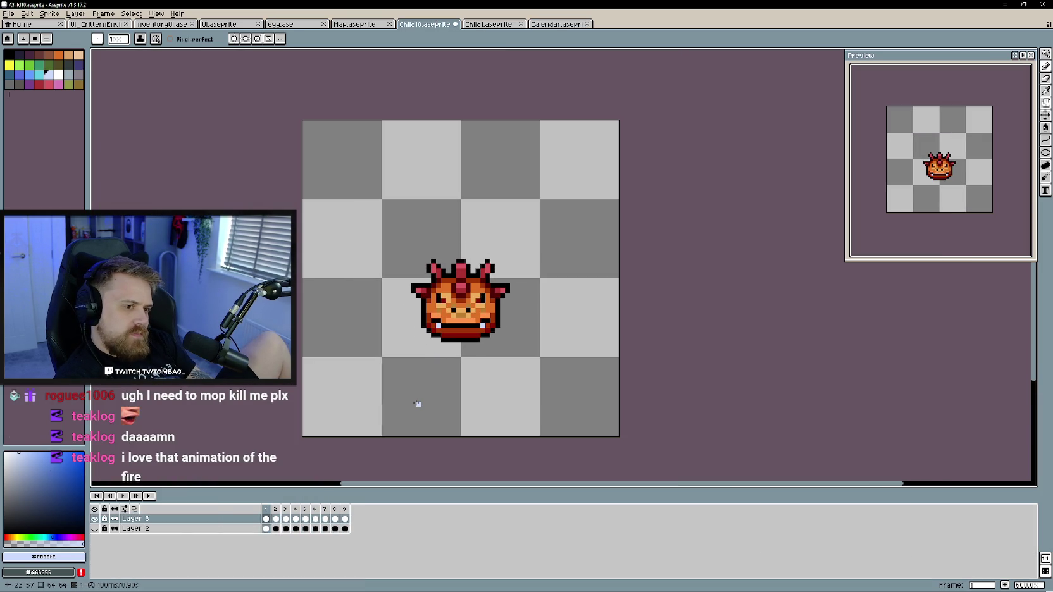
{"action": "scroll", "coordinate": [433, 377], "scroll_direction": "up", "scroll_amount": 1}
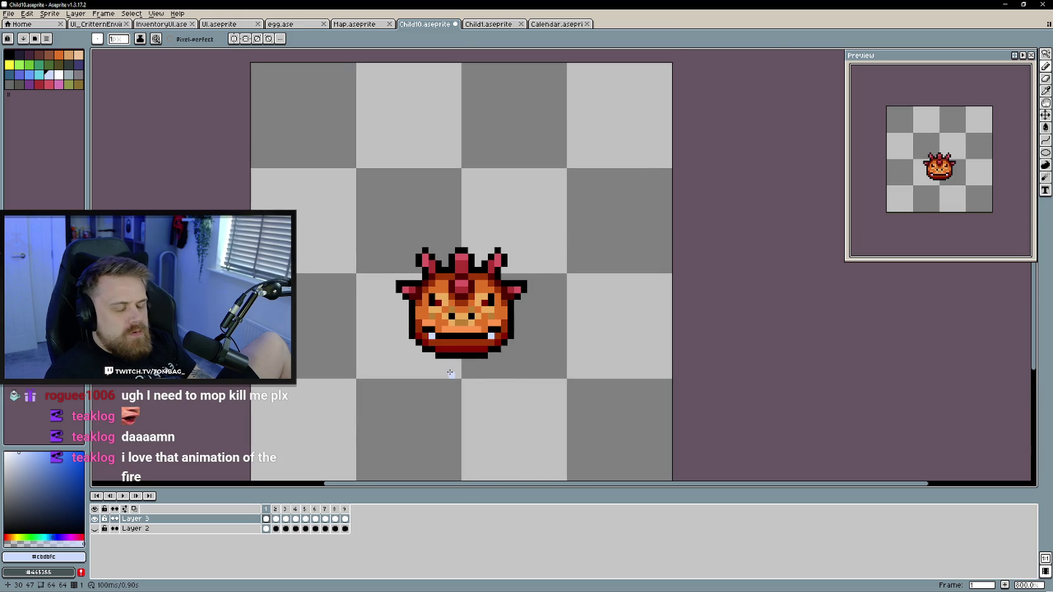
{"action": "scroll", "coordinate": [447, 367], "scroll_direction": "up", "scroll_amount": 2}
{"action": "left_click_drag", "start_coordinate": [449, 373], "coordinate": [439, 381]}
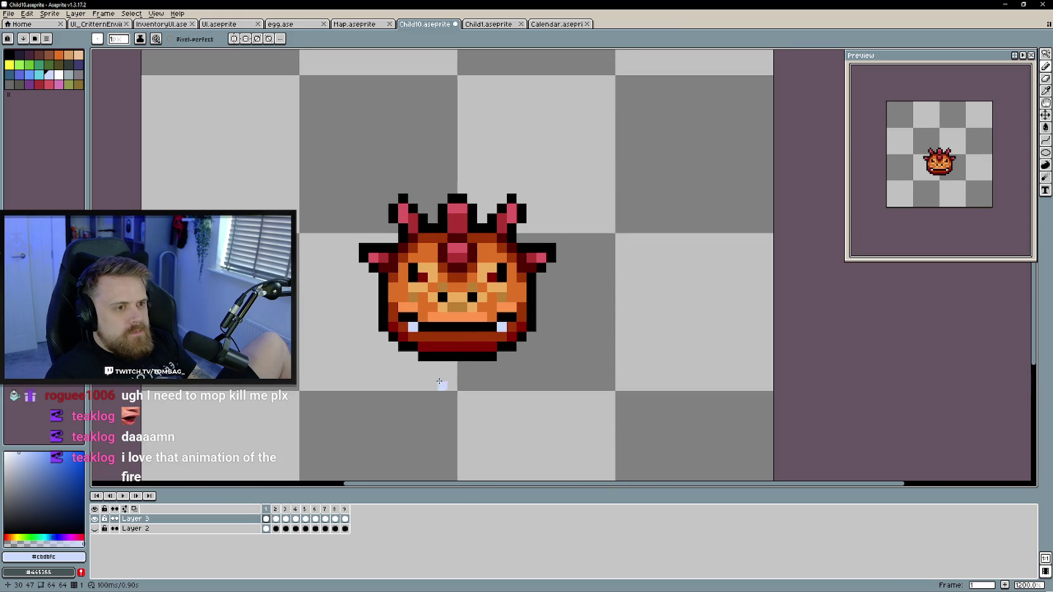
{"action": "left_click", "coordinate": [455, 239], "text": "alt"}
Outline the central horn in dark red on frames 2 and 3
{"action": "key", "text": "Right"}
{"action": "mouse_move", "coordinate": [453, 247]}
{"action": "left_mouse_down"}
{"action": "mouse_move", "coordinate": [472, 259]}
{"action": "mouse_move", "coordinate": [457, 278]}
{"action": "mouse_move", "coordinate": [443, 259]}
{"action": "left_mouse_up"}
{"action": "key", "text": "Left"}
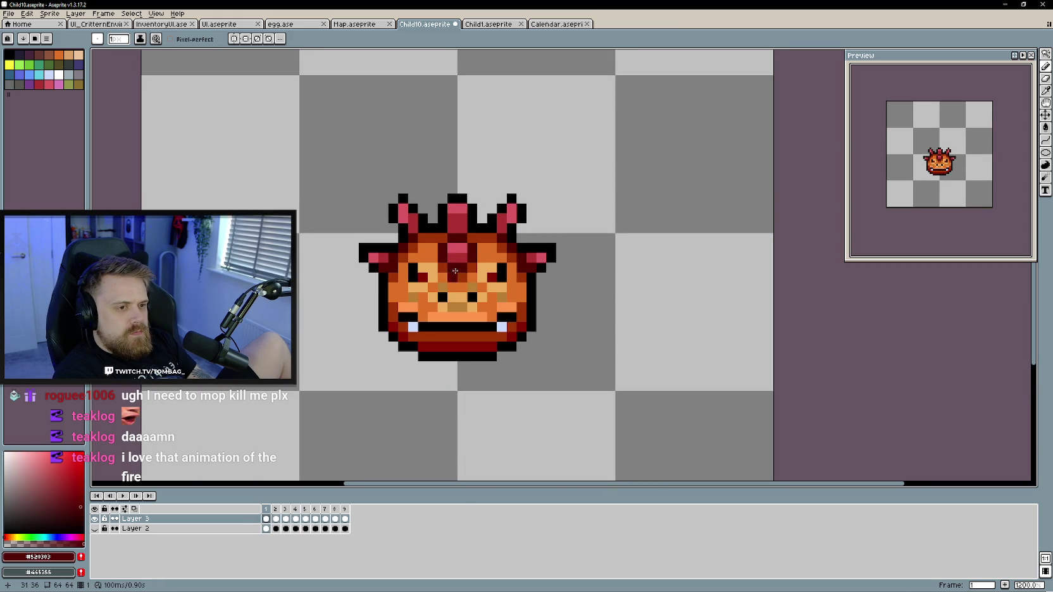
{"action": "key", "text": "Right"}
{"action": "key", "text": "Right"}
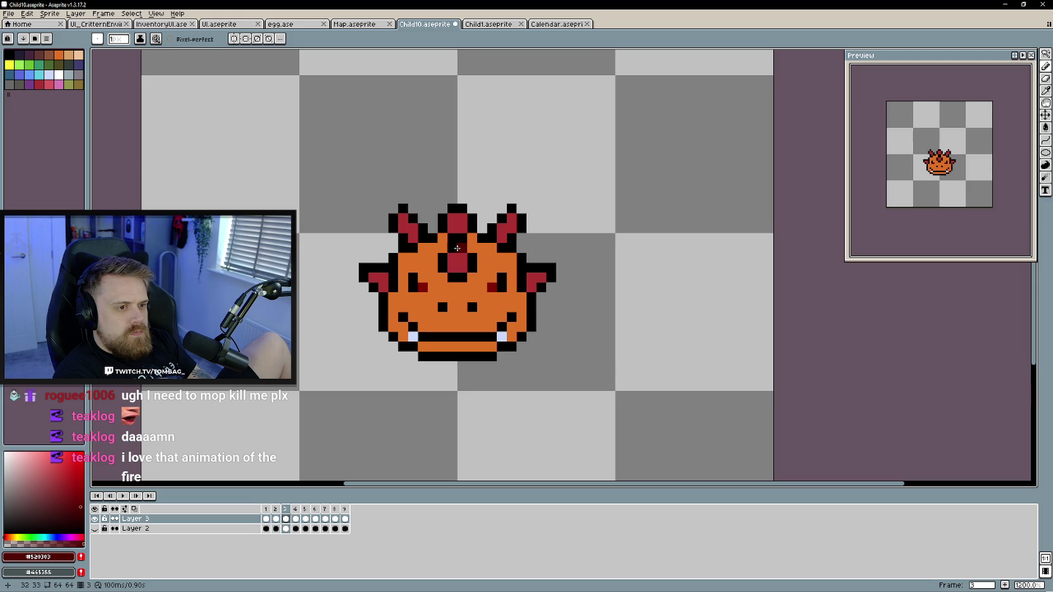
{"action": "mouse_move", "coordinate": [460, 240]}
{"action": "left_mouse_down"}
{"action": "mouse_move", "coordinate": [472, 258]}
{"action": "mouse_move", "coordinate": [462, 279]}
{"action": "mouse_move", "coordinate": [443, 259]}
{"action": "left_mouse_up"}
Paint the central horn dark red on frames 7 and 9, ending back on frame 1
{"action": "key", "text": "Right"}
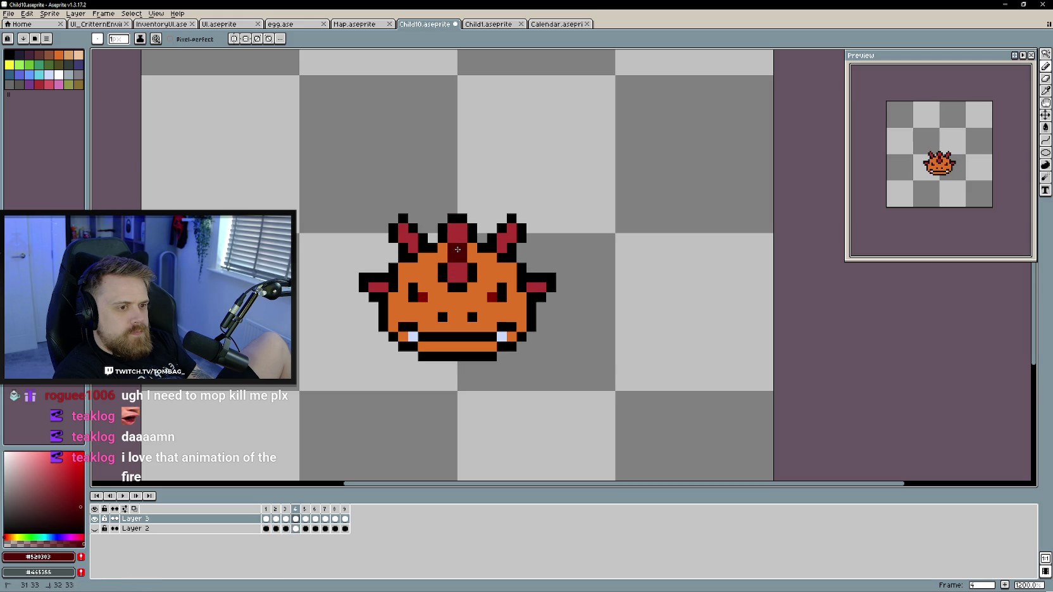
{"action": "key", "text": "Right"}
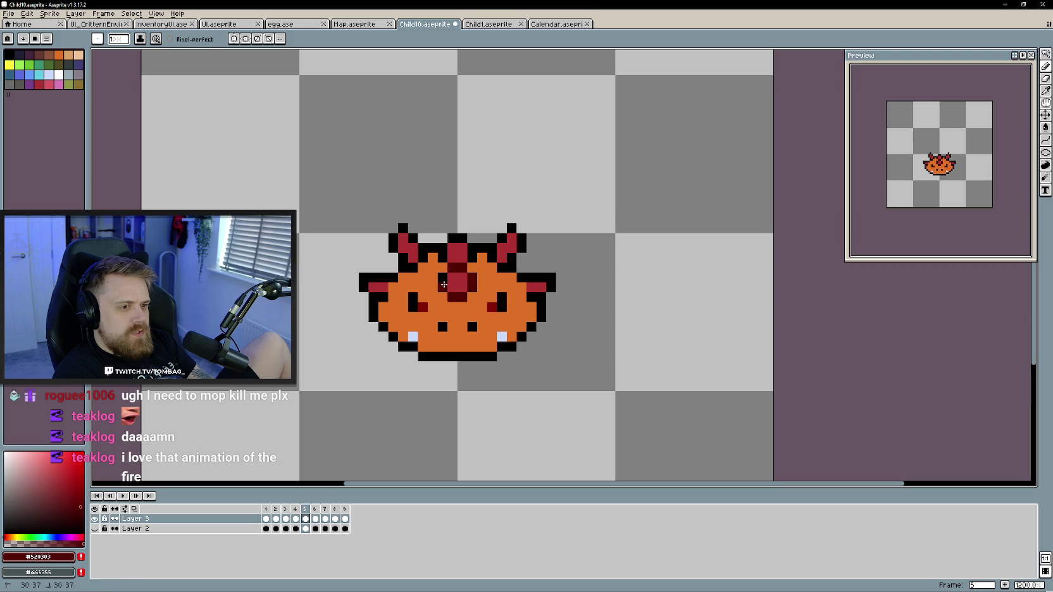
{"action": "key", "text": "Right"}
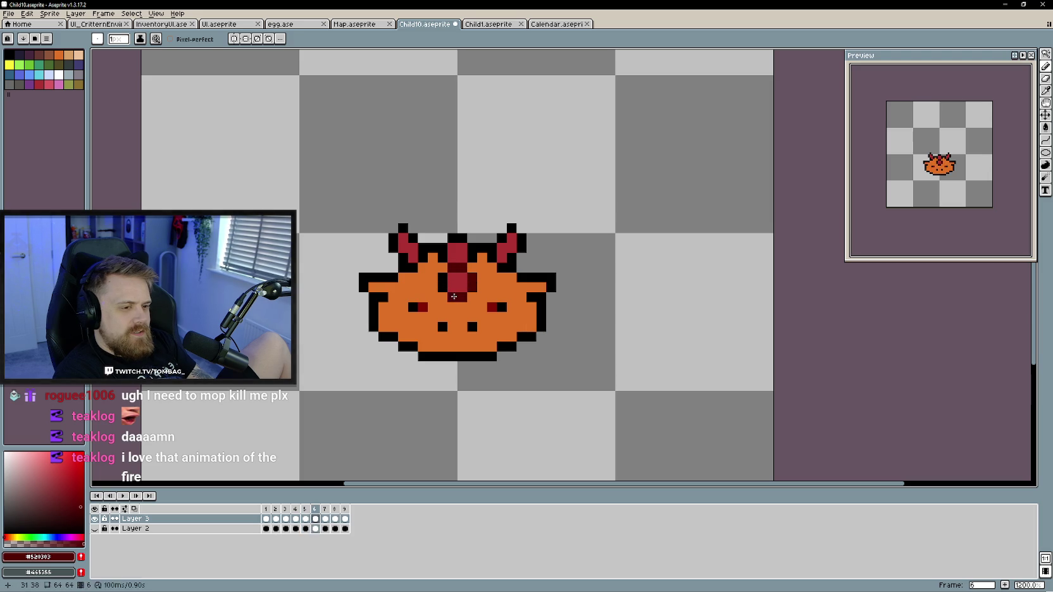
{"action": "key", "text": "Right"}
{"action": "left_click_drag", "start_coordinate": [458, 260], "coordinate": [470, 278]}
{"action": "key", "text": "Right"}
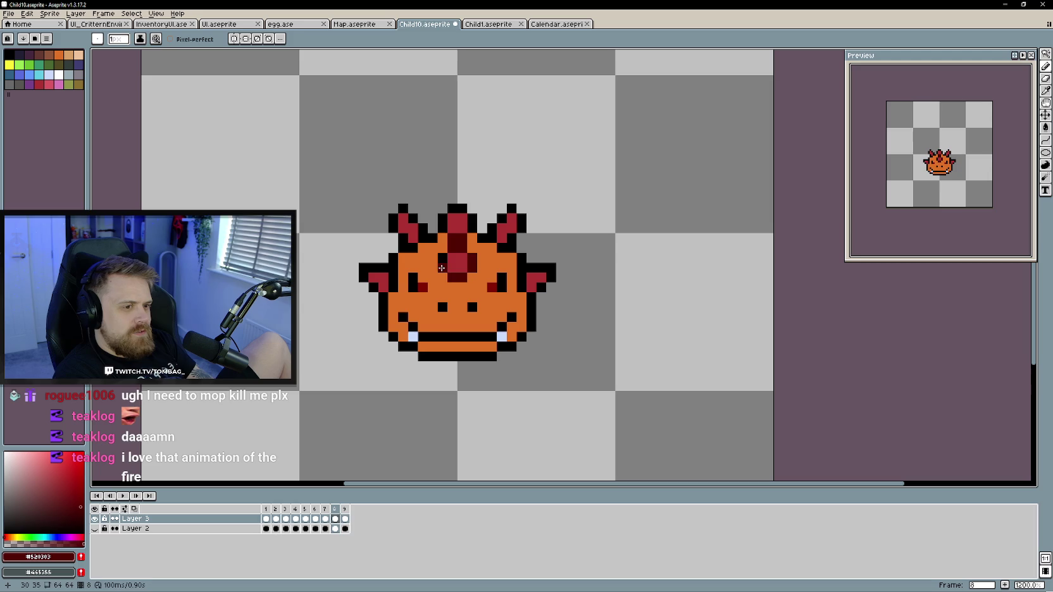
{"action": "key", "text": "Right"}
{"action": "left_click_drag", "start_coordinate": [460, 237], "coordinate": [471, 267]}
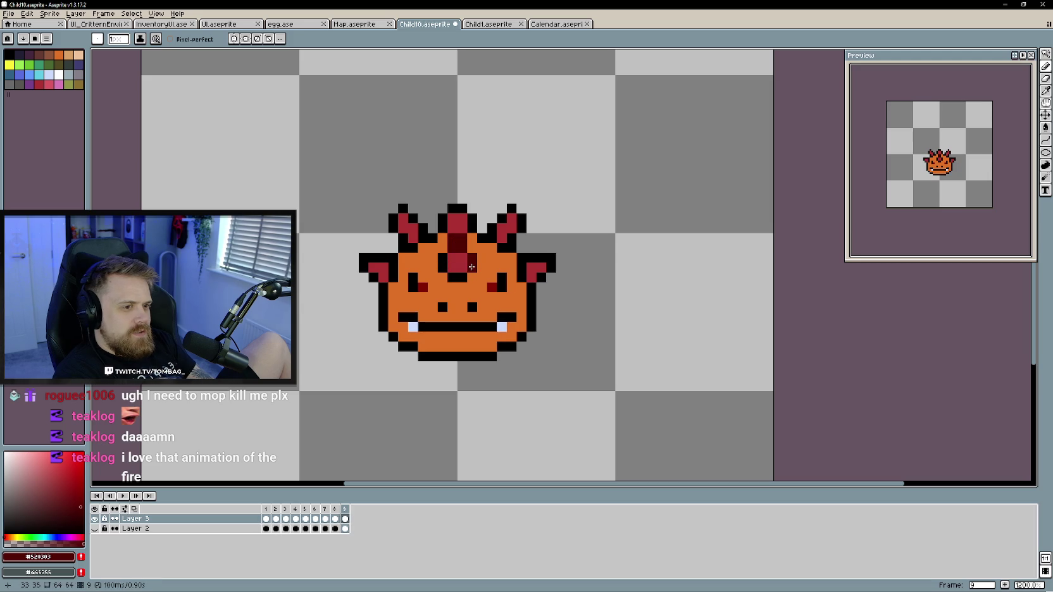
{"action": "key", "text": "Right"}
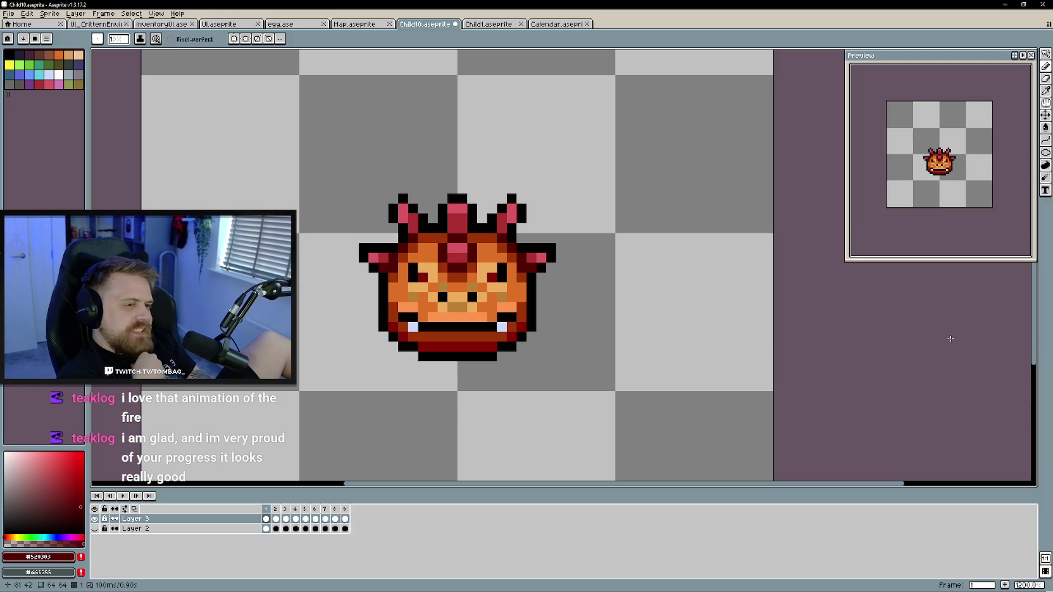
Play the Child10 animation, stop it, and add dark red pixels including the right horn
{"action": "scroll", "coordinate": [566, 374], "scroll_direction": "up", "scroll_amount": 1}
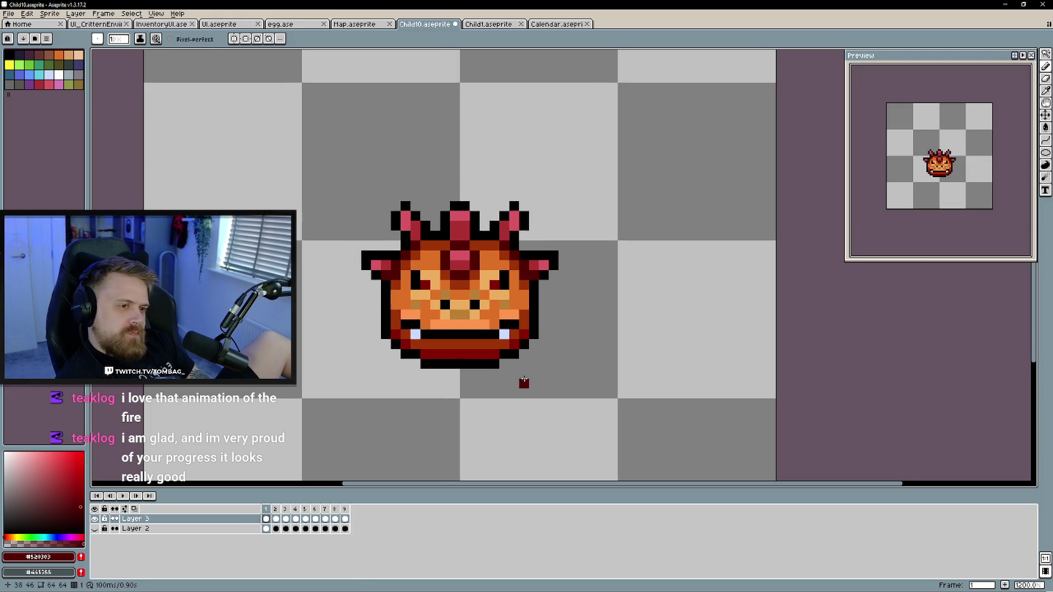
{"action": "key", "text": "Return"}
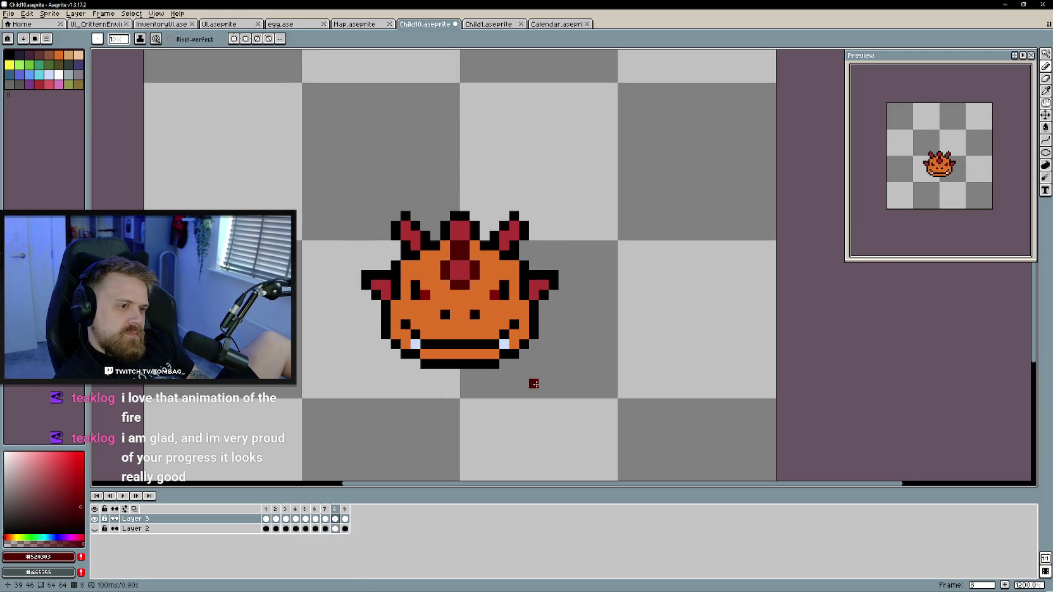
{"action": "key", "text": "Return"}
{"action": "left_click", "coordinate": [405, 305]}
{"action": "left_click", "coordinate": [531, 278]}
Turn the right ear outline pixel dark red on frame 3
{"action": "key", "text": "Right"}
{"action": "key", "text": "Right"}
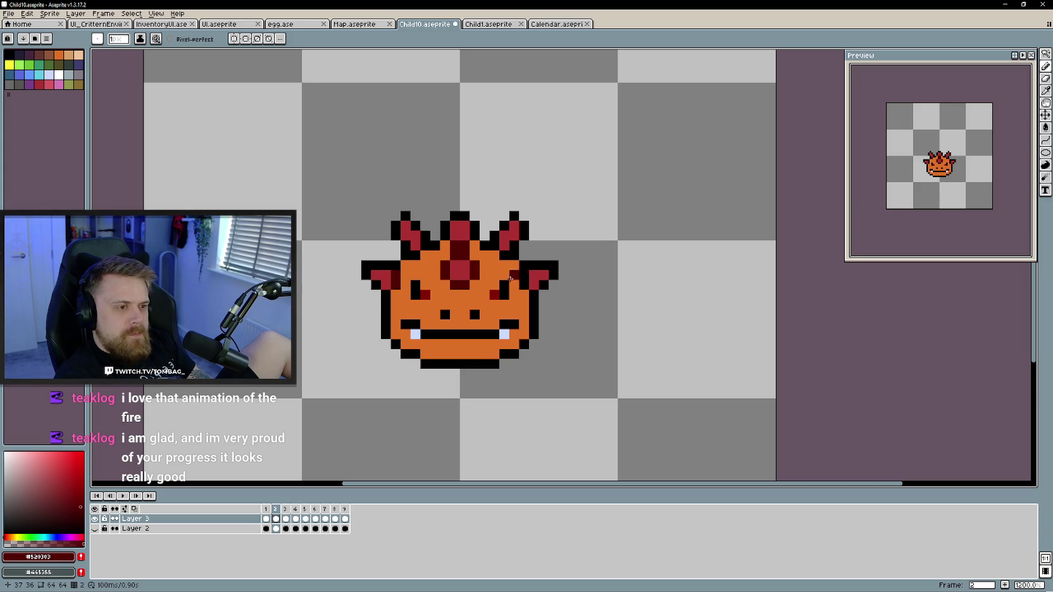
{"action": "key", "text": "Right"}
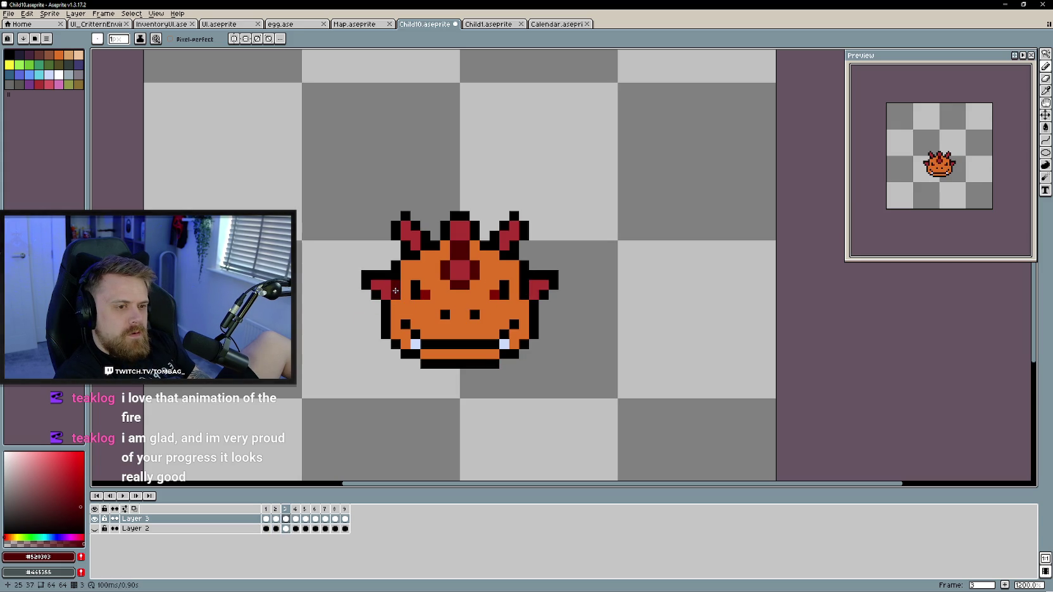
{"action": "left_click", "coordinate": [524, 287]}
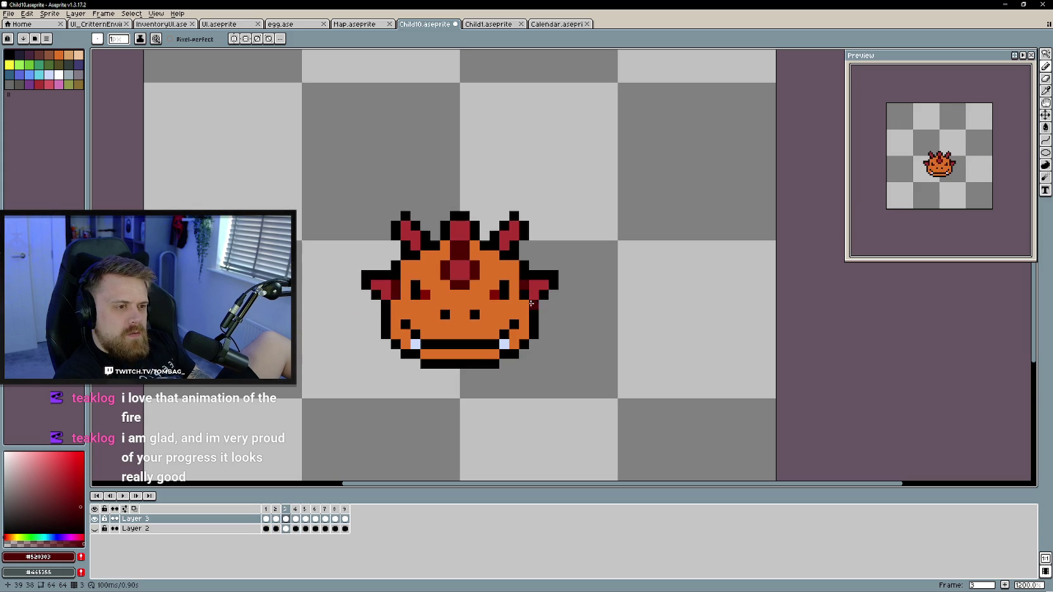
{"action": "key", "text": "Right"}
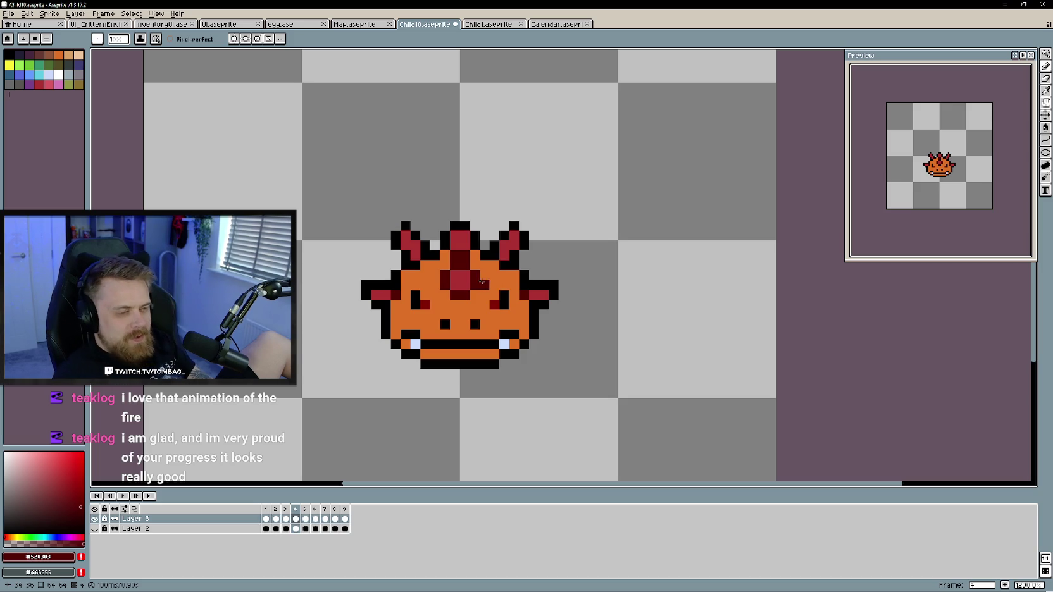
Review frames 5 through 9, then add a dark red pixel above the left eye on frame 2
{"action": "key", "text": "period"}
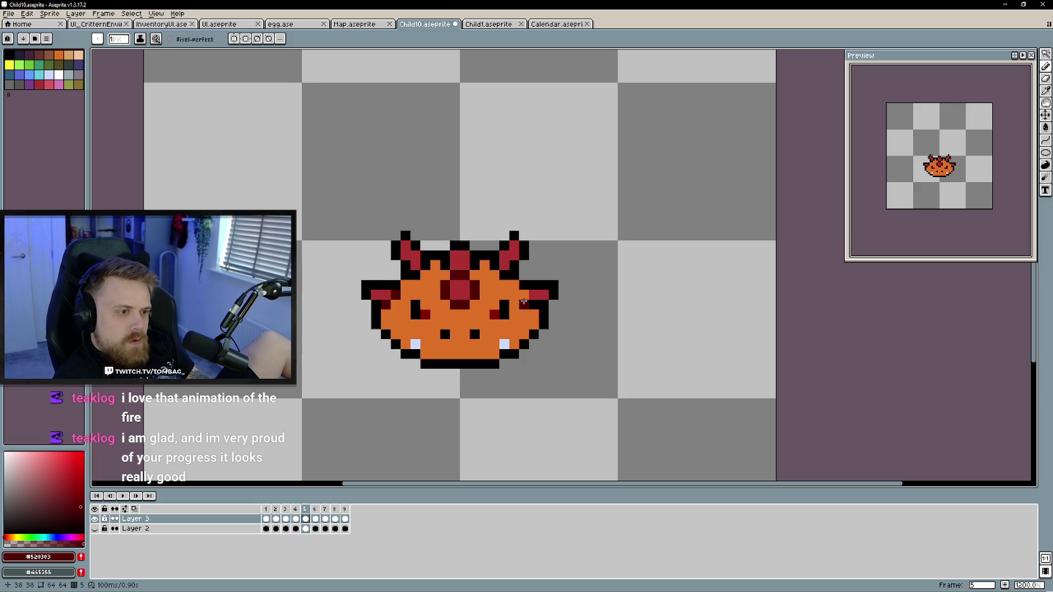
{"action": "key", "text": "period"}
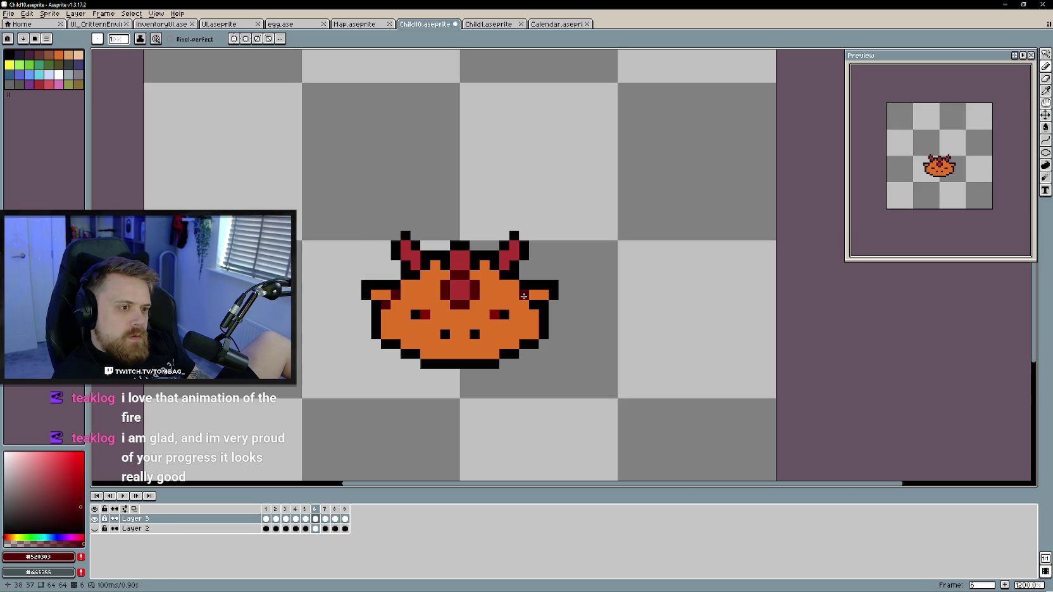
{"action": "key", "text": "period"}
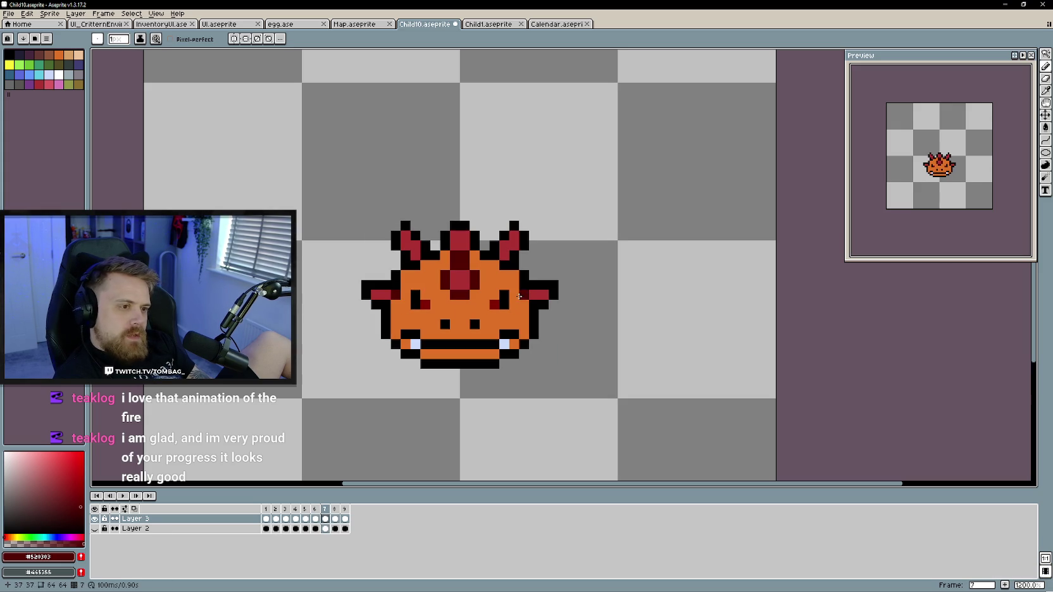
{"action": "key", "text": "period"}
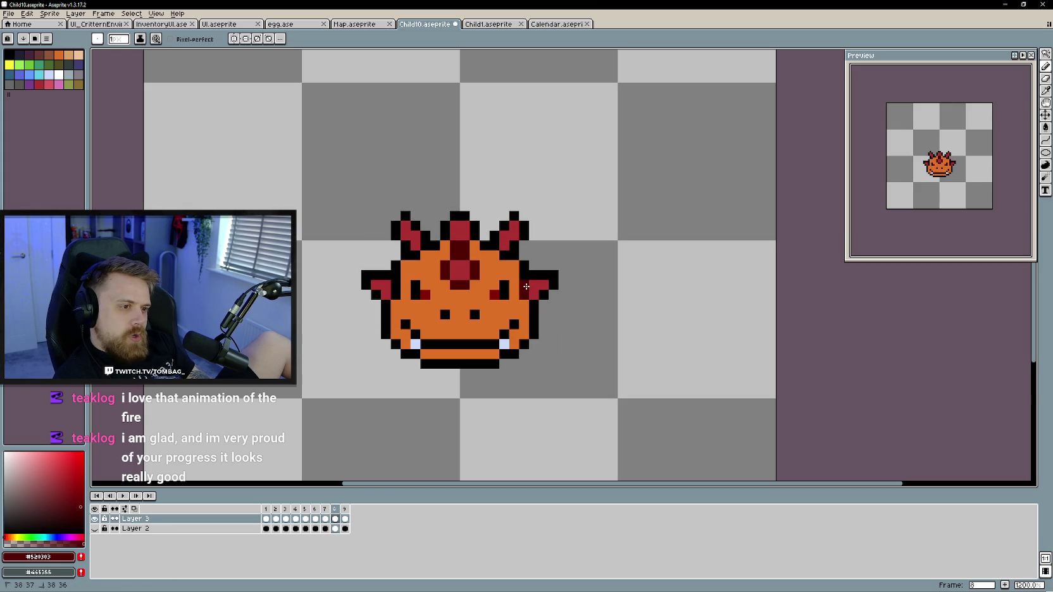
{"action": "key", "text": "period"}
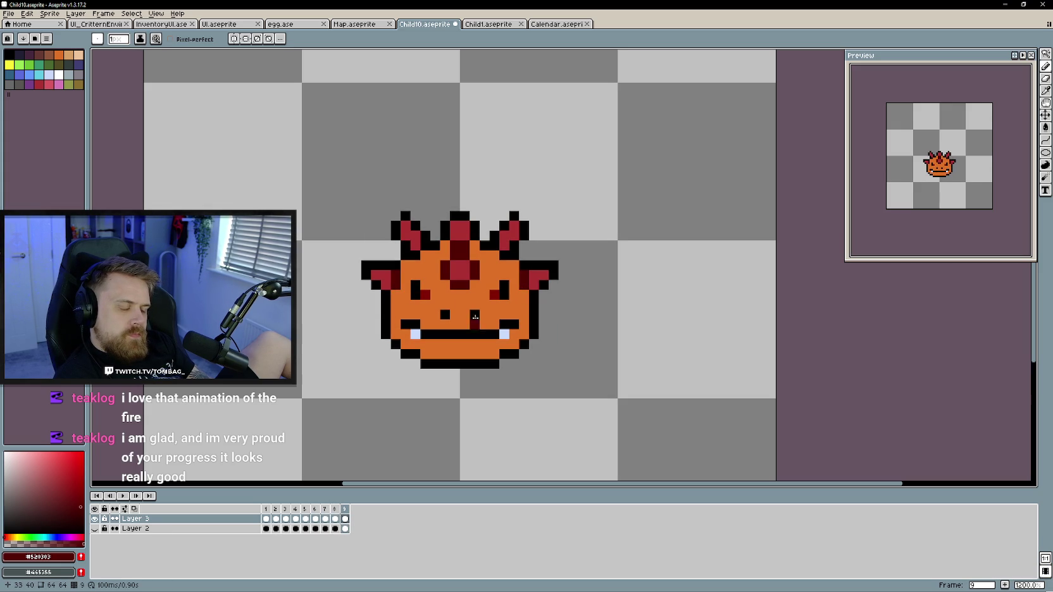
{"action": "key", "text": "period"}
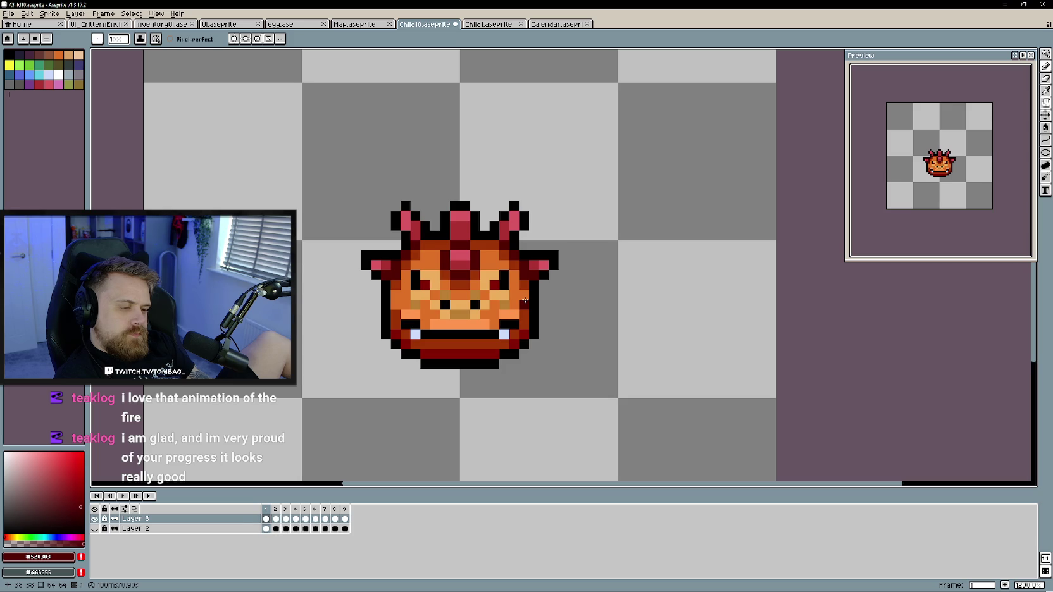
{"action": "key", "text": "period"}
{"action": "left_click", "coordinate": [422, 276]}
Review frames 3 through 9, then pick bright red #dc3232 for cheek detail
{"action": "key", "text": "period"}
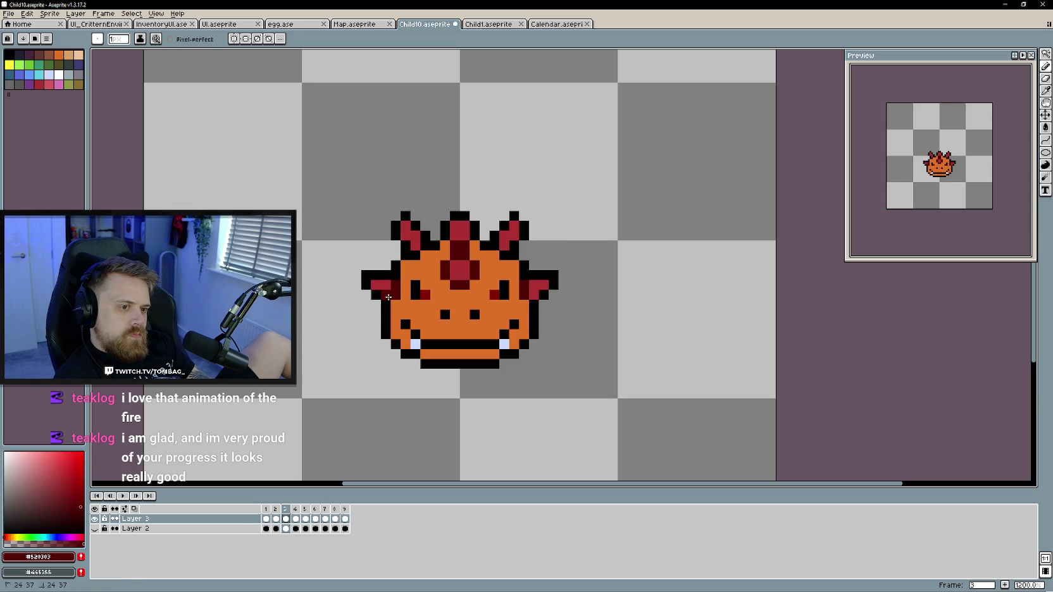
{"action": "key", "text": "period"}
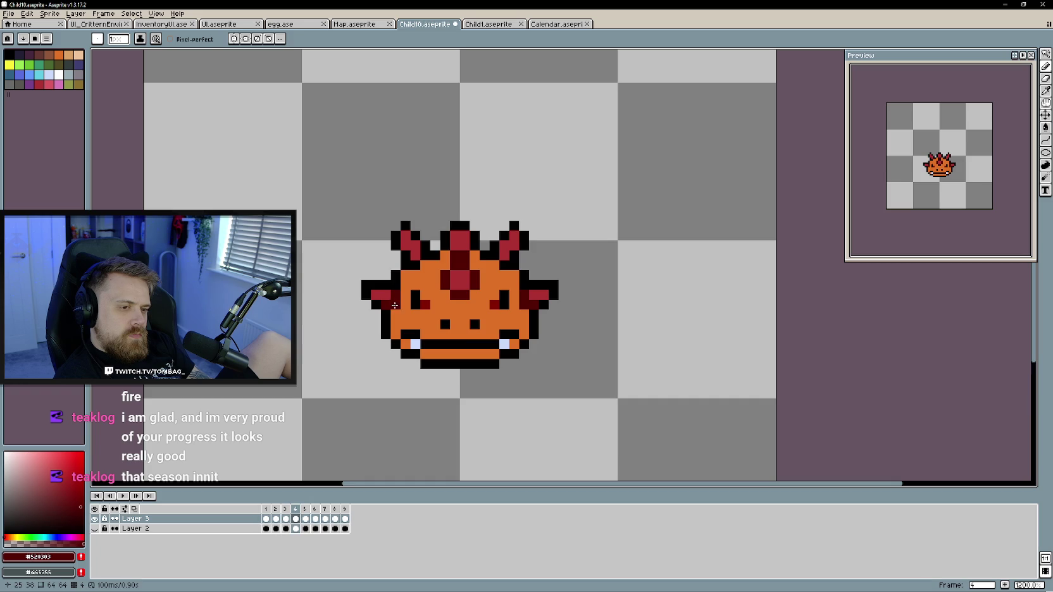
{"action": "key", "text": "period"}
{"action": "key", "text": "period"}
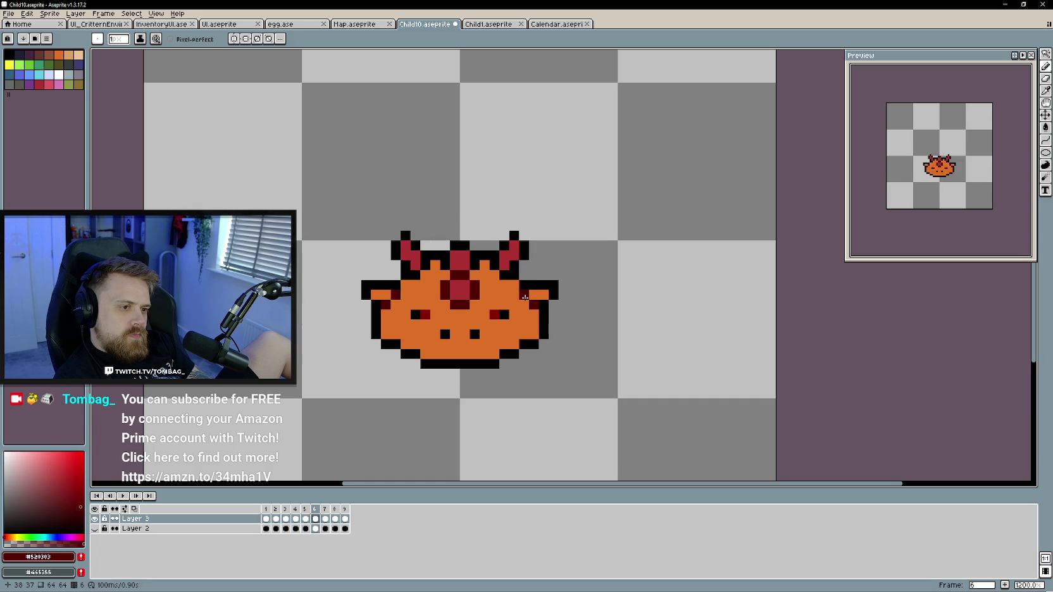
{"action": "key", "text": "period"}
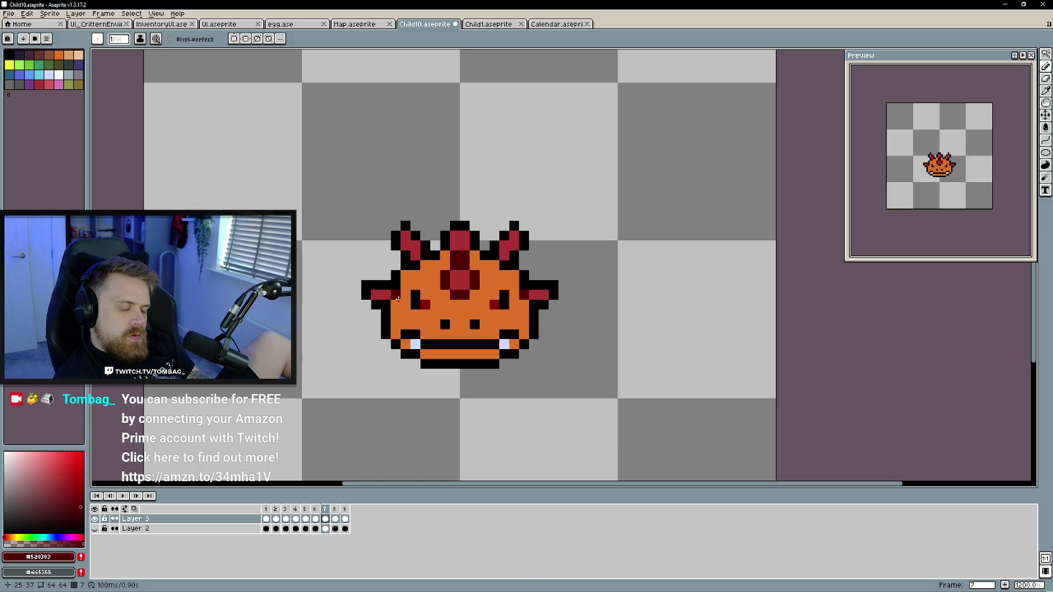
{"action": "key", "text": "period"}
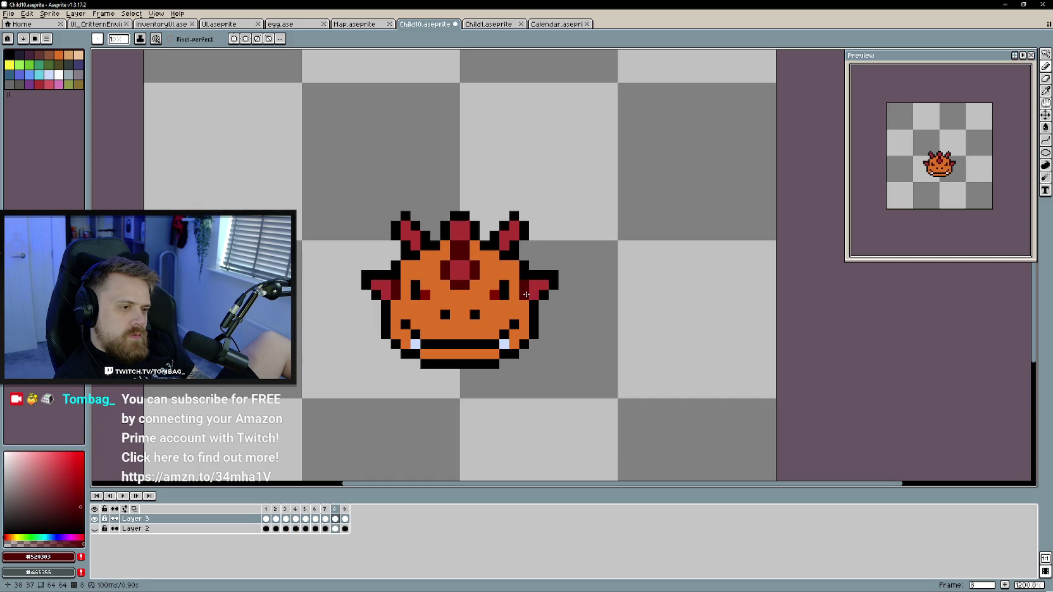
{"action": "key", "text": "period"}
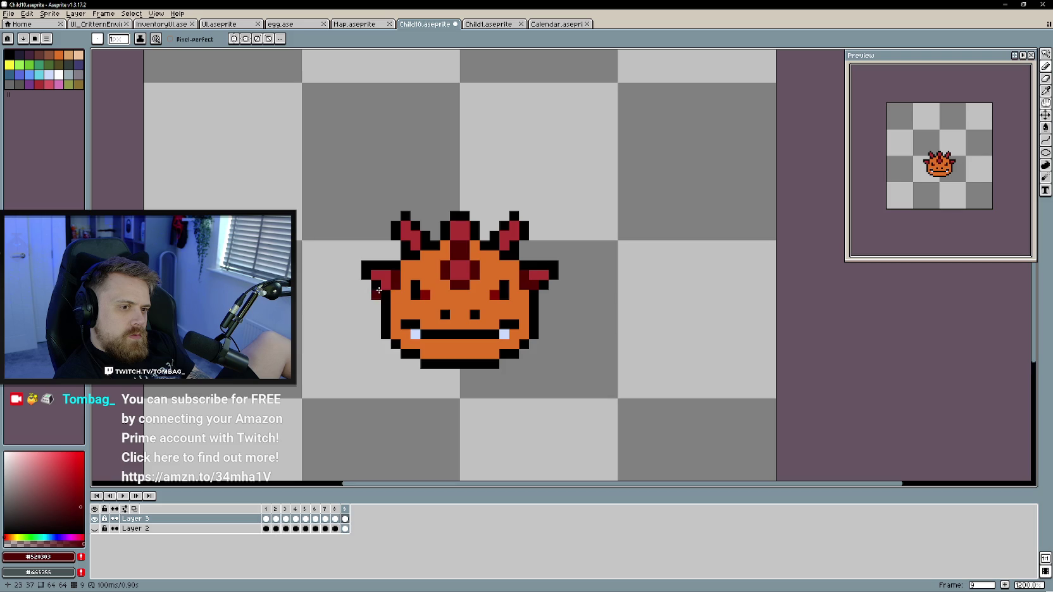
{"action": "key", "text": "period"}
{"action": "key", "text": "period"}
{"action": "key", "text": "period"}
{"action": "key", "text": "period"}
{"action": "key", "text": "period"}
{"action": "key", "text": "period"}
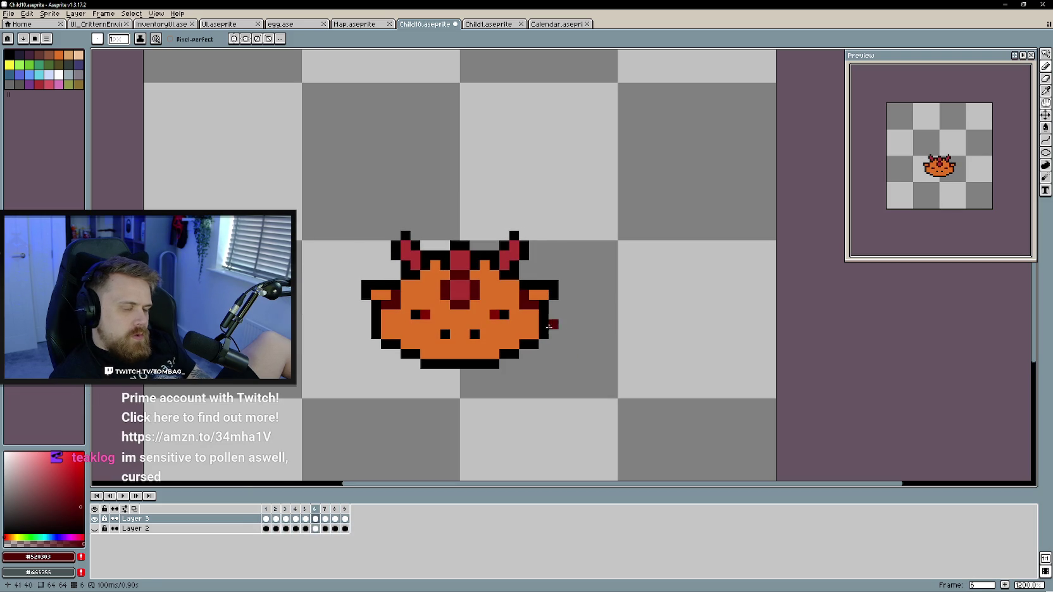
{"action": "left_click", "coordinate": [538, 294]}
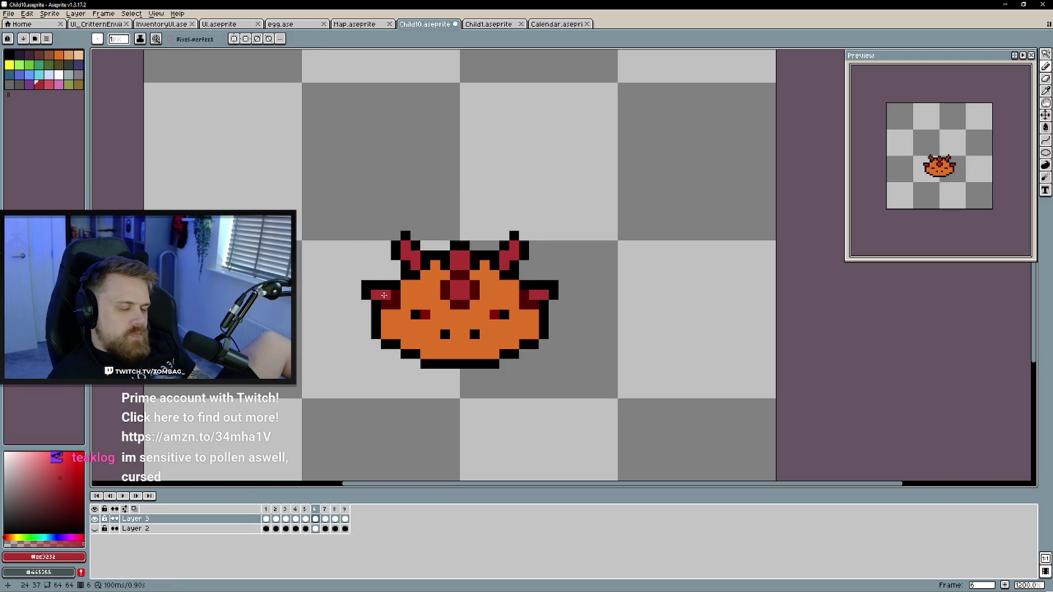
Eyedrop the dark orange-red shading colour #9d3405 from frame 1
{"action": "key", "text": "period"}
{"action": "key", "text": "comma"}
{"action": "key", "text": "comma"}
{"action": "key", "text": "comma"}
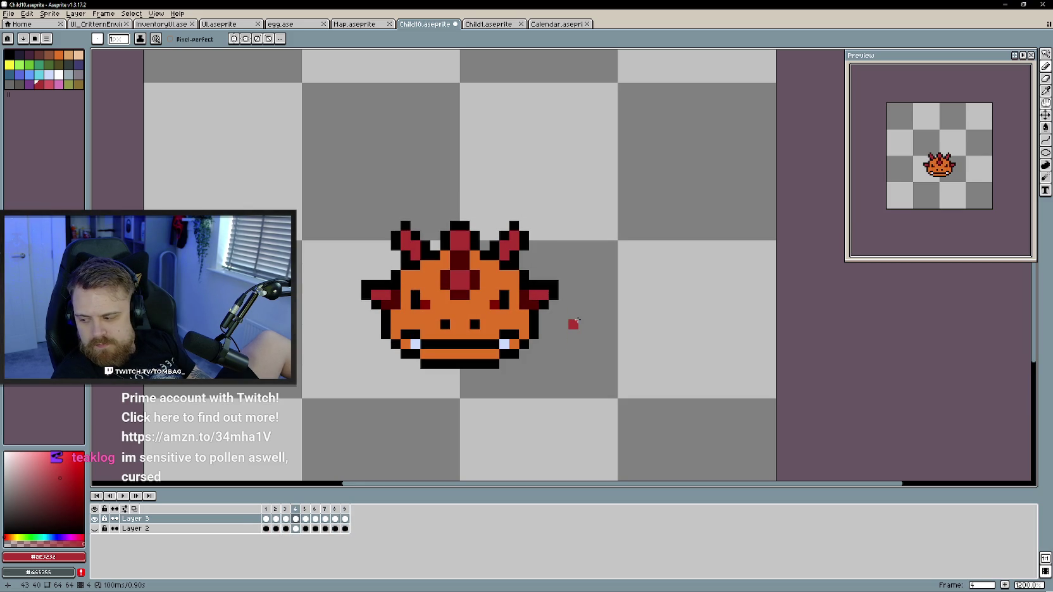
{"action": "key", "text": "period"}
{"action": "key", "text": "period"}
{"action": "key", "text": "period"}
{"action": "key", "text": "period"}
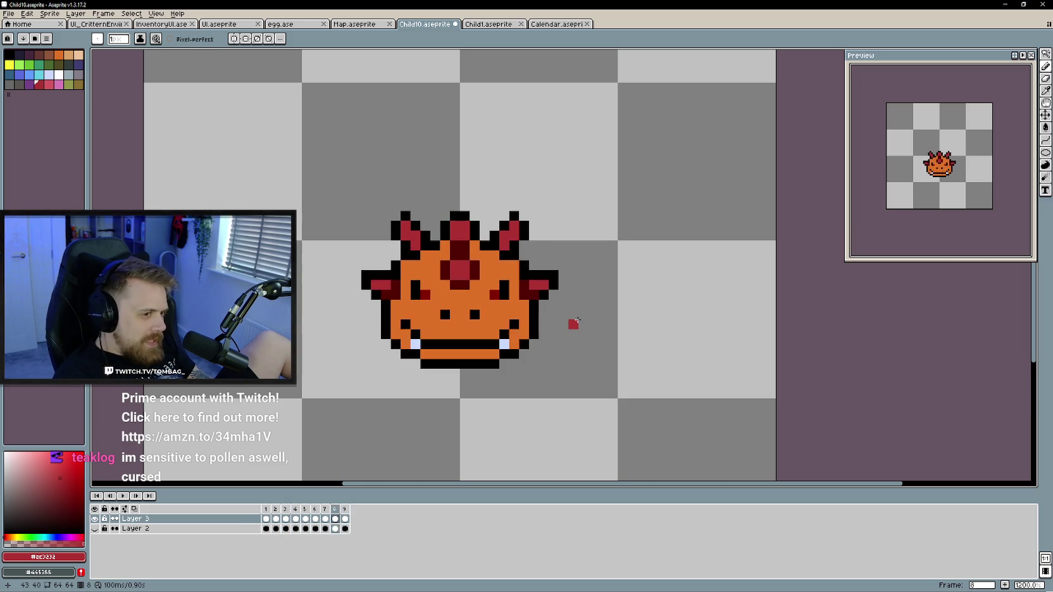
{"action": "key", "text": "period"}
{"action": "left_click", "coordinate": [529, 283], "text": "alt"}
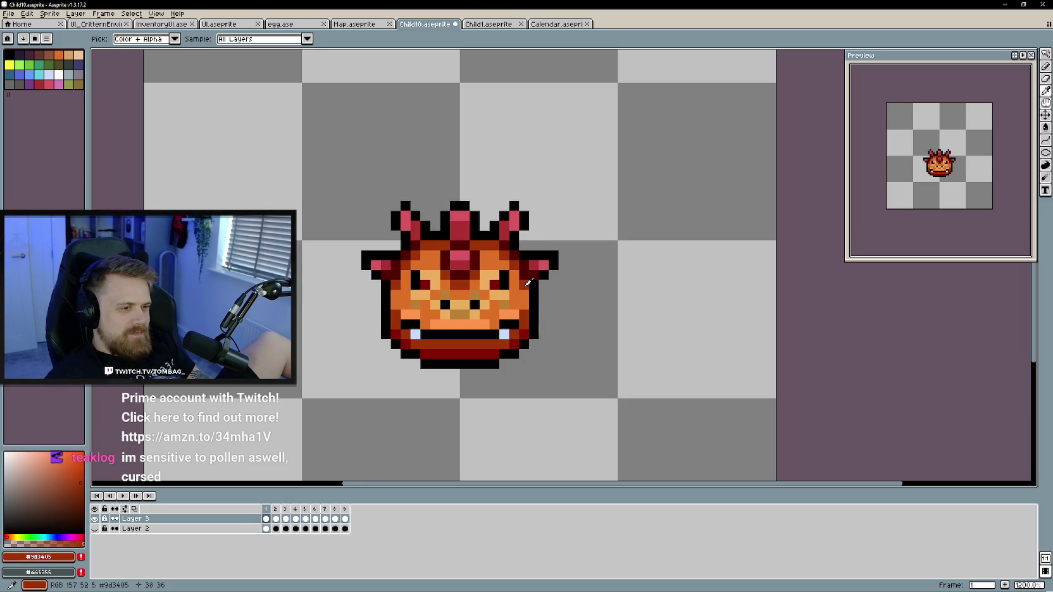
Darken a left cheek pixel on frame 6, then cycle round to frame 2
{"action": "key", "text": "period"}
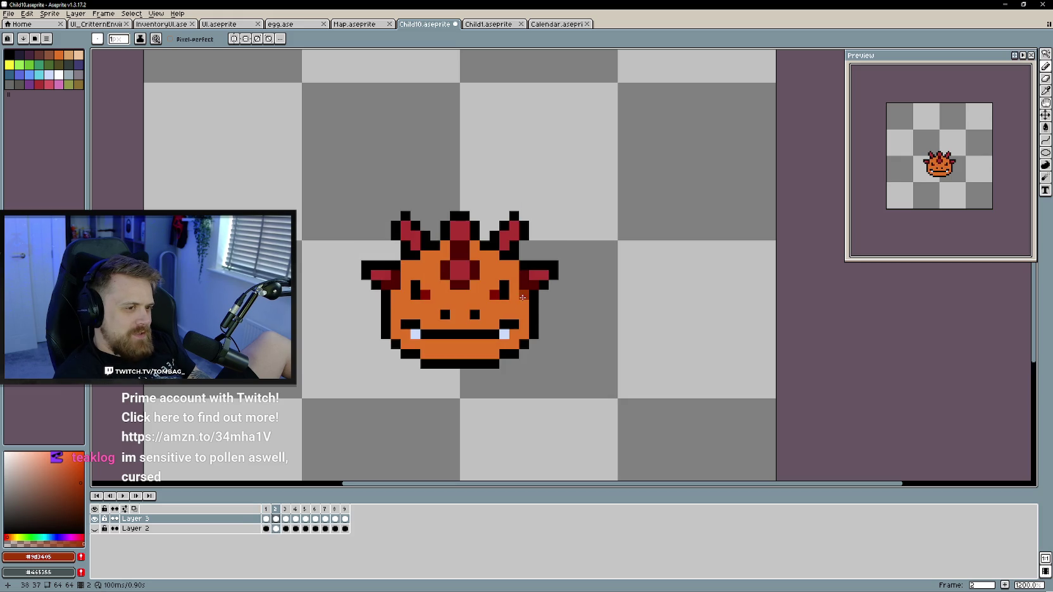
{"action": "key", "text": "period"}
{"action": "key", "text": "period"}
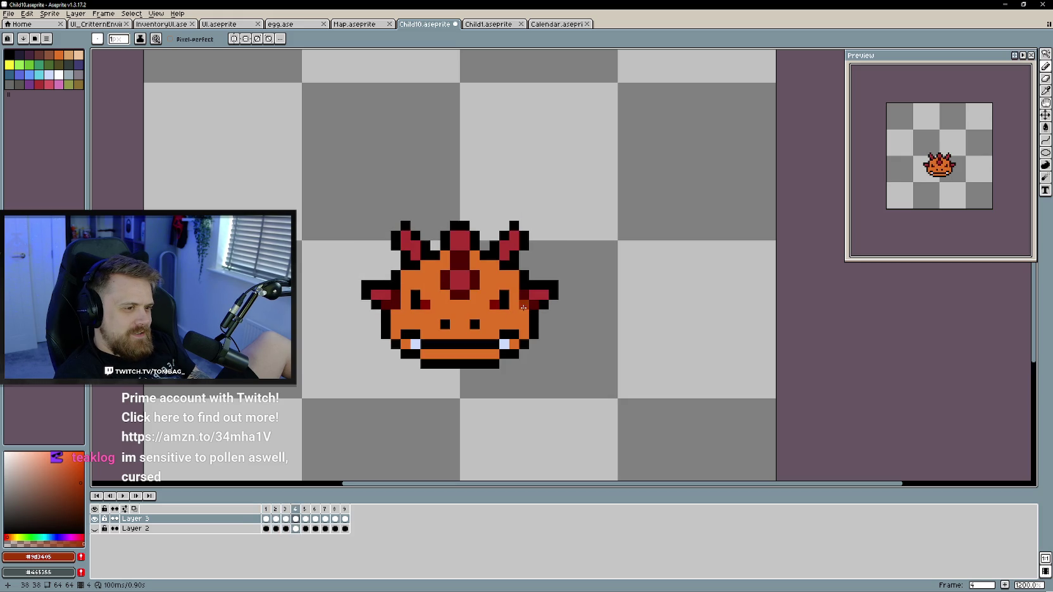
{"action": "key", "text": "period"}
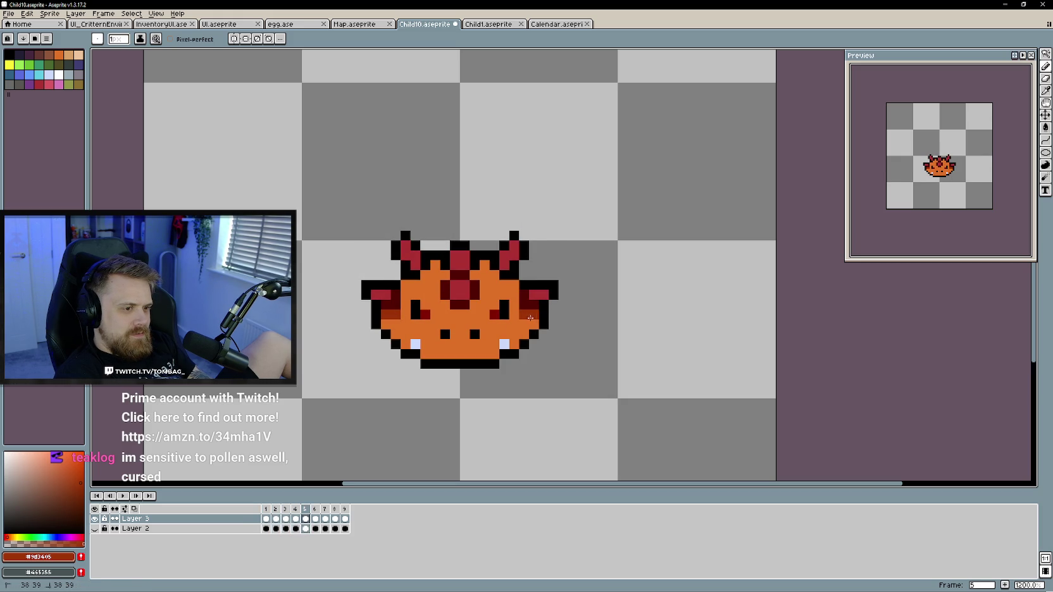
{"action": "key", "text": "period"}
{"action": "left_click", "coordinate": [395, 315]}
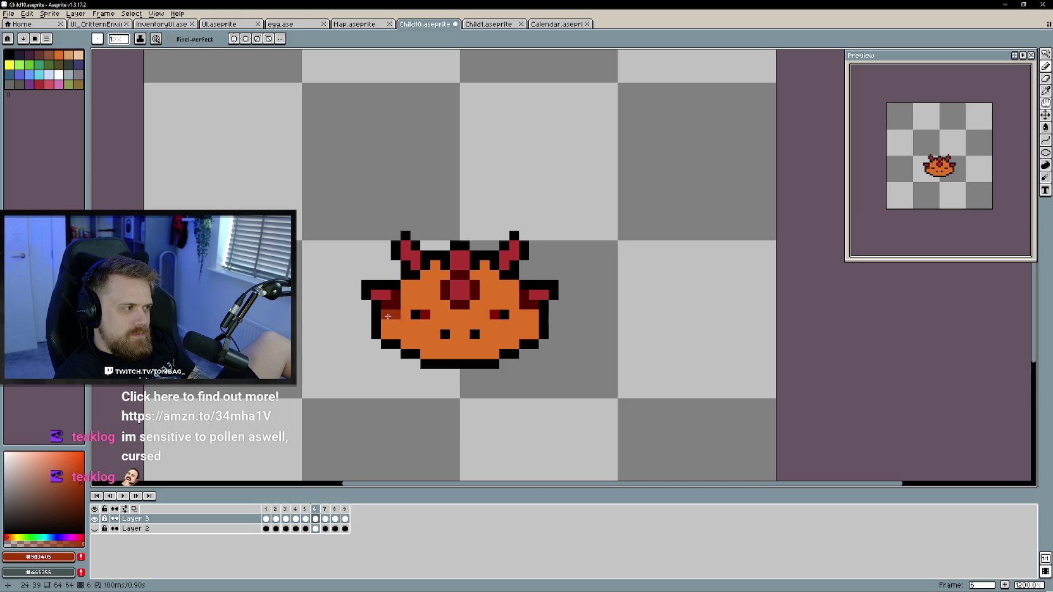
{"action": "key", "text": "period"}
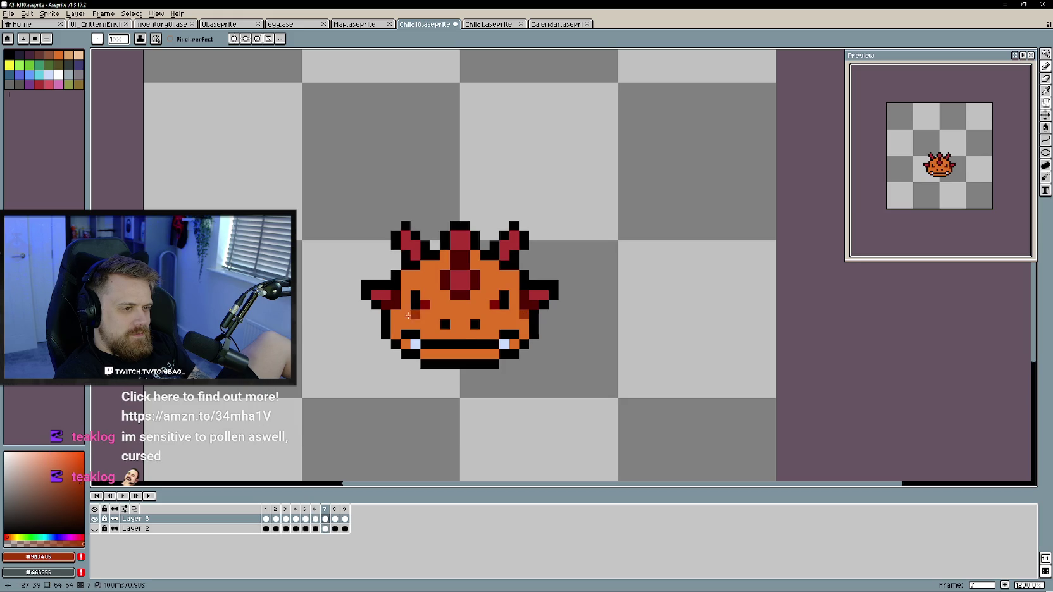
{"action": "key", "text": "period"}
{"action": "key", "text": "period"}
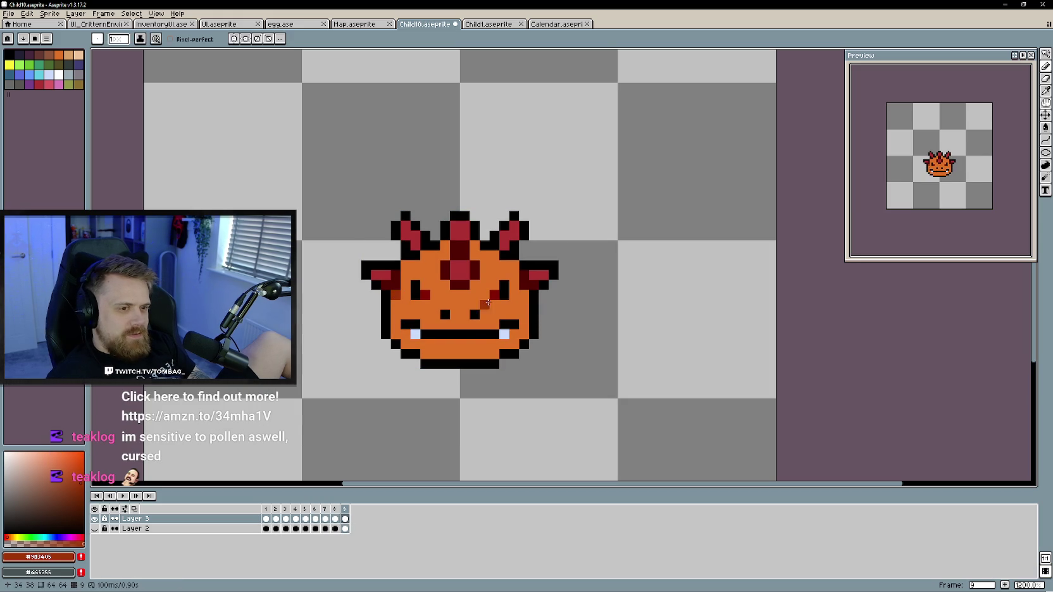
{"action": "key", "text": "period"}
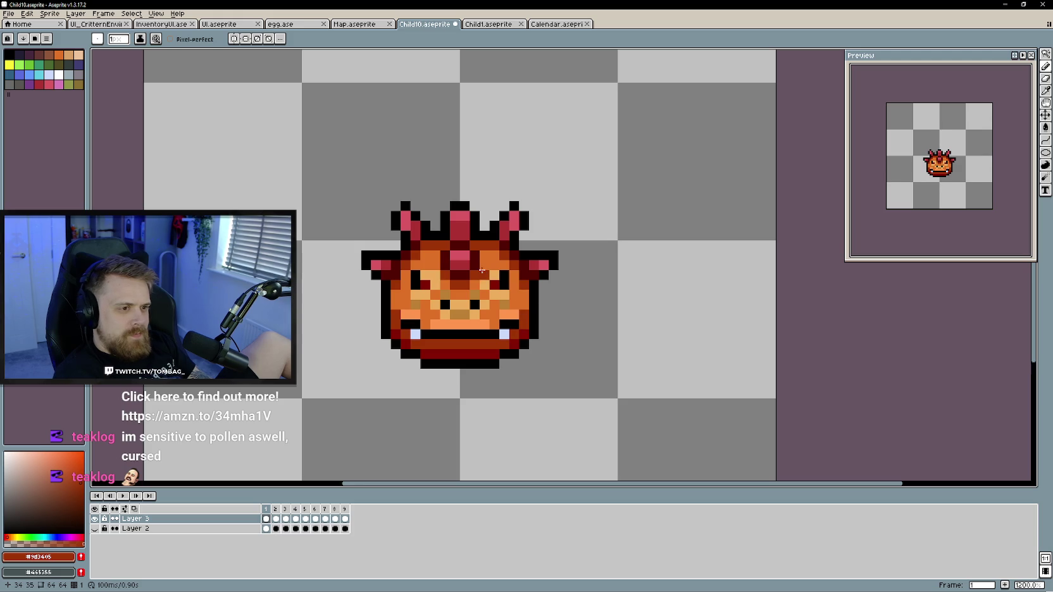
{"action": "key", "text": "period"}
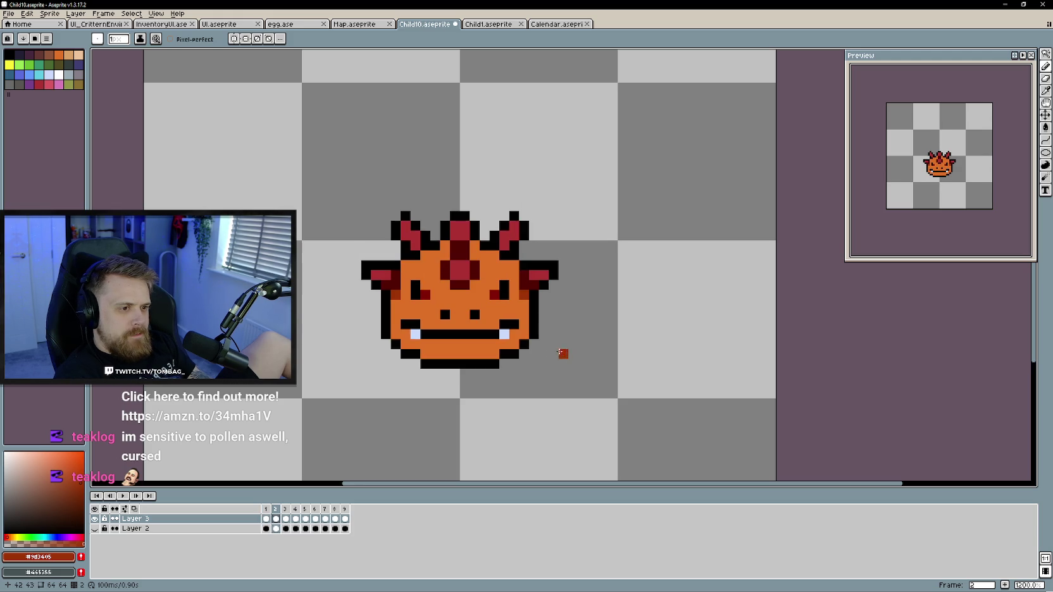
Darken the right cheek, mouth and left cheek edge pixels on frame 2, comparing with frame 1
{"action": "left_click", "coordinate": [523, 333]}
{"action": "key", "text": "comma"}
{"action": "key", "text": "period"}
{"action": "left_click", "coordinate": [456, 333]}
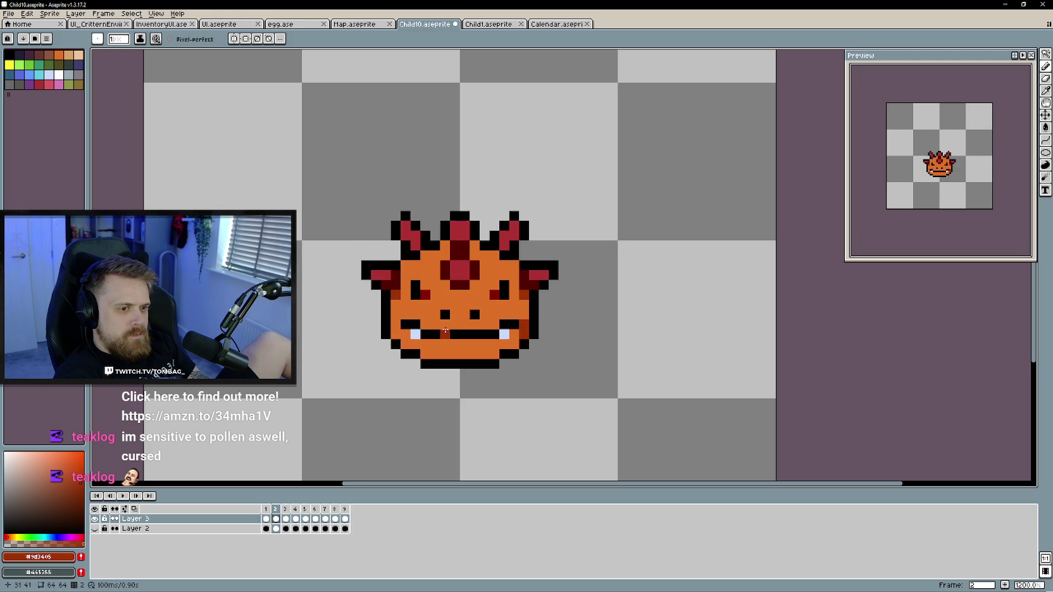
{"action": "left_click", "coordinate": [396, 335]}
{"action": "left_click", "coordinate": [395, 316]}
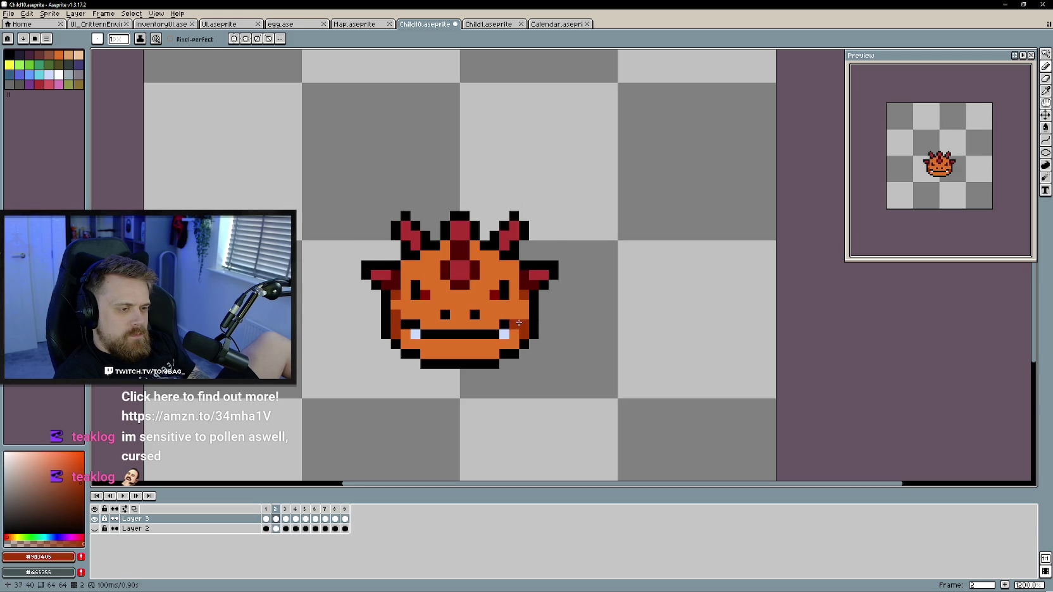
{"action": "key", "text": "comma"}
{"action": "key", "text": "period"}
Shade the under-mouth row and right-tooth area dark on frames 2 to 4
{"action": "mouse_move", "coordinate": [516, 339]}
{"action": "left_mouse_down"}
{"action": "mouse_move", "coordinate": [424, 344]}
{"action": "mouse_move", "coordinate": [423, 354]}
{"action": "mouse_move", "coordinate": [493, 351]}
{"action": "left_mouse_up"}
{"action": "key", "text": "comma"}
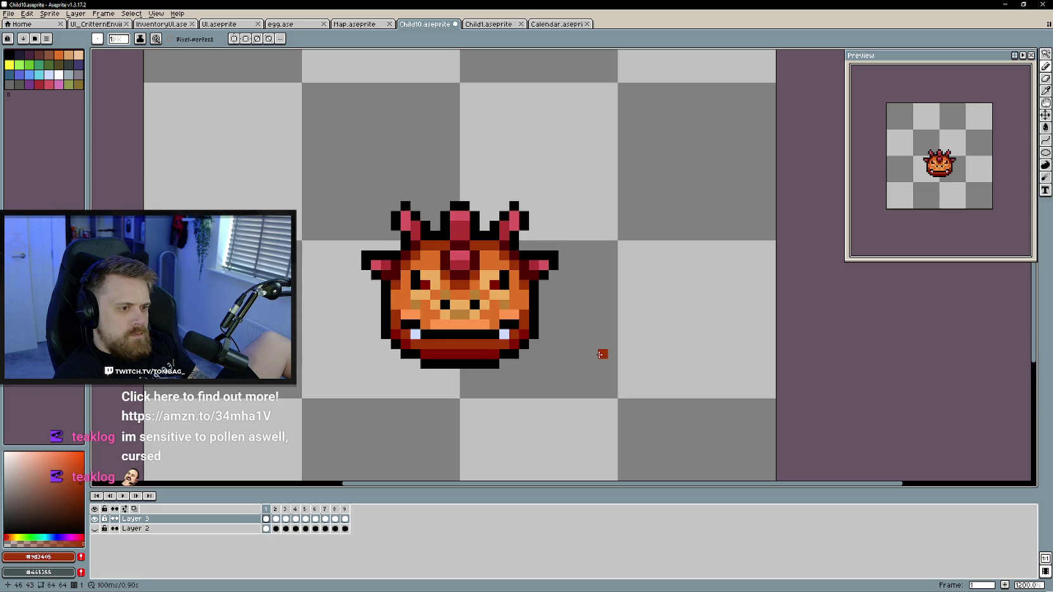
{"action": "key", "text": "period"}
{"action": "key", "text": "period"}
{"action": "mouse_move", "coordinate": [524, 327]}
{"action": "left_mouse_down"}
{"action": "mouse_move", "coordinate": [494, 350]}
{"action": "mouse_move", "coordinate": [423, 355]}
{"action": "mouse_move", "coordinate": [406, 336]}
{"action": "left_mouse_up"}
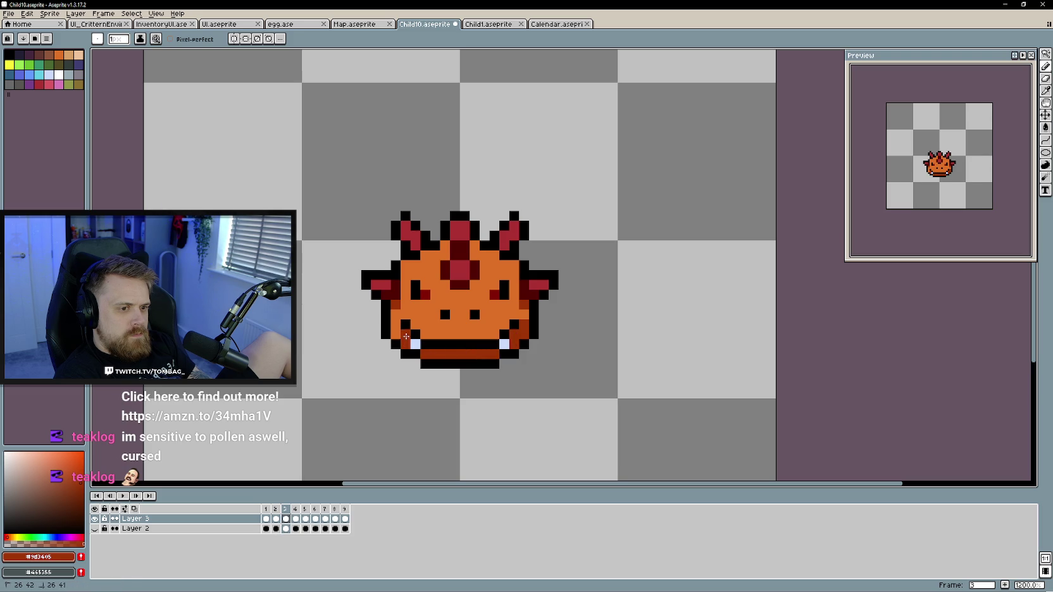
{"action": "key", "text": "period"}
{"action": "left_click", "coordinate": [508, 342]}
{"action": "left_click_drag", "start_coordinate": [485, 352], "coordinate": [421, 354]}
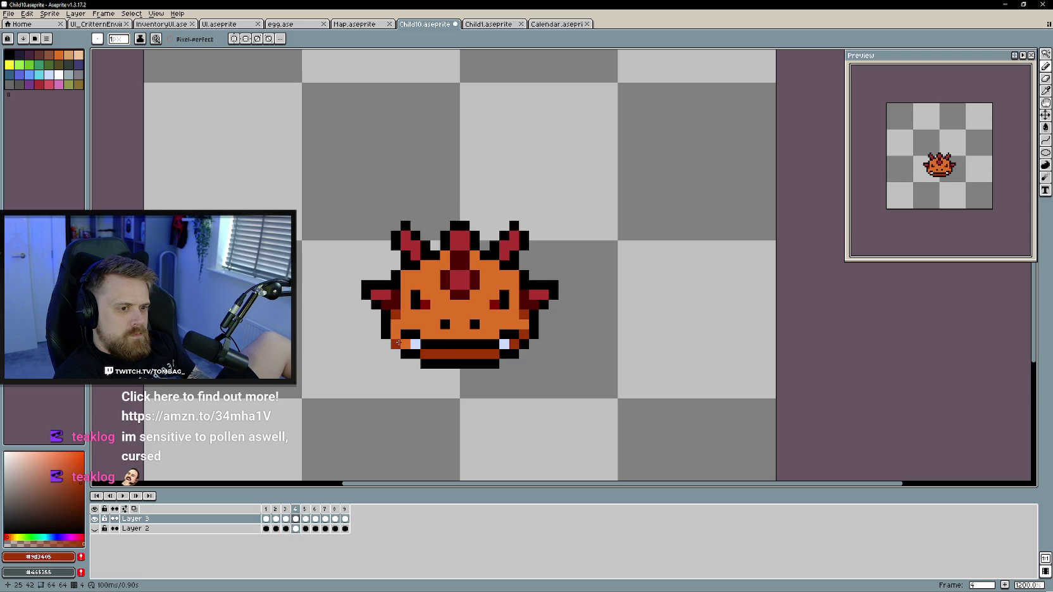
Shade the under-mouth row and lower outline pixels on frames 5 and 6
{"action": "key", "text": "period"}
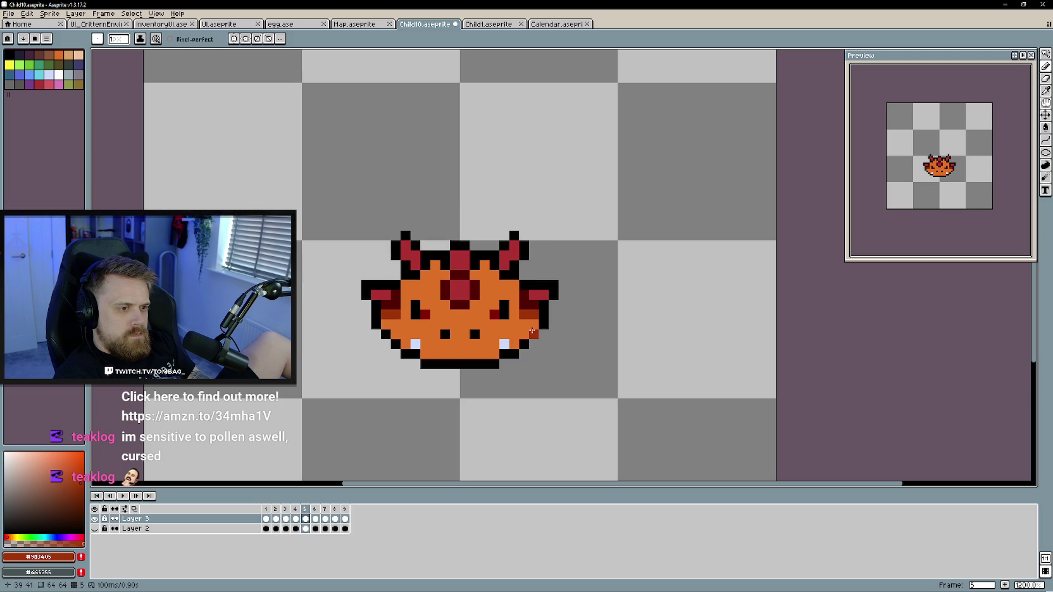
{"action": "left_click", "coordinate": [505, 345]}
{"action": "mouse_move", "coordinate": [497, 354]}
{"action": "left_mouse_down"}
{"action": "mouse_move", "coordinate": [425, 354]}
{"action": "mouse_move", "coordinate": [494, 354]}
{"action": "left_mouse_up"}
{"action": "left_click", "coordinate": [405, 345]}
{"action": "key", "text": "period"}
{"action": "left_click", "coordinate": [477, 353]}
{"action": "left_click", "coordinate": [514, 345]}
{"action": "left_click", "coordinate": [407, 345]}
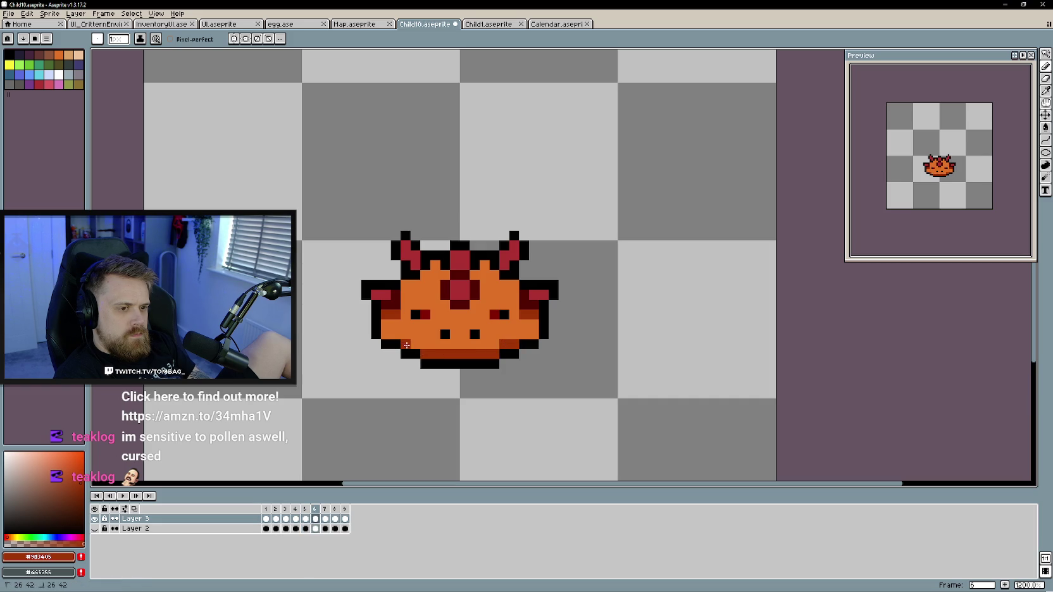
{"action": "left_click", "coordinate": [386, 334]}
{"action": "left_click", "coordinate": [534, 325]}
Paint the bottom lip dark red-brown on frames 7 and 9, undoing a stroke on frame 8
{"action": "key", "text": "period"}
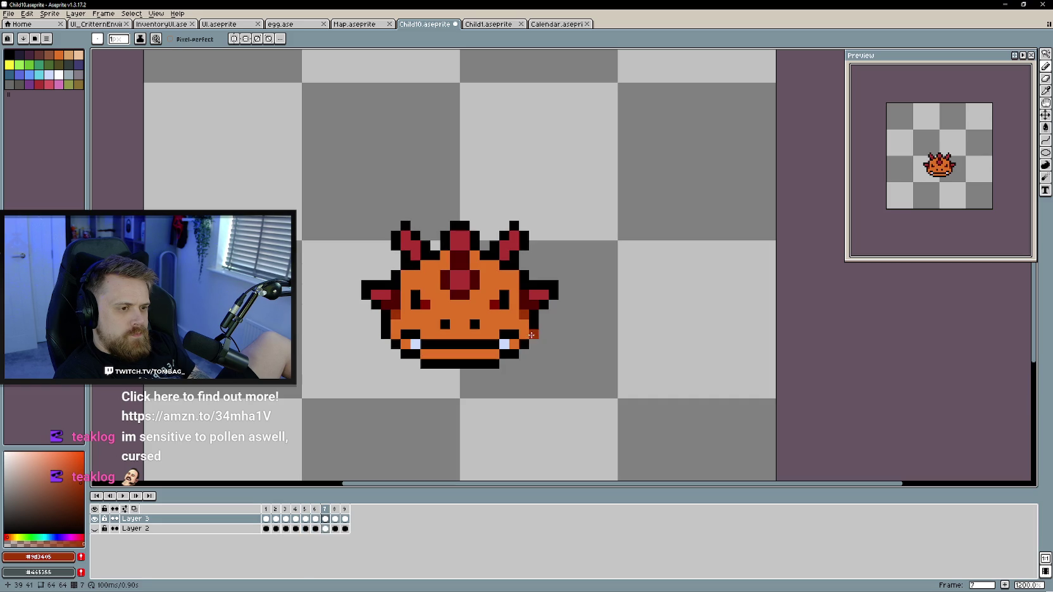
{"action": "mouse_move", "coordinate": [523, 334]}
{"action": "left_mouse_down"}
{"action": "mouse_move", "coordinate": [484, 354]}
{"action": "mouse_move", "coordinate": [424, 354]}
{"action": "mouse_move", "coordinate": [397, 342]}
{"action": "mouse_move", "coordinate": [497, 354]}
{"action": "mouse_move", "coordinate": [511, 344]}
{"action": "left_mouse_up"}
{"action": "key", "text": "period"}
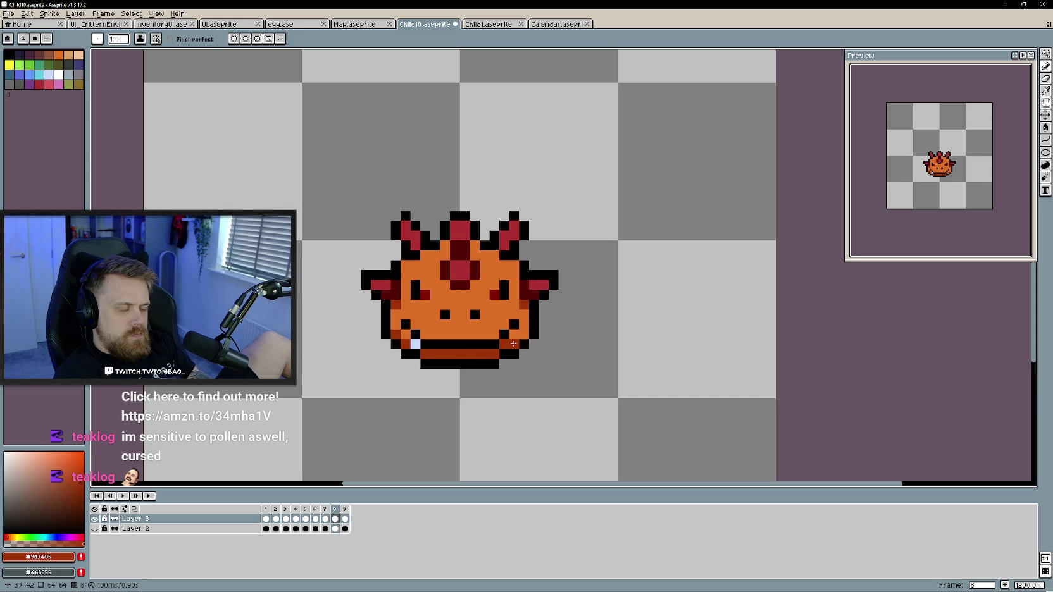
{"action": "key", "text": "ctrl+z"}
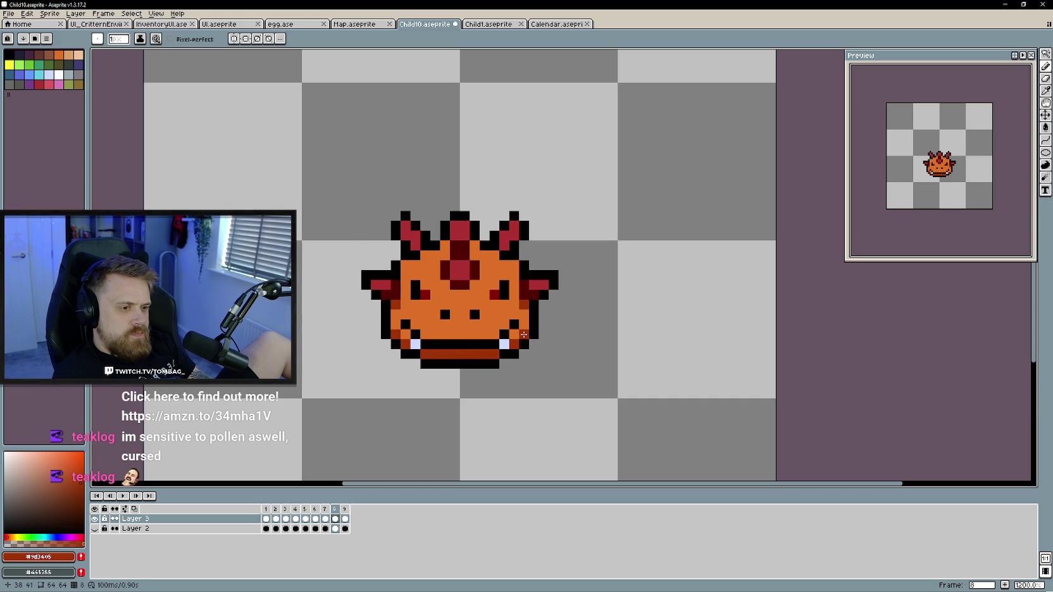
{"action": "key", "text": "period"}
{"action": "mouse_move", "coordinate": [522, 334]}
{"action": "left_mouse_down"}
{"action": "mouse_move", "coordinate": [493, 354]}
{"action": "mouse_move", "coordinate": [422, 354]}
{"action": "mouse_move", "coordinate": [397, 326]}
{"action": "left_mouse_up"}
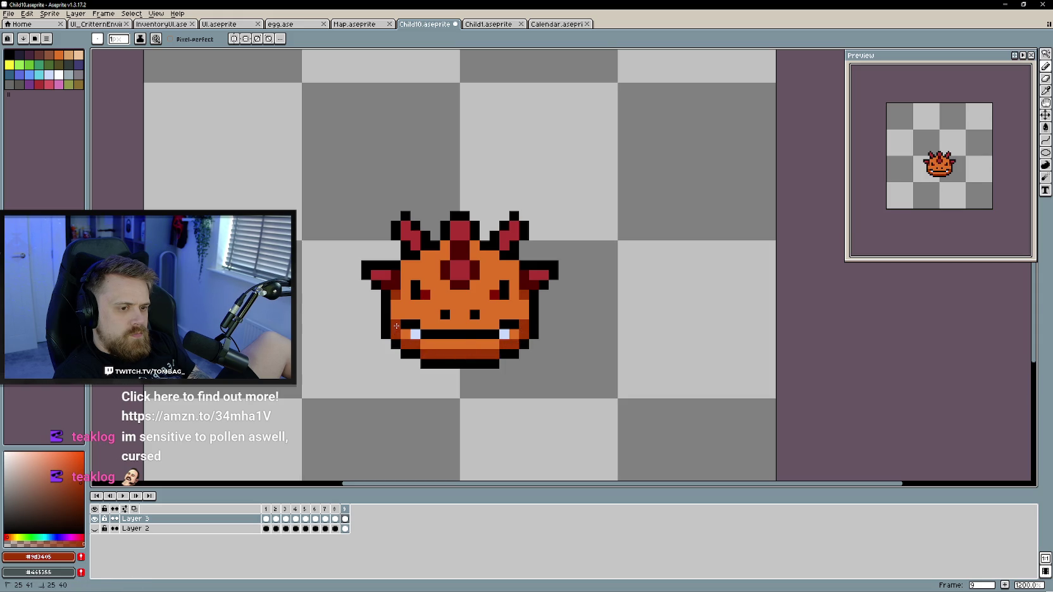
{"action": "key", "text": "period"}
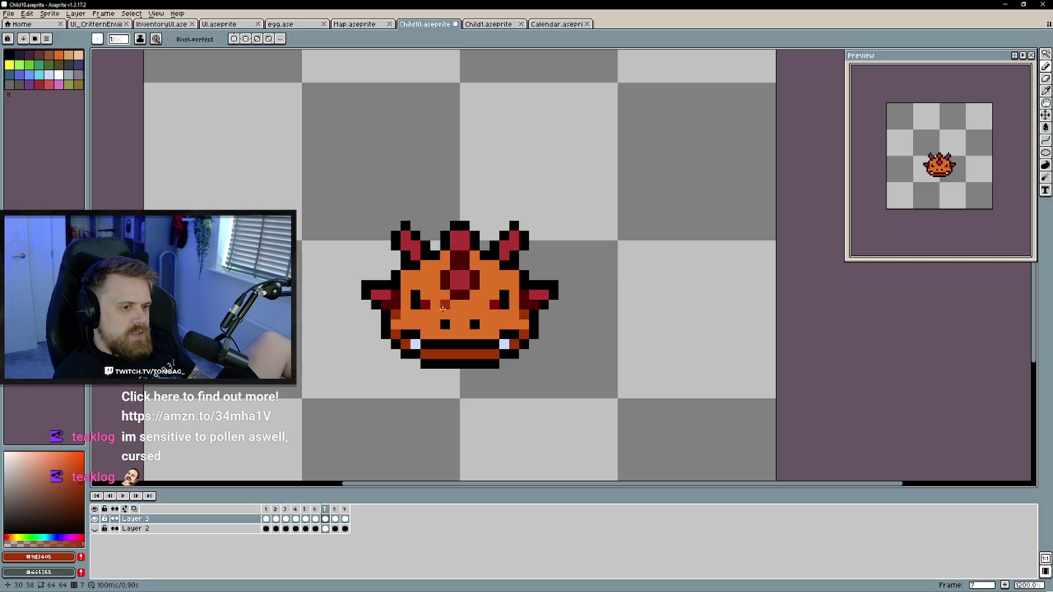
Shade under the red gem darker in frame 8, then flip through frames to compare
{"action": "key", "text": "Right"}
{"action": "left_click_drag", "start_coordinate": [447, 293], "coordinate": [468, 293]}
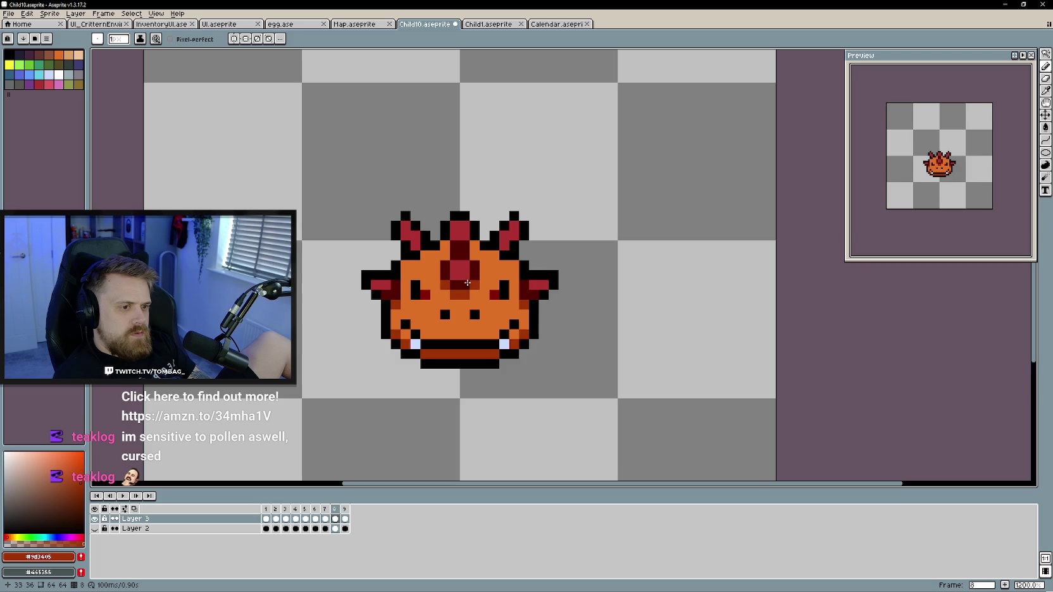
{"action": "key", "text": "Right"}
{"action": "key", "text": "Right"}
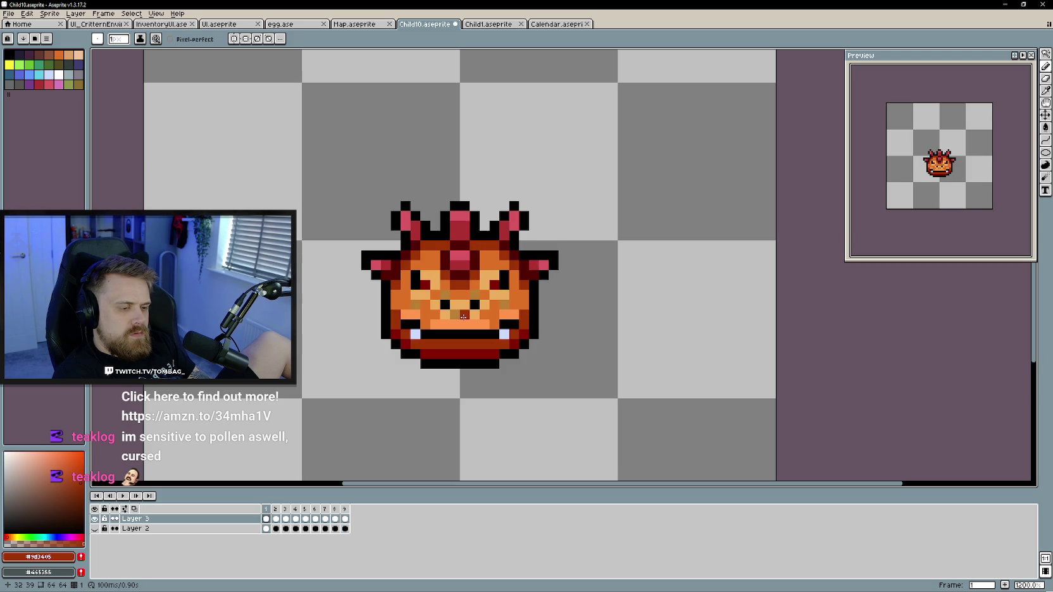
{"action": "key", "text": "Left"}
{"action": "key", "text": "Right"}
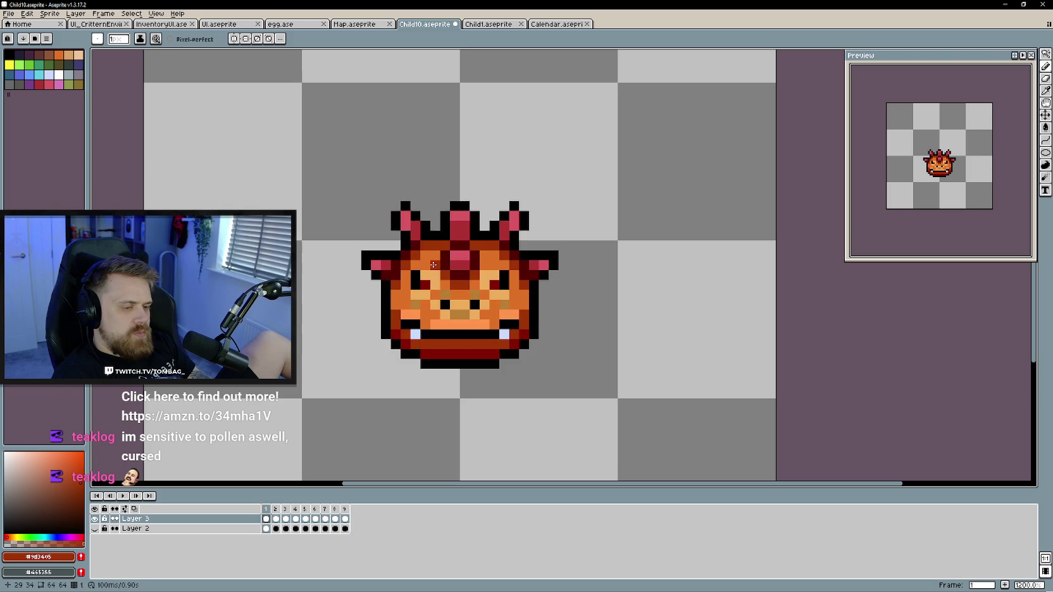
{"action": "key", "text": "Right"}
{"action": "key", "text": "Left"}
{"action": "key", "text": "Right"}
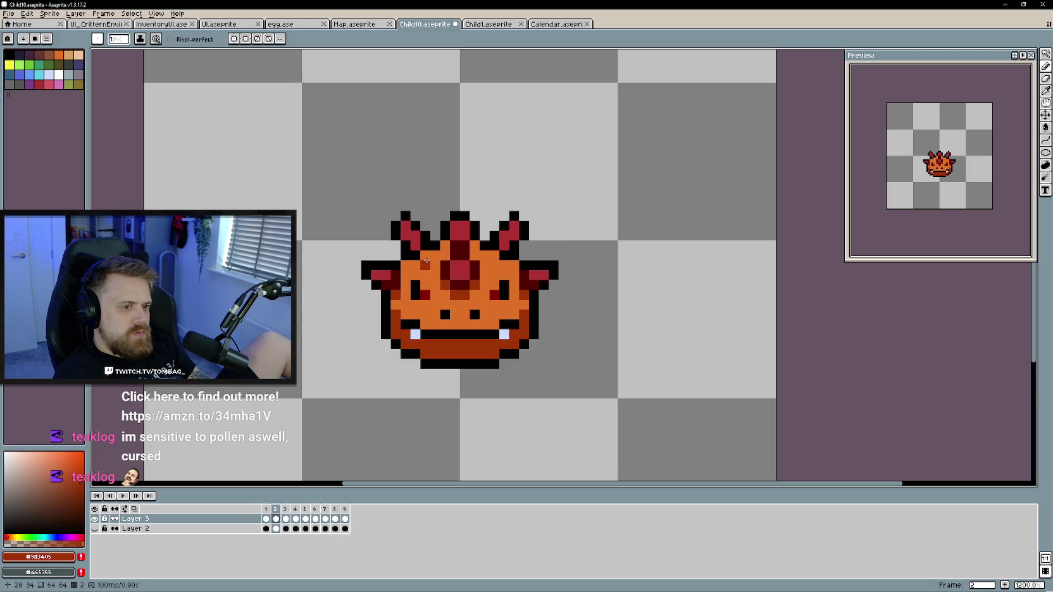
{"action": "key", "text": "Left"}
Darken a face pixel in frame 2 and the top of the crest in frame 5
{"action": "key", "text": "Right"}
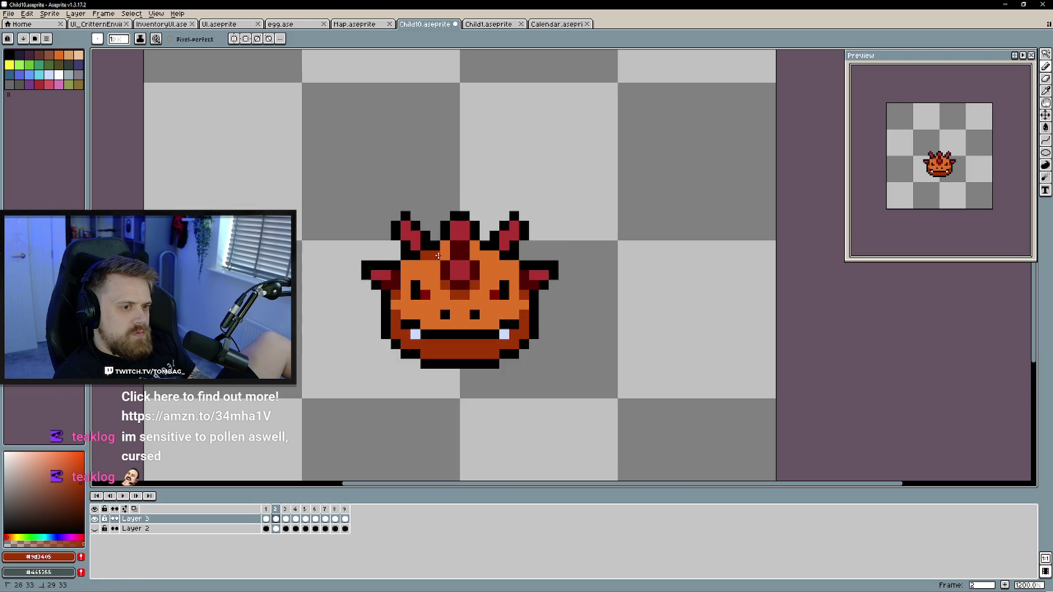
{"action": "key", "text": "Left"}
{"action": "left_click", "coordinate": [494, 274]}
{"action": "key", "text": "Right"}
{"action": "key", "text": "Right"}
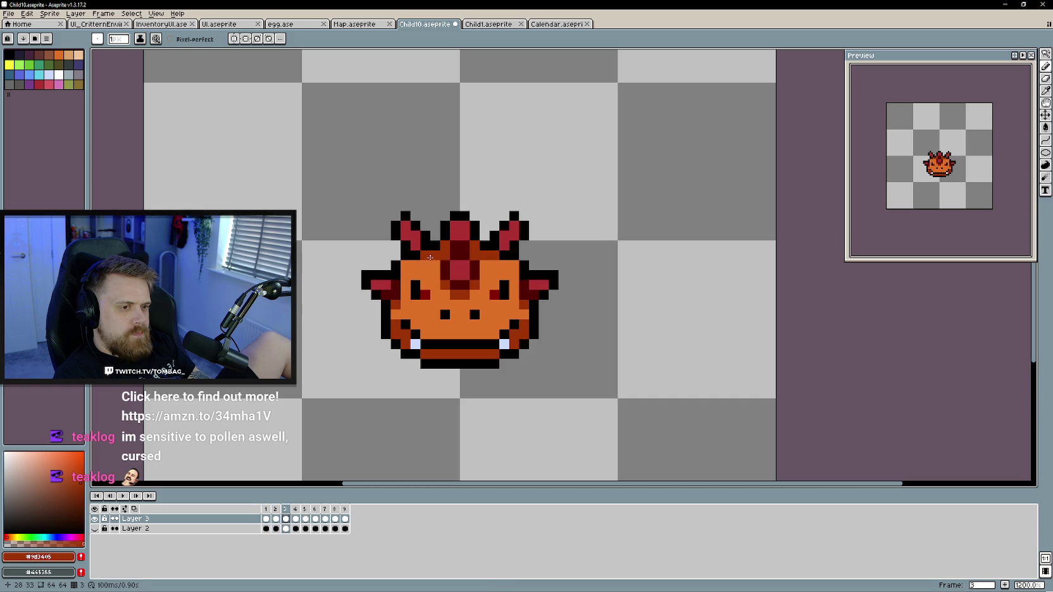
{"action": "key", "text": "Right"}
{"action": "key", "text": "Right"}
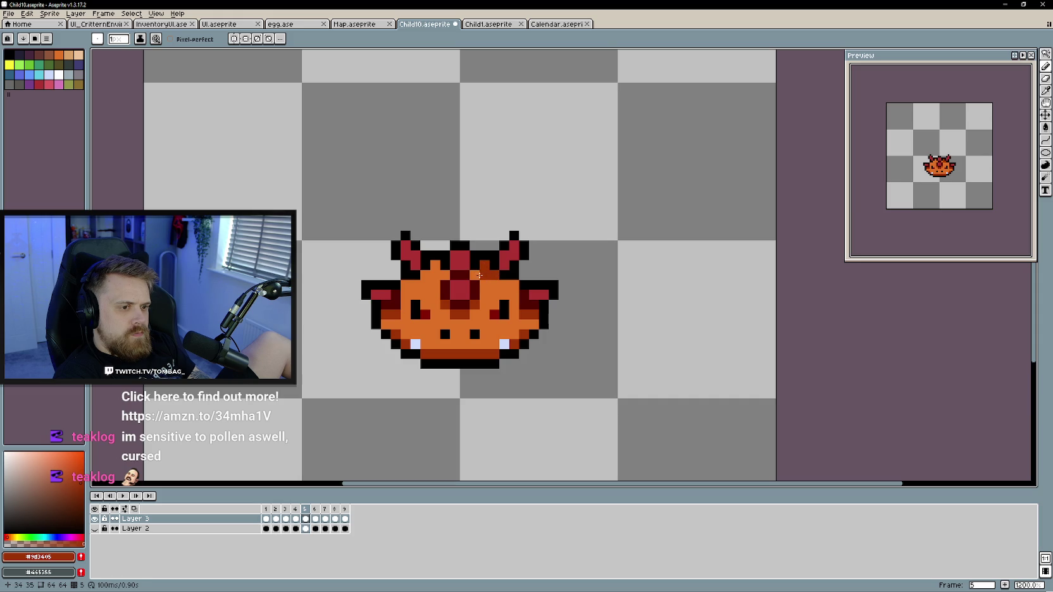
{"action": "mouse_move", "coordinate": [434, 269]}
{"action": "left_mouse_down"}
{"action": "mouse_move", "coordinate": [445, 275]}
{"action": "mouse_move", "coordinate": [427, 286]}
{"action": "mouse_move", "coordinate": [477, 276]}
{"action": "left_mouse_up"}
{"action": "key", "text": "Right"}
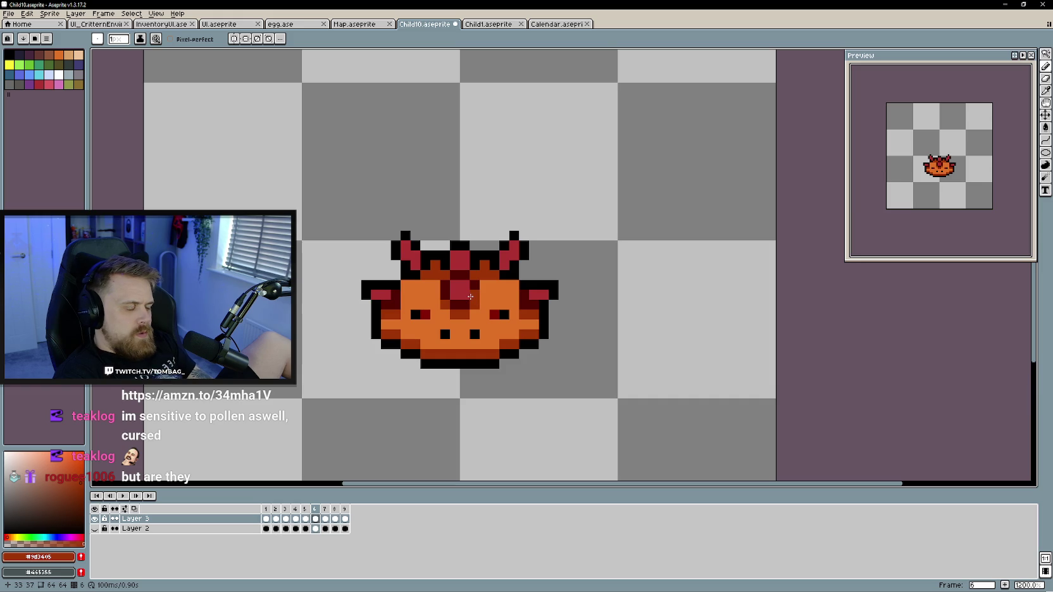
Darken pixels beside the left horn in frame 7 and along the crest in frame 8
{"action": "key", "text": "Right"}
{"action": "left_click_drag", "start_coordinate": [443, 276], "coordinate": [433, 268]}
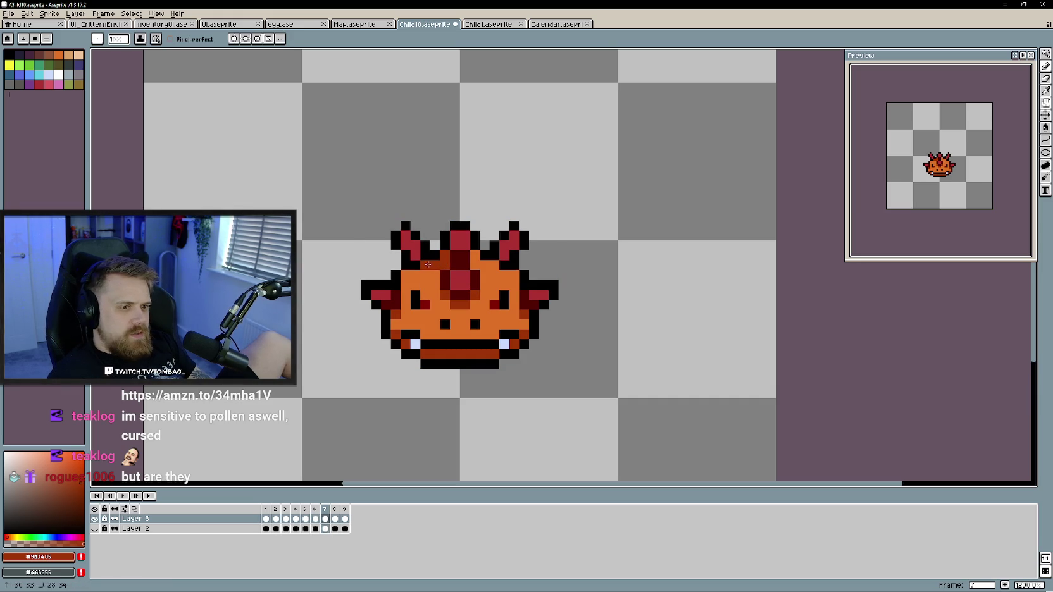
{"action": "key", "text": "Right"}
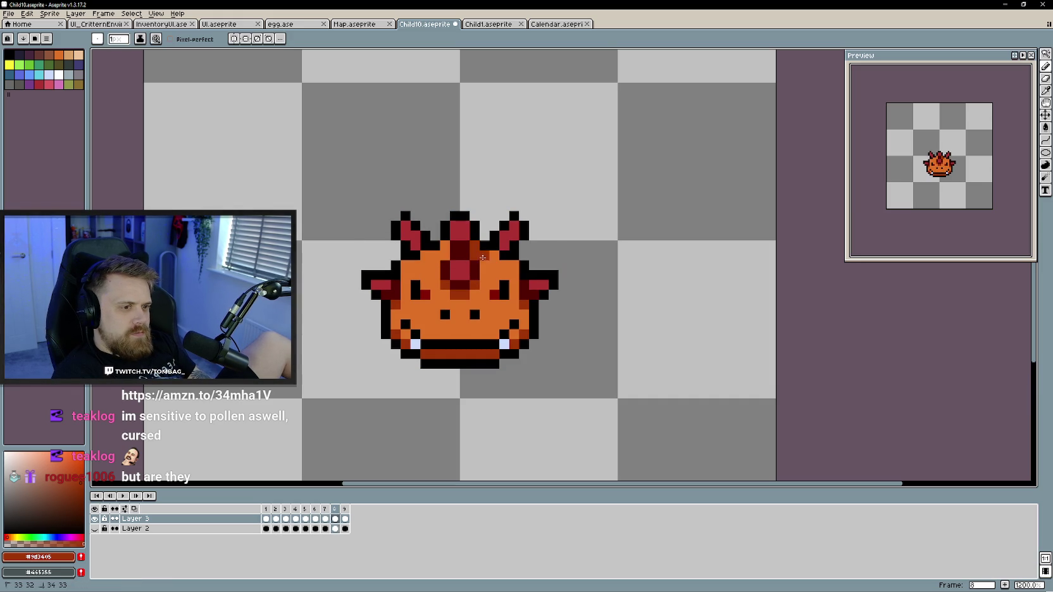
{"action": "mouse_move", "coordinate": [459, 251]}
{"action": "left_mouse_down"}
{"action": "mouse_move", "coordinate": [441, 252]}
{"action": "mouse_move", "coordinate": [491, 256]}
{"action": "left_mouse_up"}
{"action": "key", "text": "Right"}
{"action": "key", "text": "Right"}
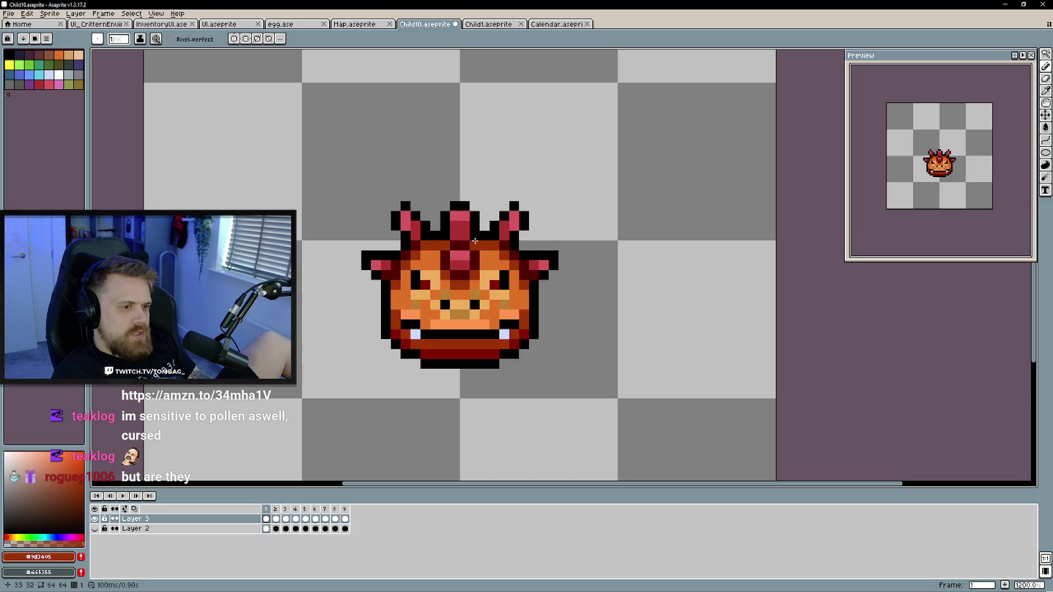
Flip between frames 1 and 2 to compare the crest shading
{"action": "key", "text": "Right"}
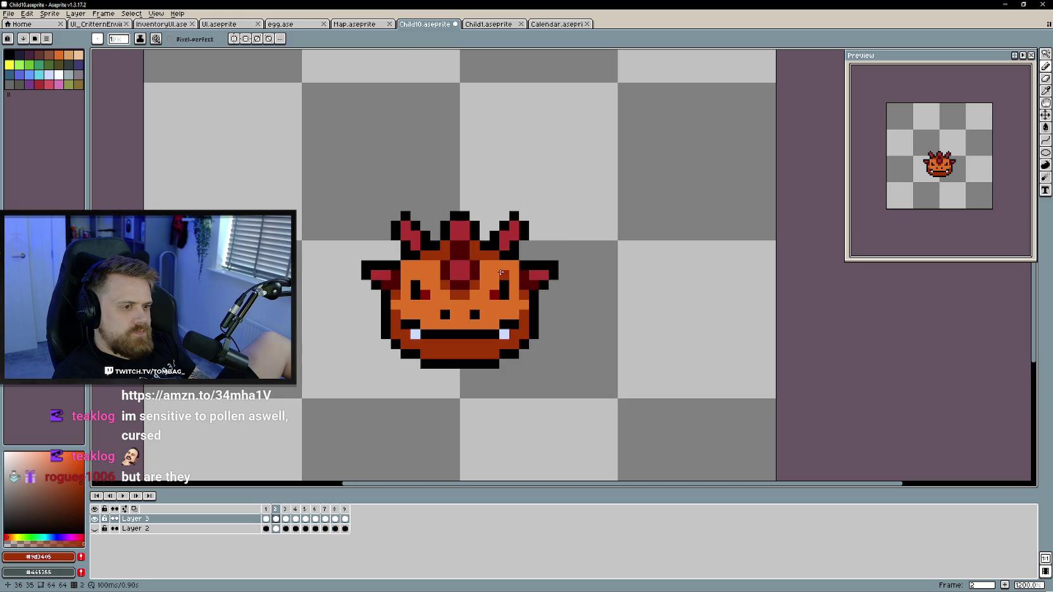
{"action": "key", "text": "Left"}
{"action": "key", "text": "Right"}
{"action": "key", "text": "Left"}
{"action": "key", "text": "Right"}
{"action": "key", "text": "Left"}
{"action": "key", "text": "Right"}
{"action": "key", "text": "Left"}
{"action": "key", "text": "Right"}
{"action": "key", "text": "Left"}
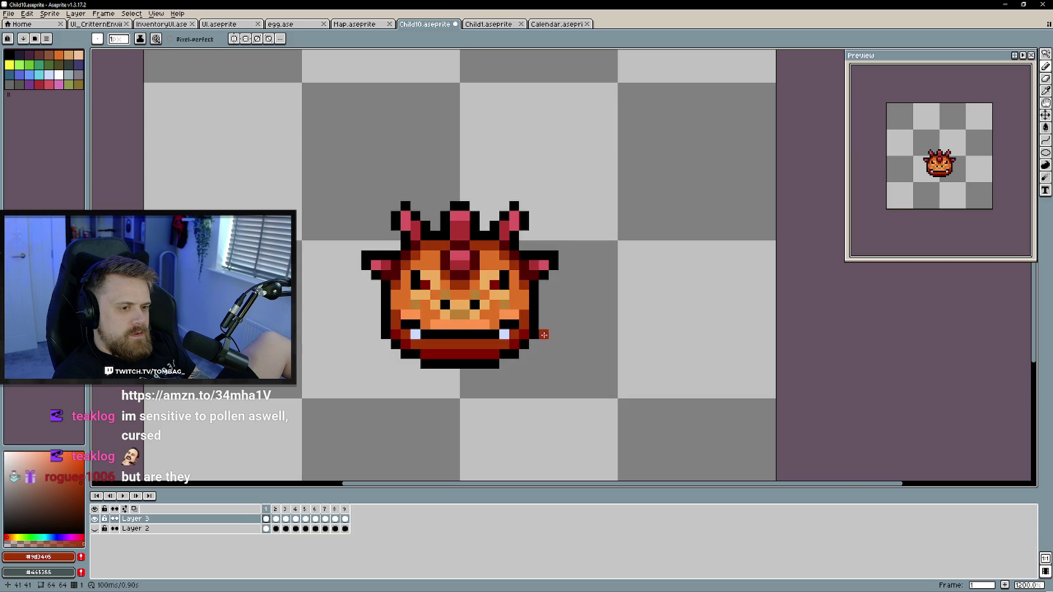
Sample the light orange from the sprite and paint a highlight row in frame 2
{"action": "left_click", "coordinate": [426, 321], "text": "alt"}
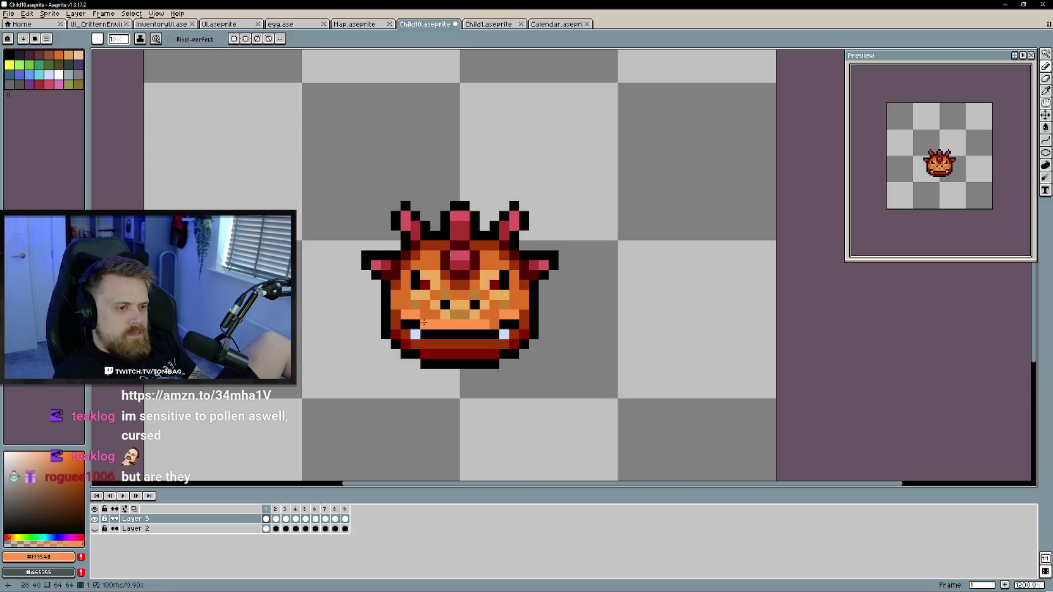
{"action": "key", "text": "Right"}
{"action": "key", "text": "Left"}
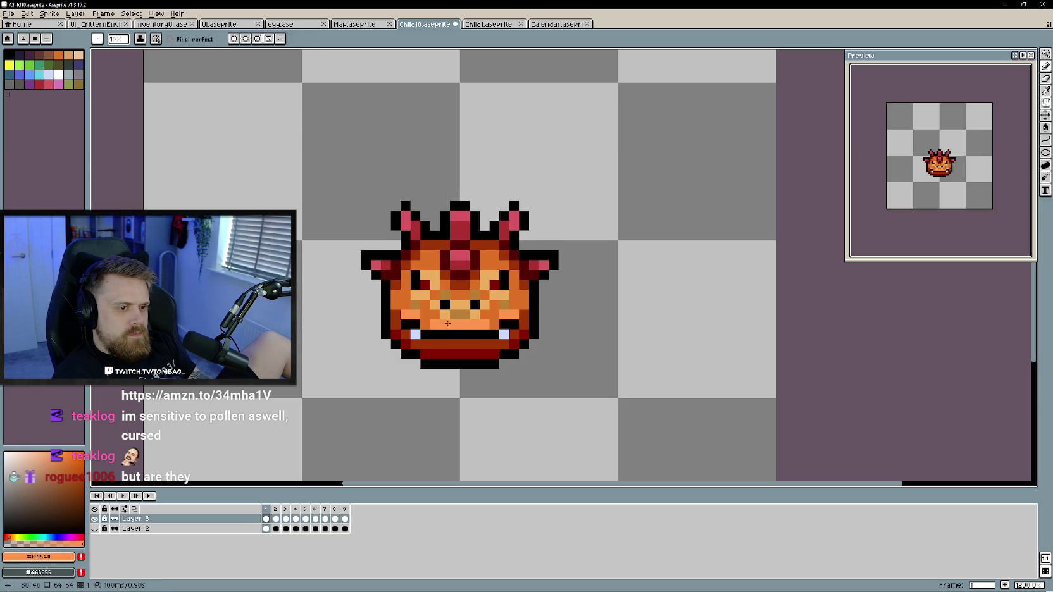
{"action": "key", "text": "Right"}
{"action": "left_click_drag", "start_coordinate": [440, 326], "coordinate": [446, 327]}
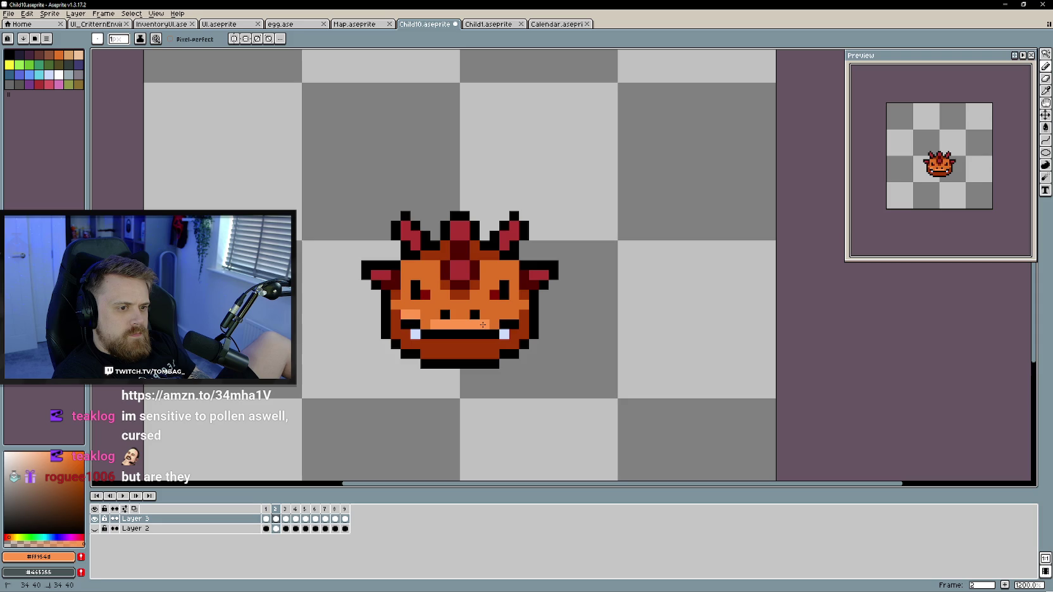
Add light-orange cheek pixels and a mouth highlight row in frames 3 and 4
{"action": "key", "text": "Right"}
{"action": "left_click", "coordinate": [503, 315]}
{"action": "left_click_drag", "start_coordinate": [484, 334], "coordinate": [415, 324]}
{"action": "left_click", "coordinate": [405, 315]}
{"action": "left_click", "coordinate": [504, 315]}
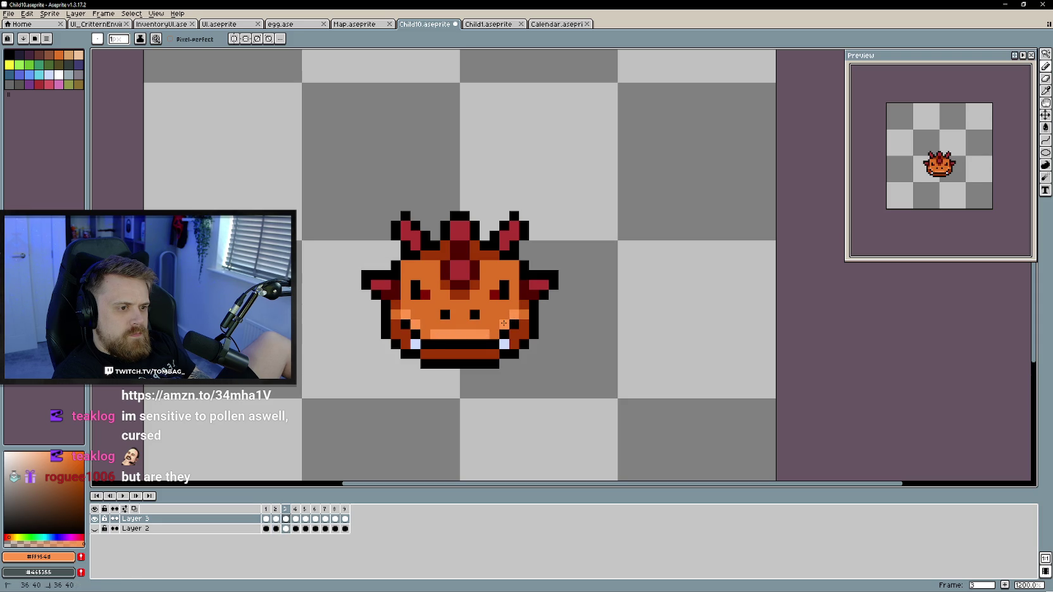
{"action": "key", "text": "Right"}
{"action": "mouse_move", "coordinate": [504, 324]}
{"action": "left_mouse_down"}
{"action": "mouse_move", "coordinate": [515, 324]}
{"action": "mouse_move", "coordinate": [437, 333]}
{"action": "mouse_move", "coordinate": [484, 344]}
{"action": "left_mouse_up"}
Paint the above-mouth highlight row and cheek highlights in frames 6 and 7
{"action": "key", "text": "Right"}
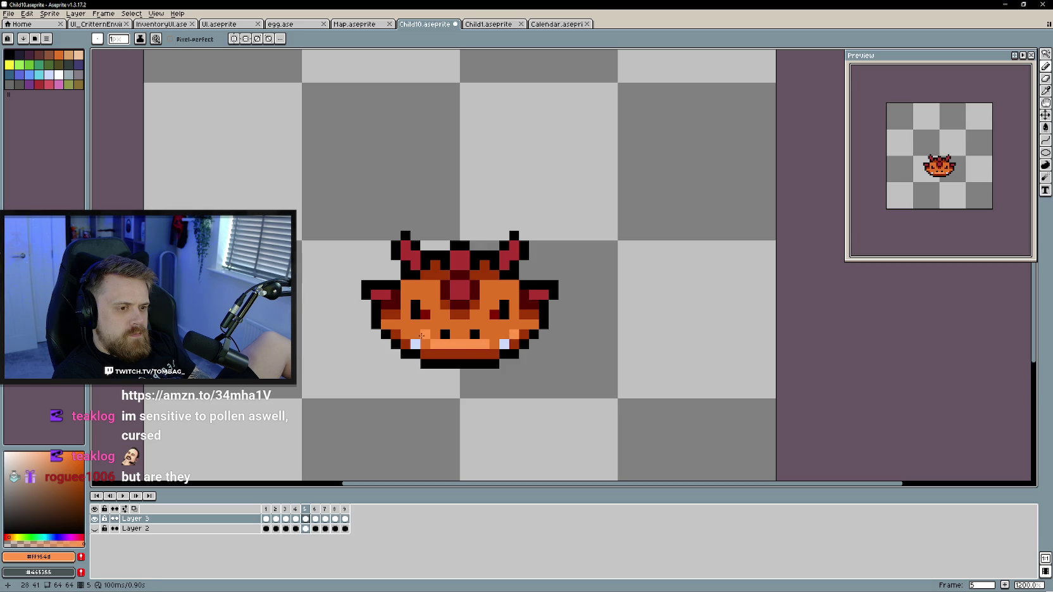
{"action": "key", "text": "Right"}
{"action": "left_click_drag", "start_coordinate": [434, 343], "coordinate": [484, 343]}
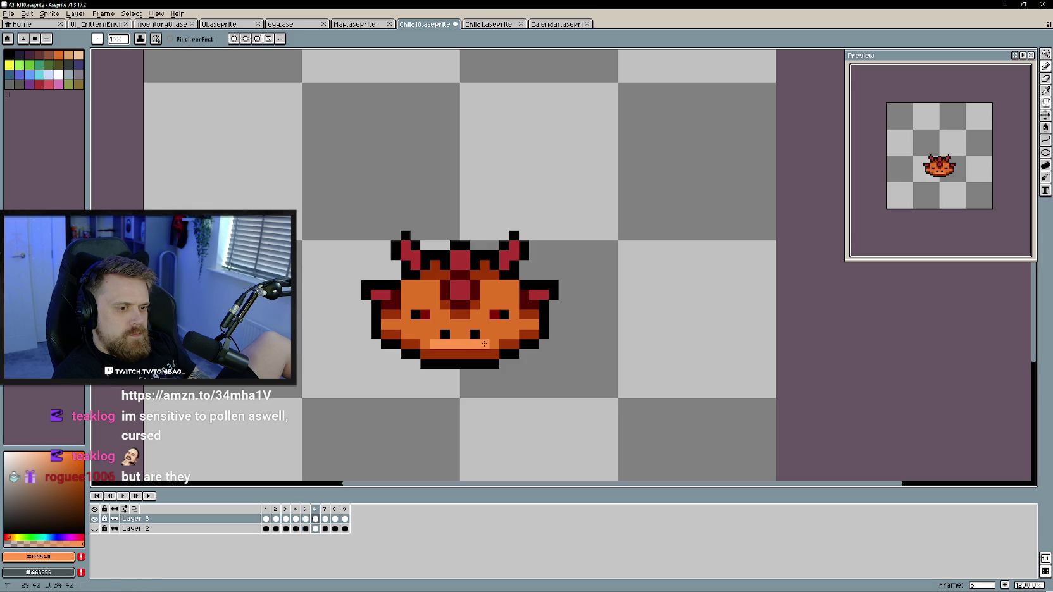
{"action": "left_click_drag", "start_coordinate": [414, 334], "coordinate": [408, 334]}
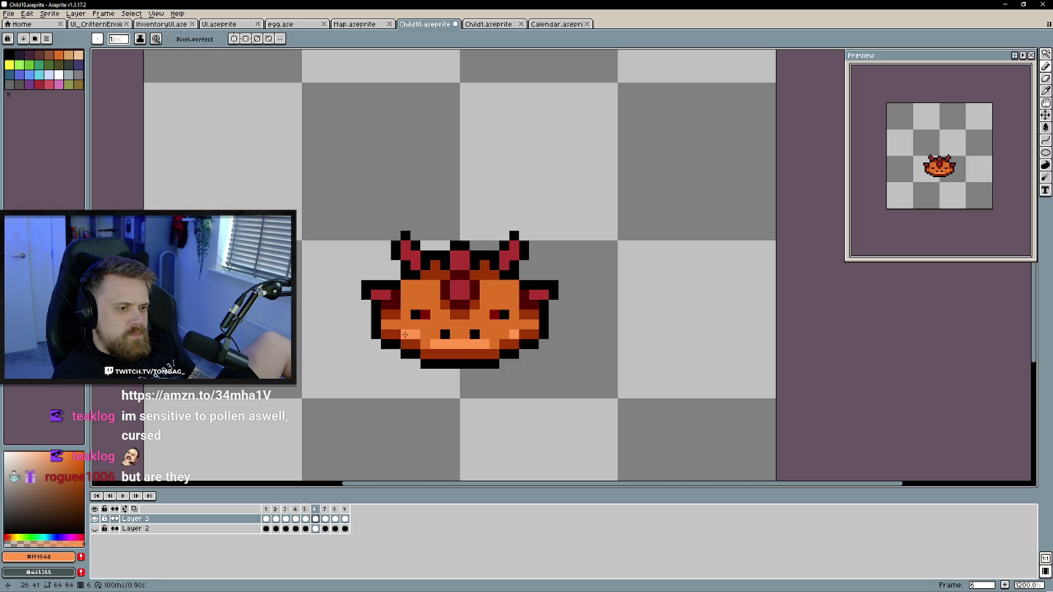
{"action": "key", "text": "Left"}
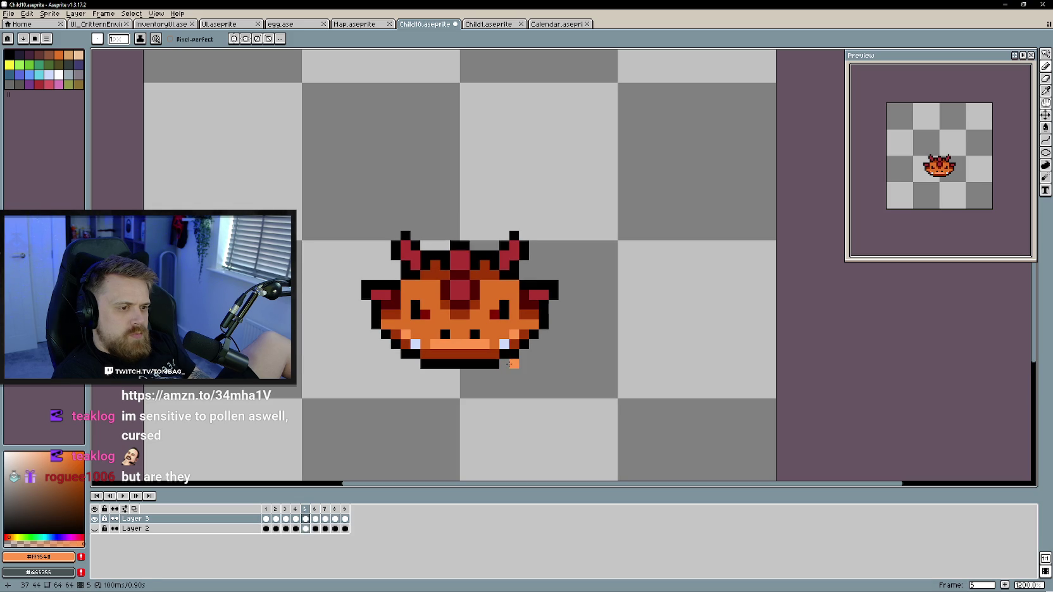
{"action": "key", "text": "Right"}
{"action": "key", "text": "Right"}
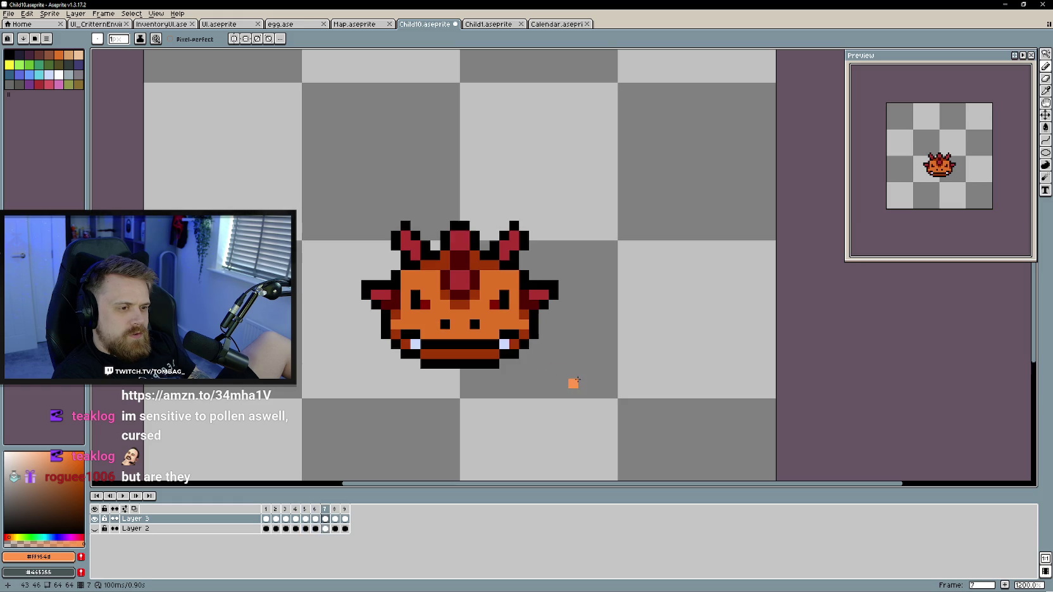
{"action": "mouse_move", "coordinate": [505, 324]}
{"action": "left_mouse_down"}
{"action": "mouse_move", "coordinate": [518, 324]}
{"action": "mouse_move", "coordinate": [442, 334]}
{"action": "left_mouse_up"}
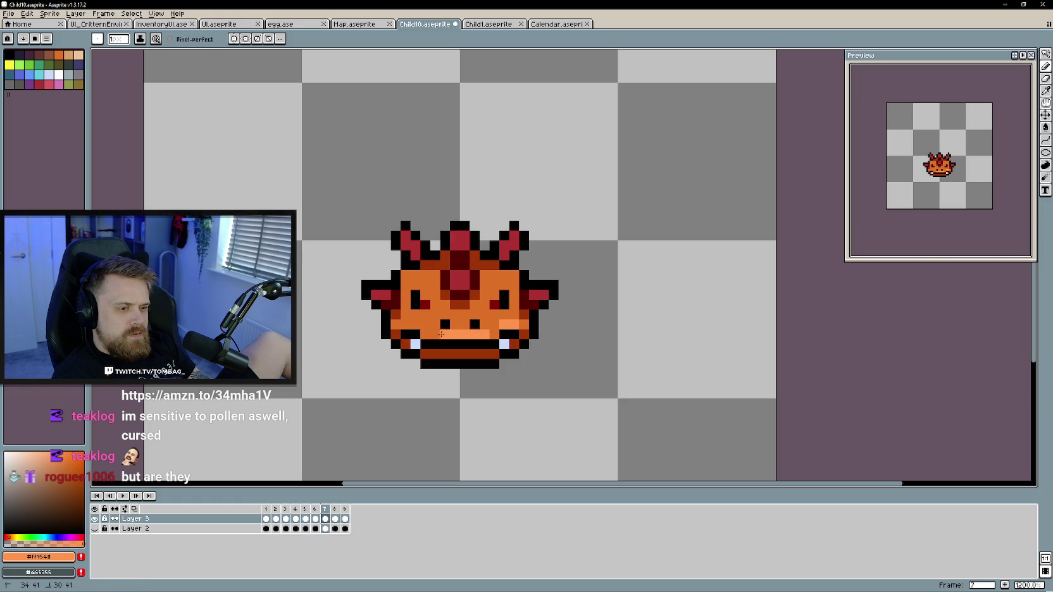
Add cheek highlight pixels and the above-mouth strip in frames 8 and 9
{"action": "key", "text": "Right"}
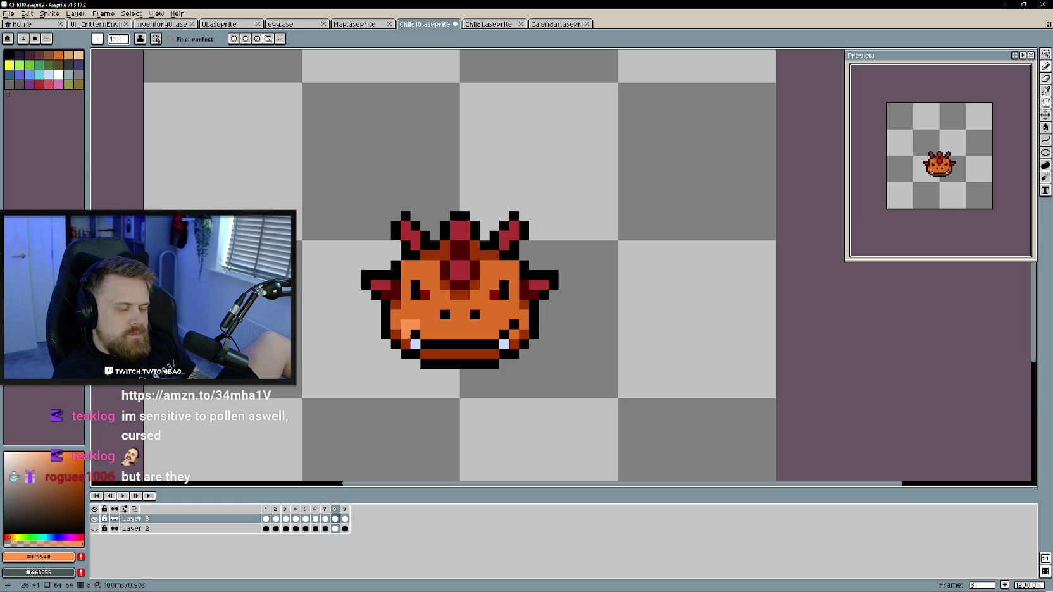
{"action": "left_click", "coordinate": [405, 315]}
{"action": "left_click_drag", "start_coordinate": [437, 334], "coordinate": [479, 334]}
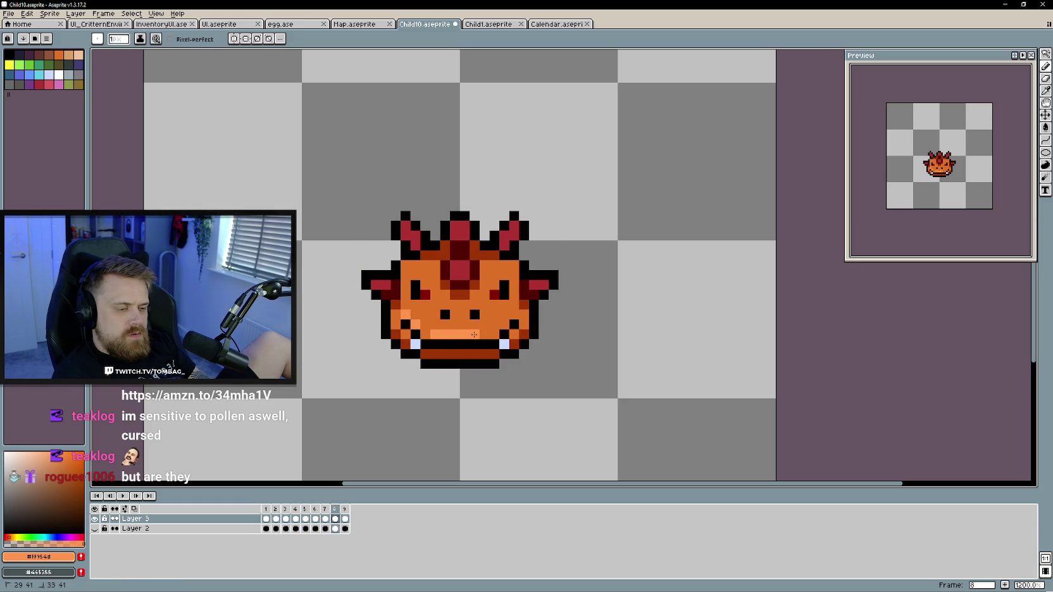
{"action": "key", "text": "Right"}
{"action": "left_click", "coordinate": [504, 315]}
{"action": "left_click", "coordinate": [405, 314]}
Play the animation to review it, then sample dark red #520303 from the horn base
{"action": "key", "text": "Right"}
{"action": "key", "text": "Right"}
{"action": "key", "text": "Right"}
{"action": "key", "text": "Right"}
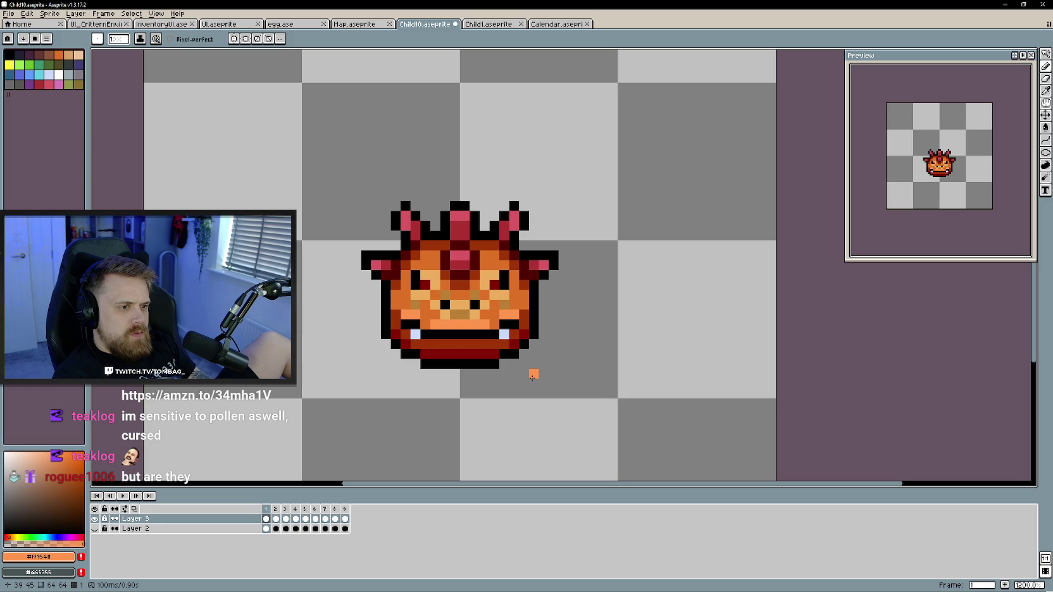
{"action": "key", "text": "Return"}
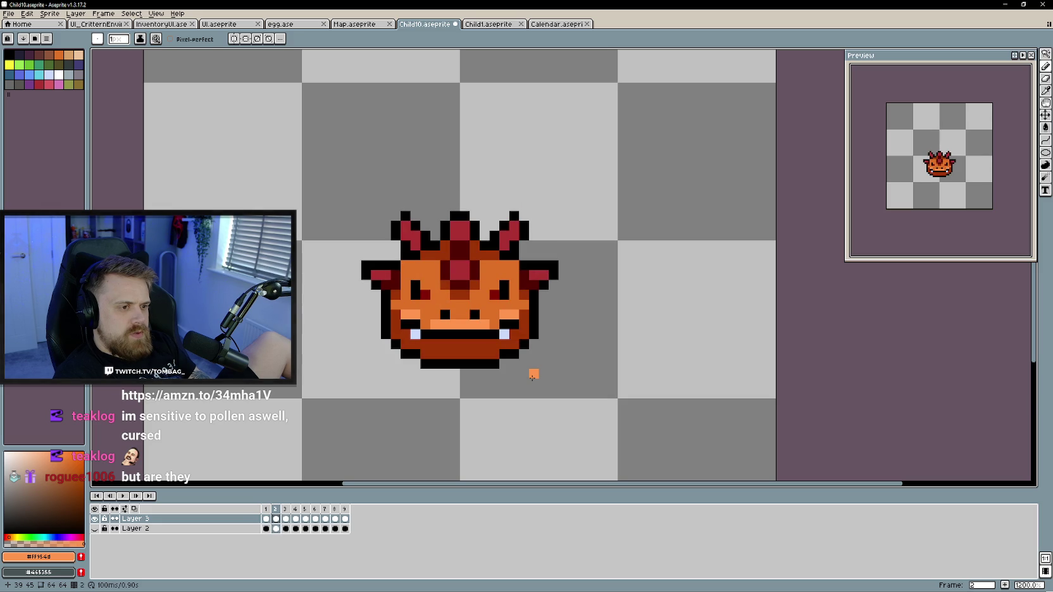
{"action": "left_click", "coordinate": [404, 261], "text": "alt"}
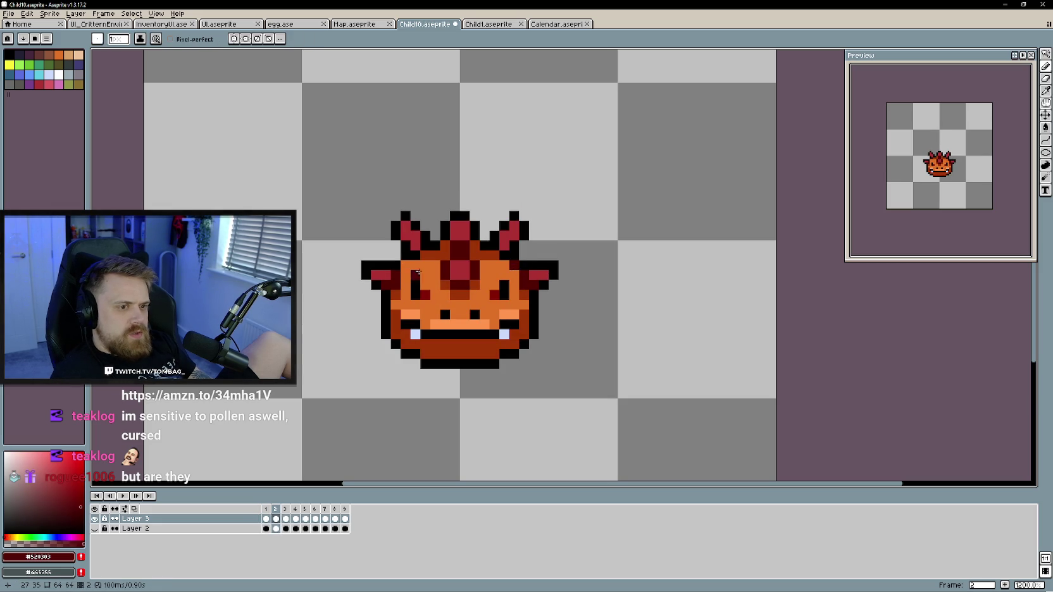
Review frames 3 through 9, play the animation, and sample the dark orange-red from the face
{"action": "key", "text": "Right"}
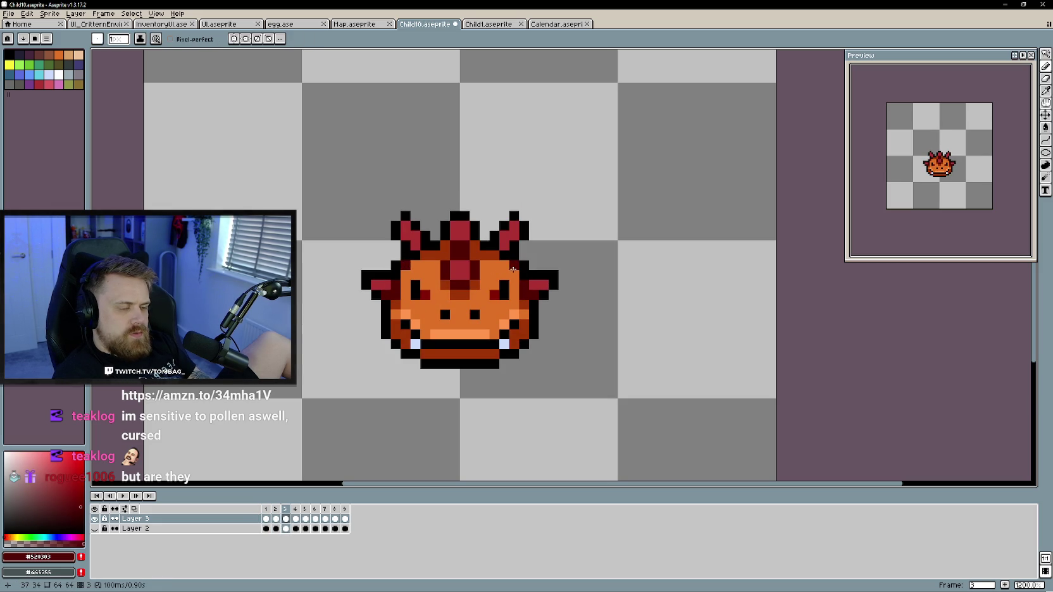
{"action": "key", "text": "Right"}
{"action": "key", "text": "Right"}
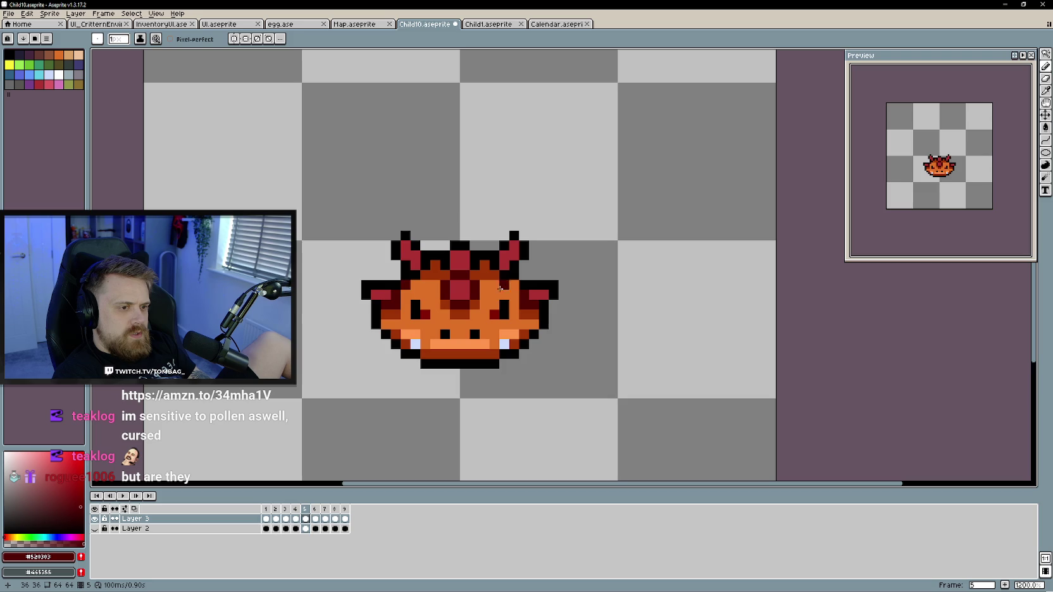
{"action": "key", "text": "Right"}
{"action": "key", "text": "Right"}
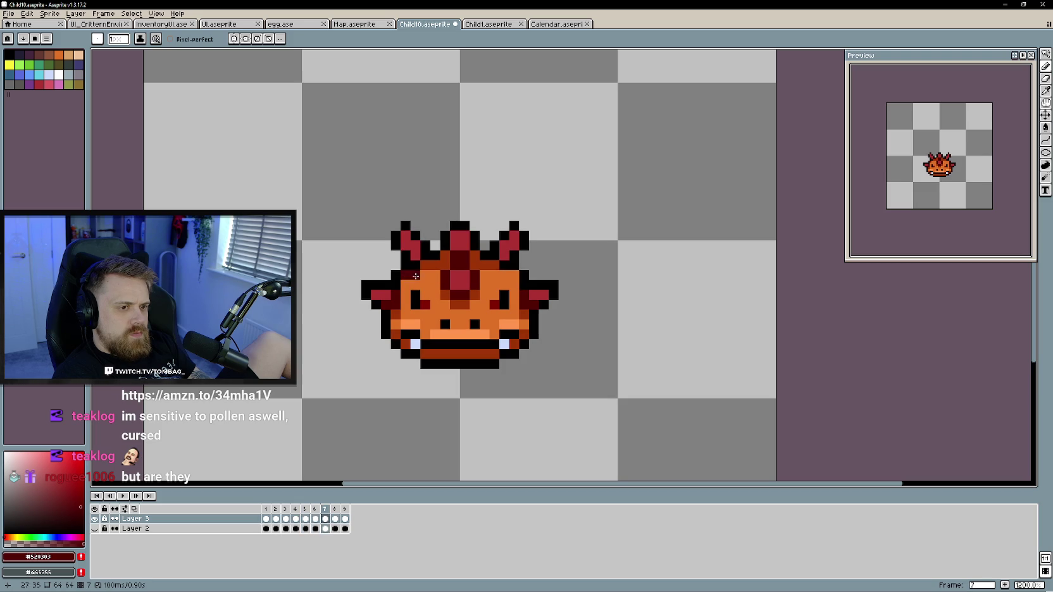
{"action": "key", "text": "Right"}
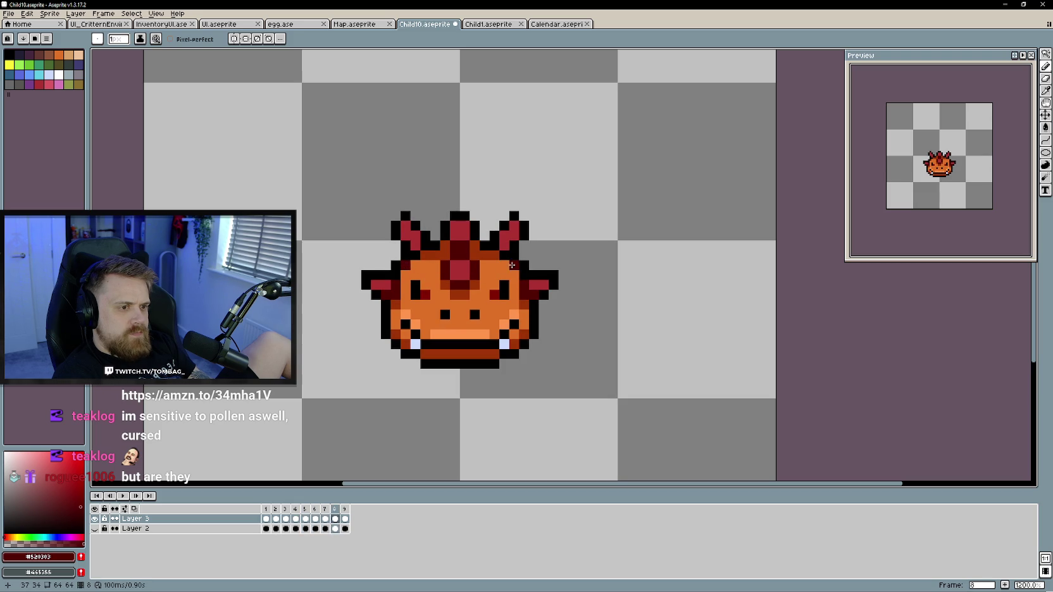
{"action": "key", "text": "Right"}
{"action": "key", "text": "Right"}
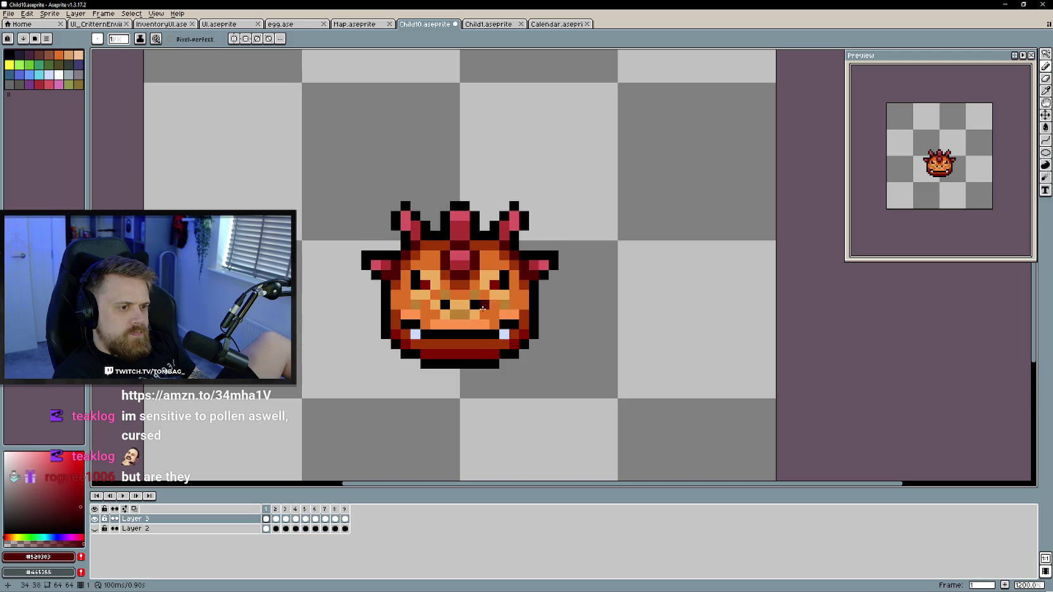
{"action": "key", "text": "Return"}
{"action": "left_click", "coordinate": [441, 289], "text": "alt"}
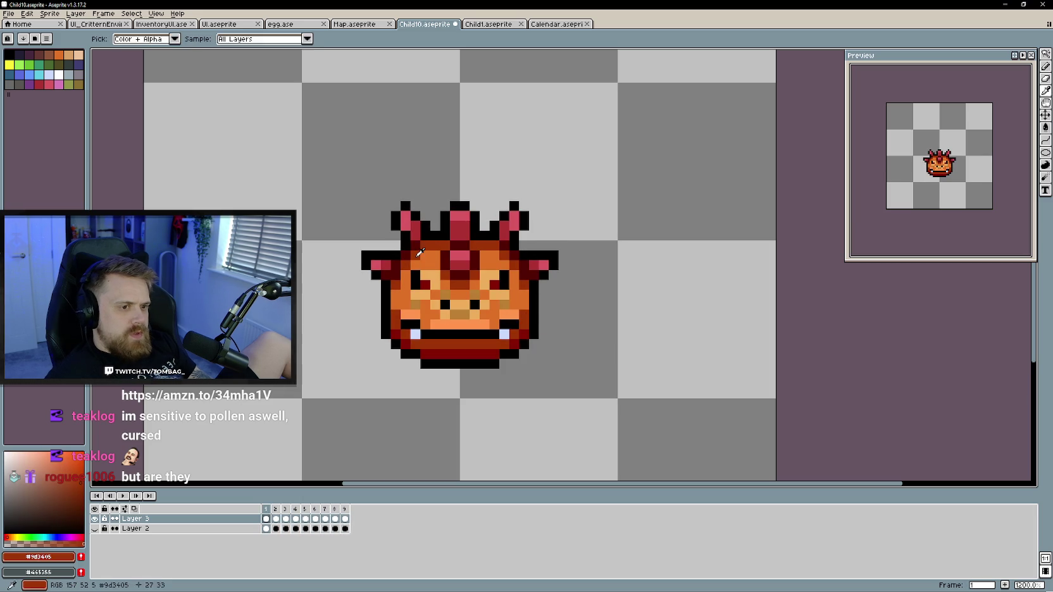
Step through the frames and undo a stray pencil stroke
{"action": "key", "text": "Right"}
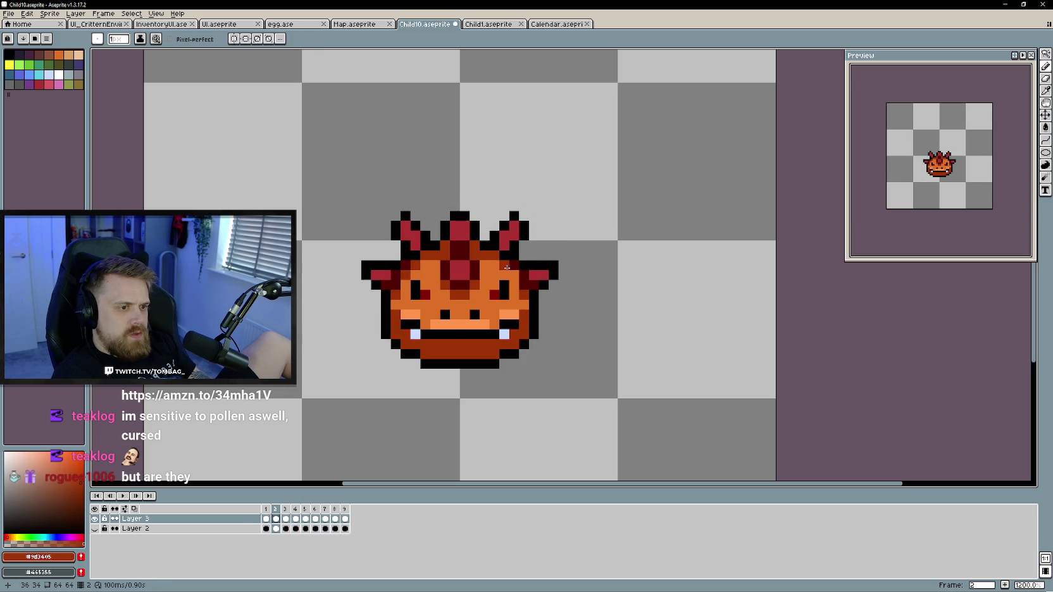
{"action": "key", "text": "Right"}
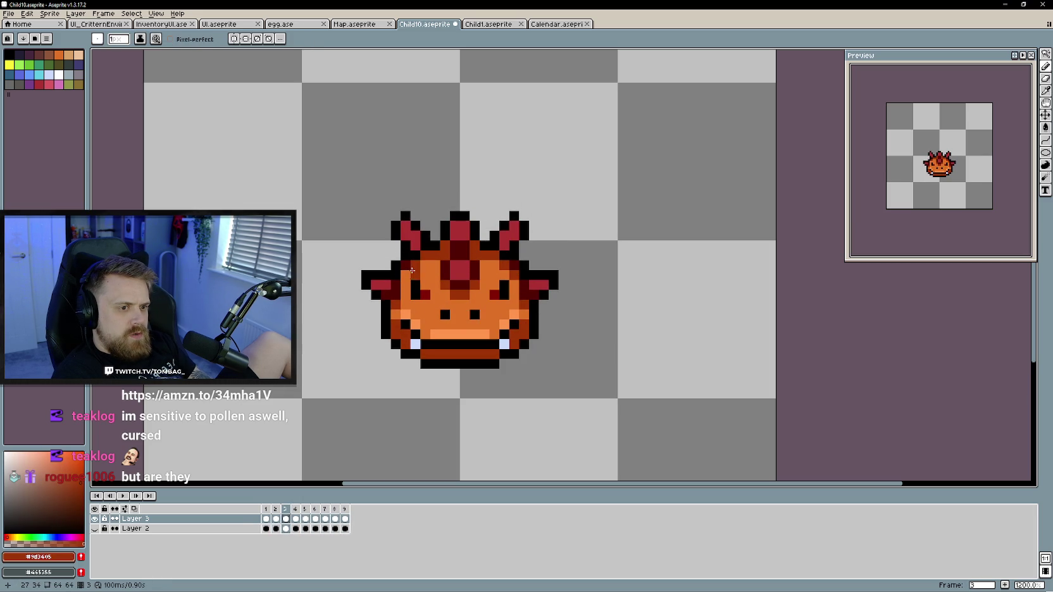
{"action": "key", "text": "Right"}
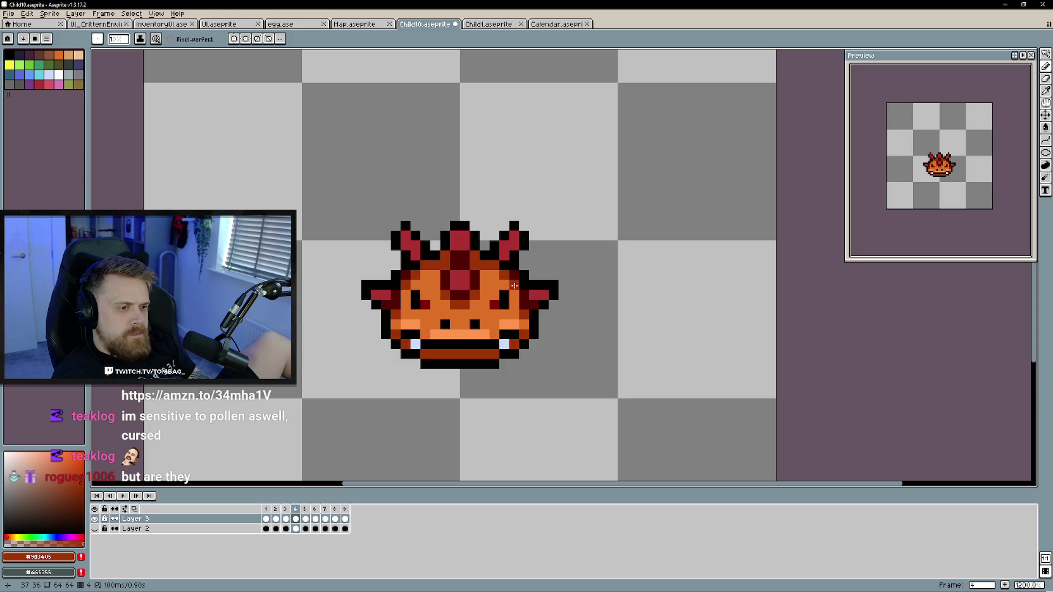
{"action": "key", "text": "Right"}
{"action": "key", "text": "Right"}
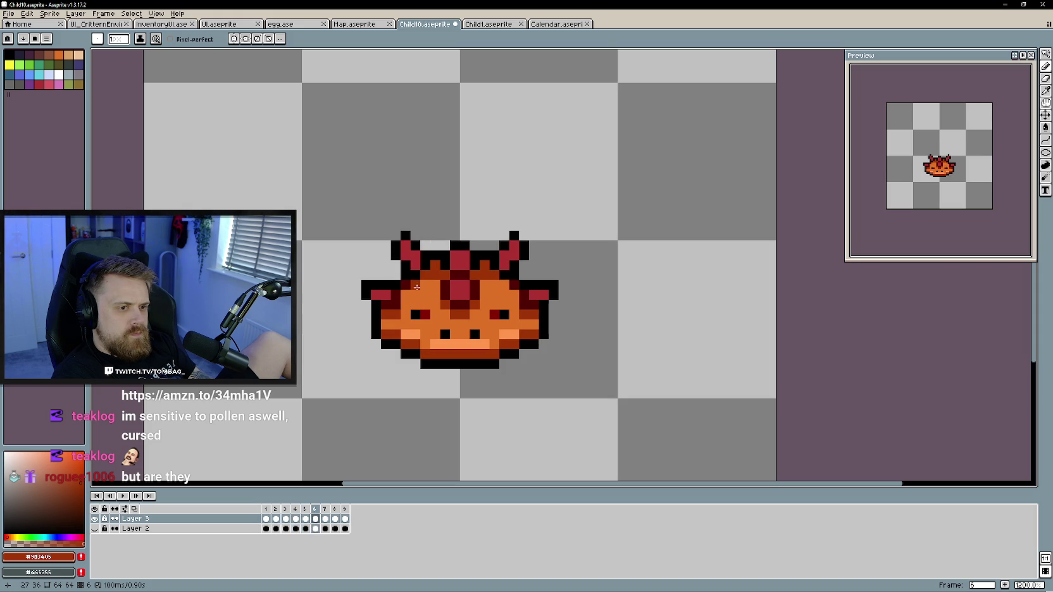
{"action": "key", "text": "Right"}
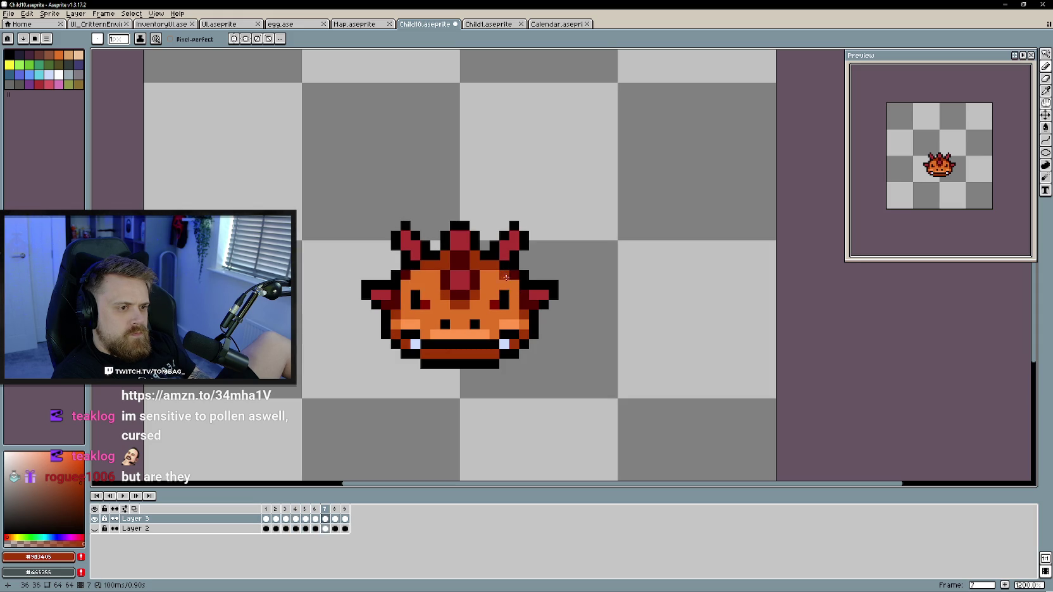
{"action": "key", "text": "ctrl+z"}
{"action": "key", "text": "Right"}
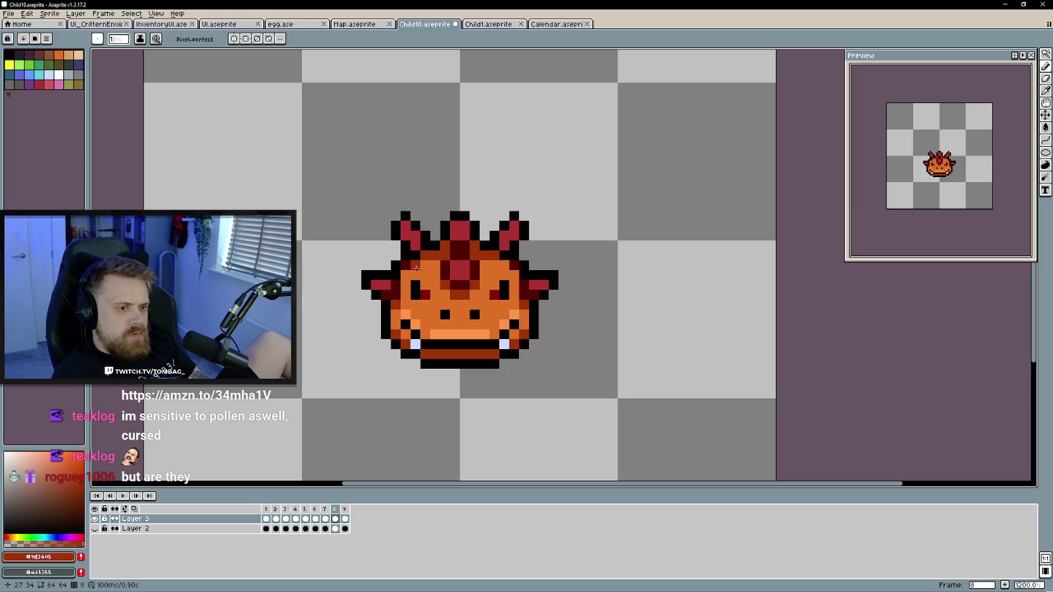
Step through a few more frames, then play and stop the animation preview
{"action": "key", "text": "Right"}
{"action": "left_click", "coordinate": [416, 264]}
{"action": "key", "text": "Right"}
{"action": "key", "text": "Right"}
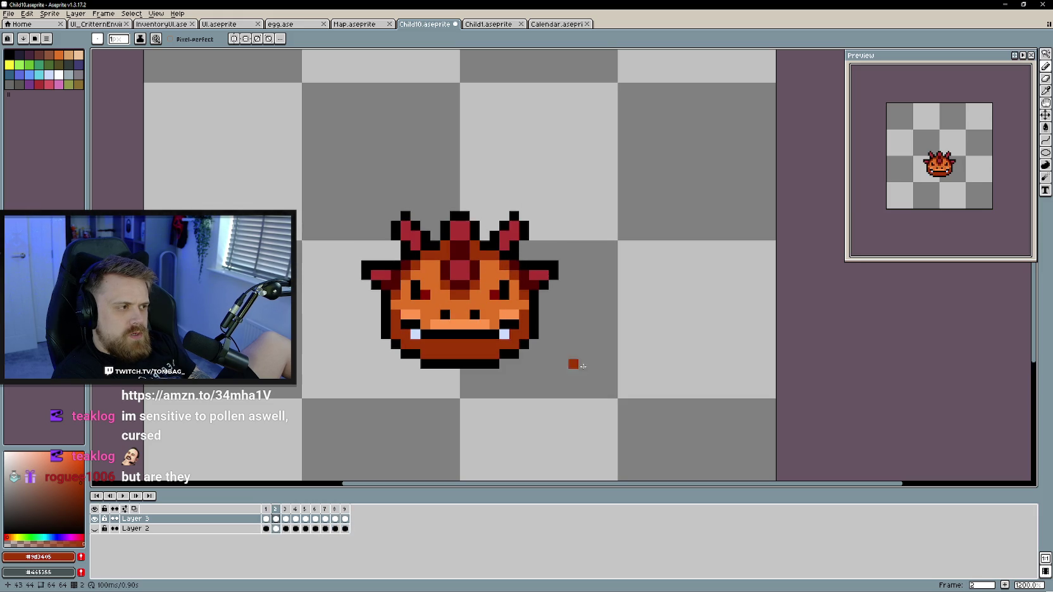
{"action": "key", "text": "Right"}
{"action": "left_click", "coordinate": [123, 496]}
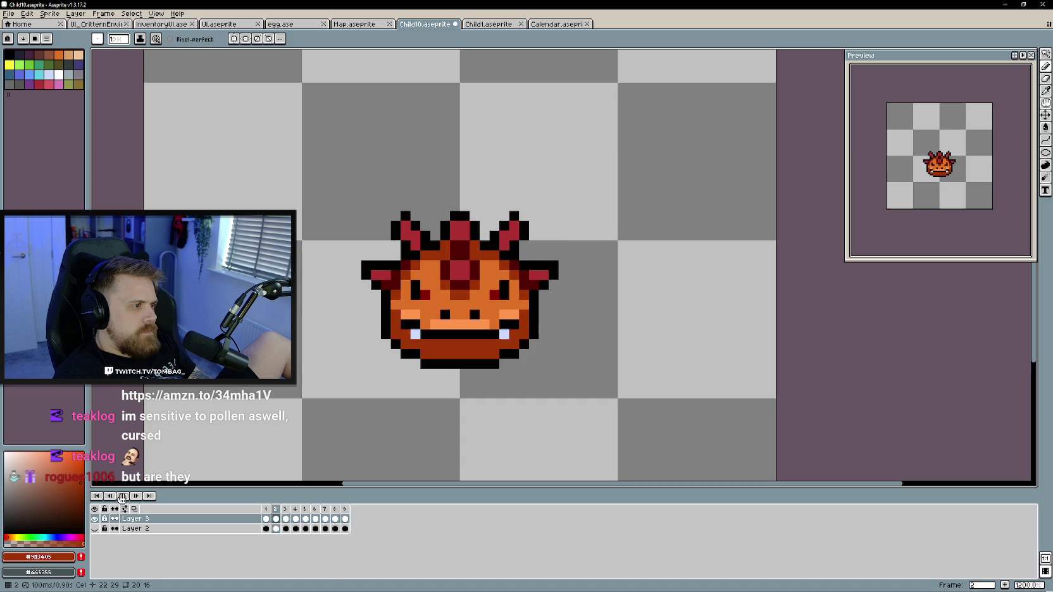
{"action": "left_click", "coordinate": [123, 497]}
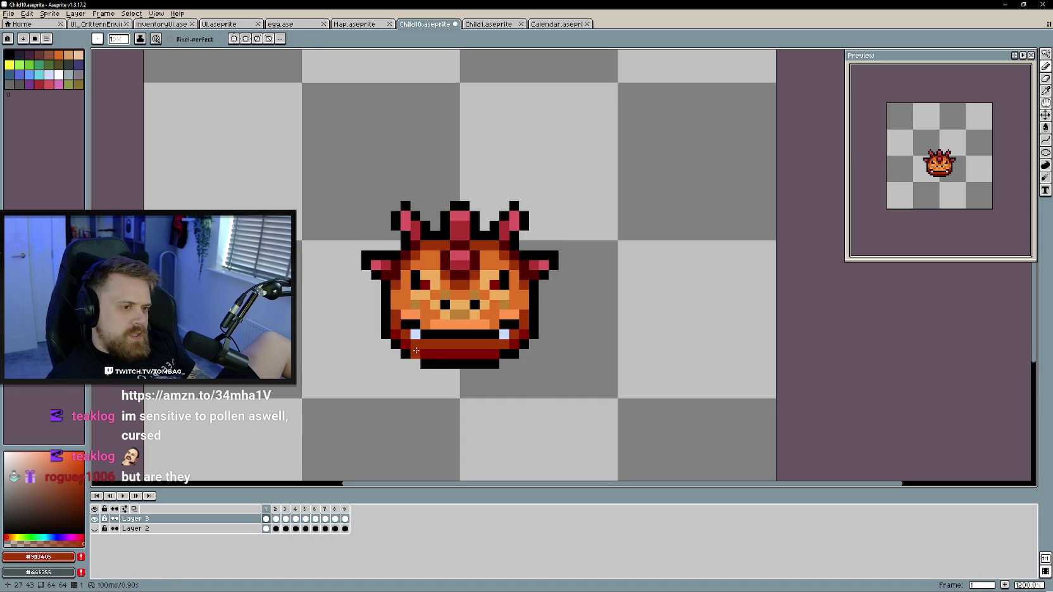
Sample light orange and add highlight pixels to the eyes in frames 2 and 3
{"action": "left_click", "coordinate": [437, 280], "text": "alt"}
{"action": "key", "text": "Right"}
{"action": "left_click", "coordinate": [437, 286]}
{"action": "key", "text": "Right"}
{"action": "left_click", "coordinate": [485, 285]}
{"action": "left_click", "coordinate": [425, 285]}
Add light-orange eye highlights to the left and right eyes in the next three frames
{"action": "key", "text": "Right"}
{"action": "left_click", "coordinate": [429, 293]}
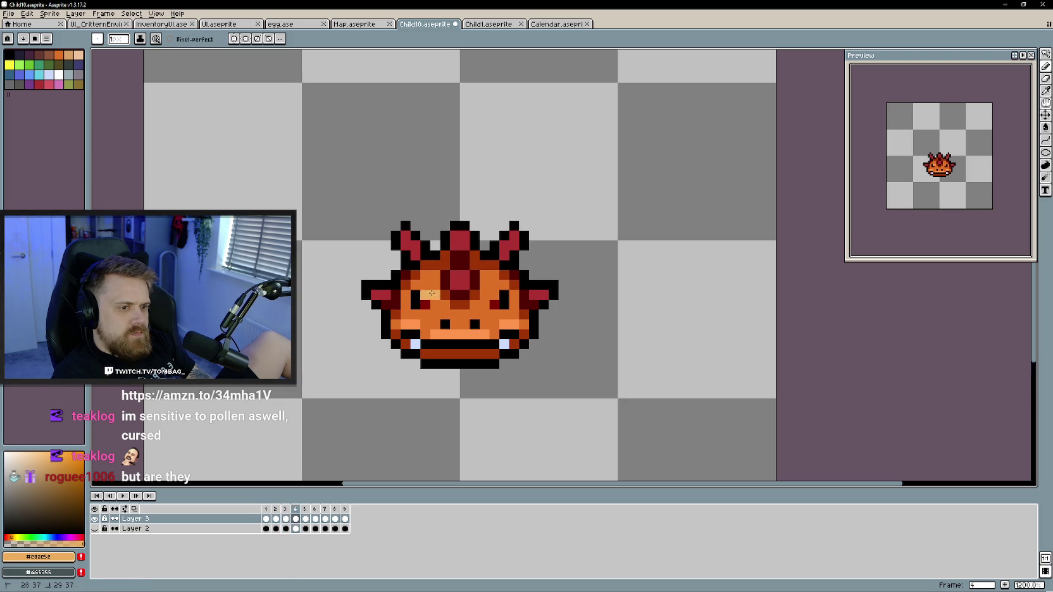
{"action": "left_click", "coordinate": [484, 293]}
{"action": "key", "text": "Right"}
{"action": "left_click", "coordinate": [492, 301]}
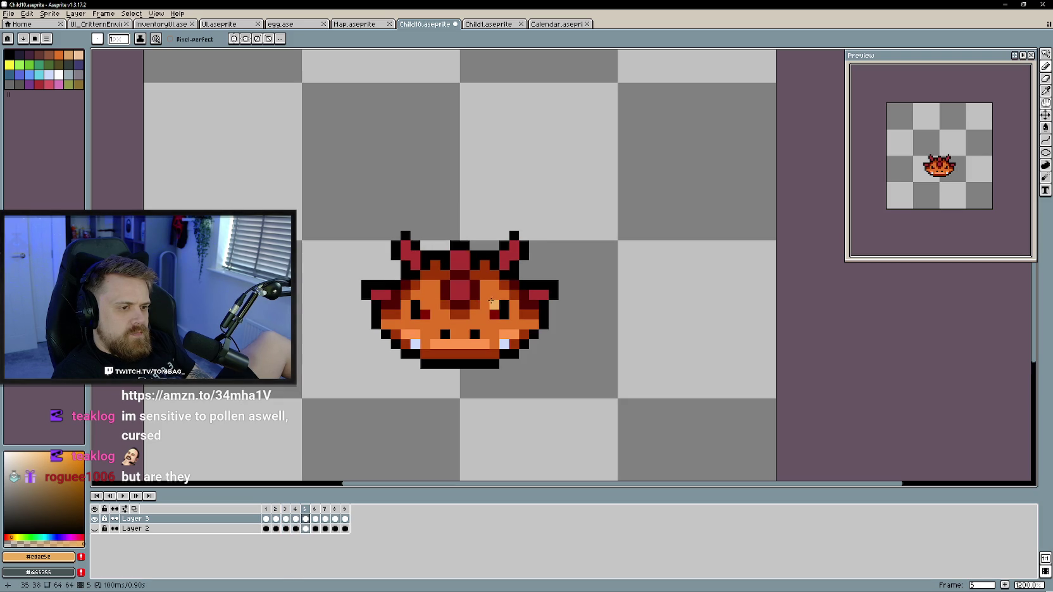
{"action": "key", "text": "Right"}
{"action": "left_click", "coordinate": [425, 304]}
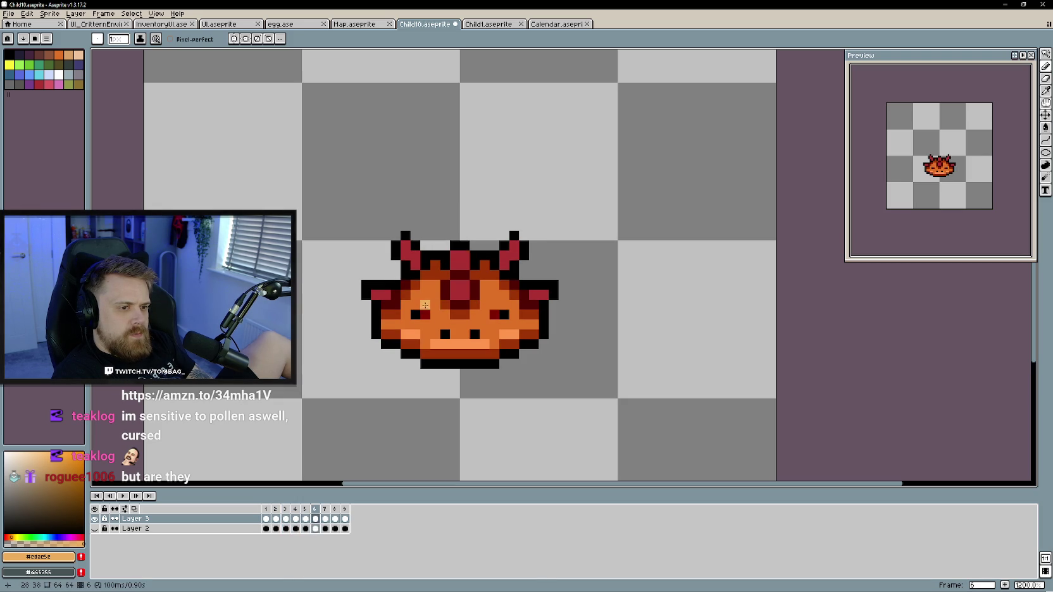
Finish the light-orange eye highlights in the remaining frames, looping back to frame 1
{"action": "key", "text": "Right"}
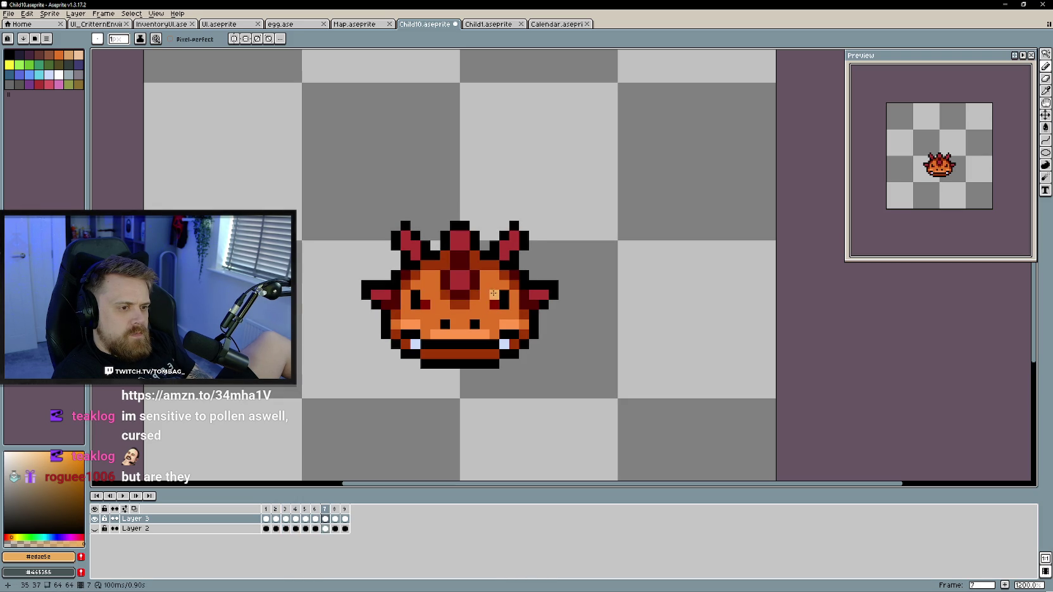
{"action": "key", "text": "Right"}
{"action": "left_click", "coordinate": [455, 295]}
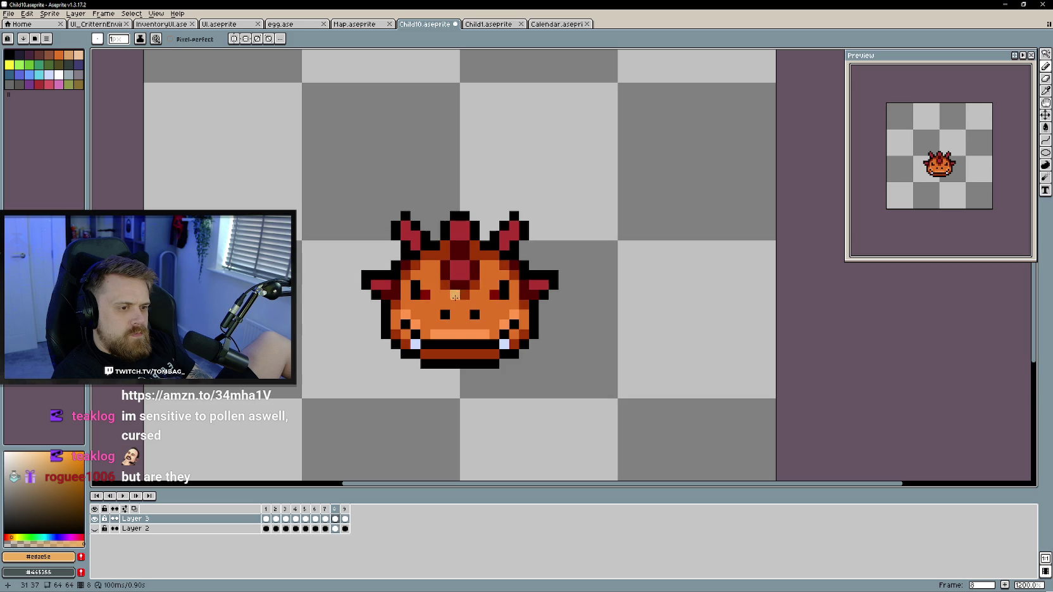
{"action": "key", "text": "Right"}
{"action": "left_click", "coordinate": [425, 283]}
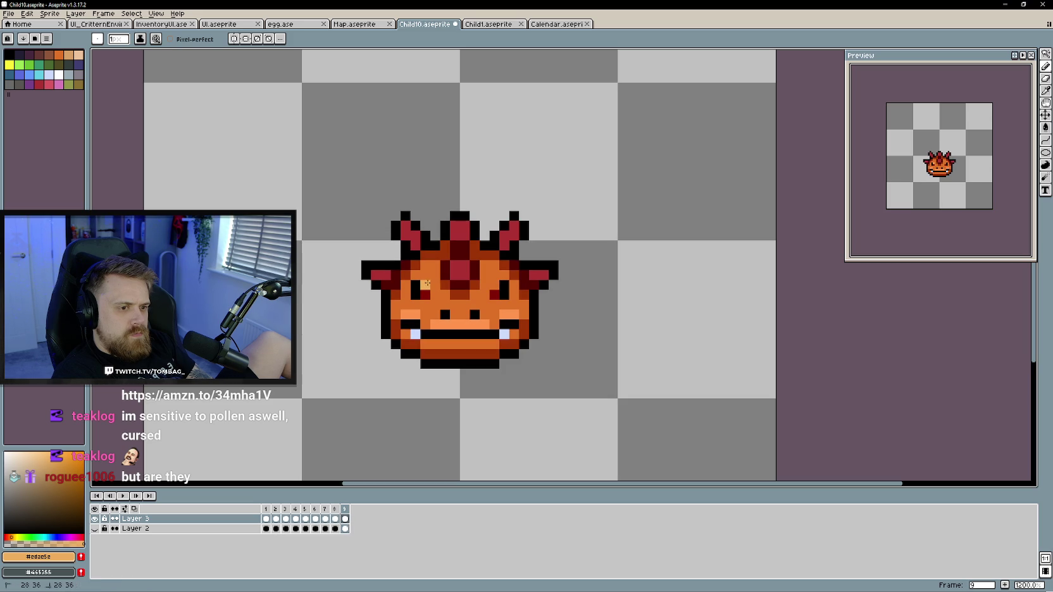
{"action": "key", "text": "Right"}
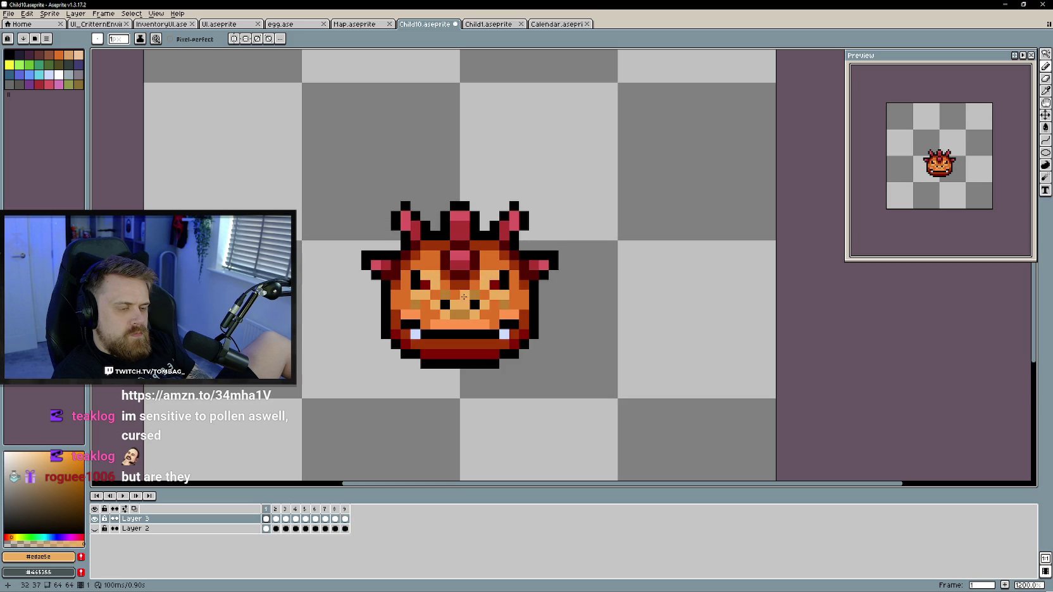
Step through all animation frames to review the eye highlights
{"action": "key", "text": "Right"}
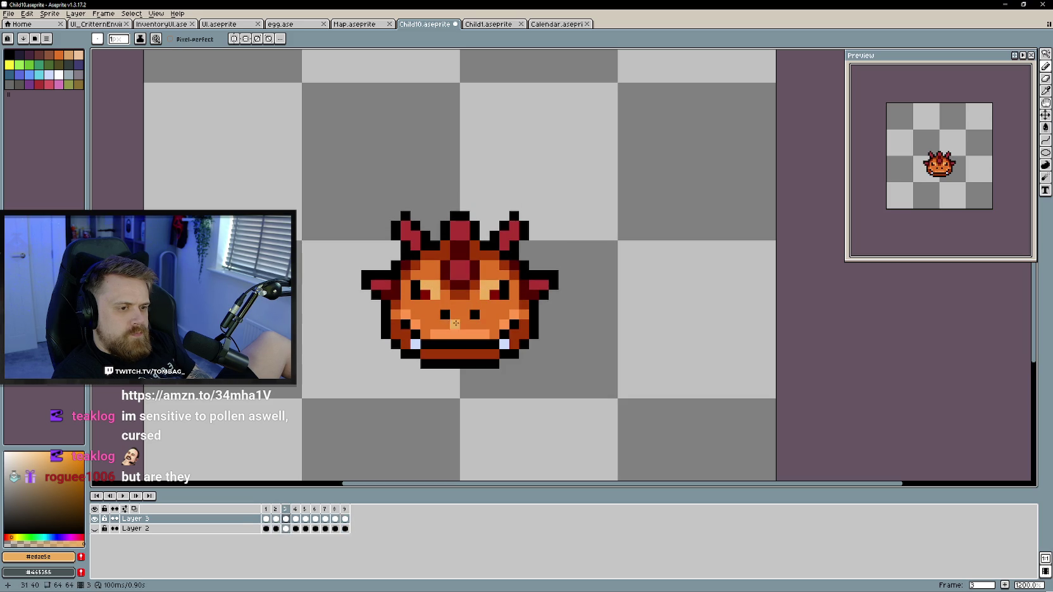
{"action": "key", "text": "Right"}
{"action": "key", "text": "Right"}
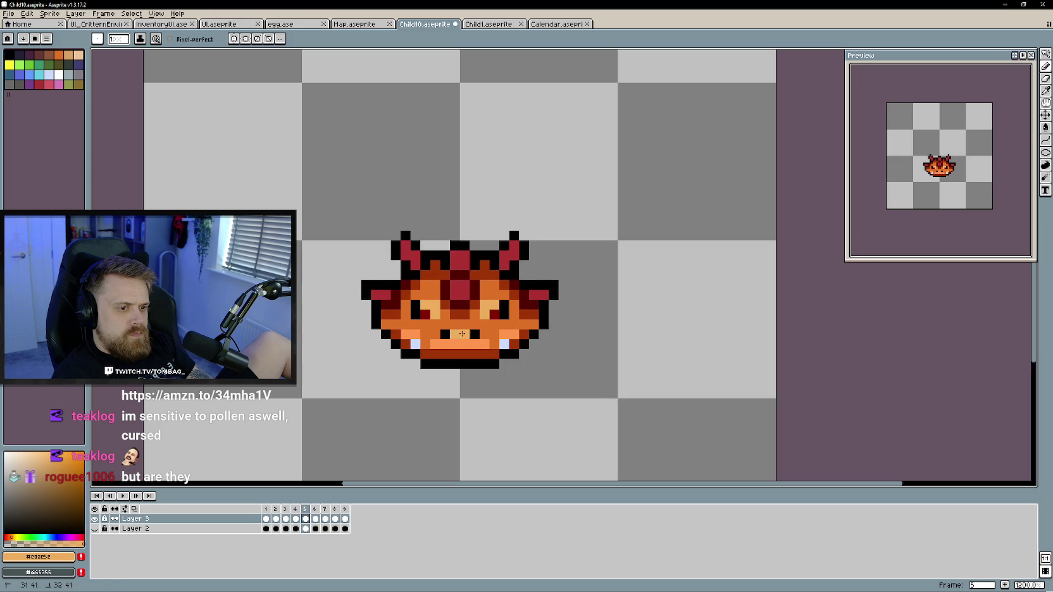
{"action": "key", "text": "Right"}
{"action": "key", "text": "Right"}
{"action": "key", "text": "Right"}
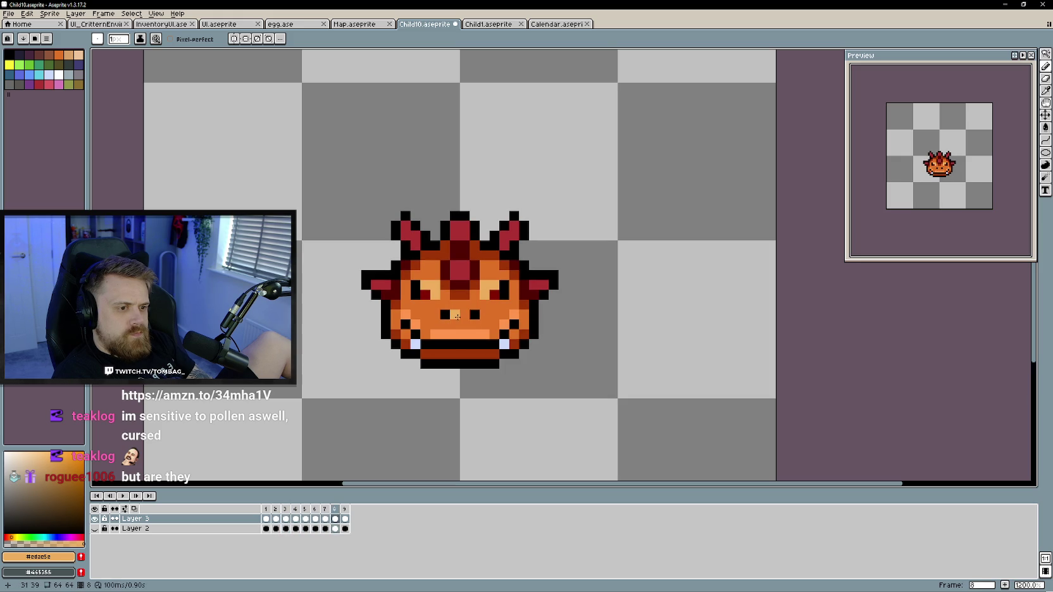
{"action": "key", "text": "Right"}
{"action": "key", "text": "Right"}
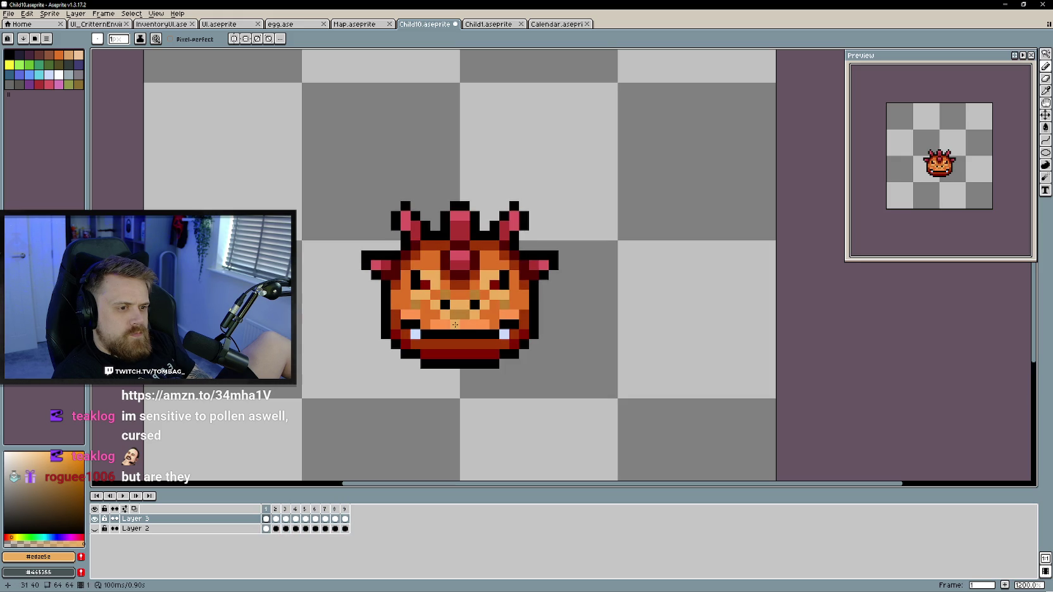
{"action": "key", "text": "Right"}
{"action": "key", "text": "Right"}
{"action": "key", "text": "Left"}
{"action": "key", "text": "Right"}
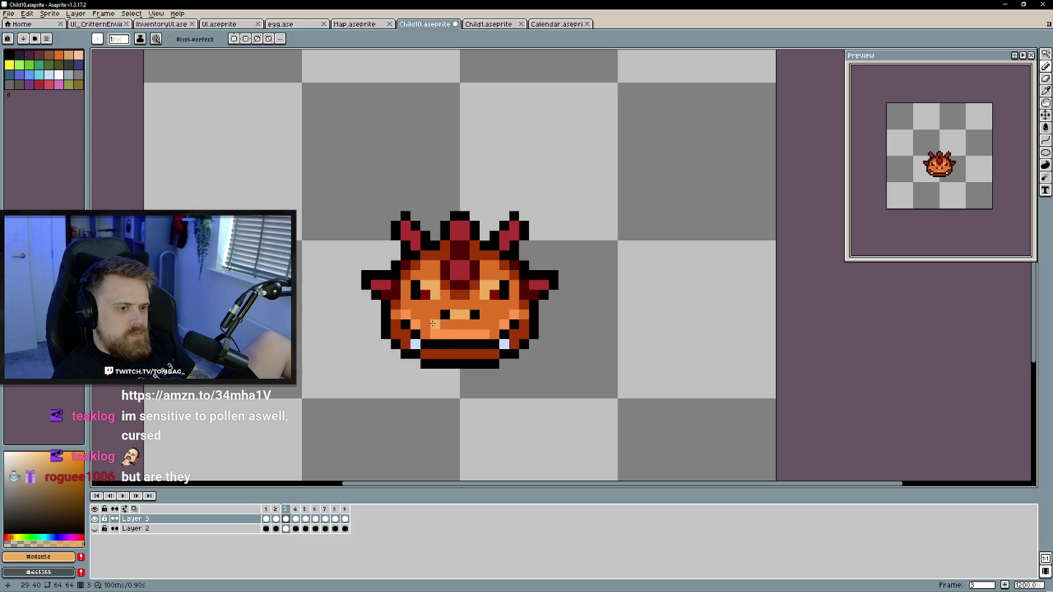
{"action": "key", "text": "Right"}
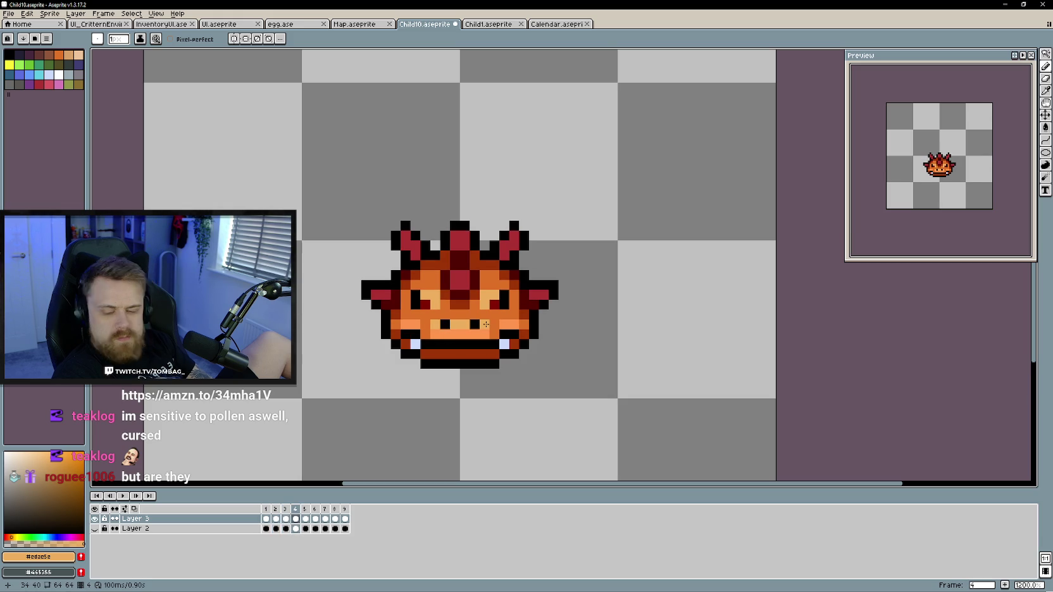
{"action": "key", "text": "Right"}
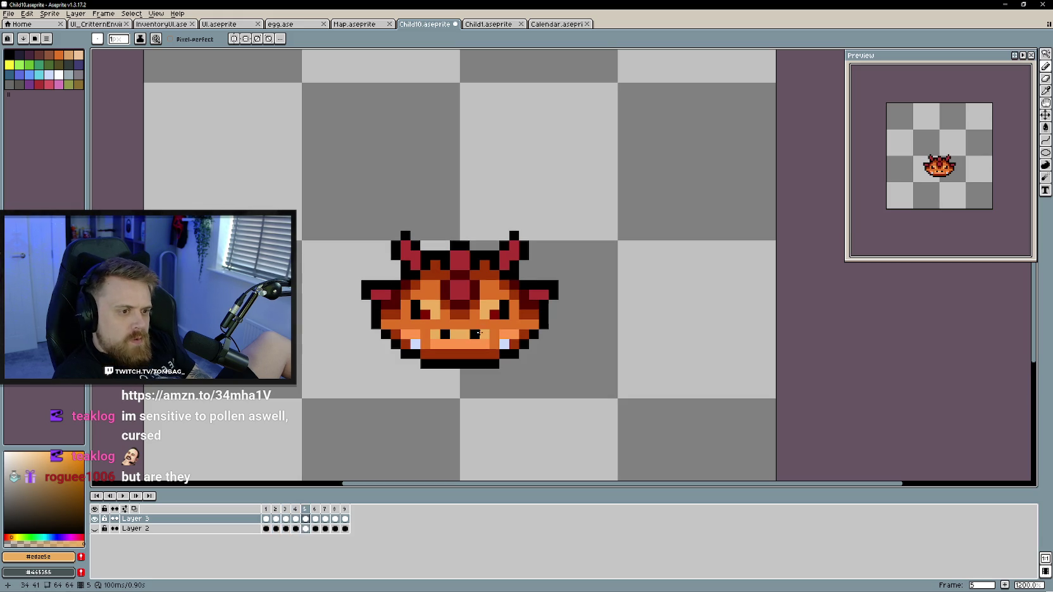
{"action": "key", "text": "Right"}
{"action": "key", "text": "Right"}
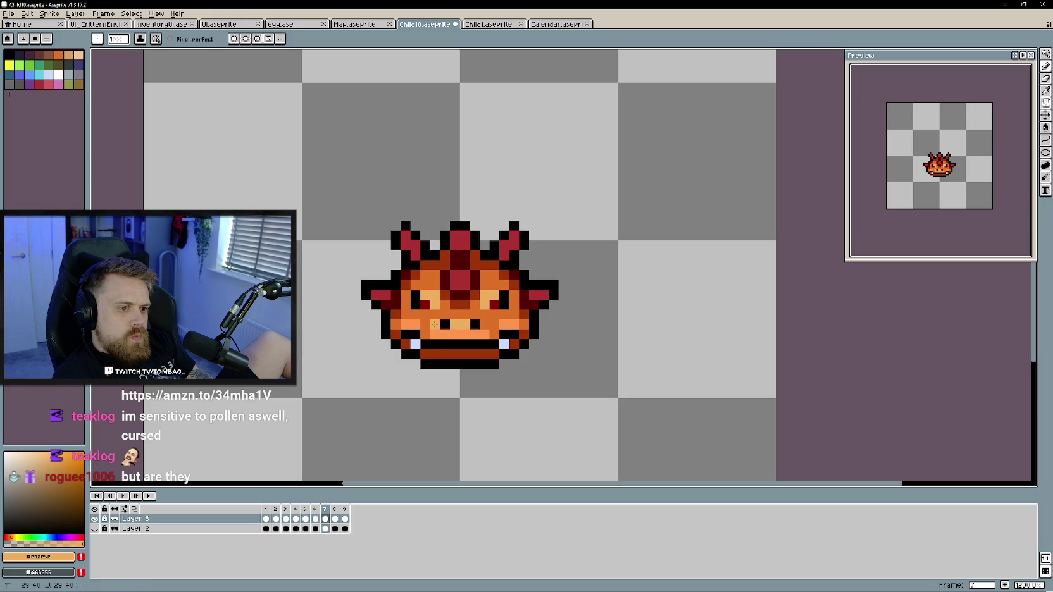
Undo the stray light-orange mouth stroke, cycle back to frame 1, and sample the darker tan
{"action": "key", "text": "Right"}
{"action": "key", "text": "ctrl+z"}
{"action": "key", "text": "Right"}
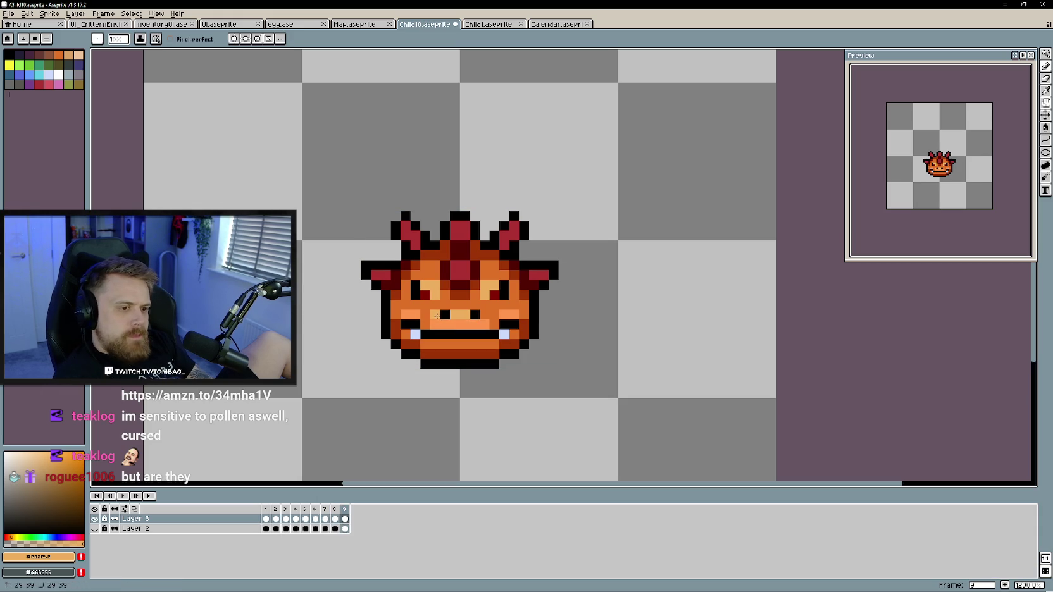
{"action": "key", "text": "Right"}
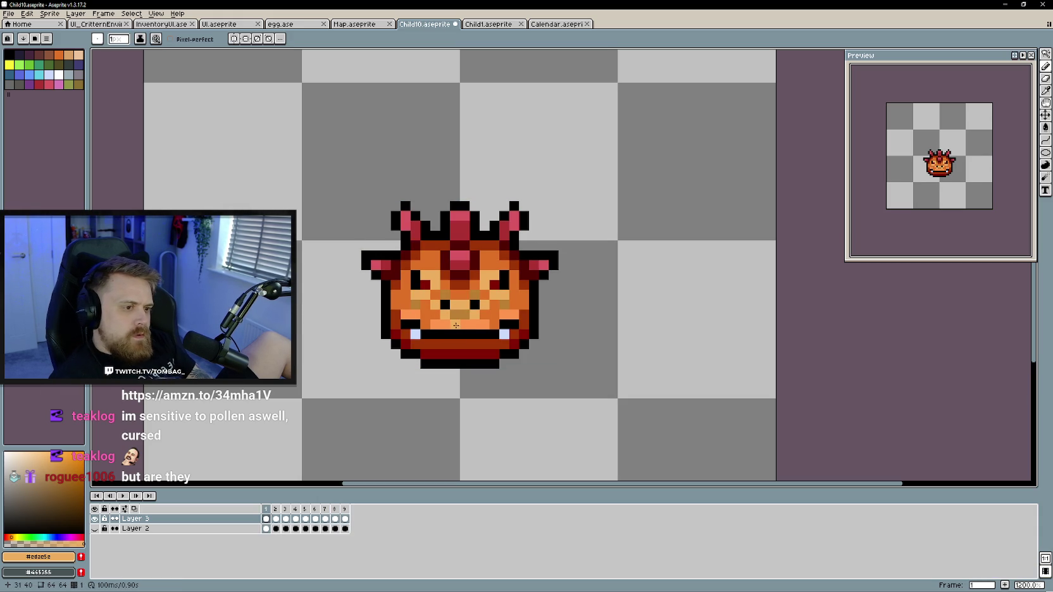
{"action": "key", "text": "Right"}
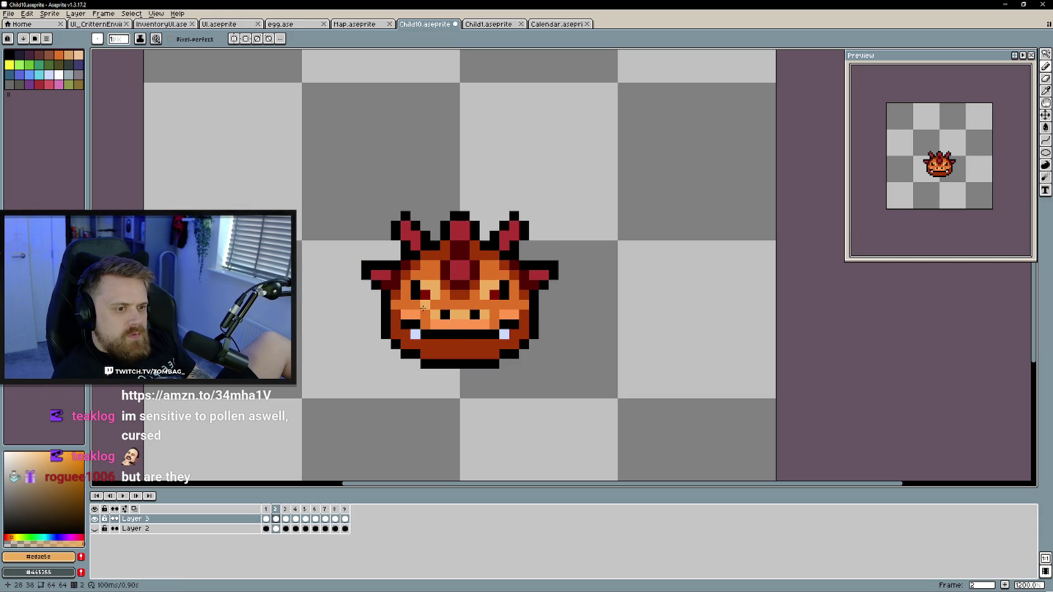
{"action": "key", "text": "Right"}
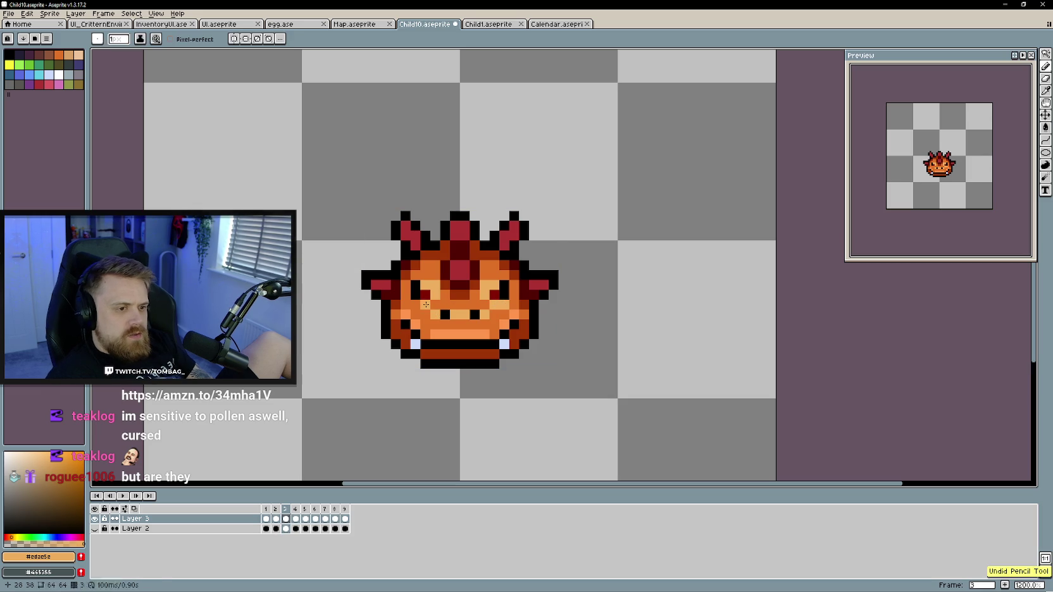
{"action": "key", "text": "Right"}
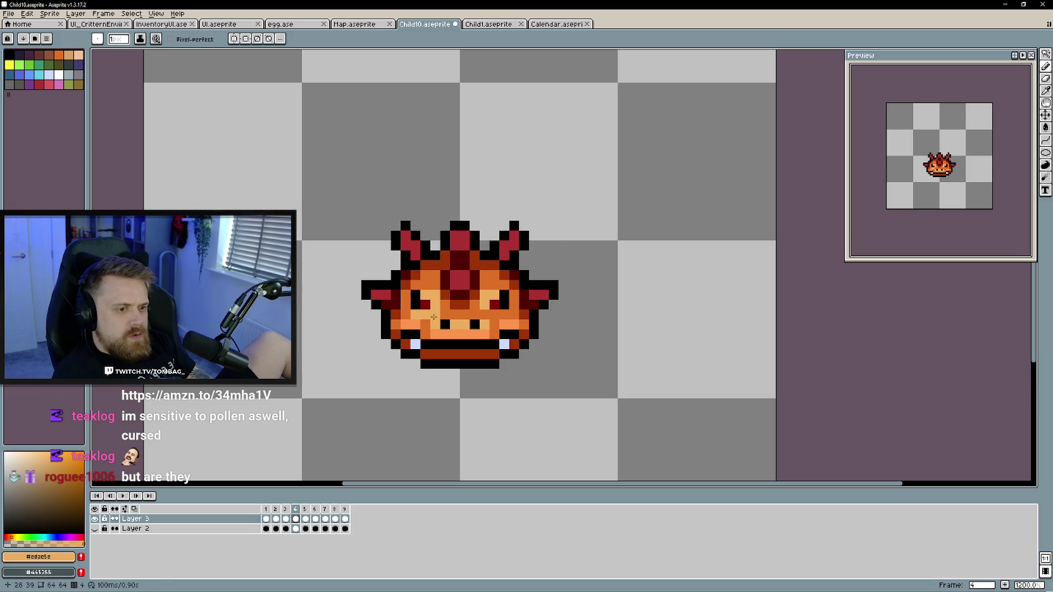
{"action": "key", "text": "Right"}
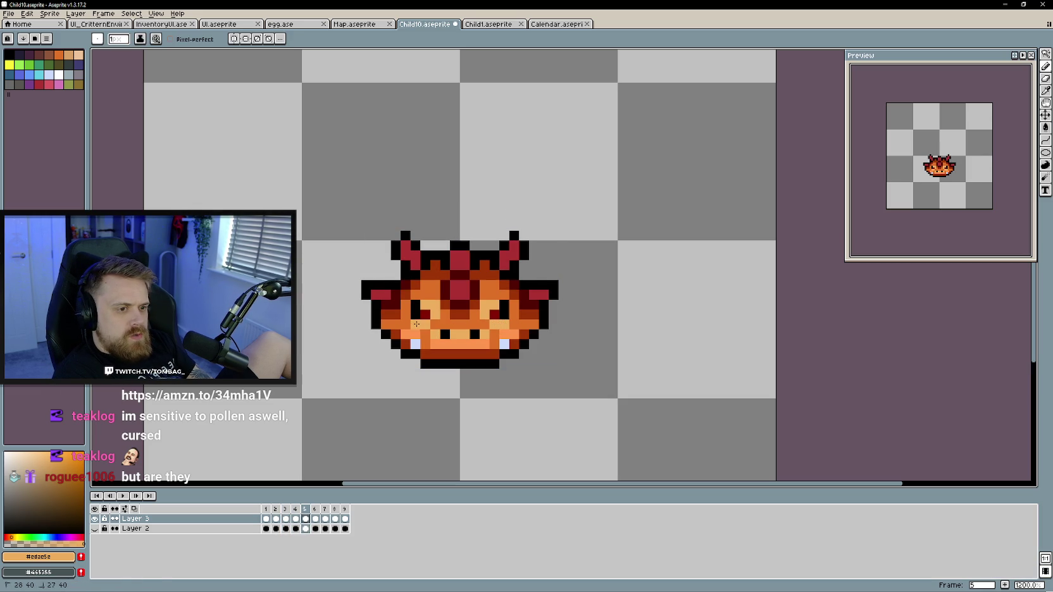
{"action": "key", "text": "Right"}
{"action": "key", "text": "Right"}
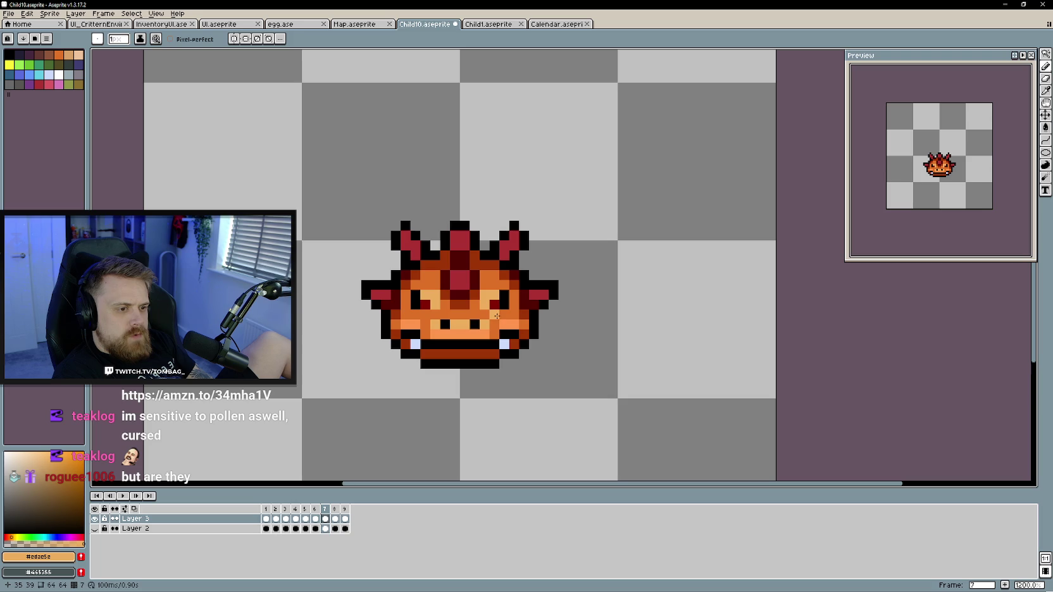
{"action": "key", "text": "Right"}
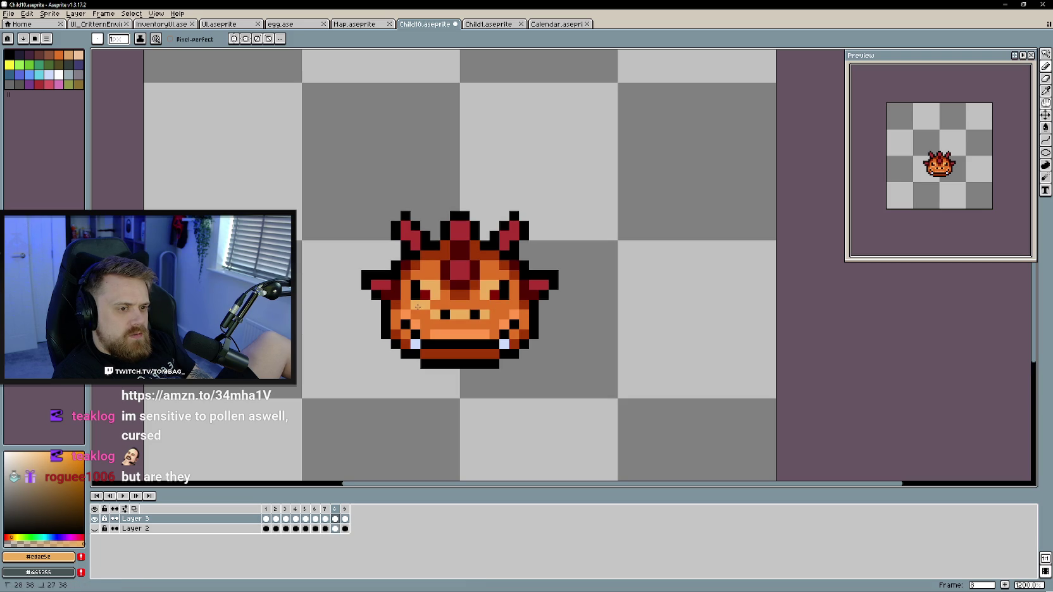
{"action": "key", "text": "Right"}
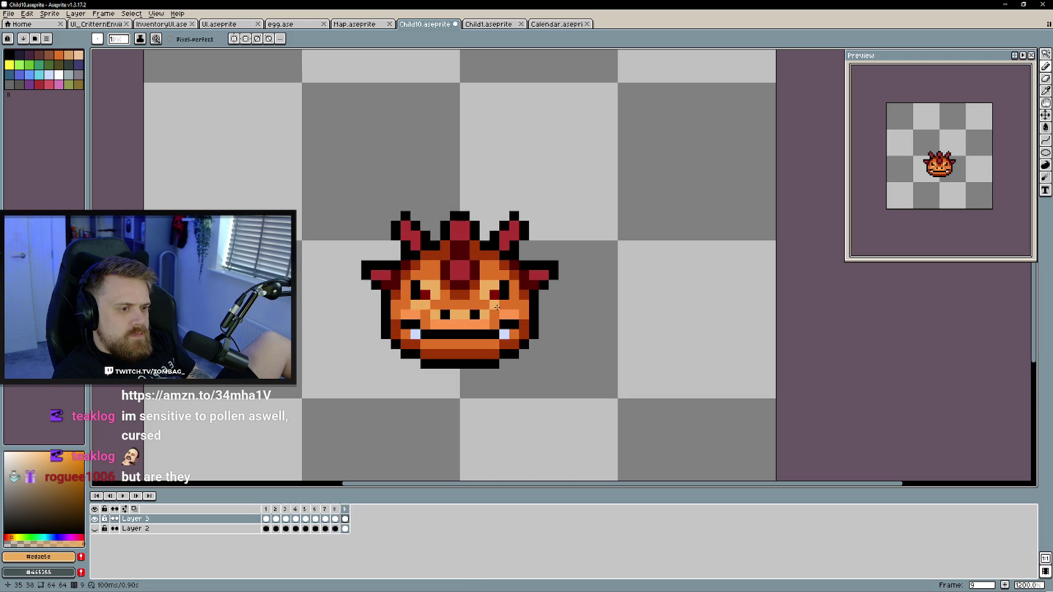
{"action": "key", "text": "Right"}
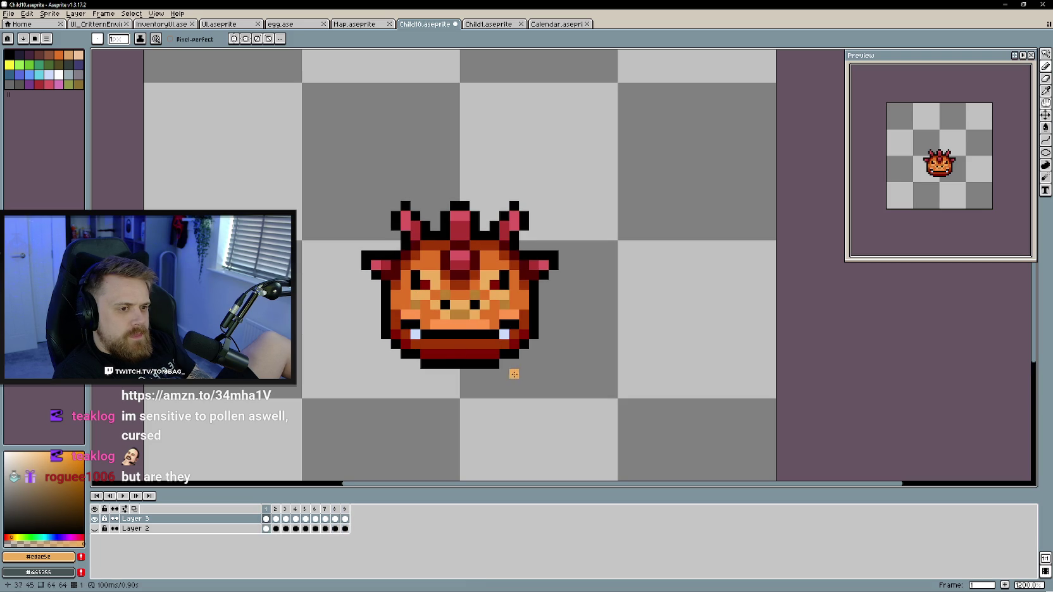
{"action": "left_click", "coordinate": [460, 315], "text": "alt"}
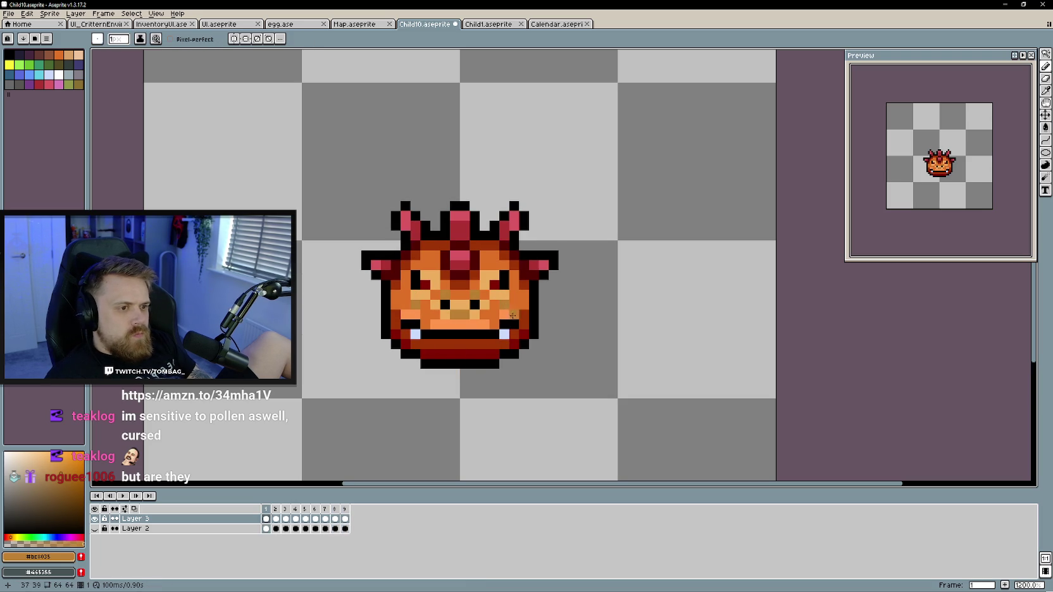
Step through all nine frames of the creature, comparing neighbouring poses
{"action": "key", "text": "Right"}
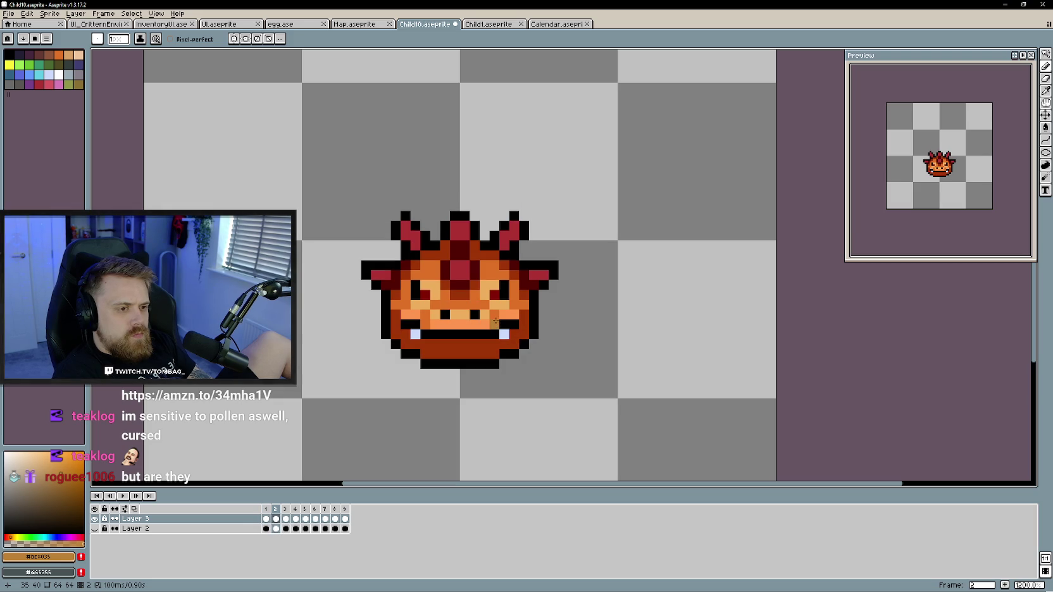
{"action": "key", "text": "Left"}
{"action": "key", "text": "Right"}
{"action": "key", "text": "Right"}
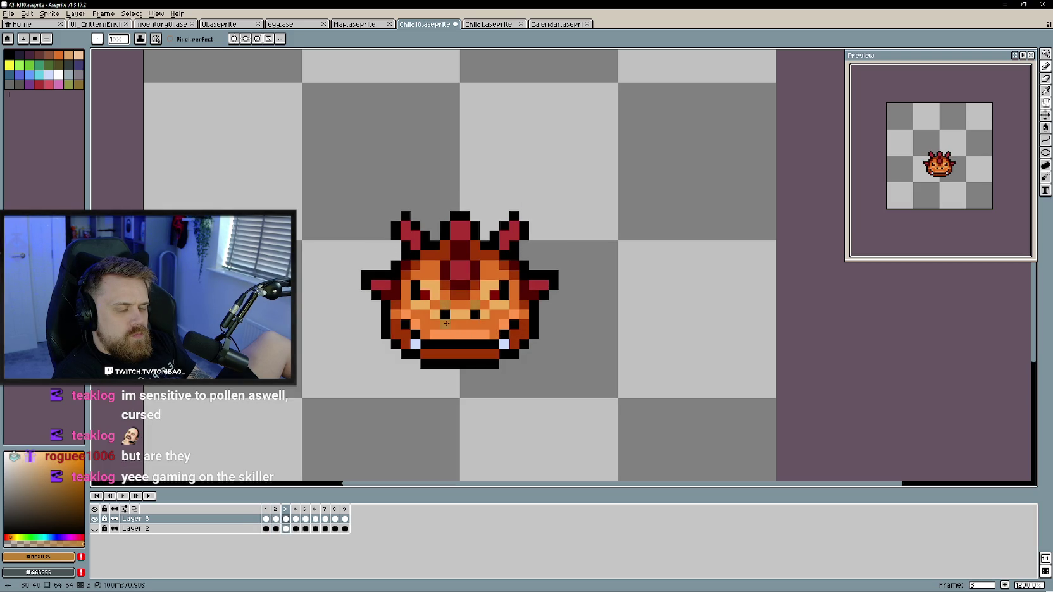
{"action": "key", "text": "Left"}
{"action": "key", "text": "Left"}
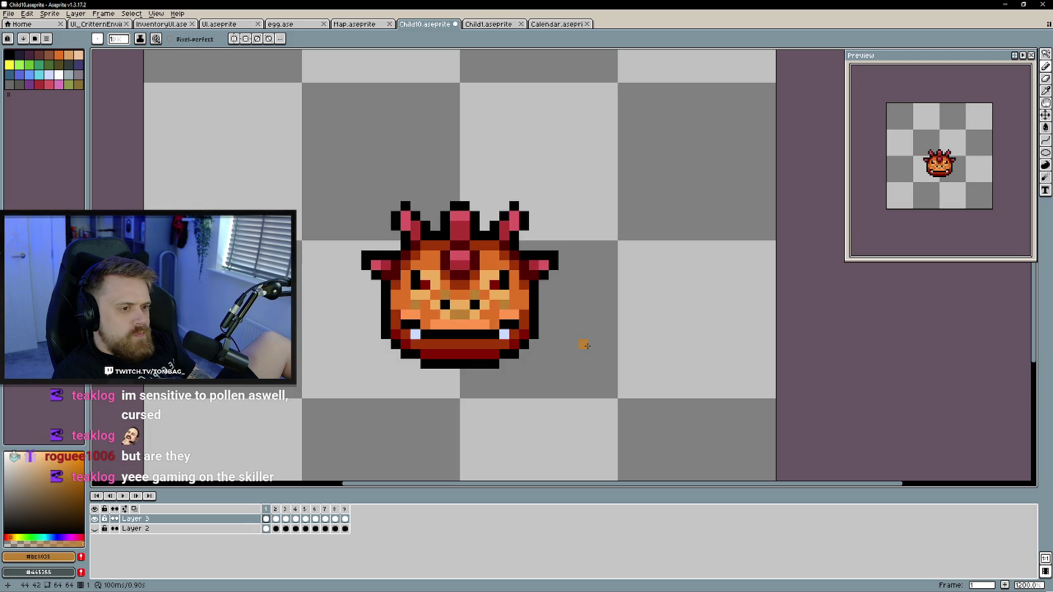
{"action": "key", "text": "Right"}
{"action": "key", "text": "Right"}
{"action": "key", "text": "Right"}
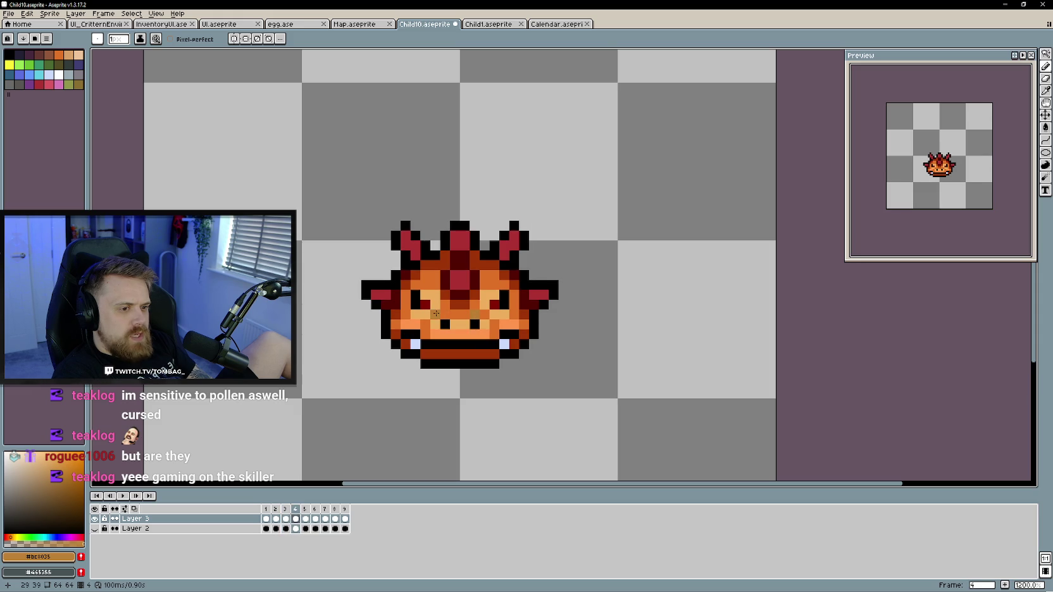
{"action": "key", "text": "Right"}
{"action": "key", "text": "Right"}
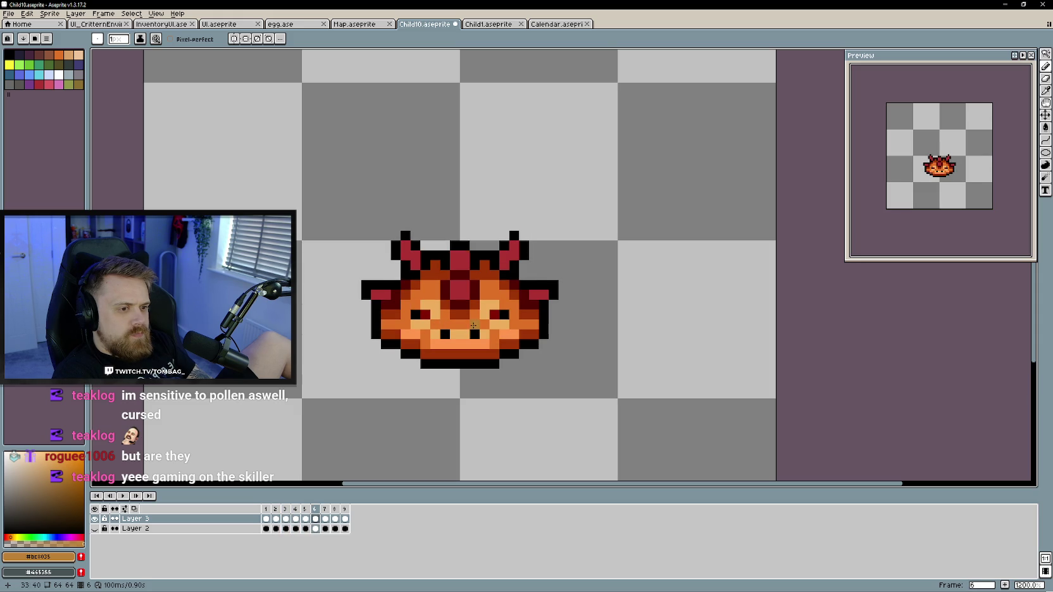
{"action": "key", "text": "Right"}
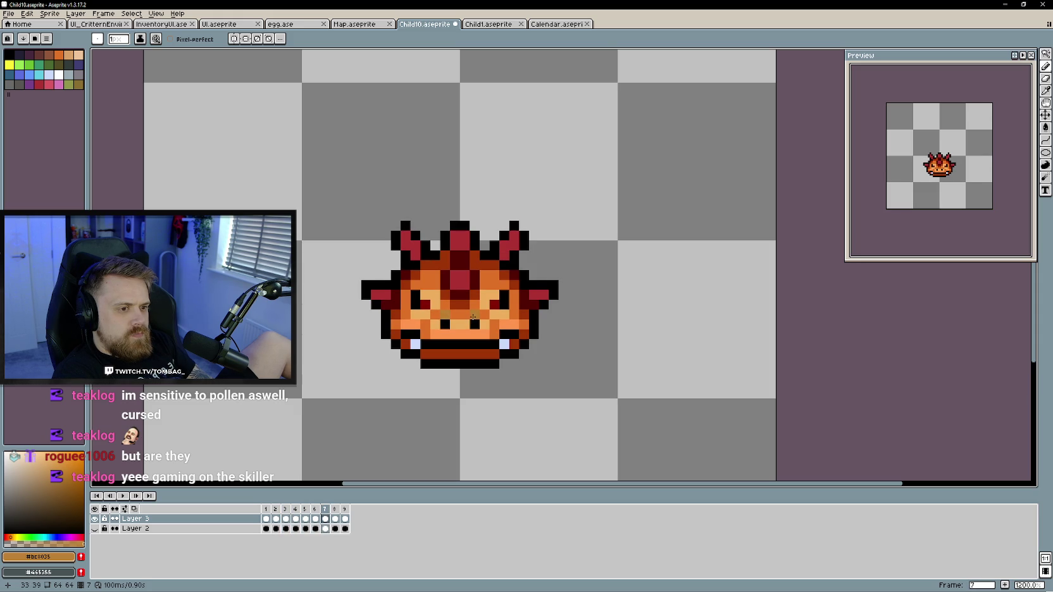
{"action": "key", "text": "Right"}
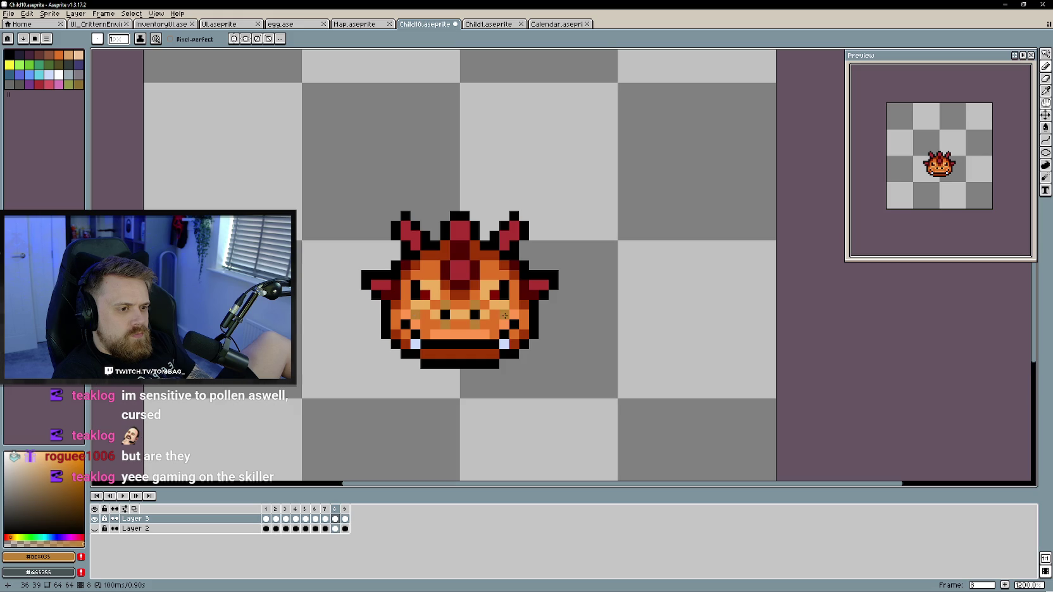
{"action": "key", "text": "Right"}
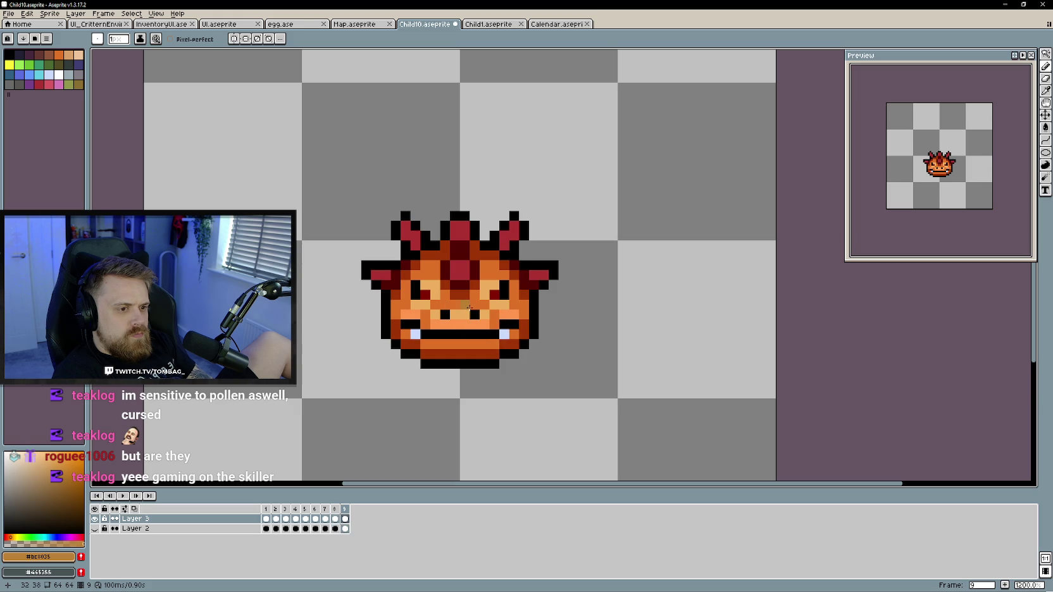
{"action": "key", "text": "Right"}
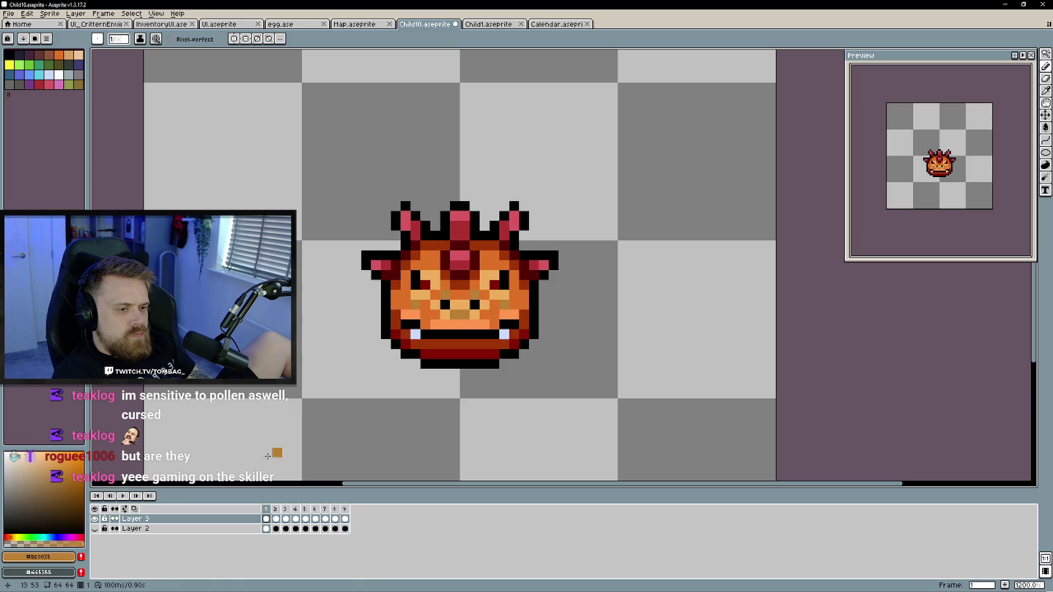
Play the creature animation with the whole canvas in view, then stop on frame 1
{"action": "key", "text": "Right"}
{"action": "scroll", "coordinate": [407, 390], "scroll_direction": "down", "scroll_amount": 2}
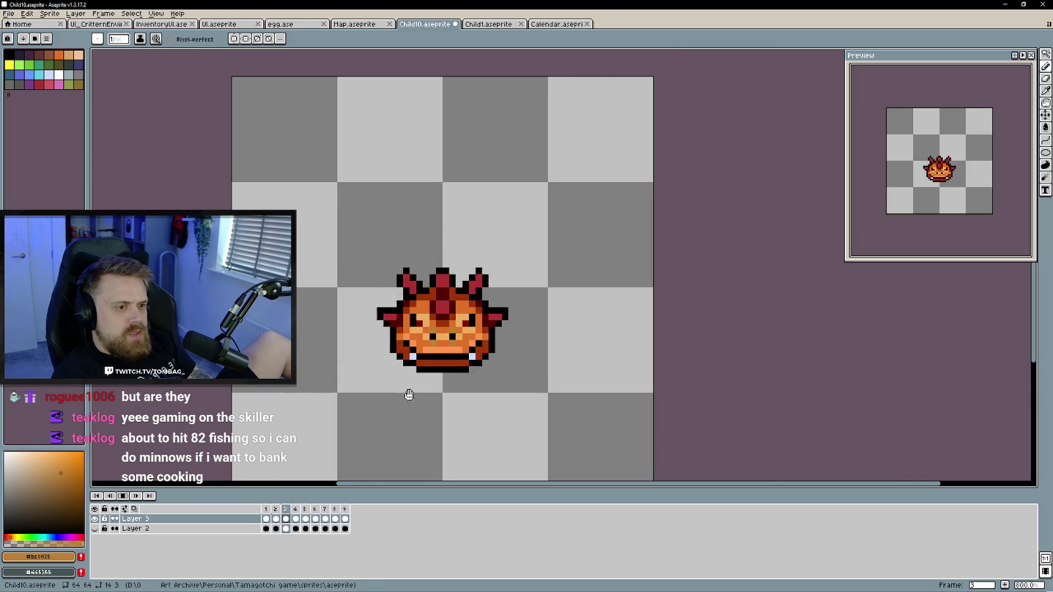
{"action": "scroll", "coordinate": [488, 363], "scroll_direction": "down", "scroll_amount": 1}
{"action": "left_click_drag", "start_coordinate": [481, 387], "coordinate": [493, 367]}
{"action": "key", "text": "Right"}
{"action": "key", "text": "Right"}
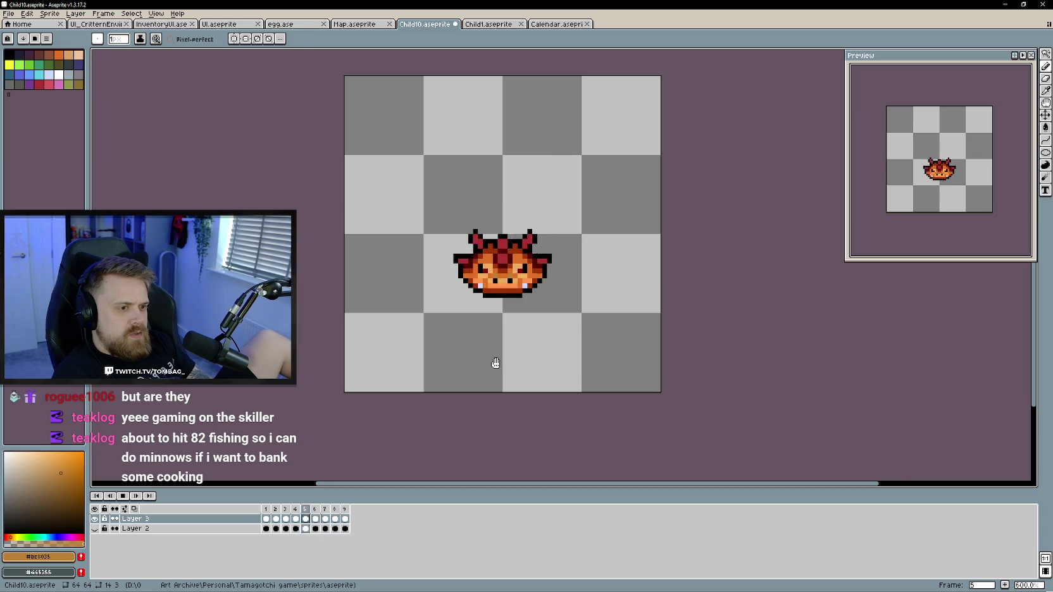
{"action": "scroll", "coordinate": [493, 367], "scroll_direction": "up", "scroll_amount": 1}
{"action": "key", "text": "Right"}
{"action": "key", "text": "Right"}
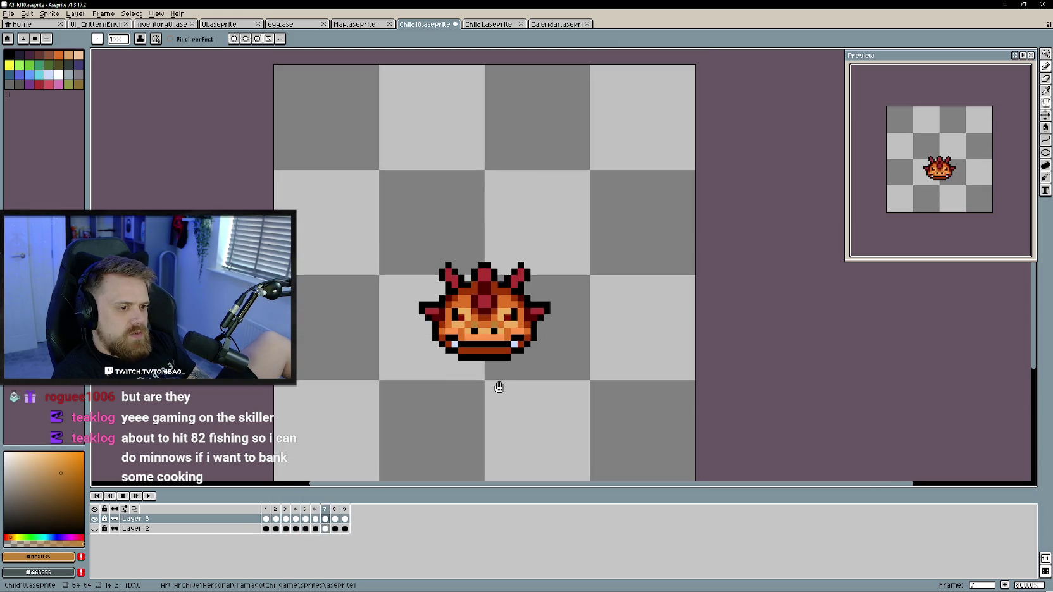
{"action": "key", "text": "Return"}
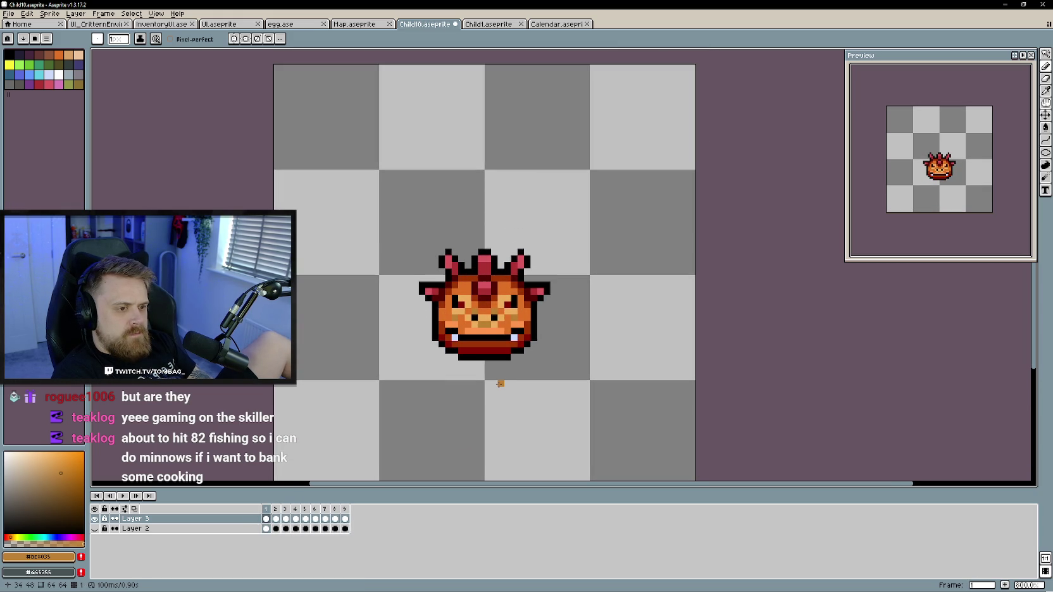
Repaint the lower mouth row dark red on frame 2
{"action": "left_click", "coordinate": [500, 389], "text": "alt"}
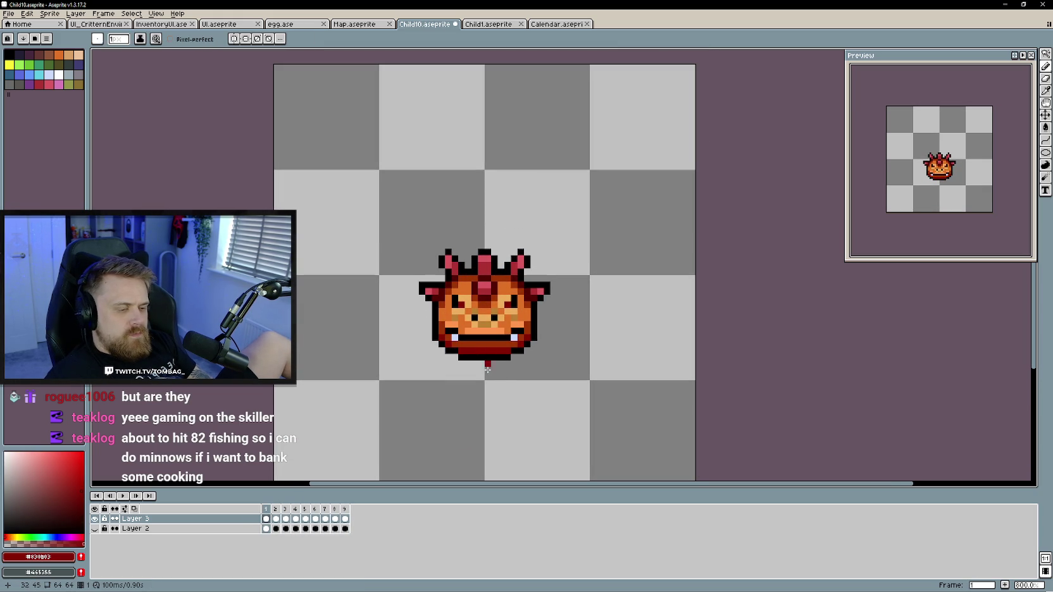
{"action": "key", "text": "Right"}
{"action": "left_click_drag", "start_coordinate": [465, 351], "coordinate": [512, 347]}
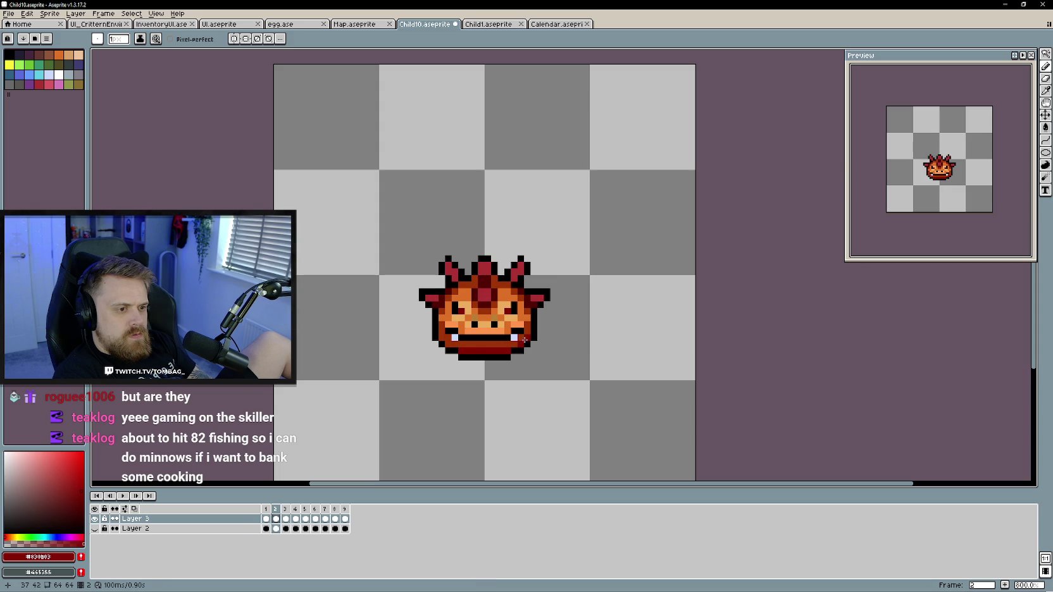
Review frames 3 through 9, comparing frame 9 against frame 1
{"action": "key", "text": "Right"}
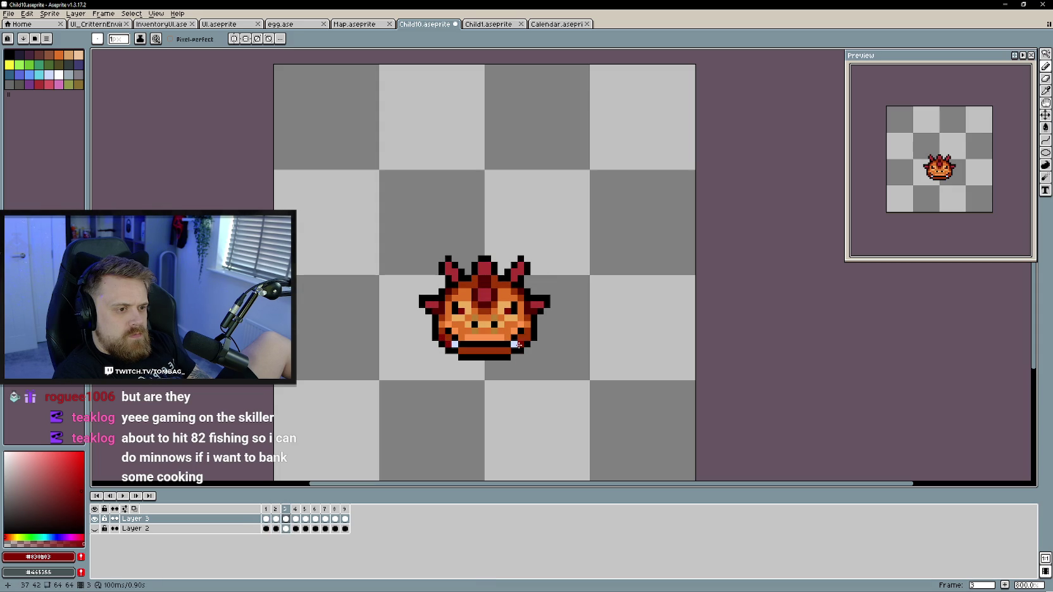
{"action": "key", "text": "Right"}
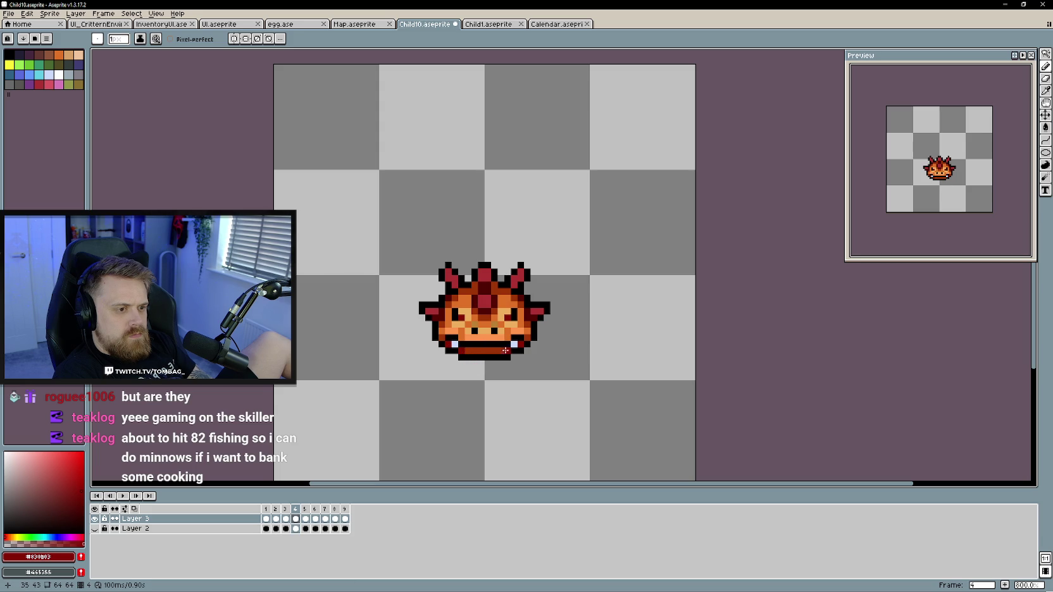
{"action": "key", "text": "Right"}
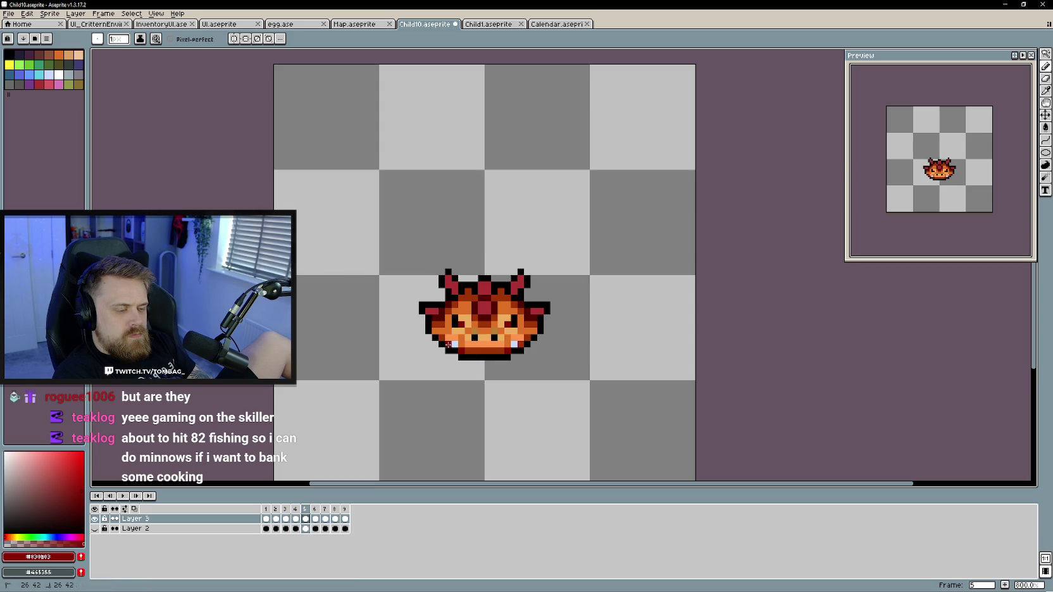
{"action": "key", "text": "Right"}
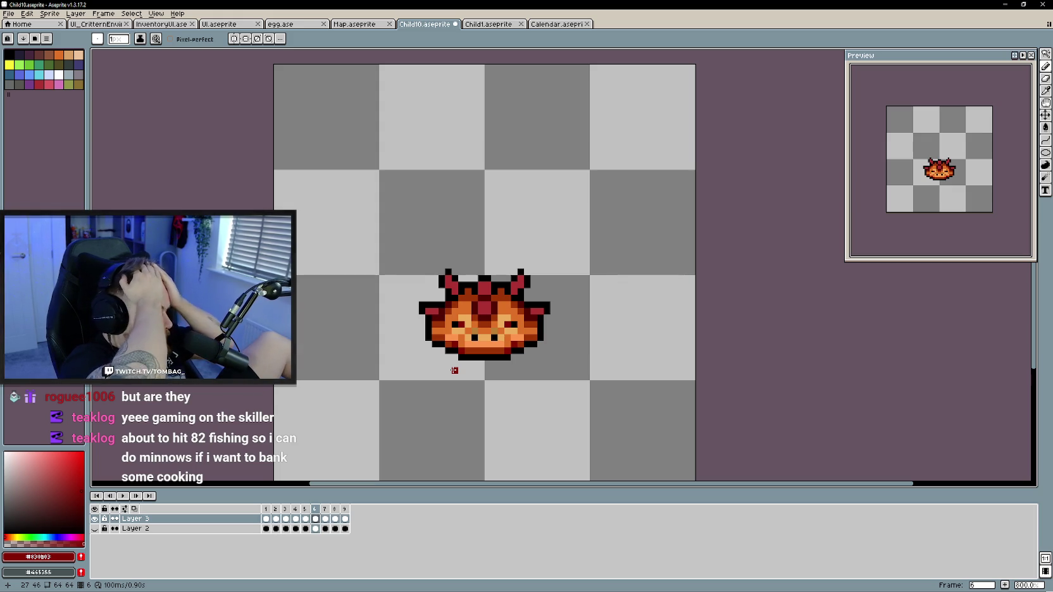
{"action": "key", "text": "Right"}
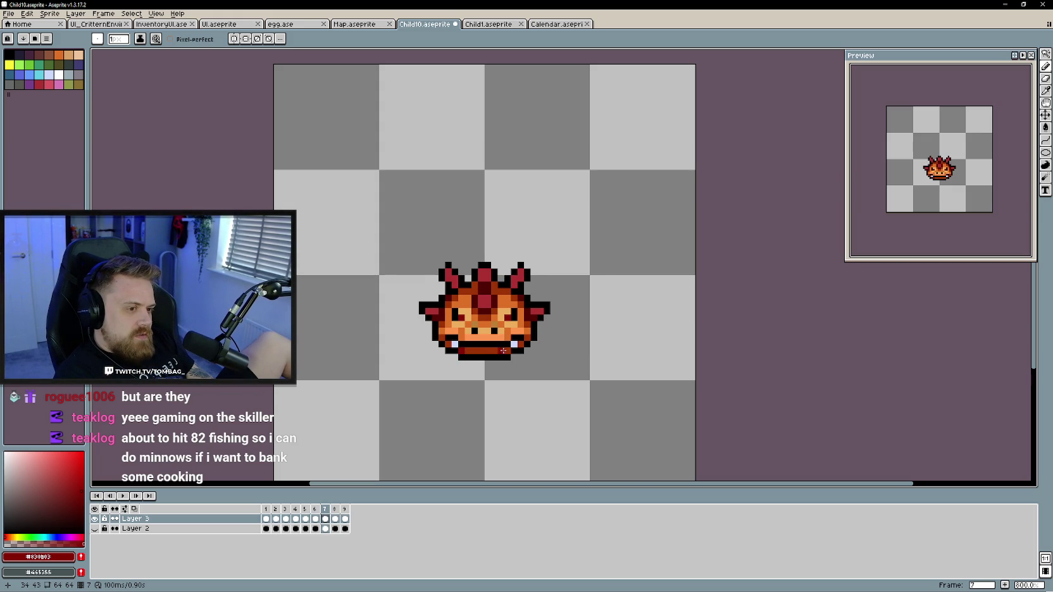
{"action": "key", "text": "Right"}
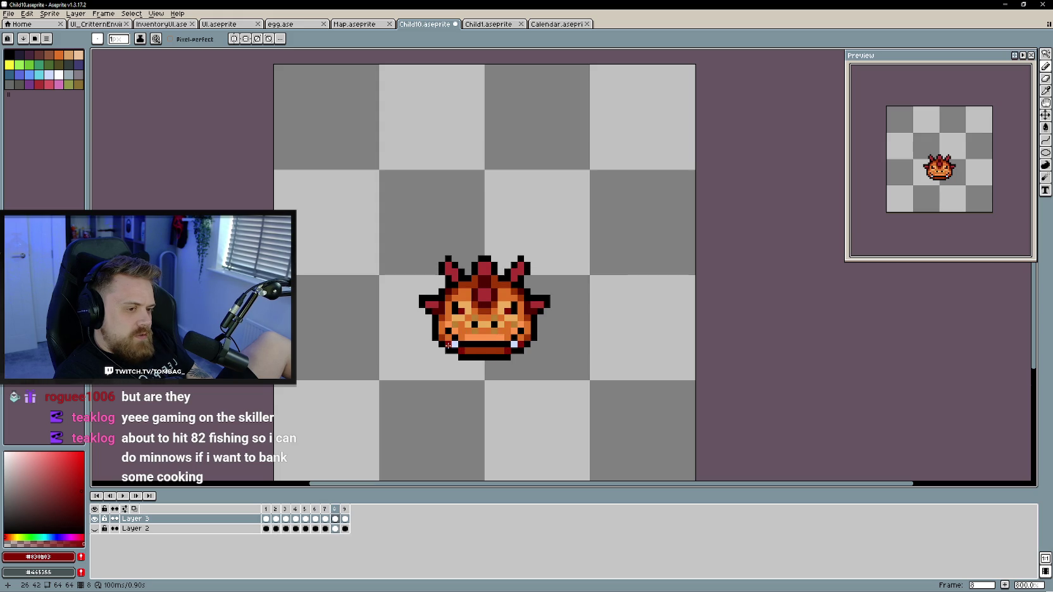
{"action": "key", "text": "Right"}
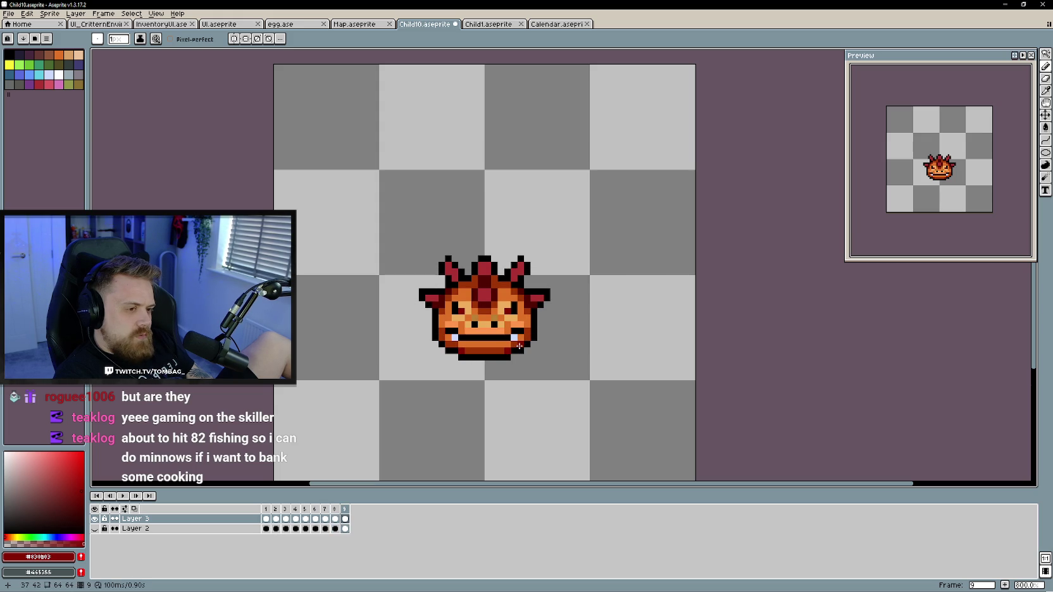
{"action": "key", "text": "Right"}
{"action": "key", "text": "Left"}
{"action": "key", "text": "Right"}
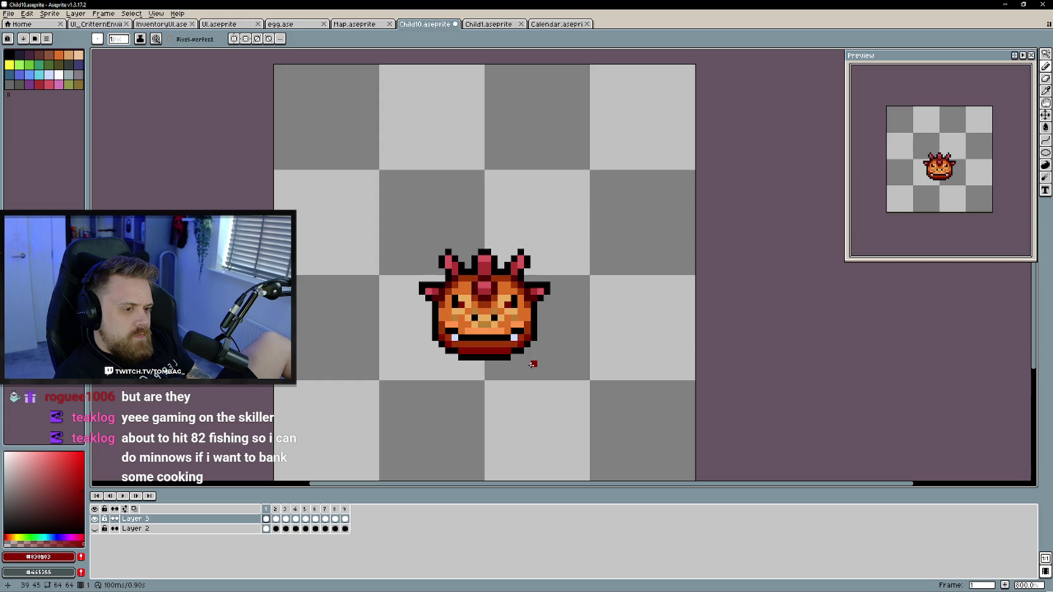
{"action": "key", "text": "Left"}
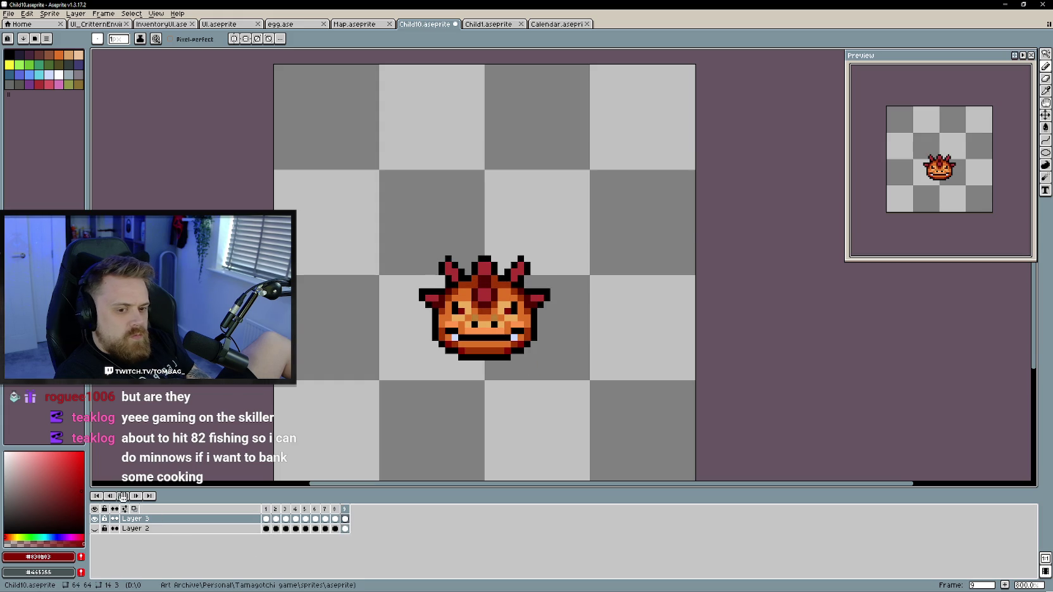
Stop playback, return to frame 1 and sample the rust-orange from the sprite
{"action": "scroll", "coordinate": [364, 415], "scroll_direction": "down", "scroll_amount": 1}
{"action": "scroll", "coordinate": [358, 417], "scroll_direction": "down", "scroll_amount": 1}
{"action": "left_click_drag", "start_coordinate": [357, 416], "coordinate": [383, 406]}
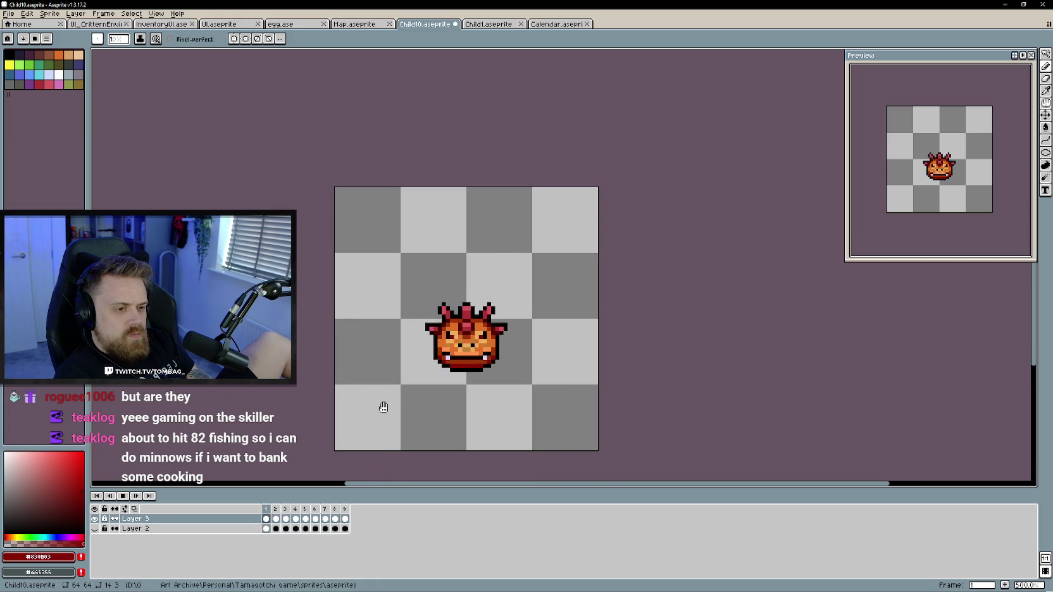
{"action": "key", "text": "Return"}
{"action": "key", "text": "comma"}
{"action": "key", "text": "comma"}
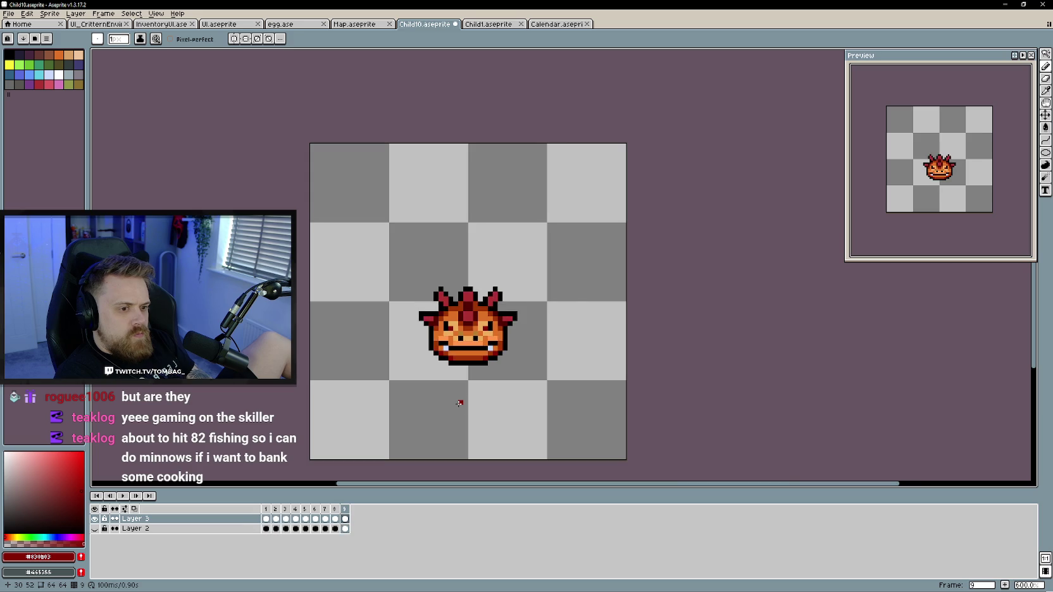
{"action": "scroll", "coordinate": [459, 392], "scroll_direction": "up", "scroll_amount": 4}
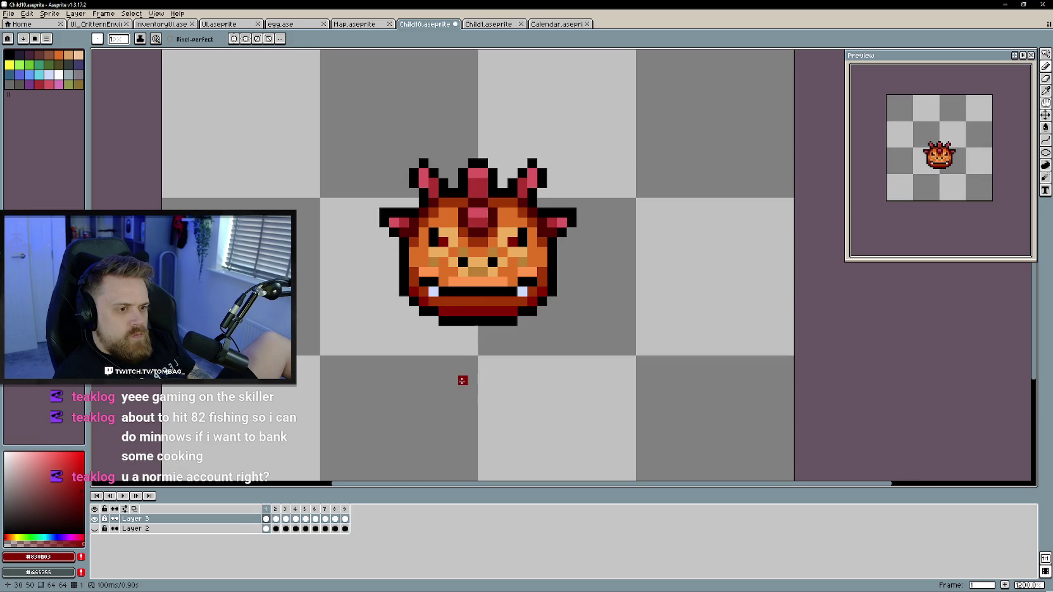
{"action": "left_click", "coordinate": [477, 301], "text": "alt"}
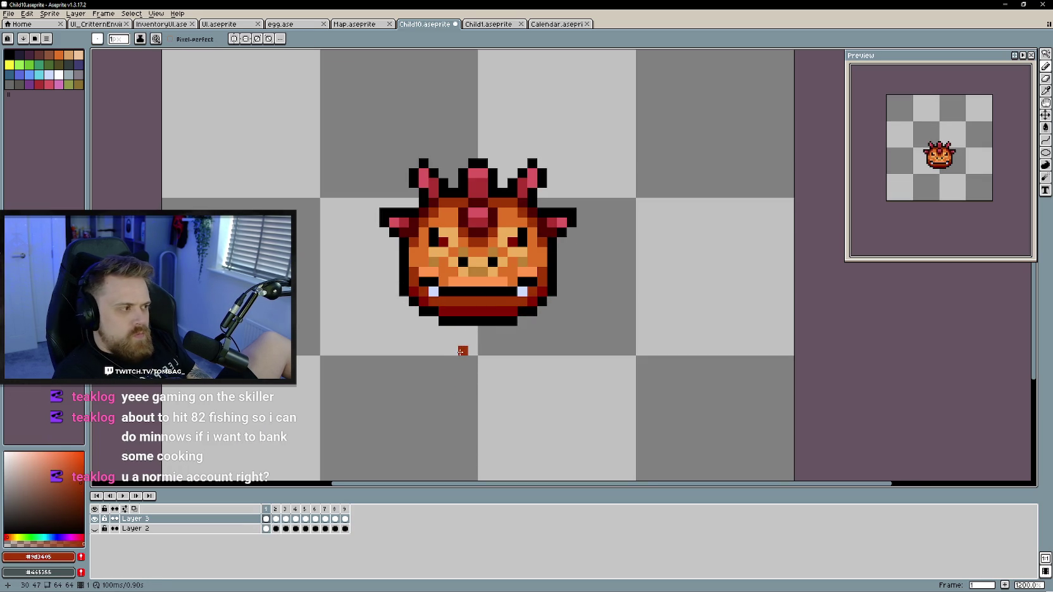
On frame 9, redraw the bottom mouth row in darker red, then replay the animation
{"action": "key", "text": "period"}
{"action": "key", "text": "Return"}
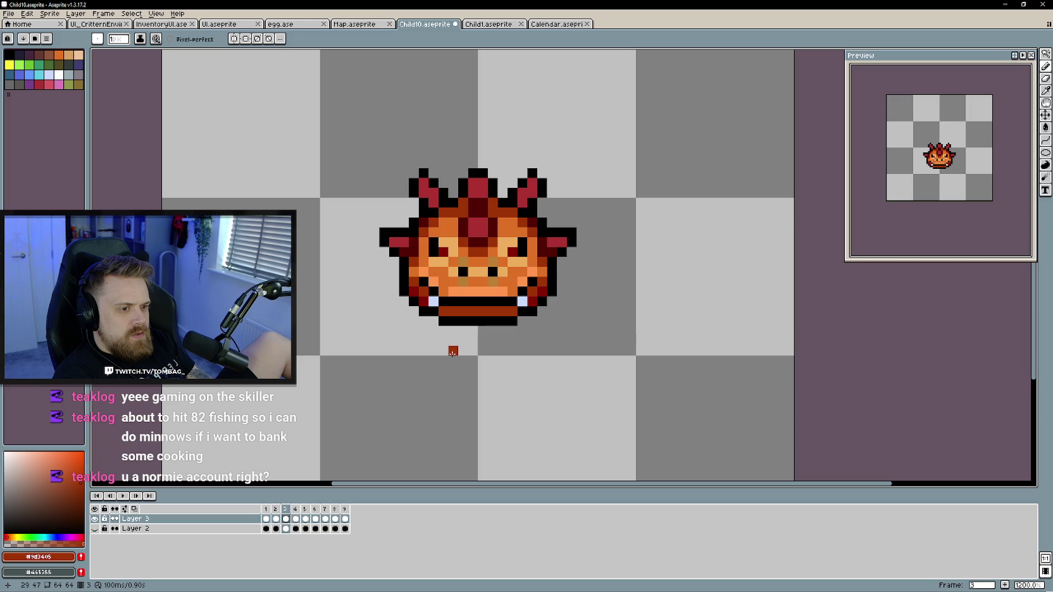
{"action": "key", "text": "Return"}
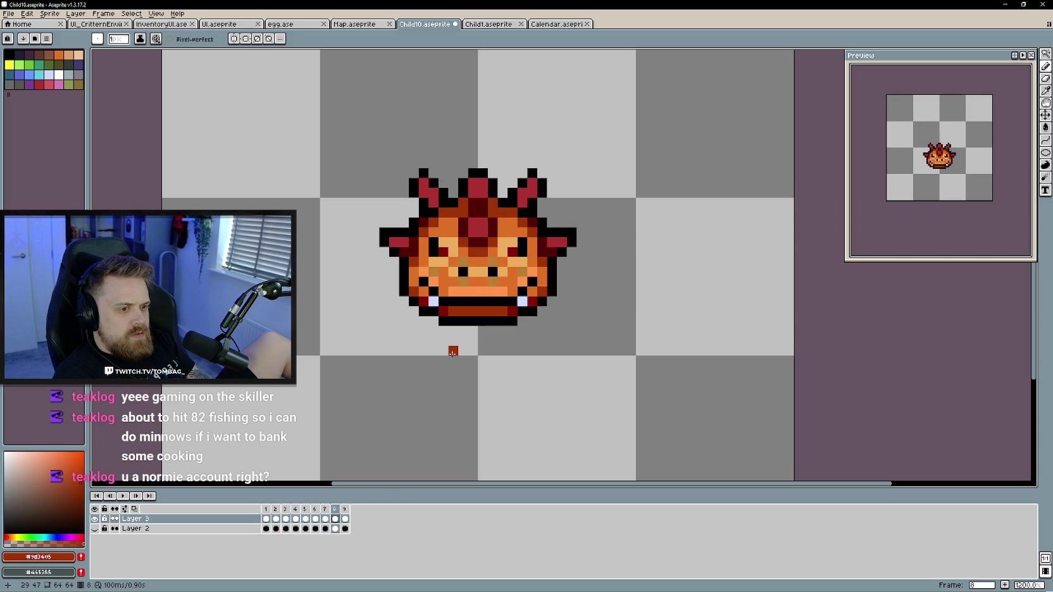
{"action": "left_click_drag", "start_coordinate": [442, 303], "coordinate": [511, 303]}
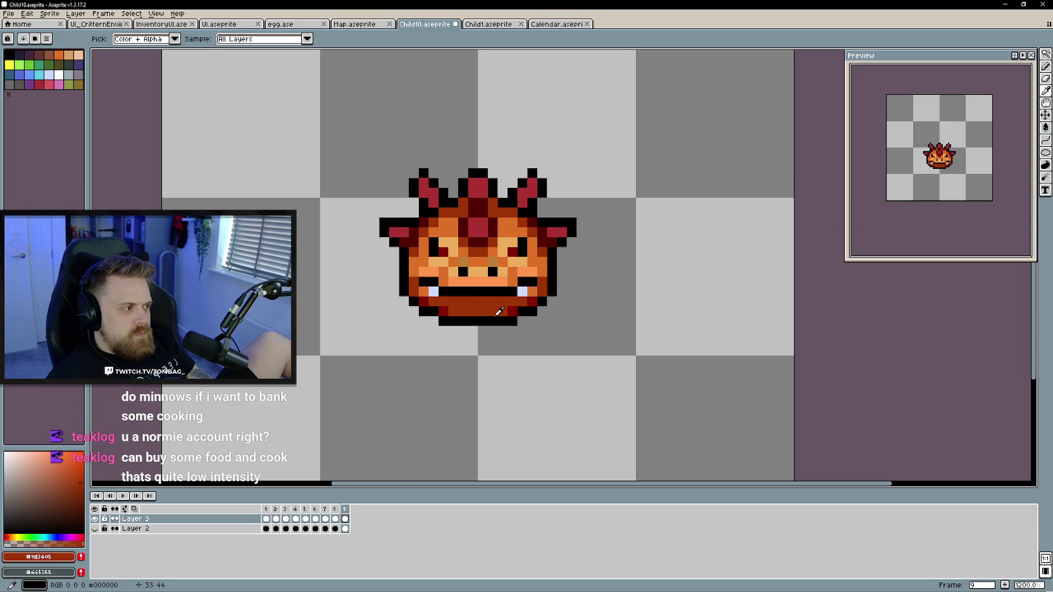
{"action": "left_click", "coordinate": [510, 310], "text": "alt"}
{"action": "left_click_drag", "start_coordinate": [503, 315], "coordinate": [457, 315]}
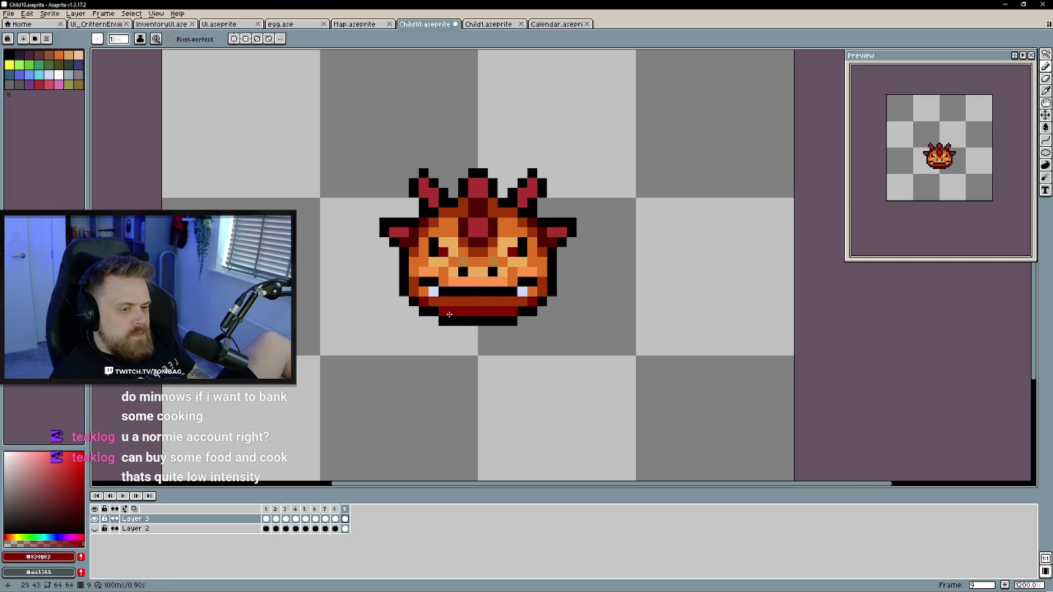
{"action": "key", "text": "Return"}
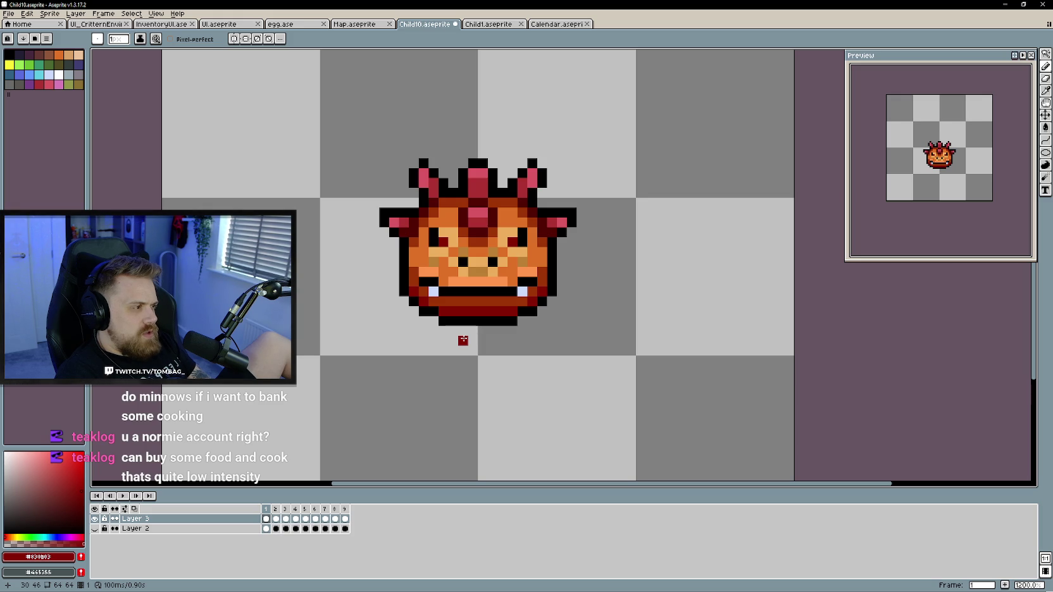
{"action": "key", "text": "Return"}
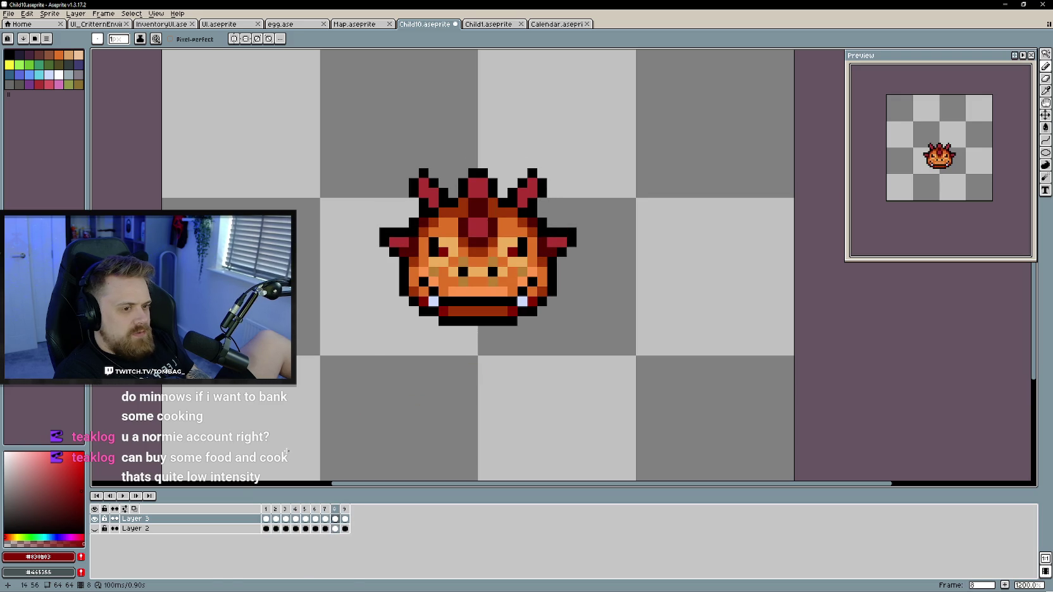
Zoom out and recentre the sprite in the view
{"action": "scroll", "coordinate": [372, 416], "scroll_direction": "down", "scroll_amount": 4}
{"action": "mouse_move", "coordinate": [372, 416]}
{"action": "left_mouse_down"}
{"action": "mouse_move", "coordinate": [422, 384]}
{"action": "mouse_move", "coordinate": [439, 388]}
{"action": "left_mouse_up"}
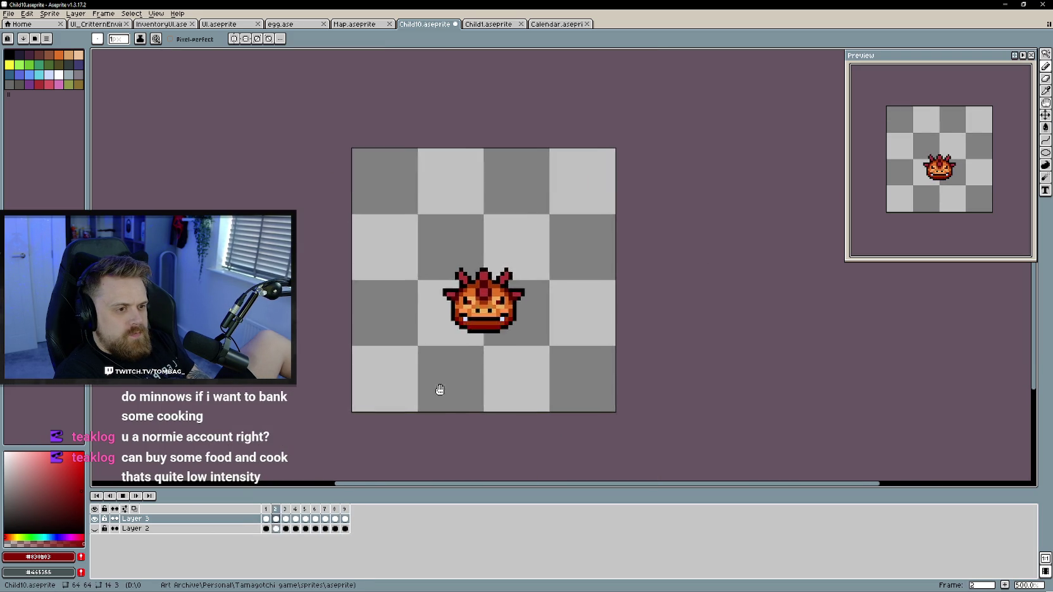
{"action": "scroll", "coordinate": [458, 376], "scroll_direction": "down", "scroll_amount": 1}
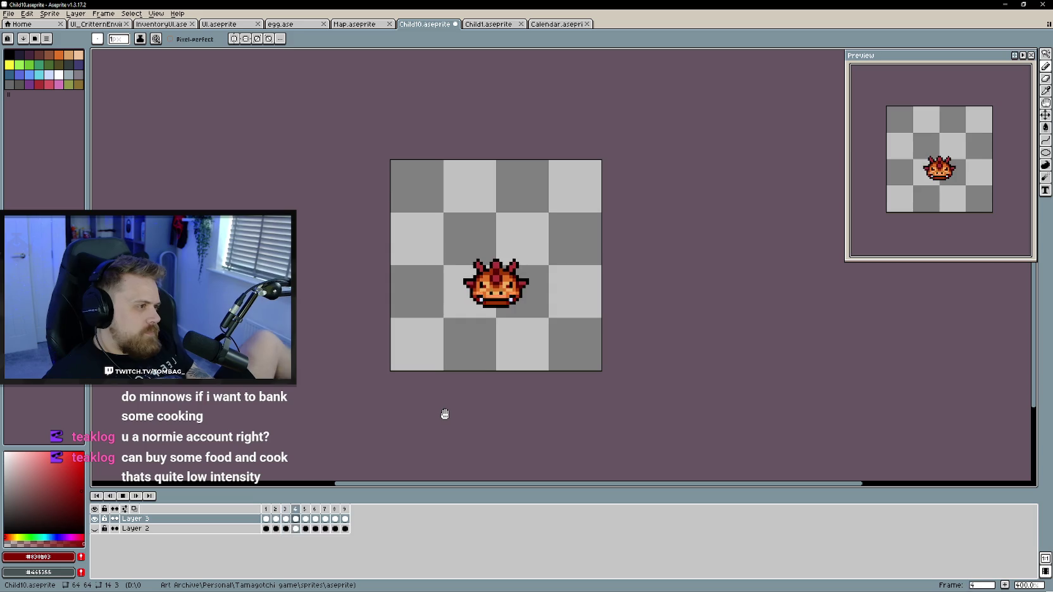
{"action": "scroll", "coordinate": [444, 418], "scroll_direction": "down", "scroll_amount": 1}
{"action": "left_click_drag", "start_coordinate": [444, 430], "coordinate": [494, 407]}
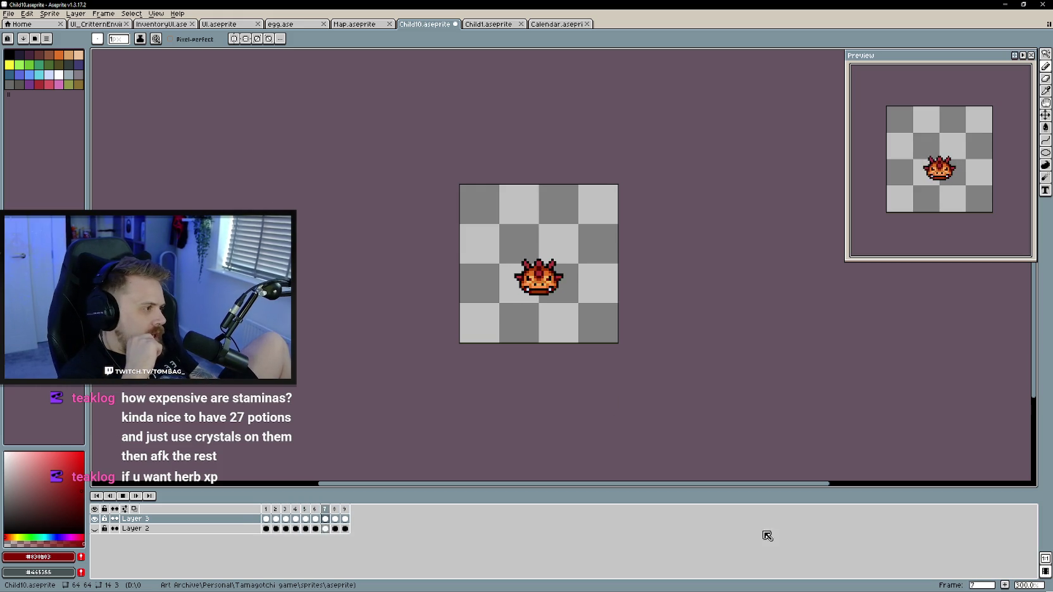
Stop playback on frame 1 and save Child10.aseprite
{"action": "left_click", "coordinate": [123, 496]}
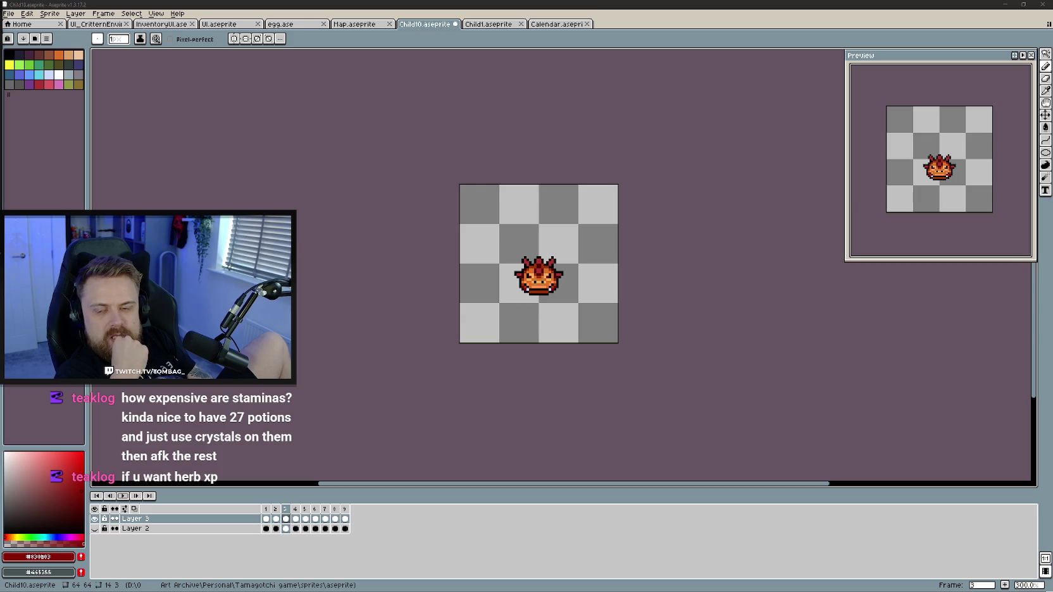
{"action": "key", "text": "Home"}
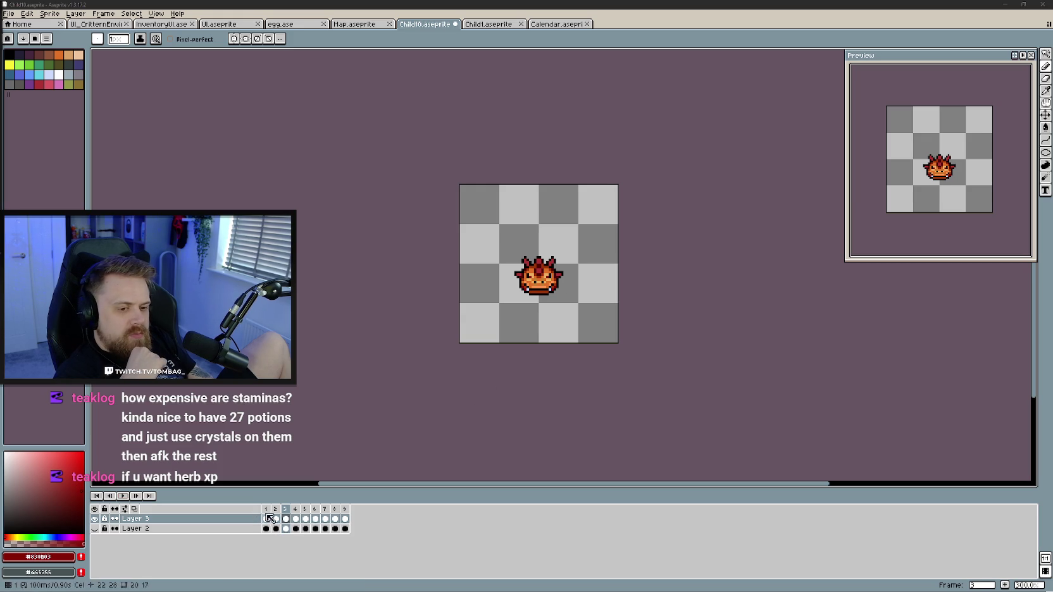
{"action": "key", "text": "ctrl+s"}
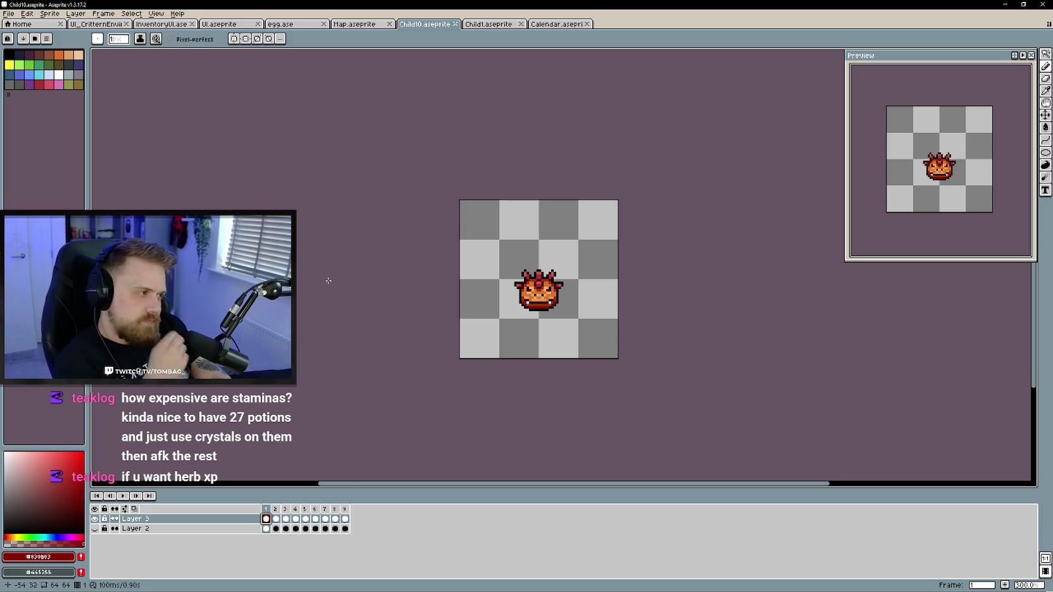
{"action": "left_click", "coordinate": [6, 16]}
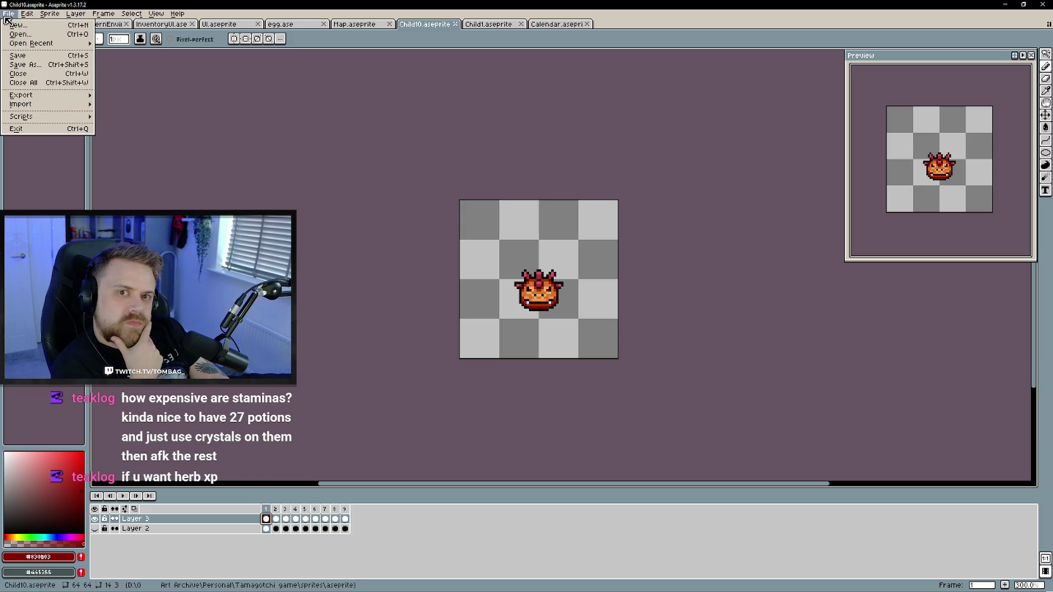
Open Export Sprite Sheet, reposition the dialog and check the Child10.png output file
{"action": "left_click", "coordinate": [149, 112]}
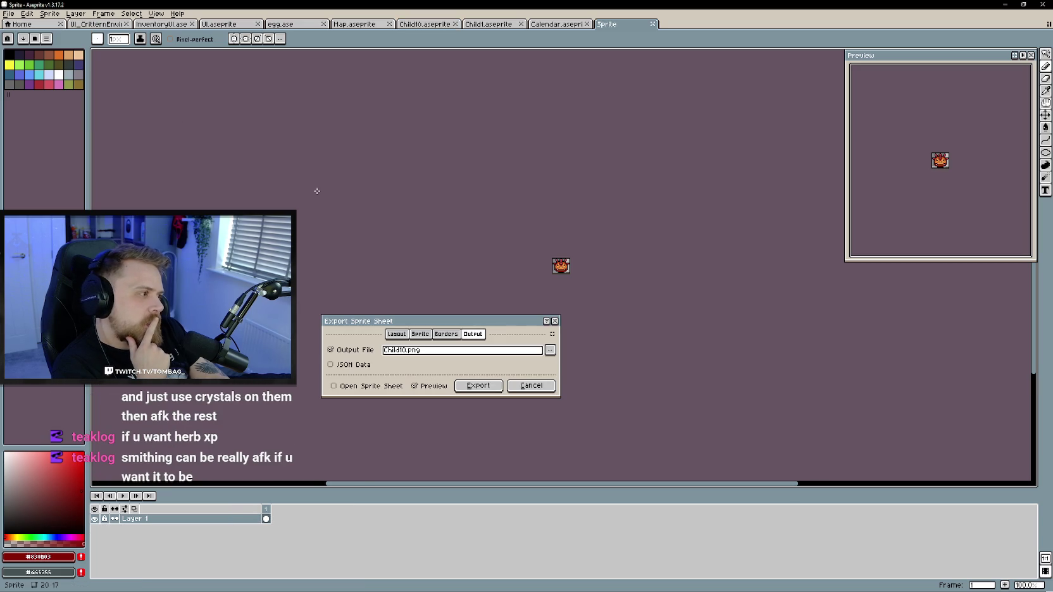
{"action": "scroll", "coordinate": [397, 285], "scroll_direction": "up", "scroll_amount": 3}
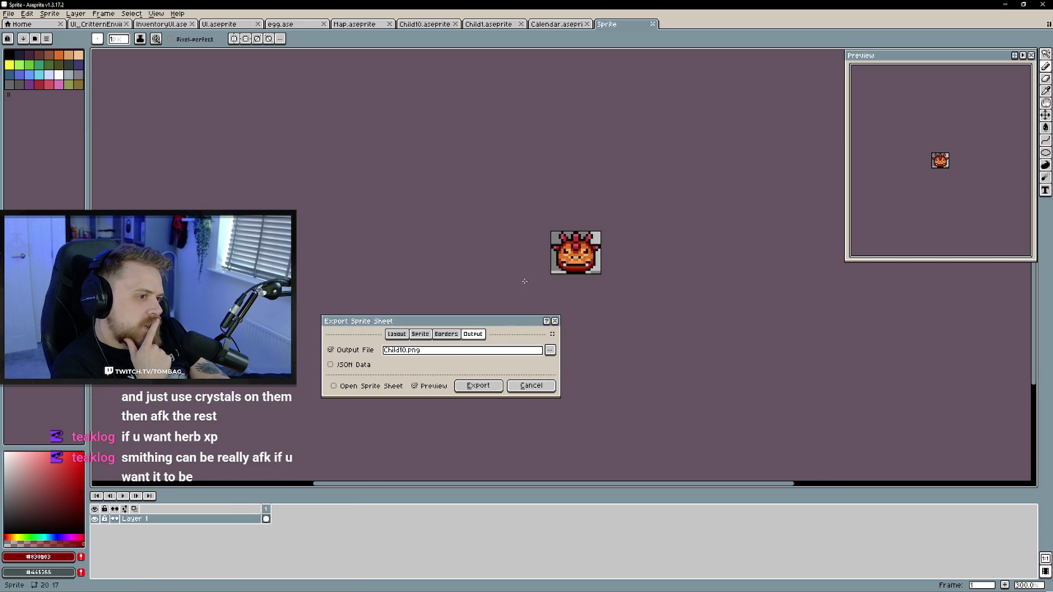
{"action": "left_click_drag", "start_coordinate": [356, 265], "coordinate": [366, 273]}
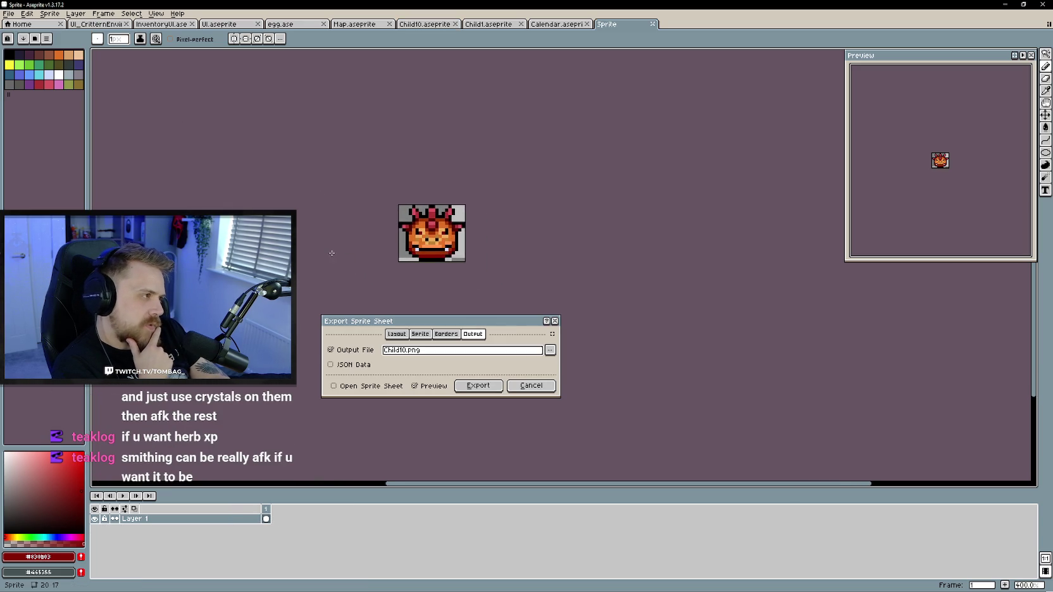
{"action": "left_click_drag", "start_coordinate": [453, 324], "coordinate": [449, 313]}
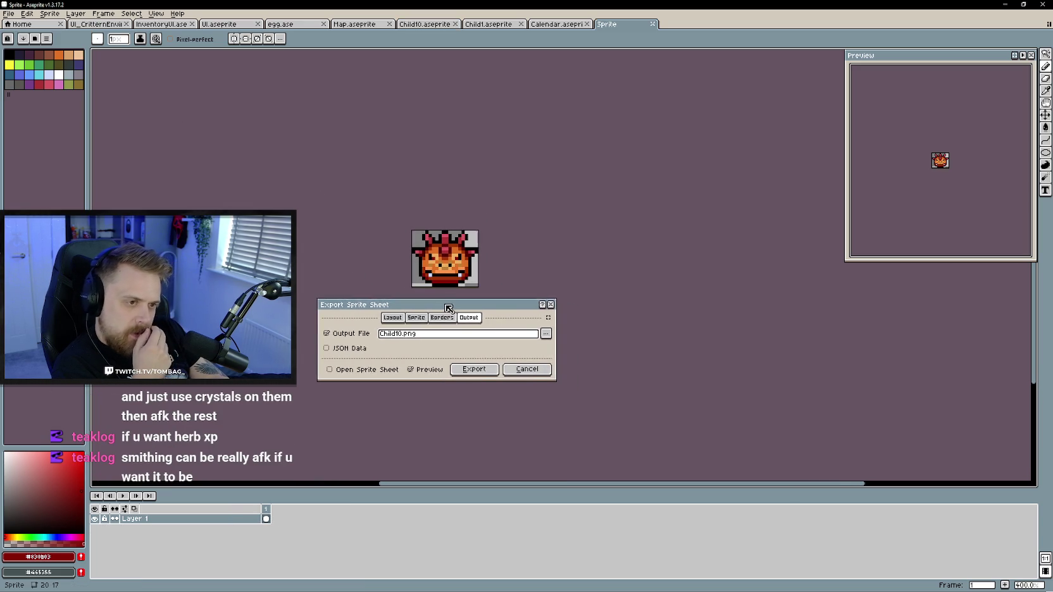
{"action": "scroll", "coordinate": [412, 259], "scroll_direction": "left", "scroll_amount": 2}
{"action": "scroll", "coordinate": [386, 263], "scroll_direction": "left", "scroll_amount": 1}
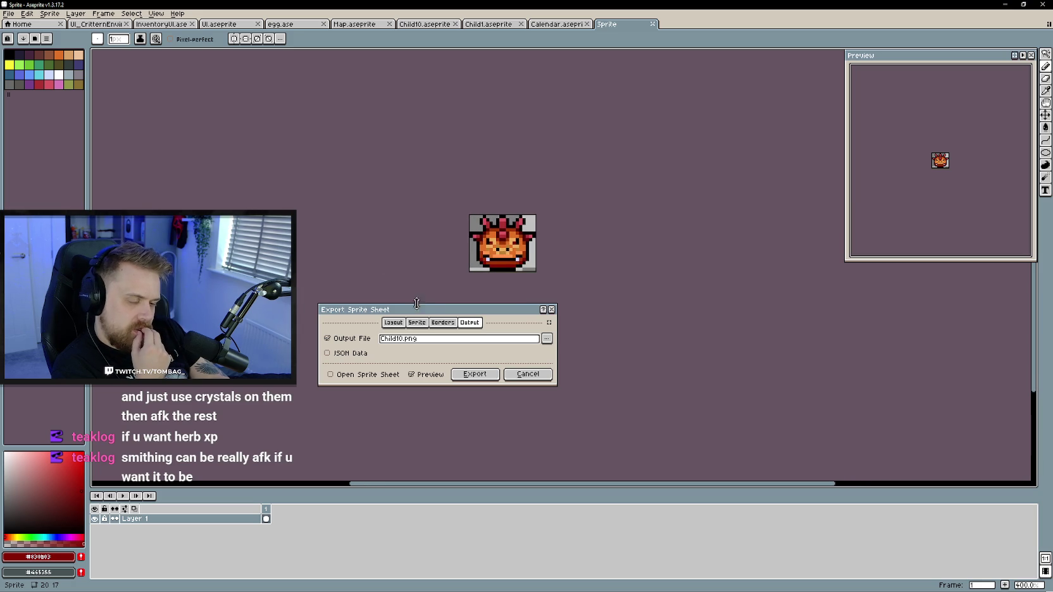
{"action": "left_click_drag", "start_coordinate": [430, 315], "coordinate": [450, 315]}
{"action": "left_click", "coordinate": [567, 339]}
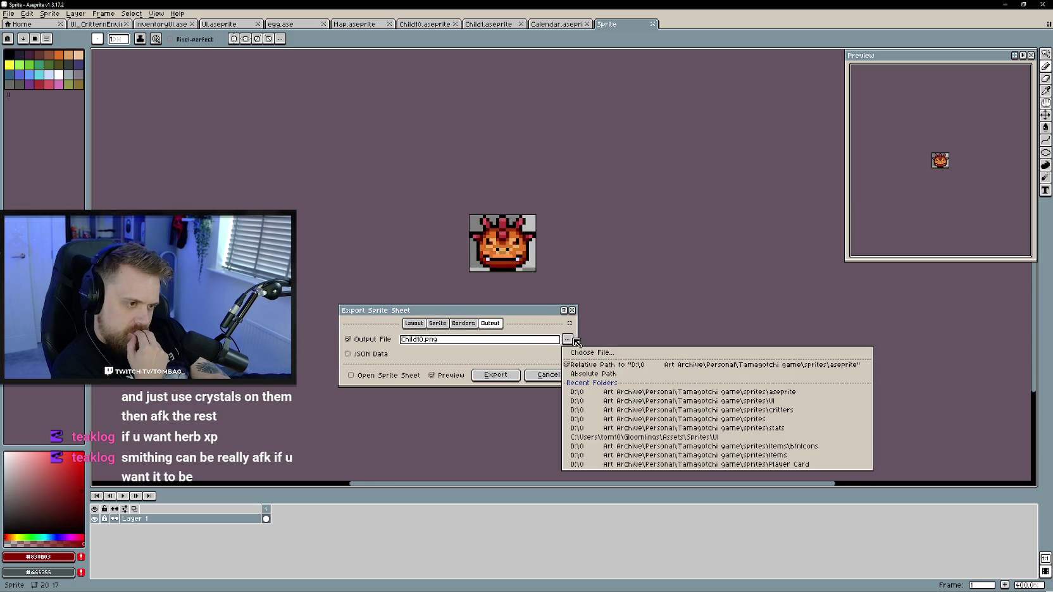
{"action": "left_click", "coordinate": [595, 353]}
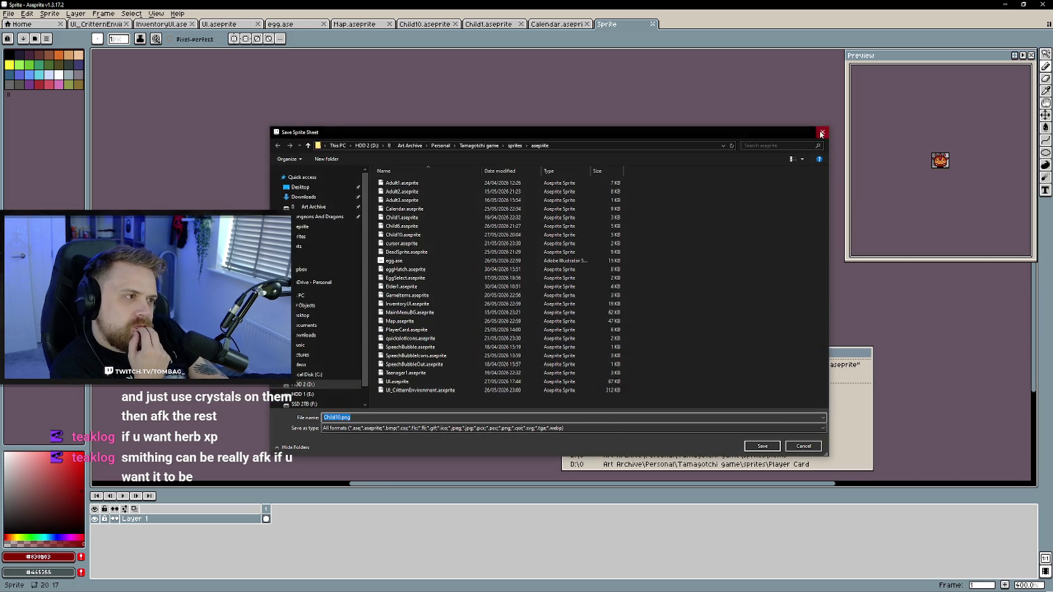
{"action": "left_click", "coordinate": [822, 133]}
{"action": "left_click", "coordinate": [414, 323]}
Set the sheet type to Horizontal Strip and export all frames
{"action": "left_click", "coordinate": [431, 340]}
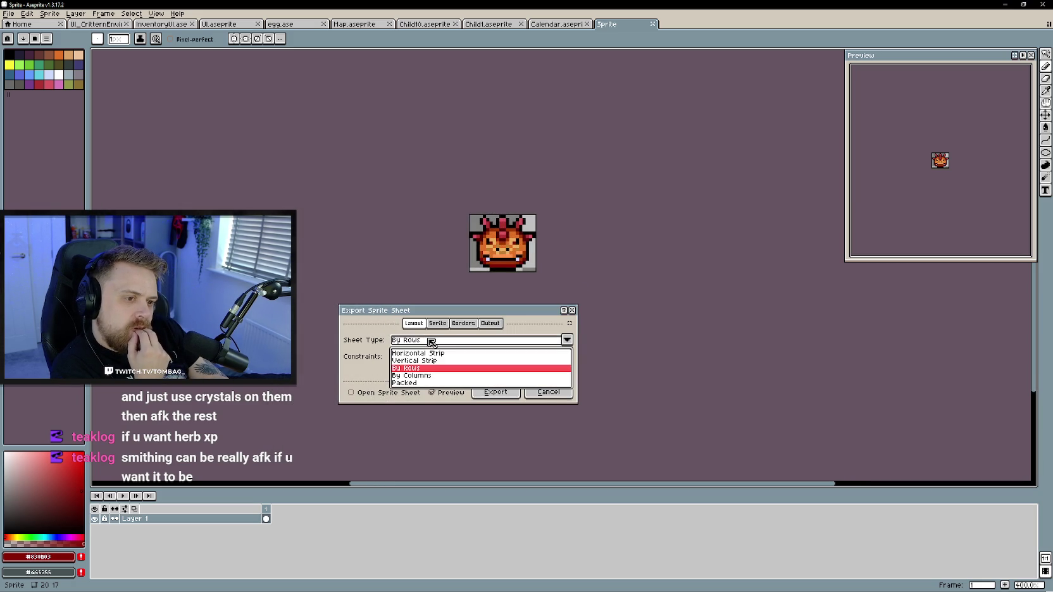
{"action": "left_click", "coordinate": [437, 323]}
{"action": "left_click", "coordinate": [425, 358]}
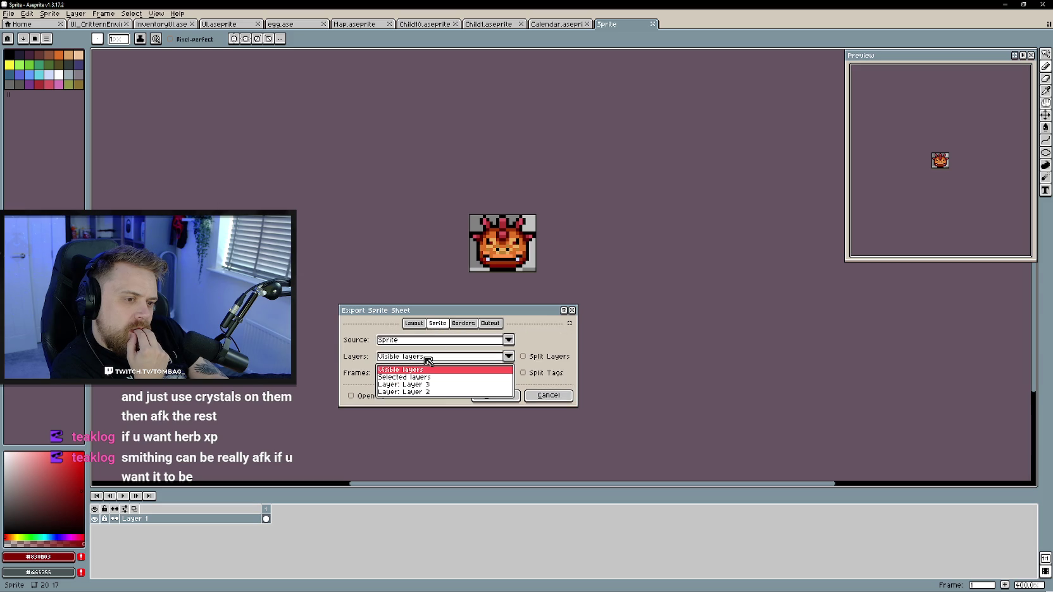
{"action": "left_click", "coordinate": [427, 373]}
{"action": "left_click", "coordinate": [425, 386]}
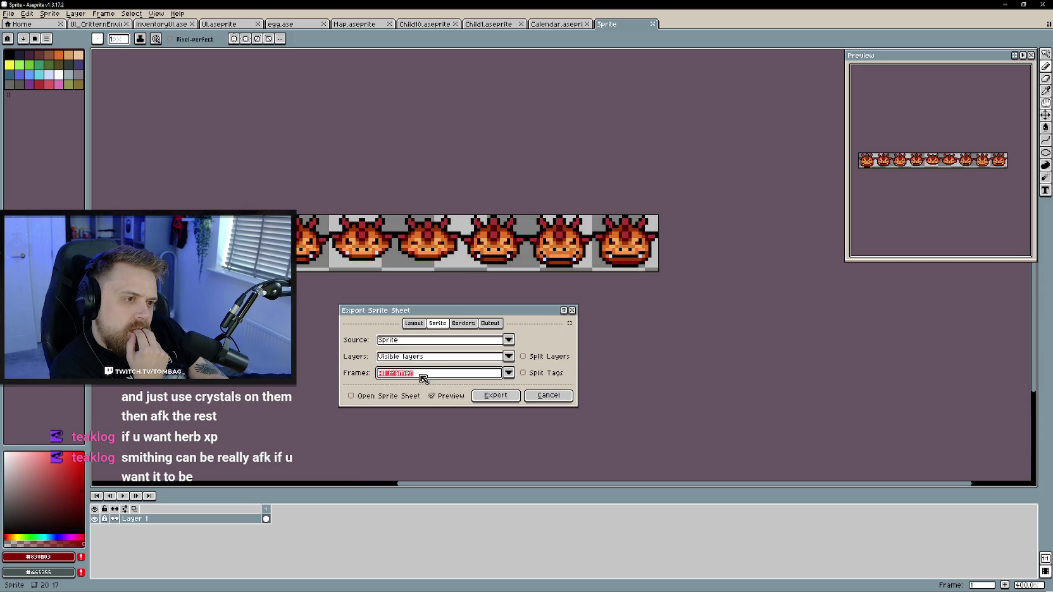
Set border padding 5 and spacing 5, and enable By Grid
{"action": "left_click", "coordinate": [463, 323]}
{"action": "double_click", "coordinate": [421, 339]}
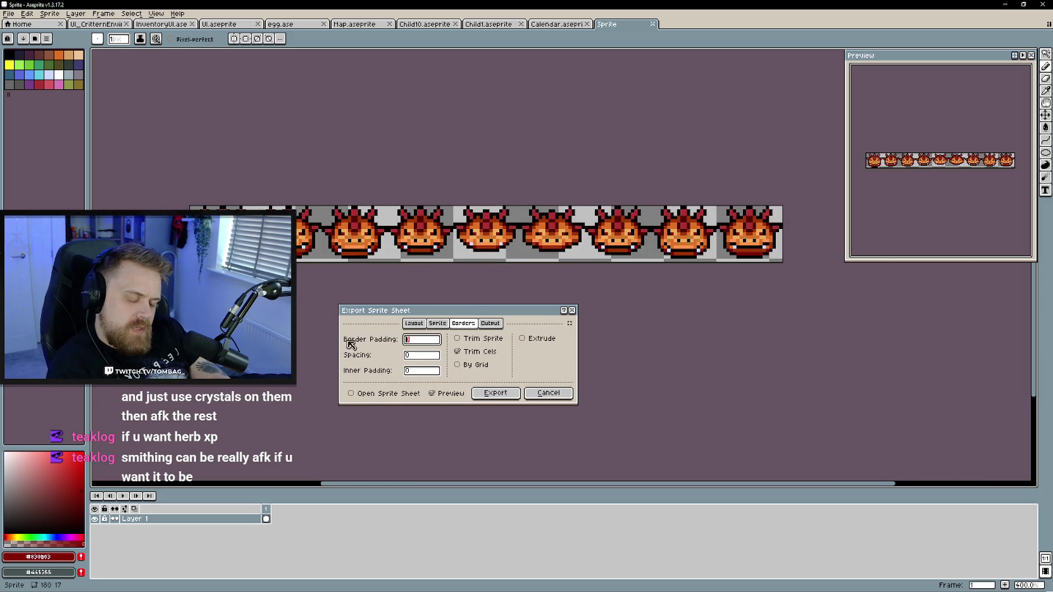
{"action": "type", "text": "5"}
{"action": "double_click", "coordinate": [421, 355]}
{"action": "type", "text": "5"}
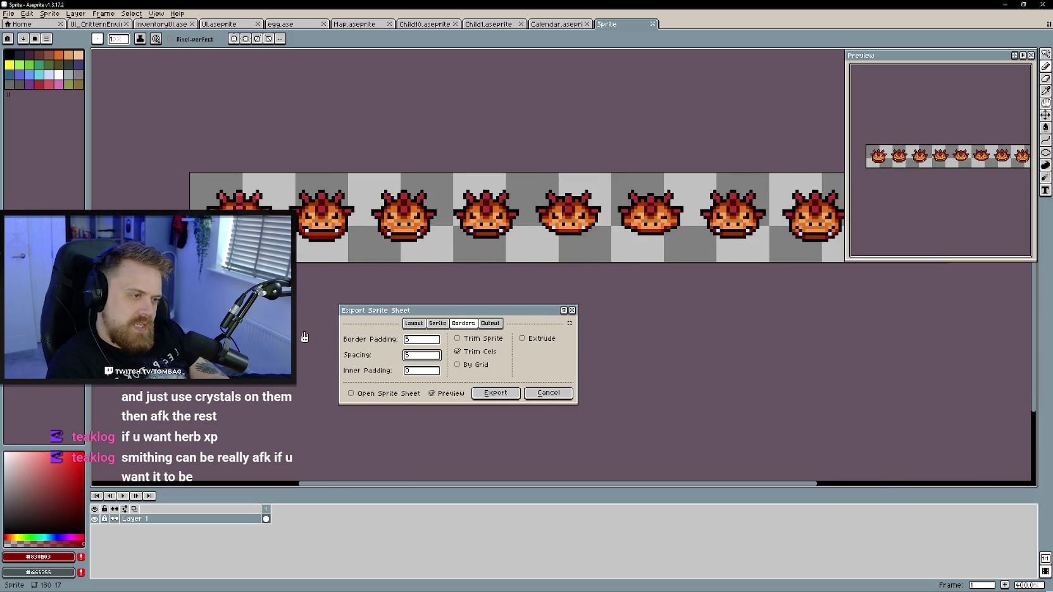
{"action": "scroll", "coordinate": [487, 229], "scroll_direction": "down", "scroll_amount": 1}
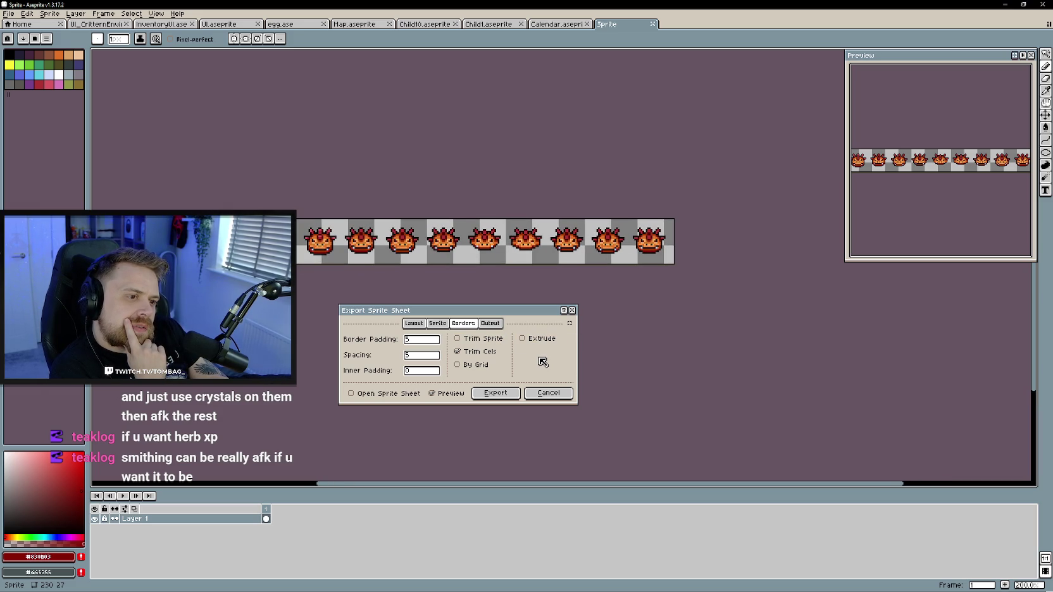
{"action": "left_click", "coordinate": [457, 338]}
{"action": "left_click", "coordinate": [457, 366]}
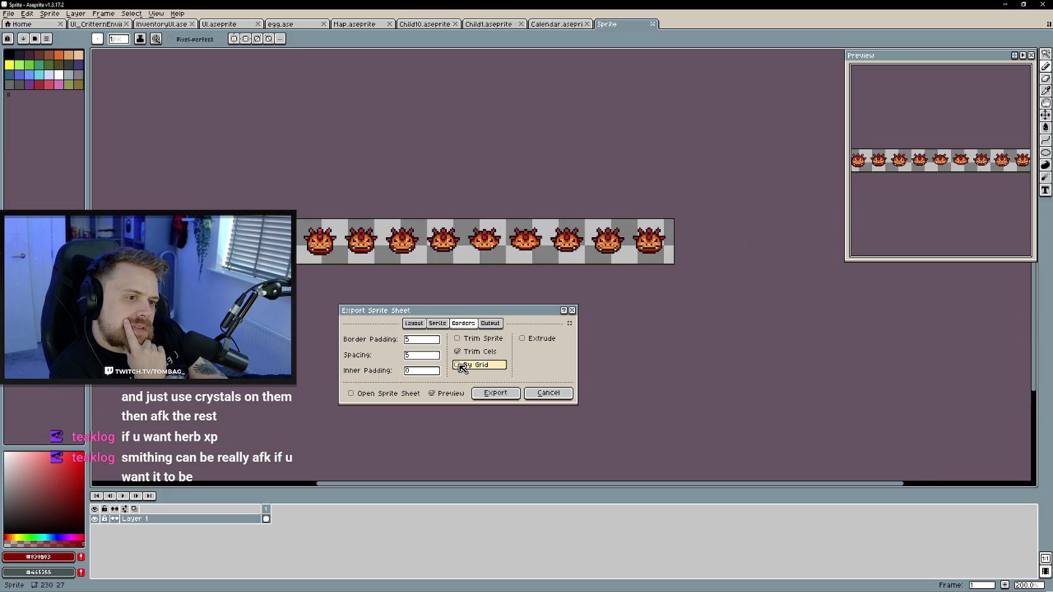